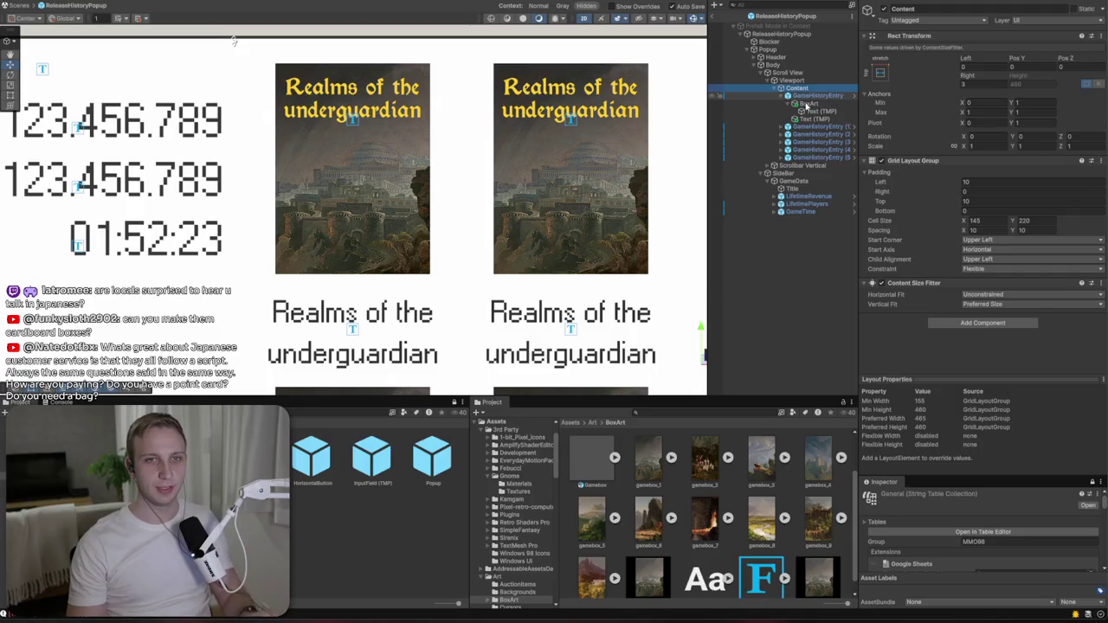
- Add an image named BG to the first GameHistoryEntry, ordered before BoxArt
key("Down")
key("Down")
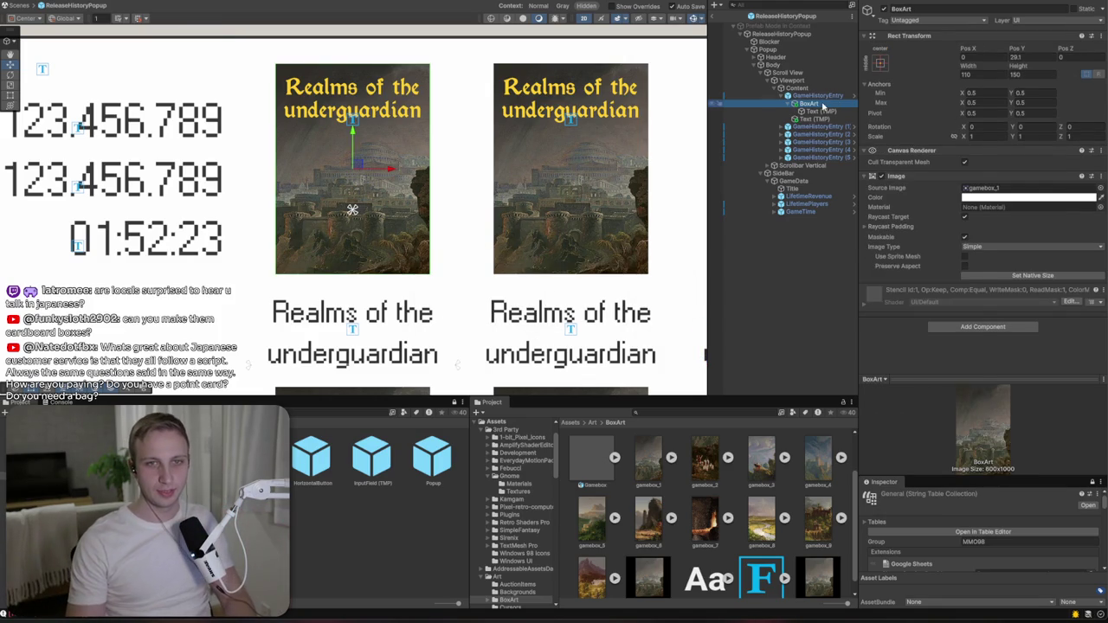
right_click(820, 103)
left_click(815, 103)
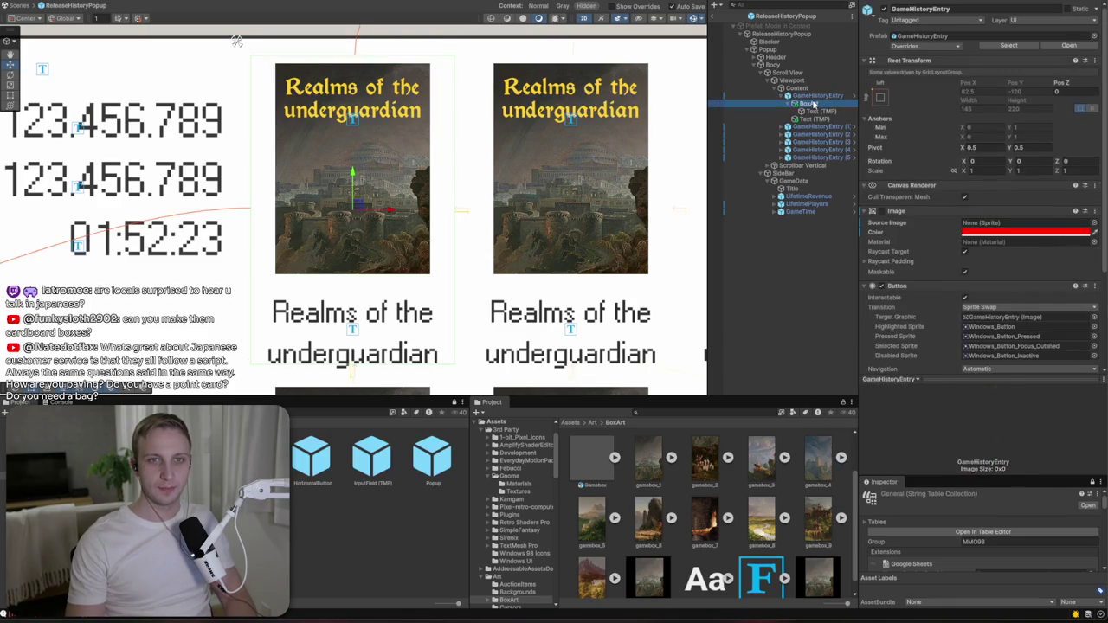
left_click(817, 96)
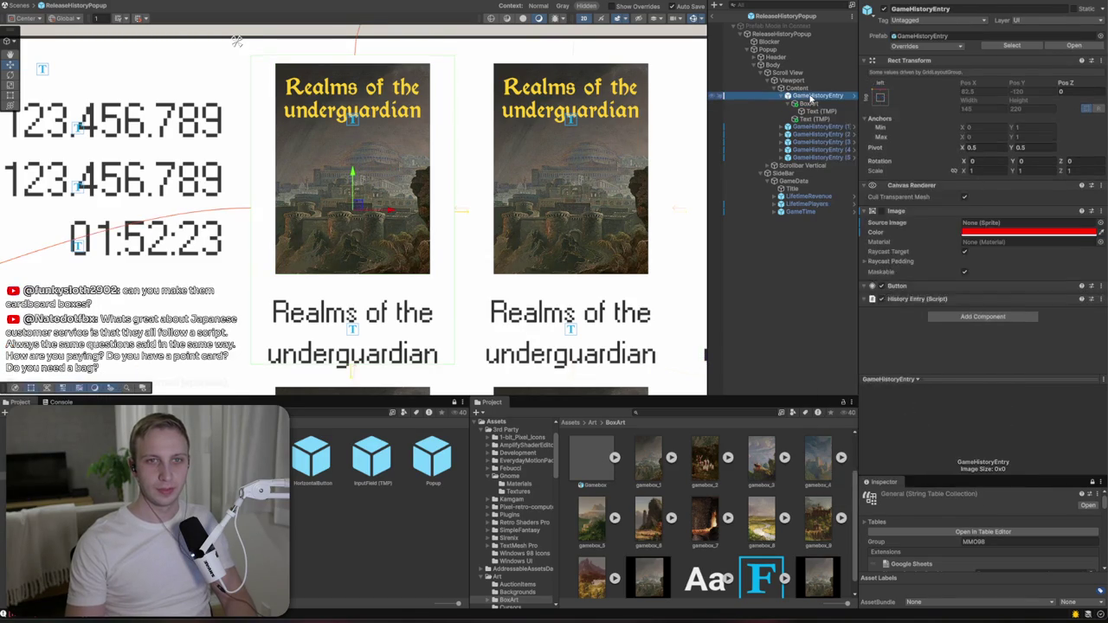
right_click(817, 96)
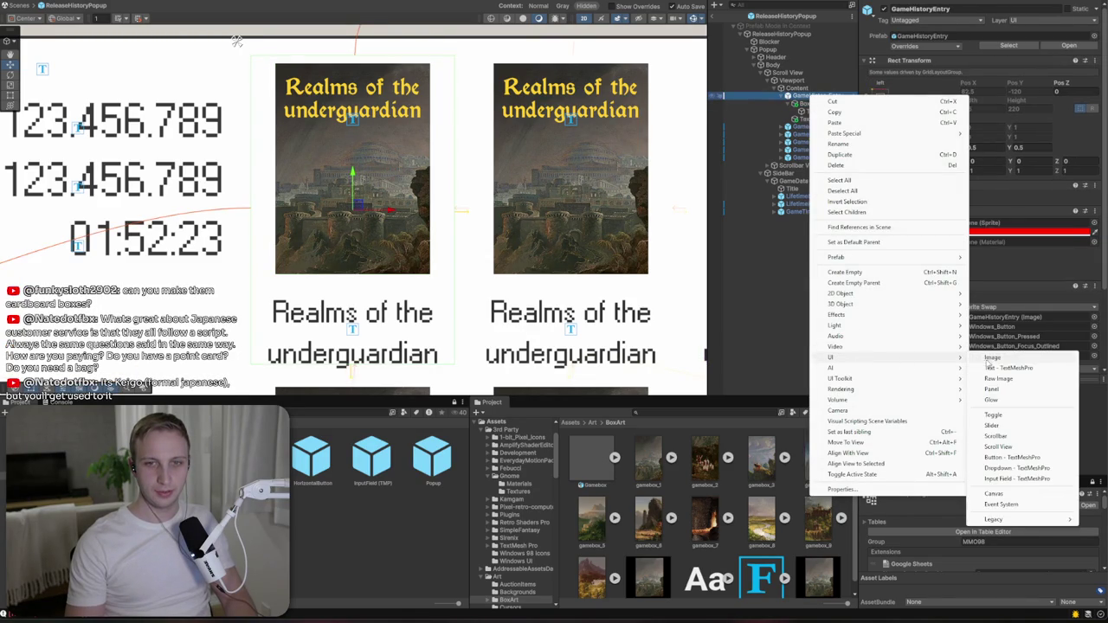
left_click(984, 340)
type("BG")
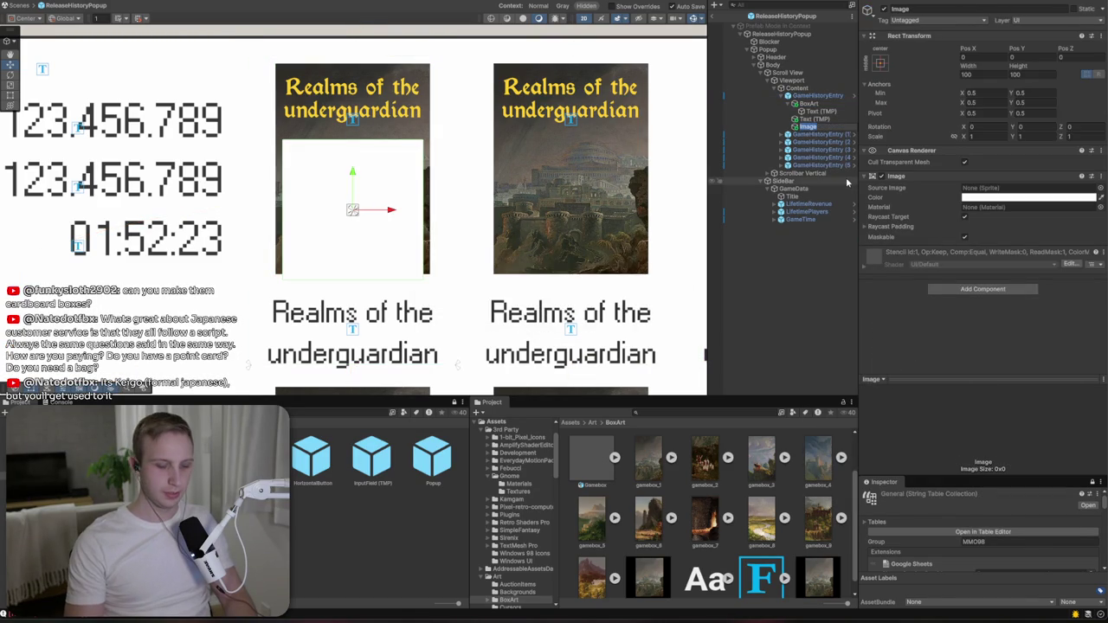
key("Return")
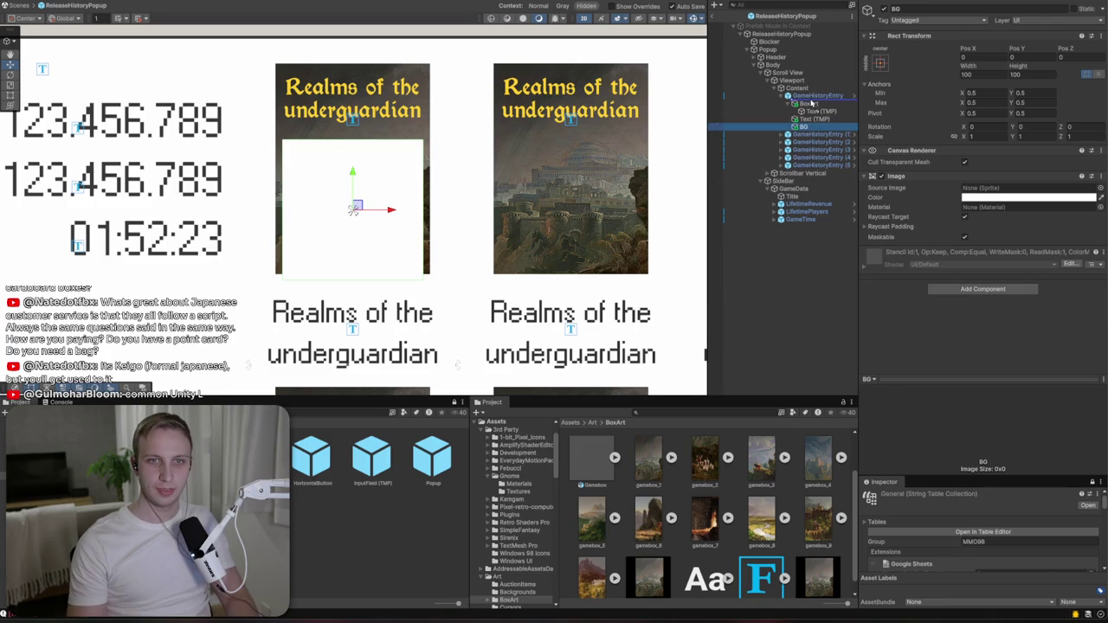
left_click_drag(810, 103, 811, 100)
- Size BG to 110×150 and set BoxArt's Pos Y to 30
left_click(981, 74)
type("110")
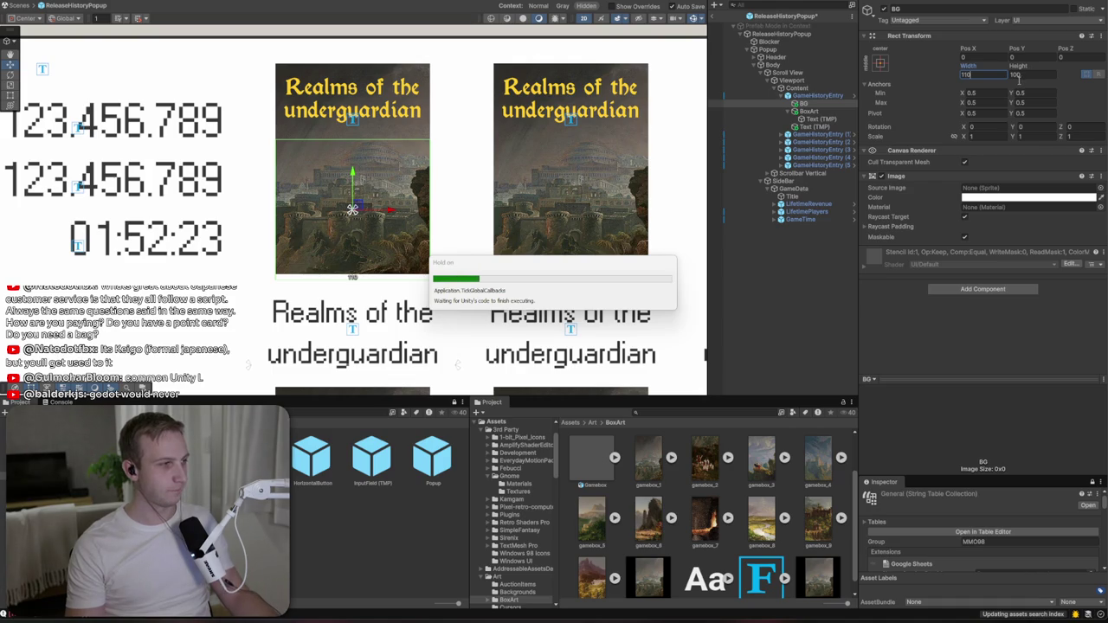
left_click(1017, 75)
type("150")
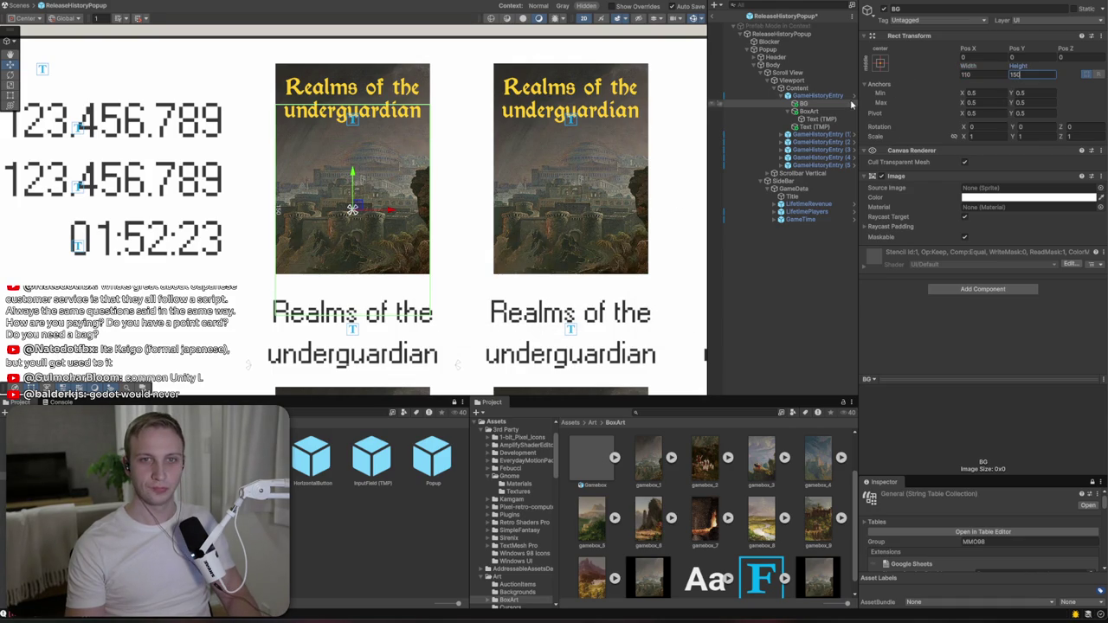
left_click(848, 103)
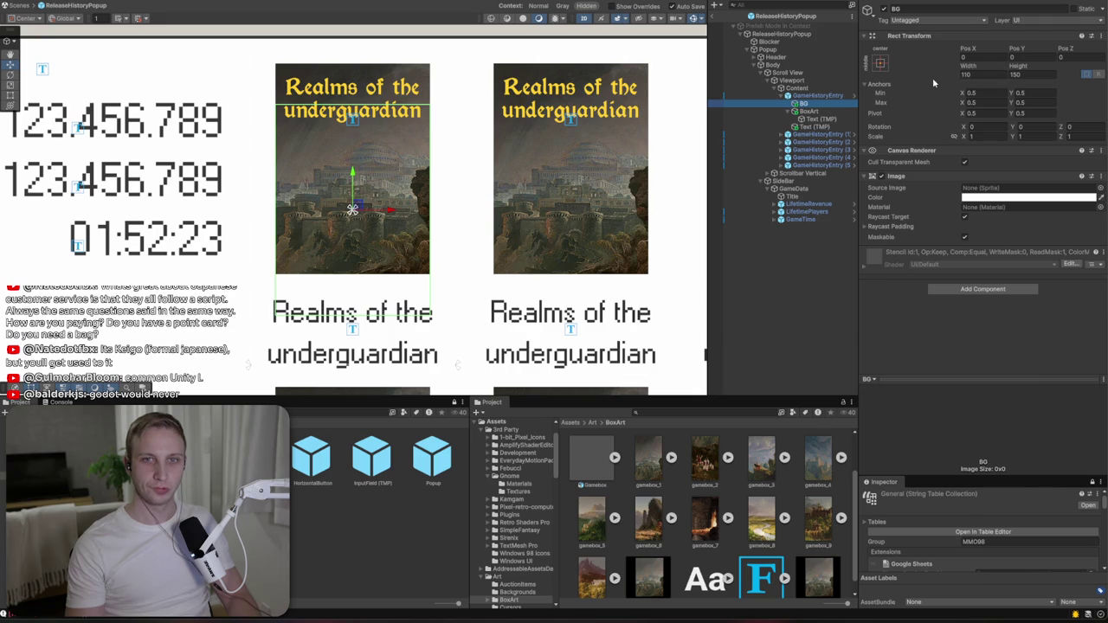
left_click(808, 111)
left_click(1045, 57)
type("30")
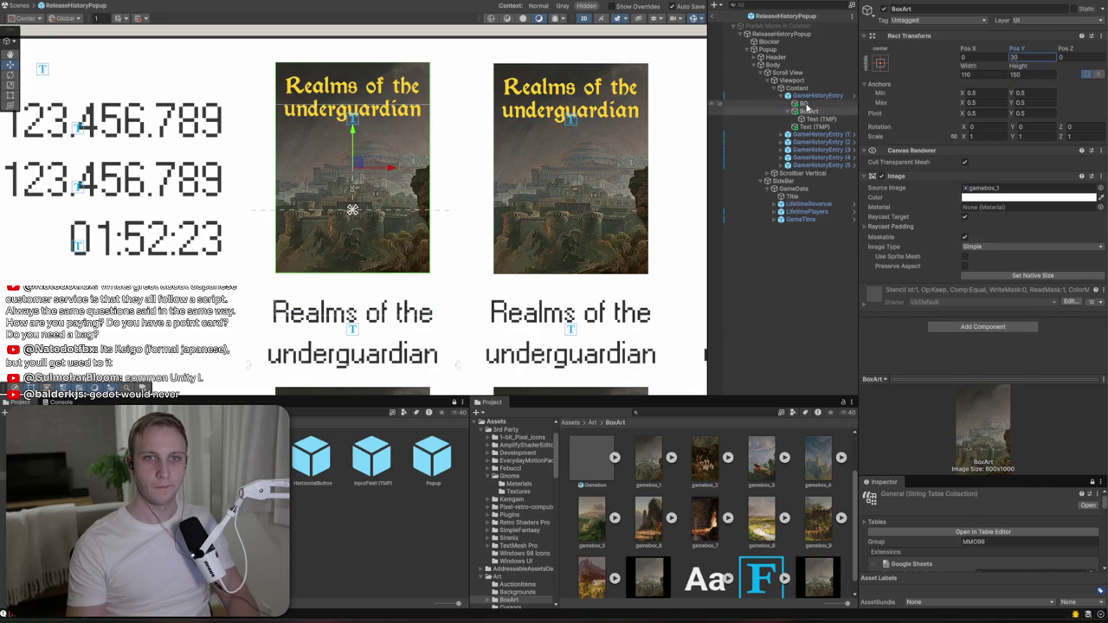
- Colour BG black and nudge it slightly left as a drop-shadow offset
left_click(803, 103)
left_click(1028, 198)
left_click_drag(1032, 280, 1005, 300)
left_click(1100, 188)
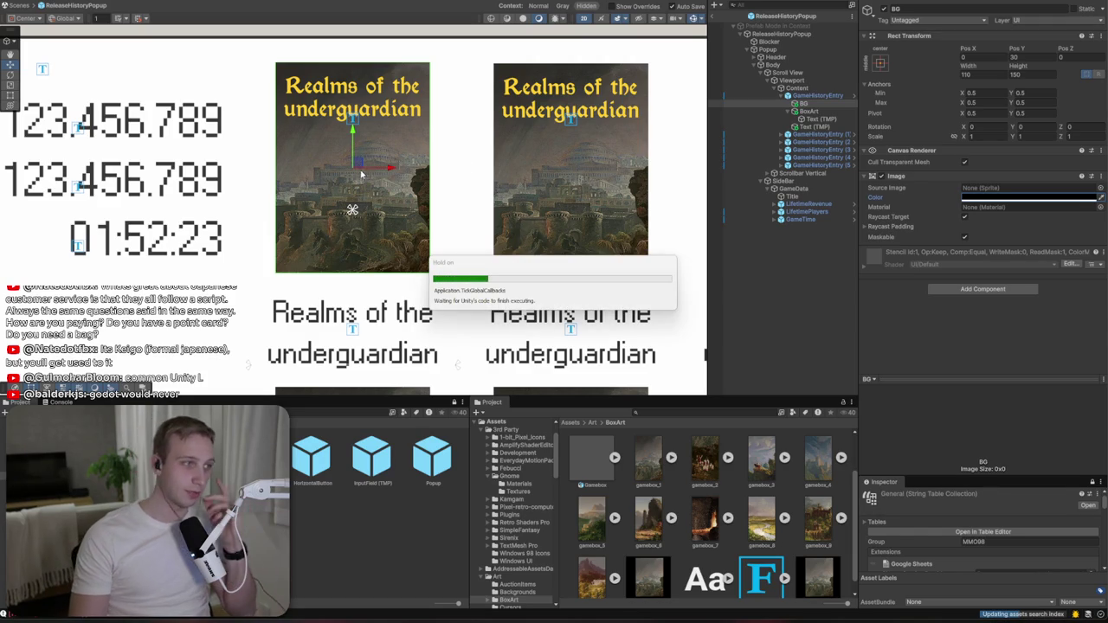
left_click_drag(372, 169, 368, 172)
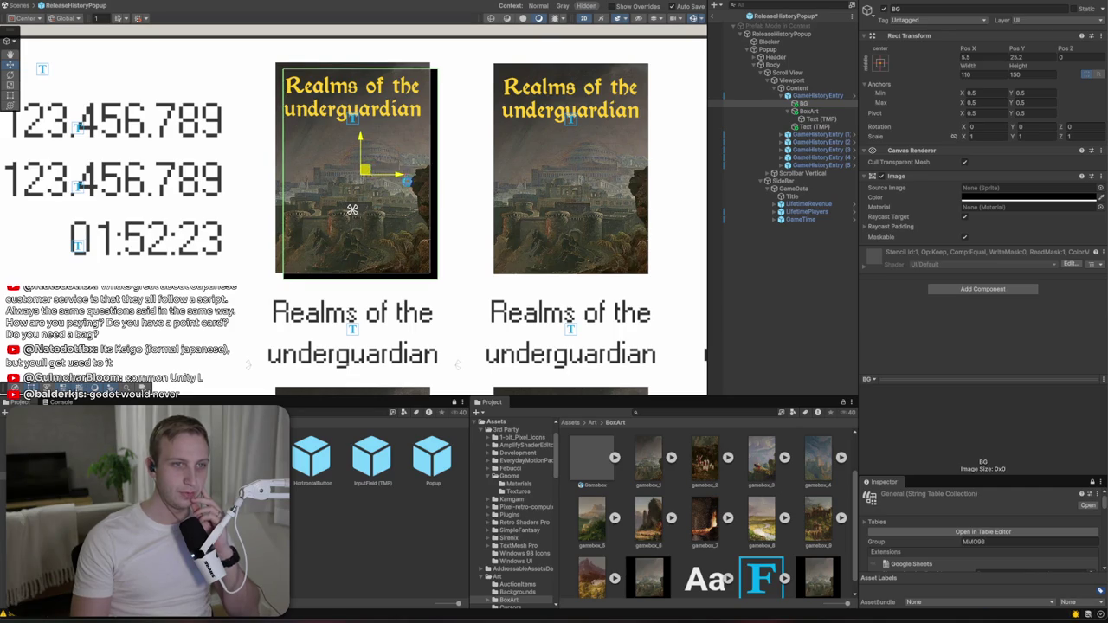
left_click(600, 209)
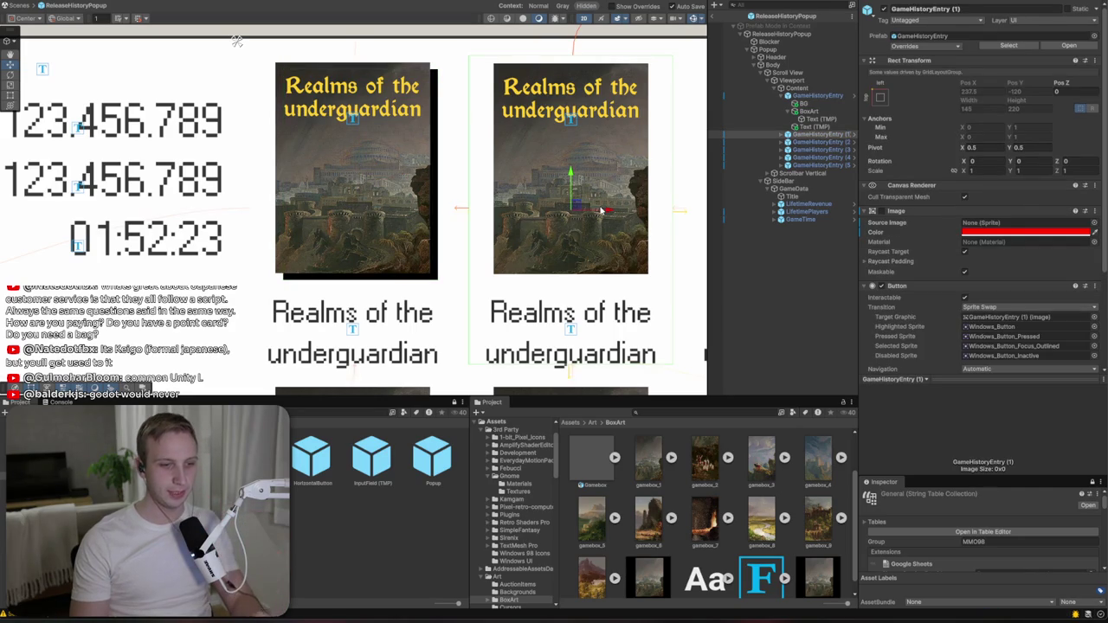
- Apply All of the first GameHistoryEntry's prefab overrides, including the new BG
left_click(806, 97)
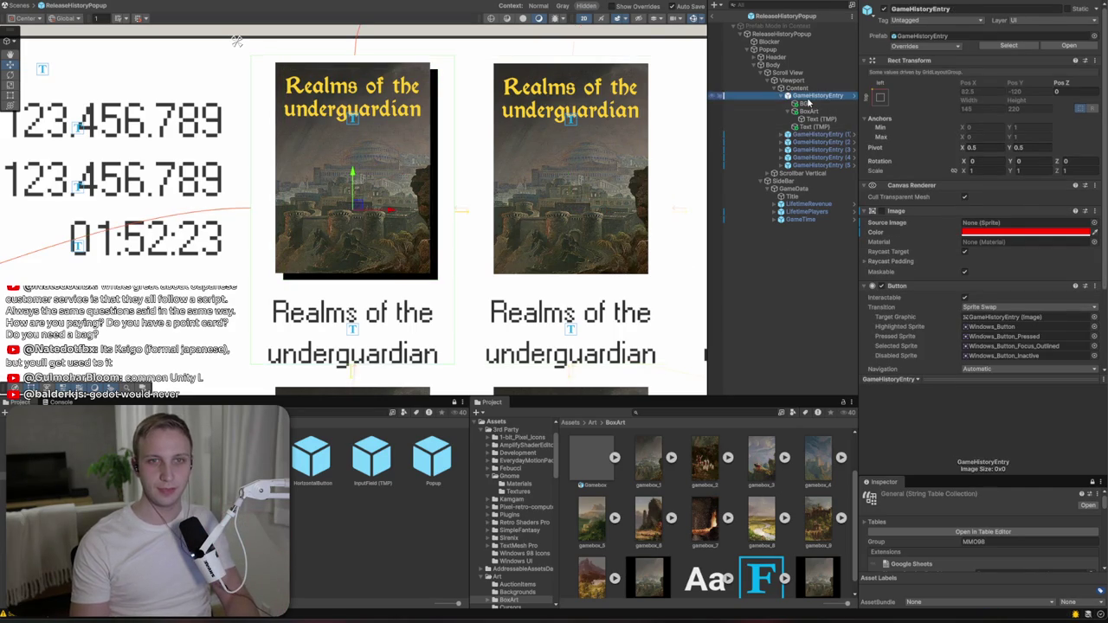
left_click(904, 47)
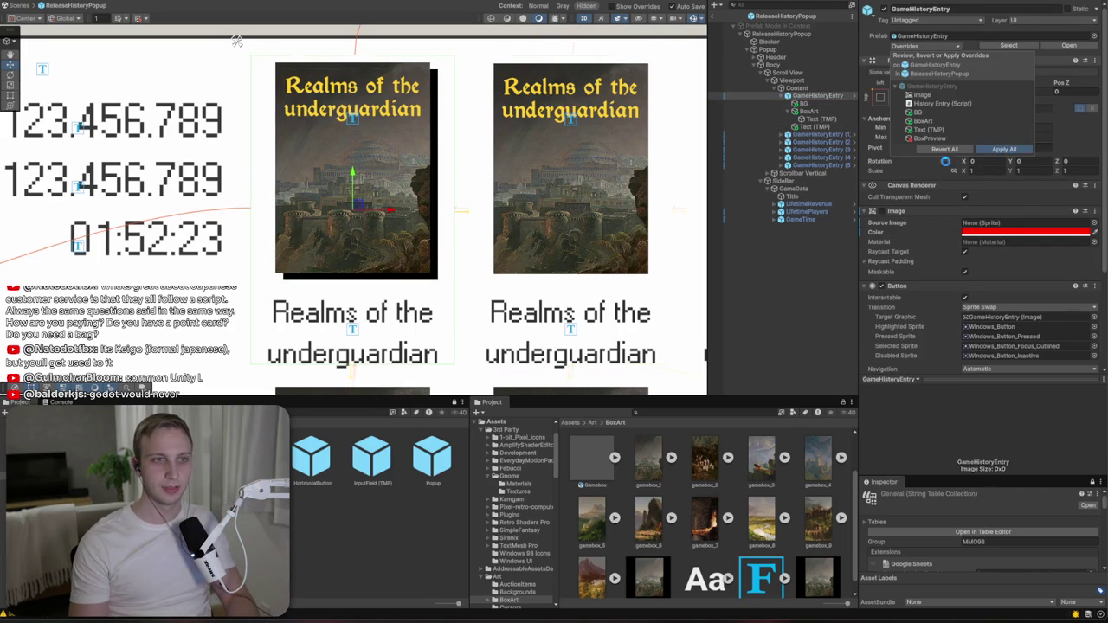
left_click(1002, 149)
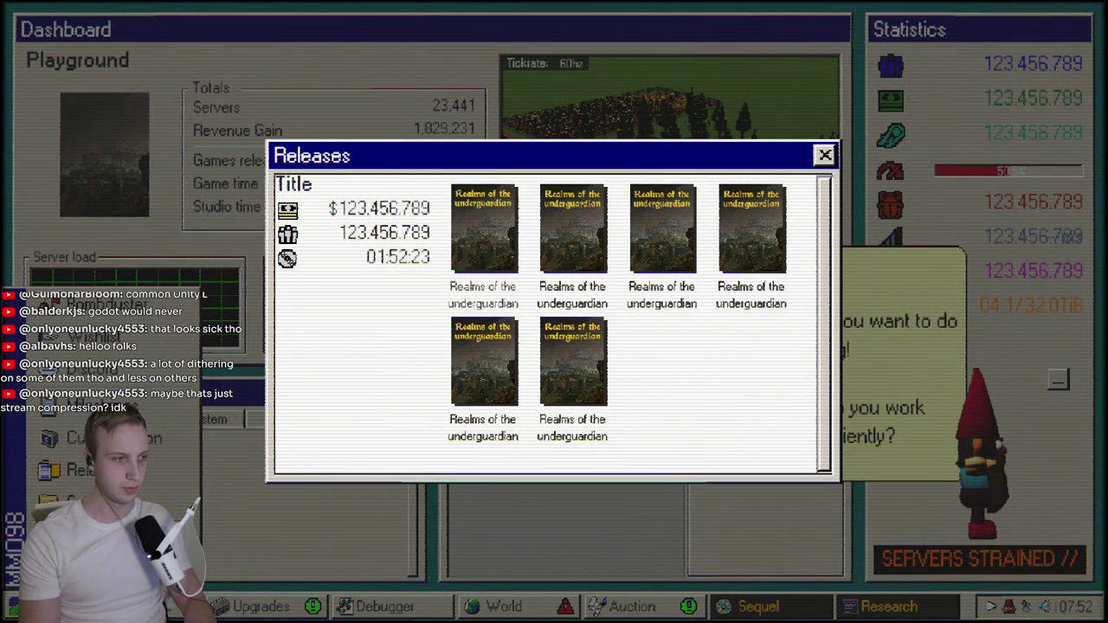
- Close the MMO 98 Releases popup with Escape
key("Escape")
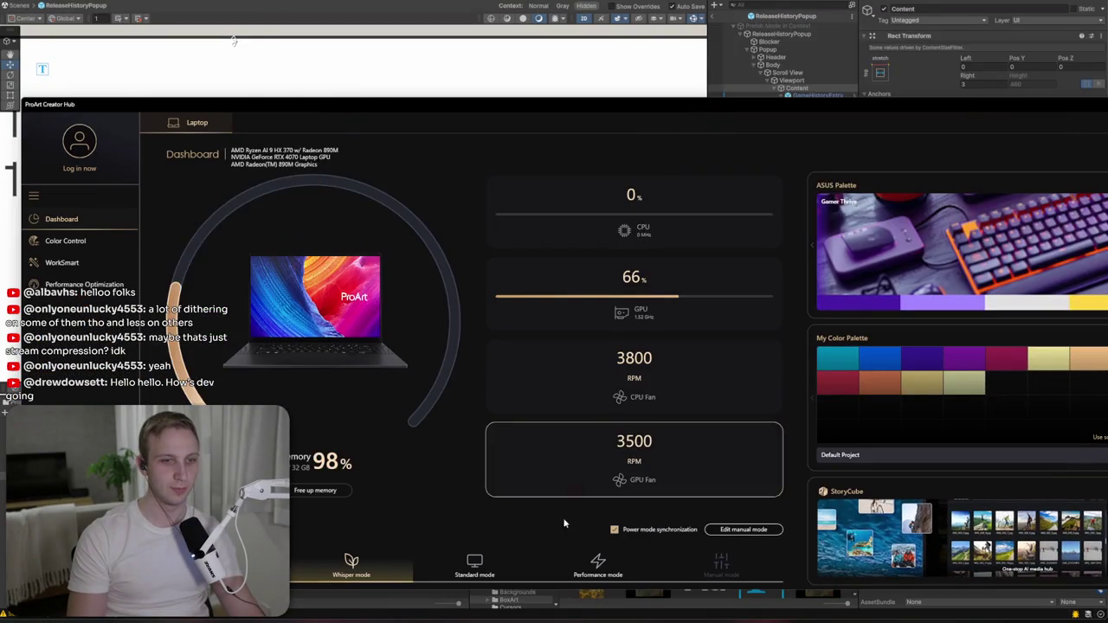
- Switch the laptop to Performance mode and minimize ProArt Creator Hub
left_click(597, 567)
left_click_drag(528, 111, 316, 87)
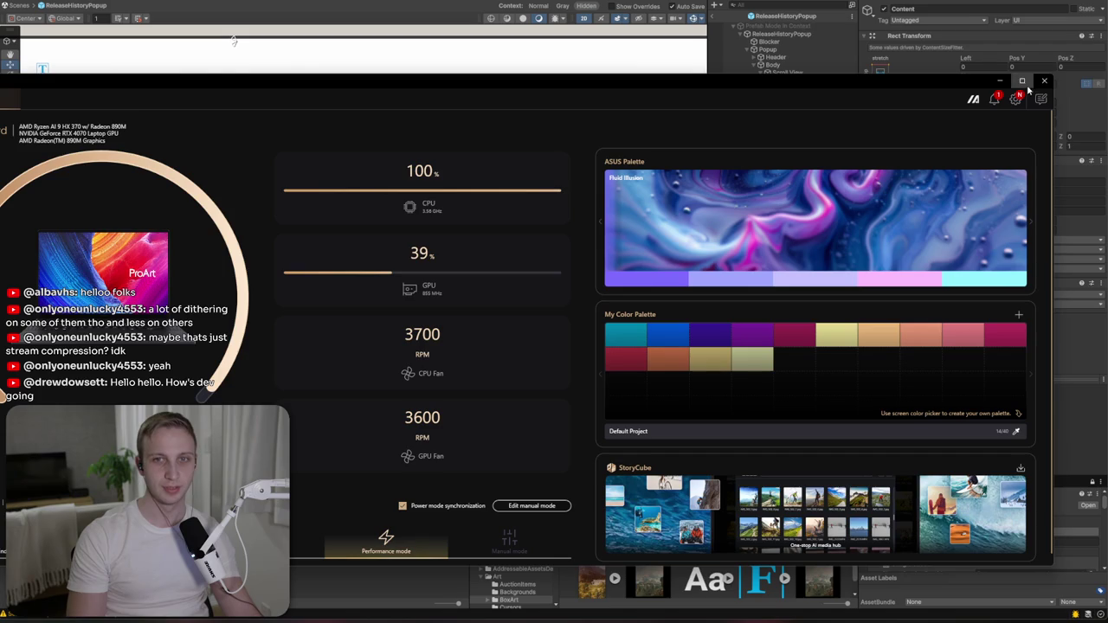
left_click(999, 82)
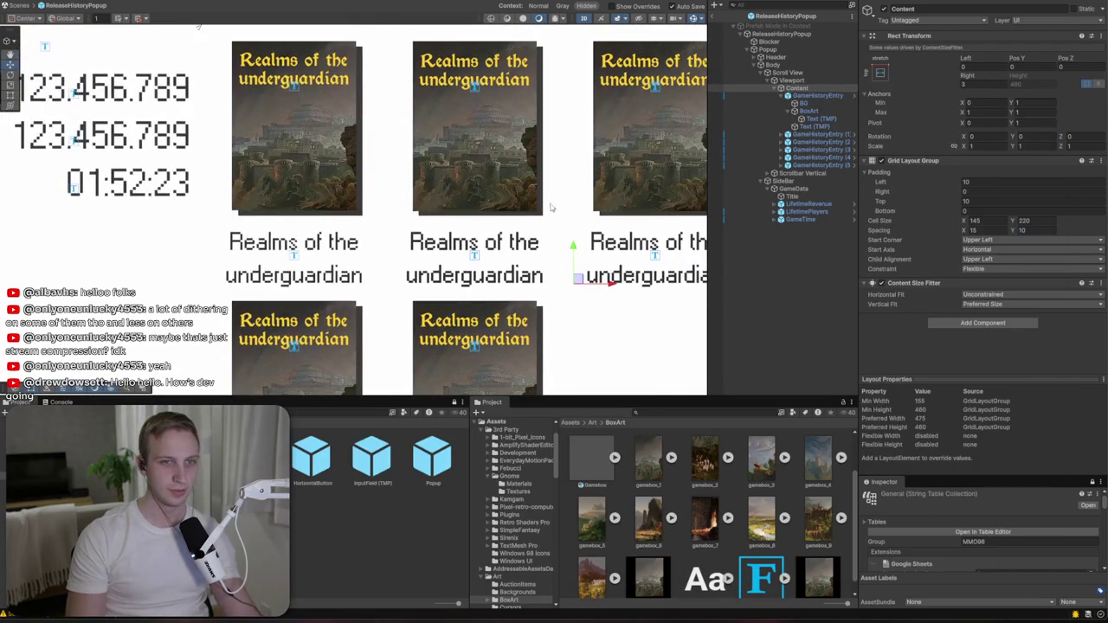
- Set the Content Grid Layout Group spacing to X 20 and Y 25
left_click(1030, 231)
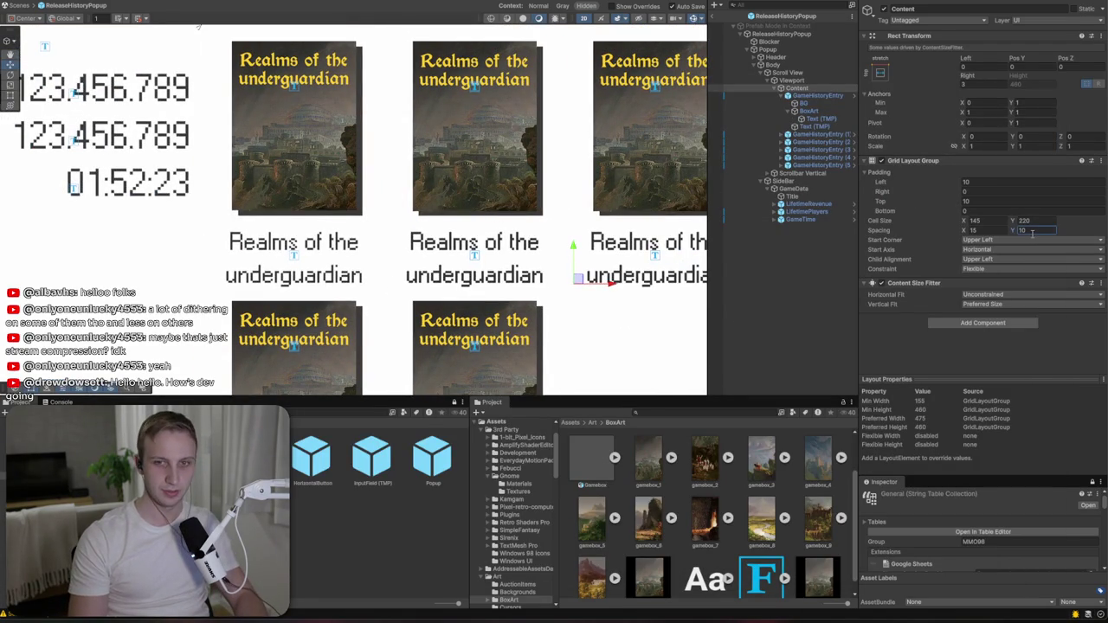
type("20")
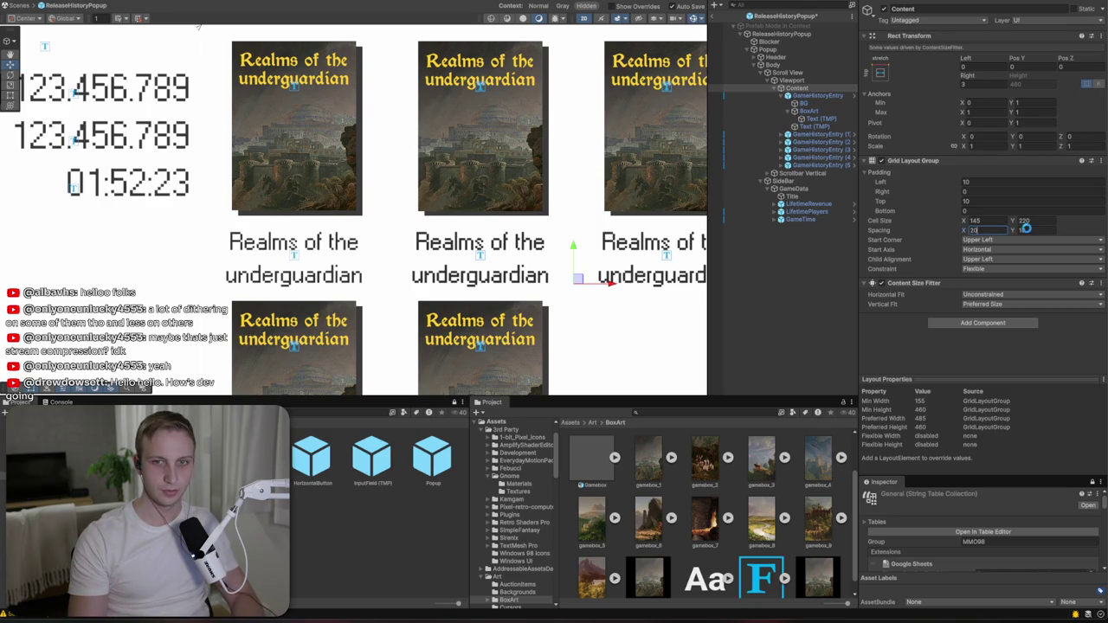
left_click(1027, 231)
type("15")
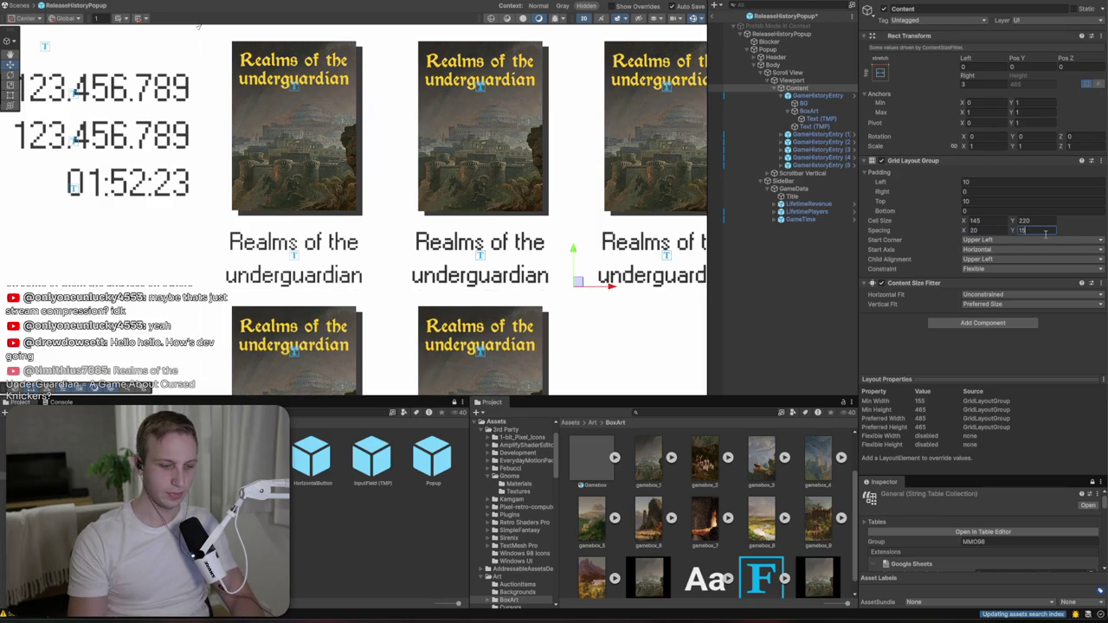
key("BackSpace")
key("BackSpace")
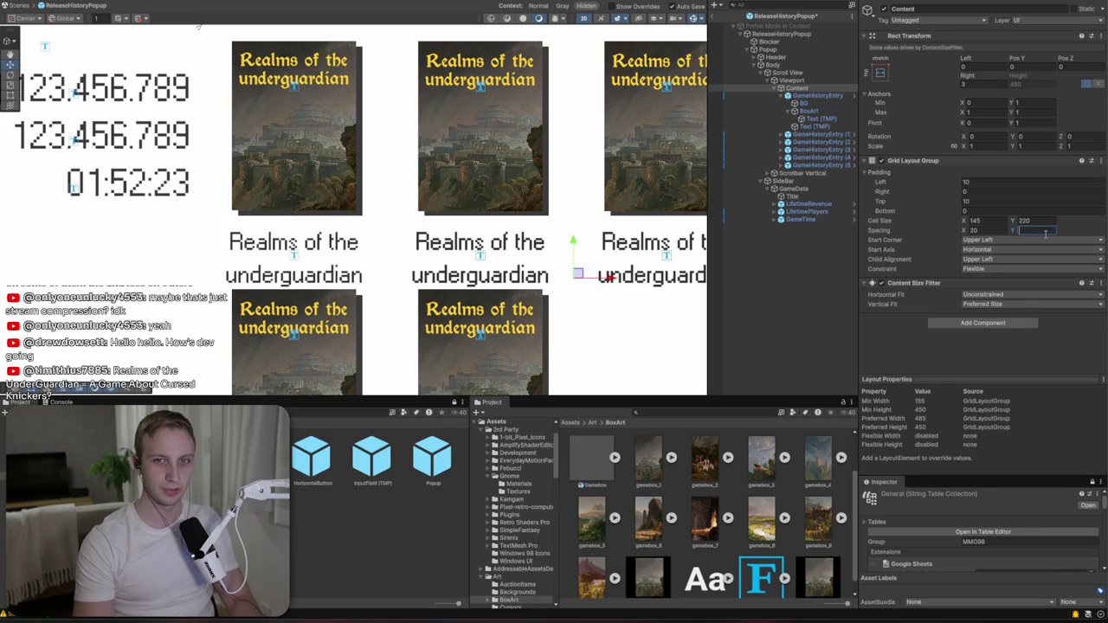
type("25")
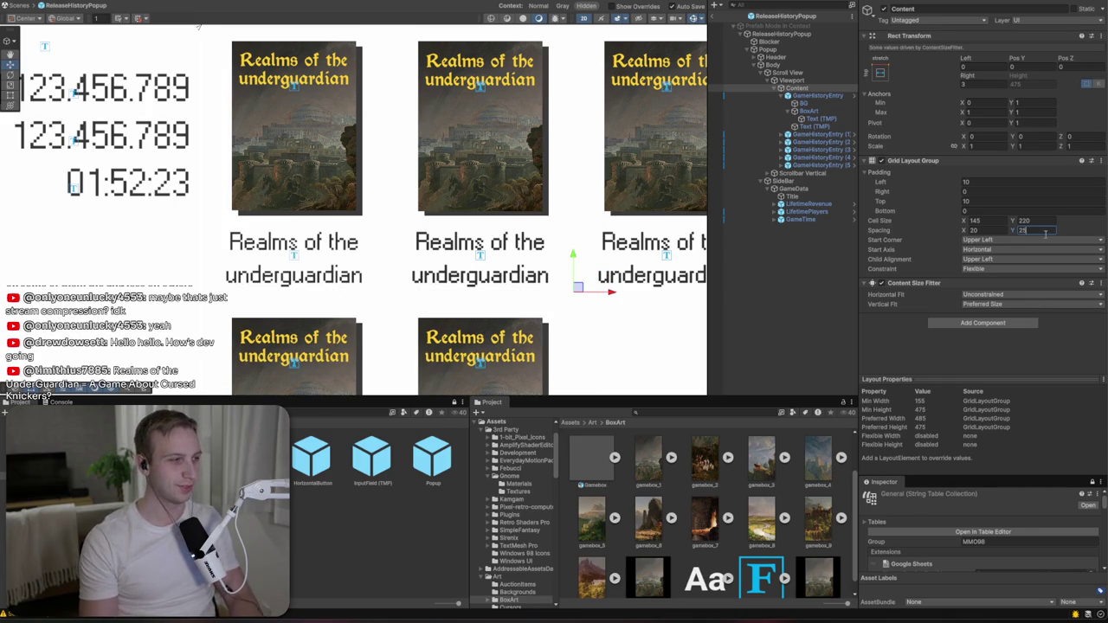
scroll(640, 118, "down", 2)
scroll(637, 133, "down", 3)
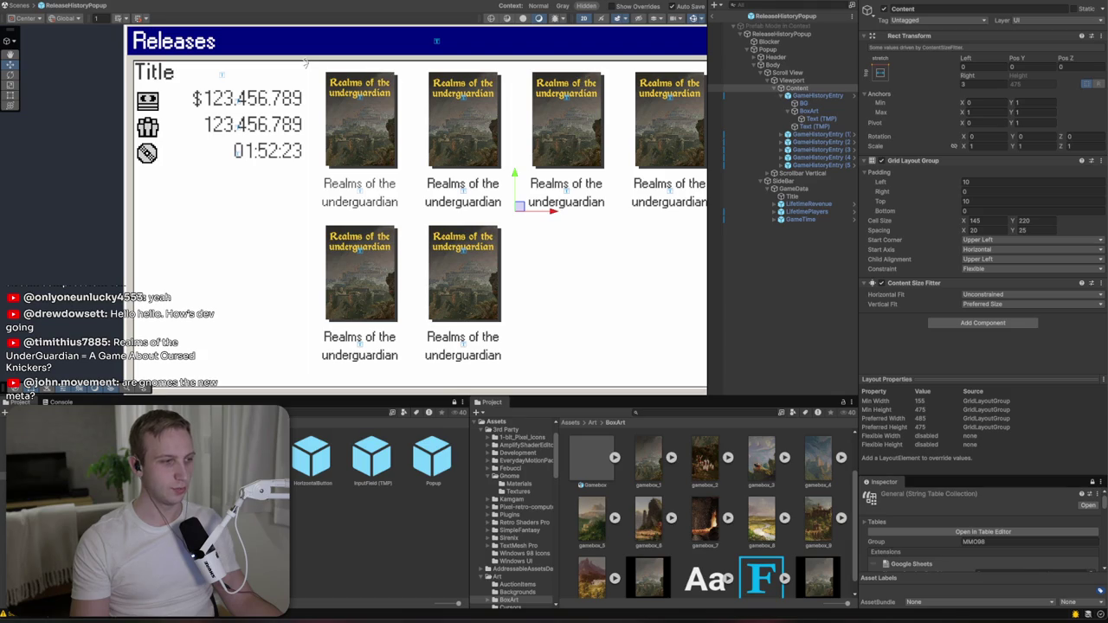
- Load the Steam store in a new Firefox tab and check its notifications
key("alt+Tab")
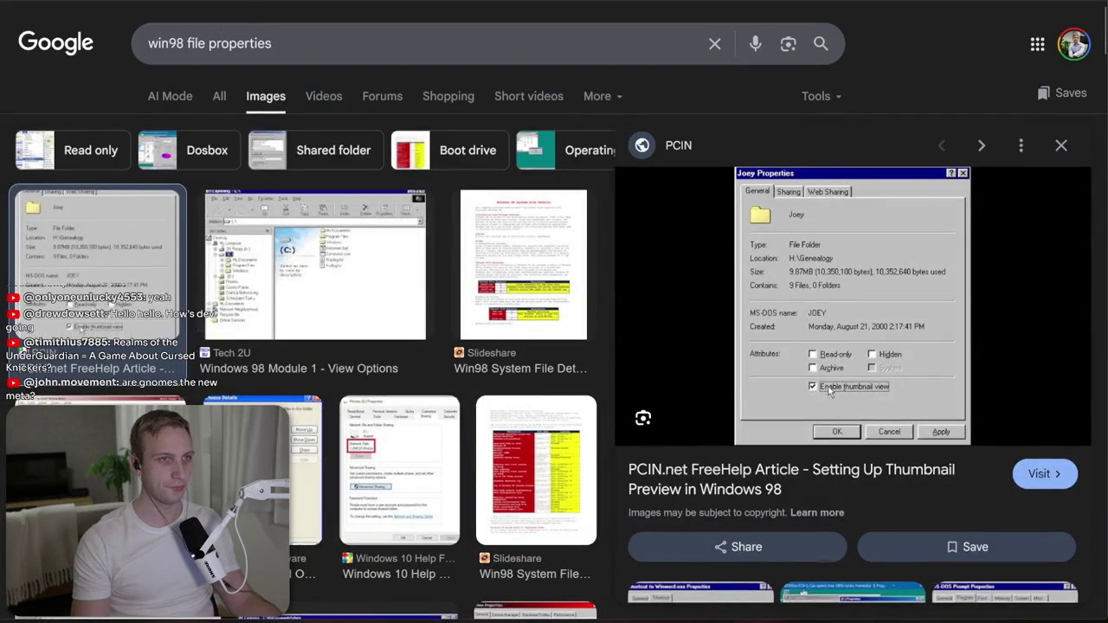
key("ctrl+t")
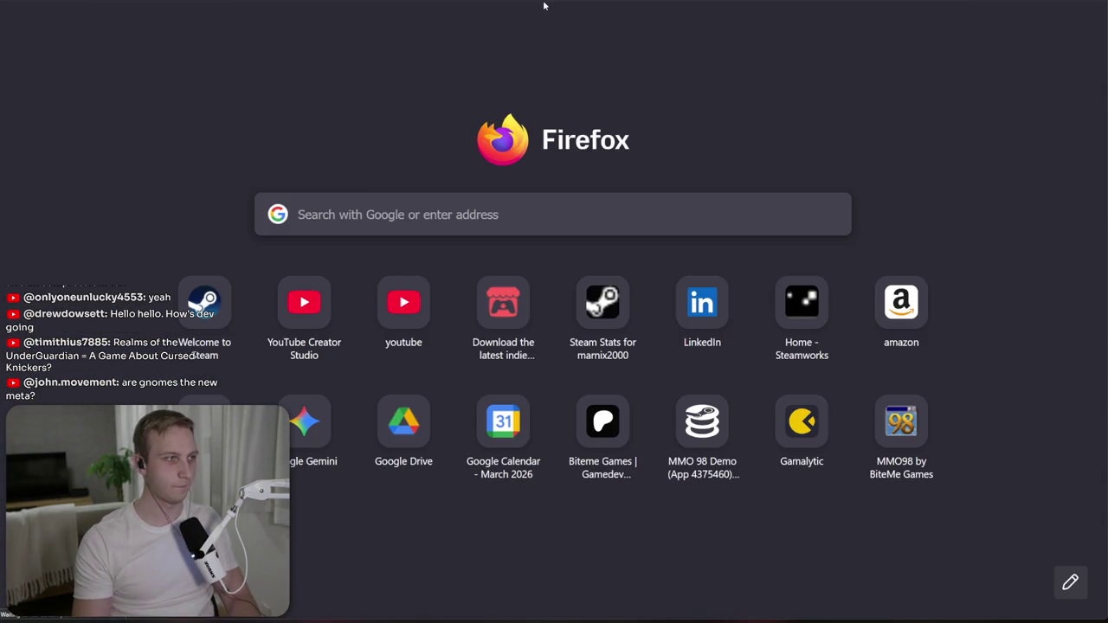
type("steam")
key("Return")
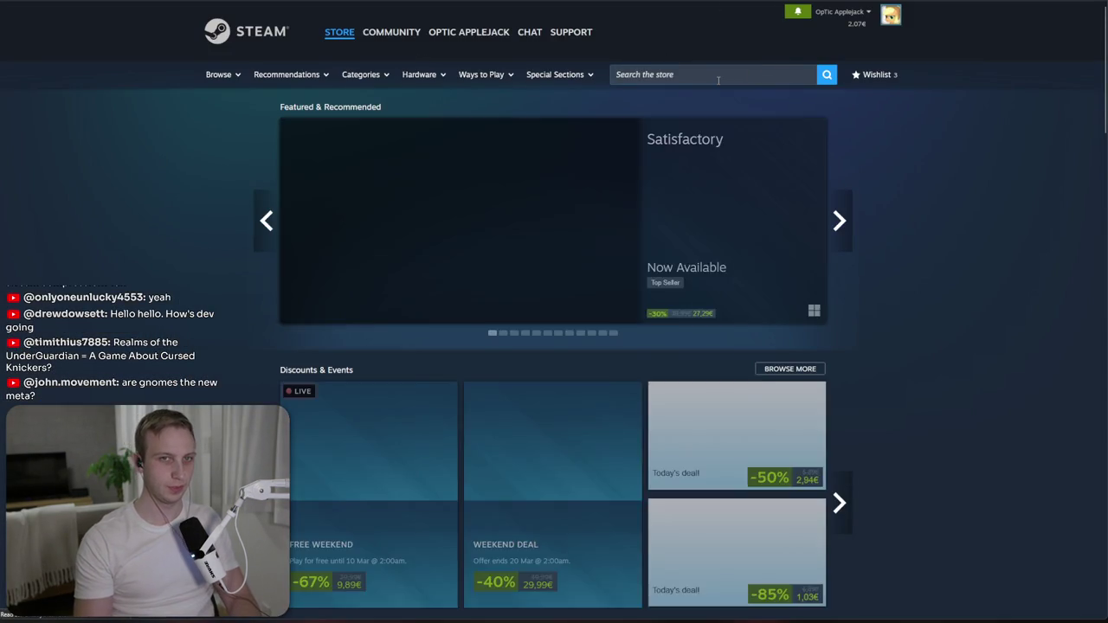
left_click(718, 80)
left_click(797, 12)
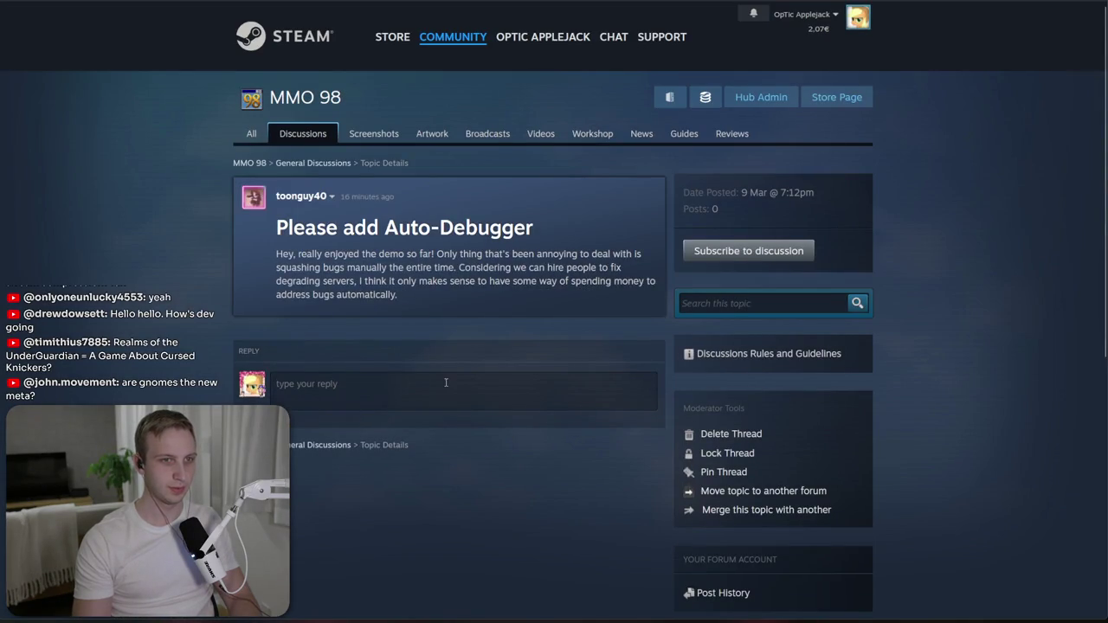
- Write the first reply paragraph: the auto-debugger is coming, already in the developer branch
type("H")
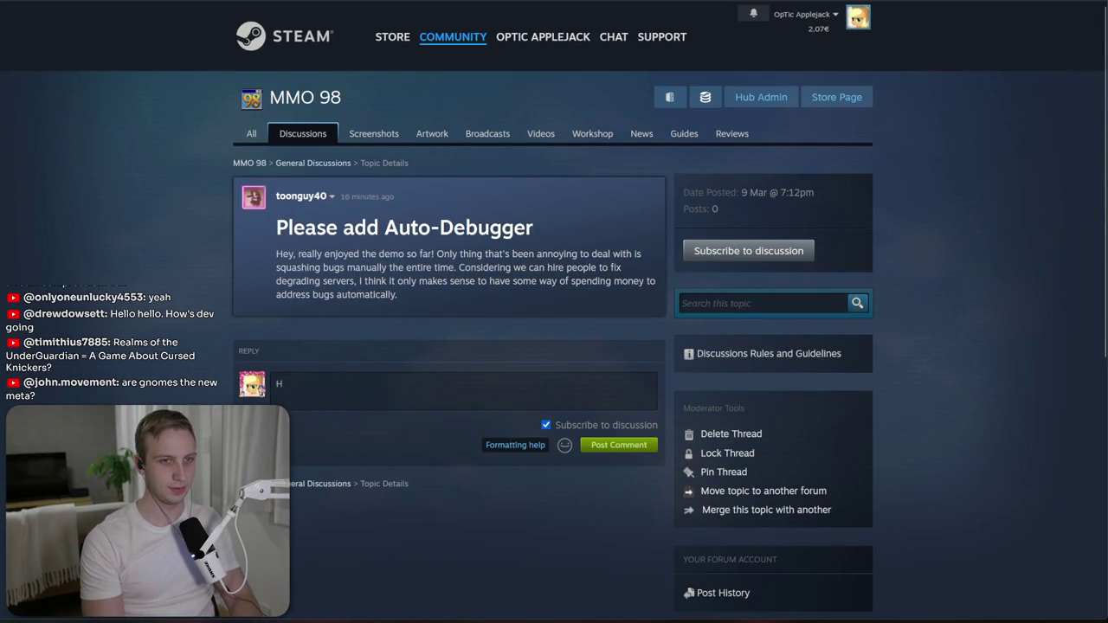
type("ey, this")
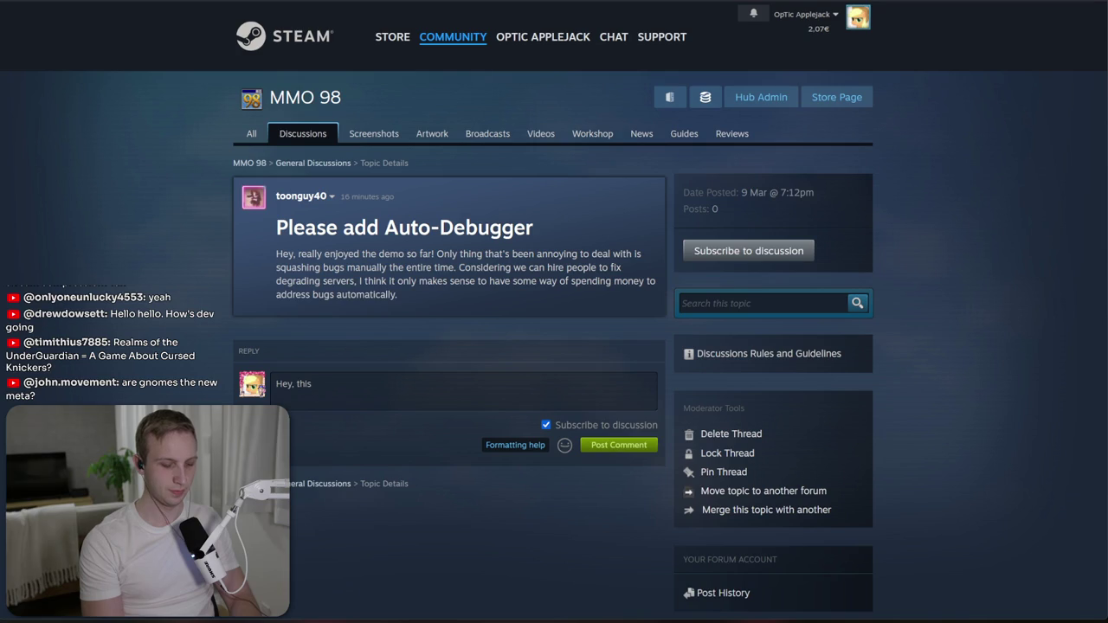
type(" is coming, and is already present in our de")
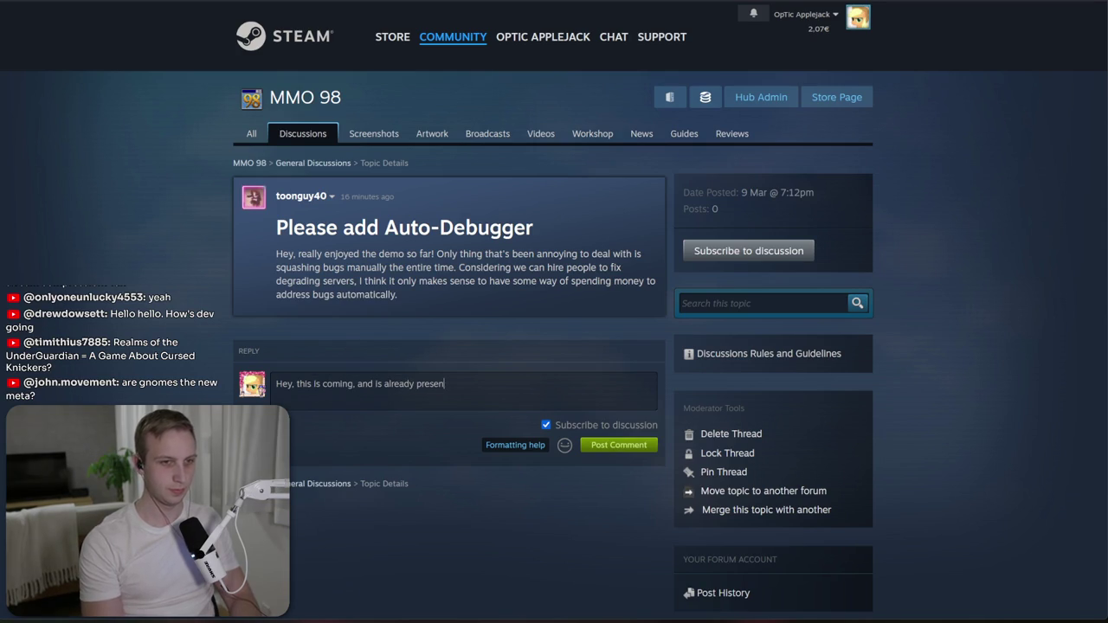
type("velopeer")
key("BackSpace")
key("BackSpace")
key("BackSpace")
type("r branch.")
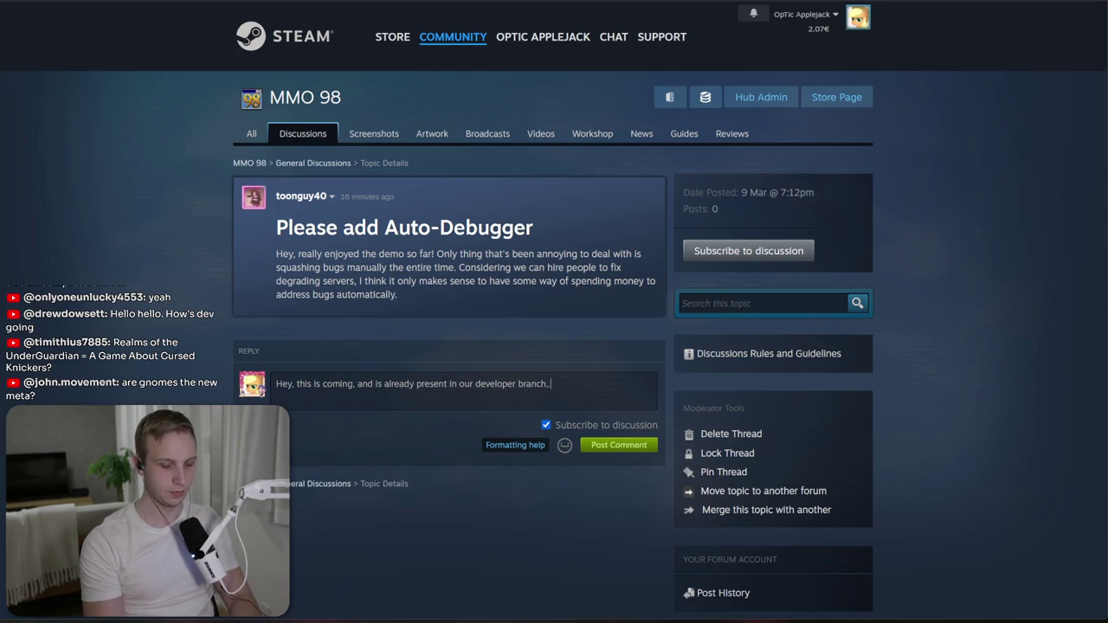
type(" We're co")
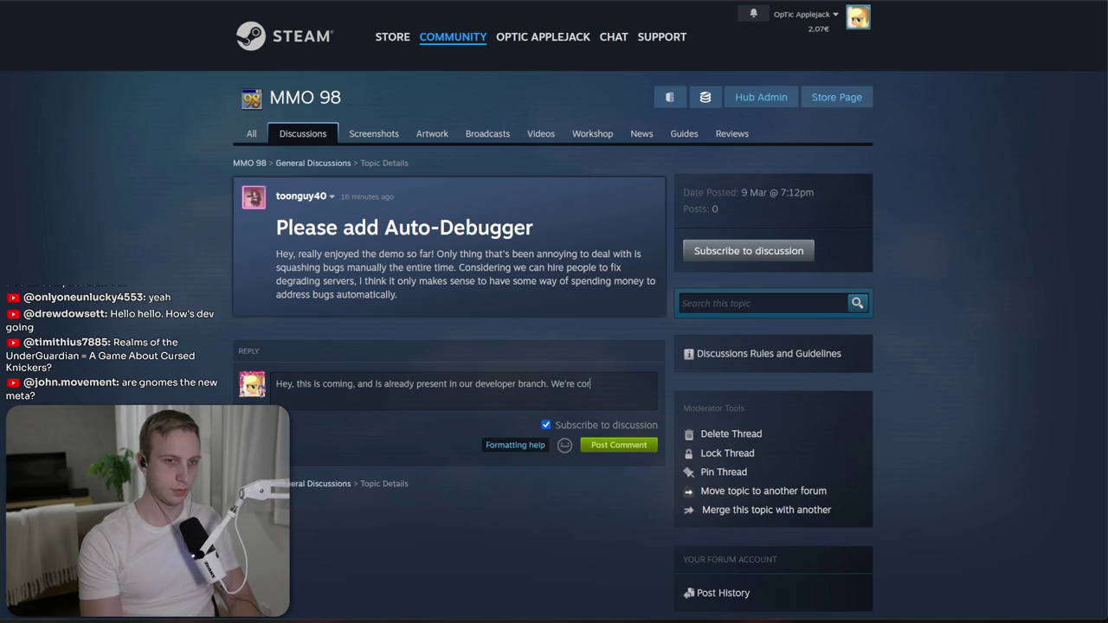
type("retny")
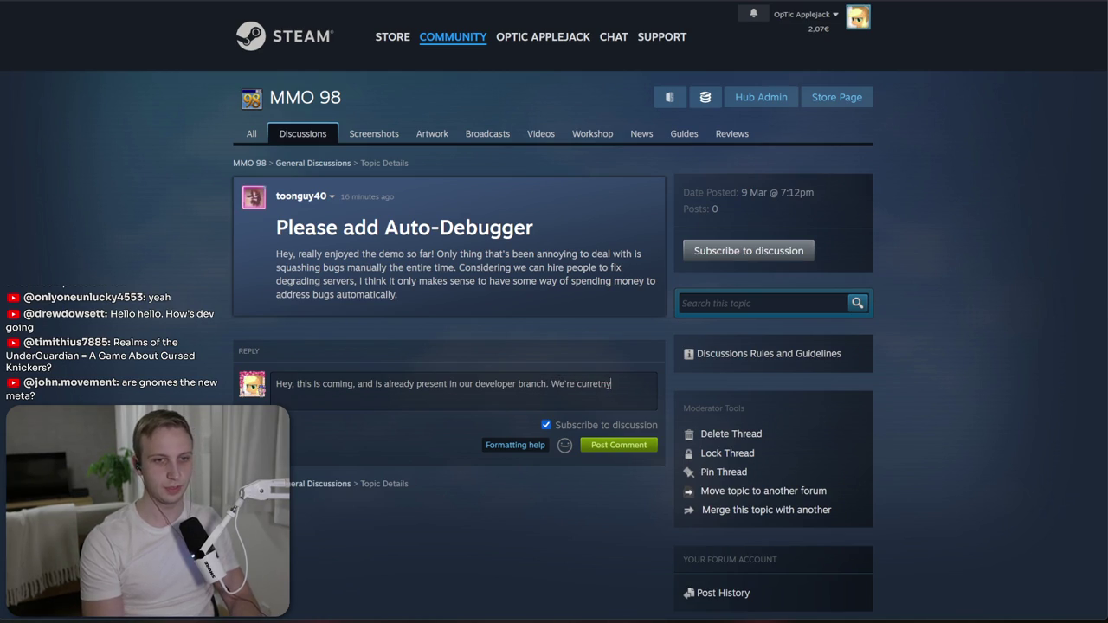
type("l on ")
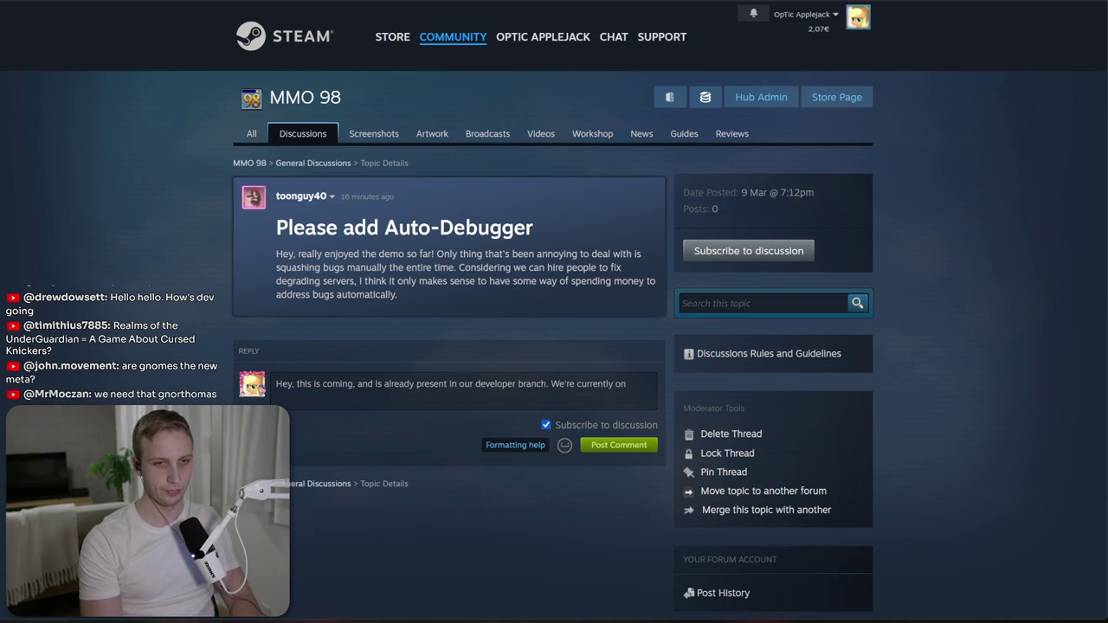
type("cusing ")
type("on making the full game experience, so there")
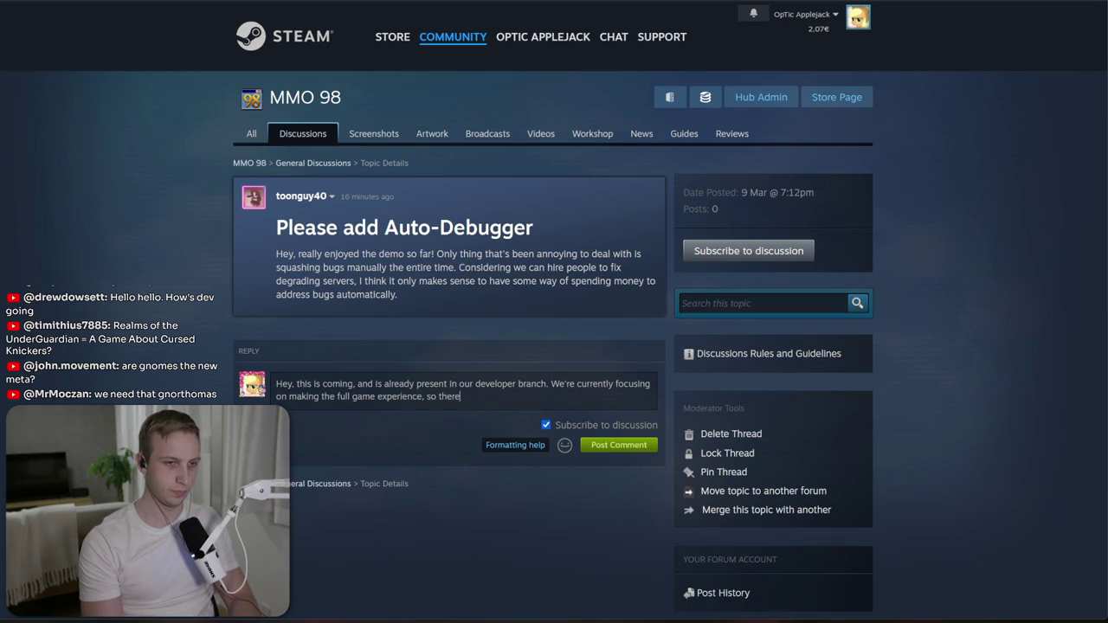
key("BackSpace")
key("BackSpace")
key("BackSpace")
type("demo updatese")
key("BackSpace")
key("BackSpace")
type("until around mid-April, but rest assured you can automate the debugging in the")
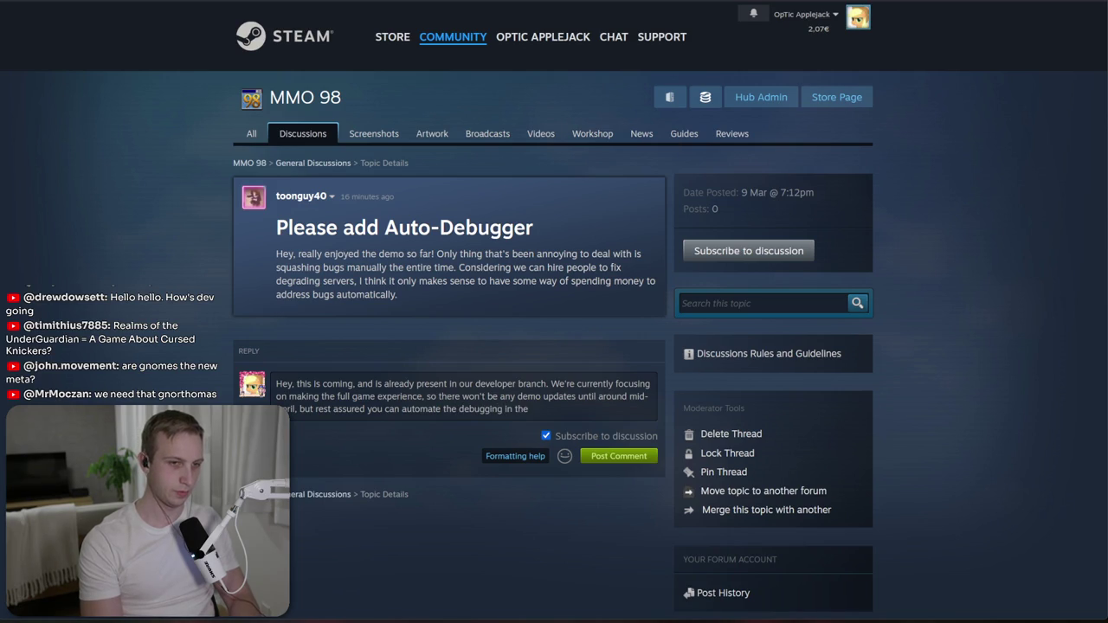
type("!")
key("Return")
key("Return")
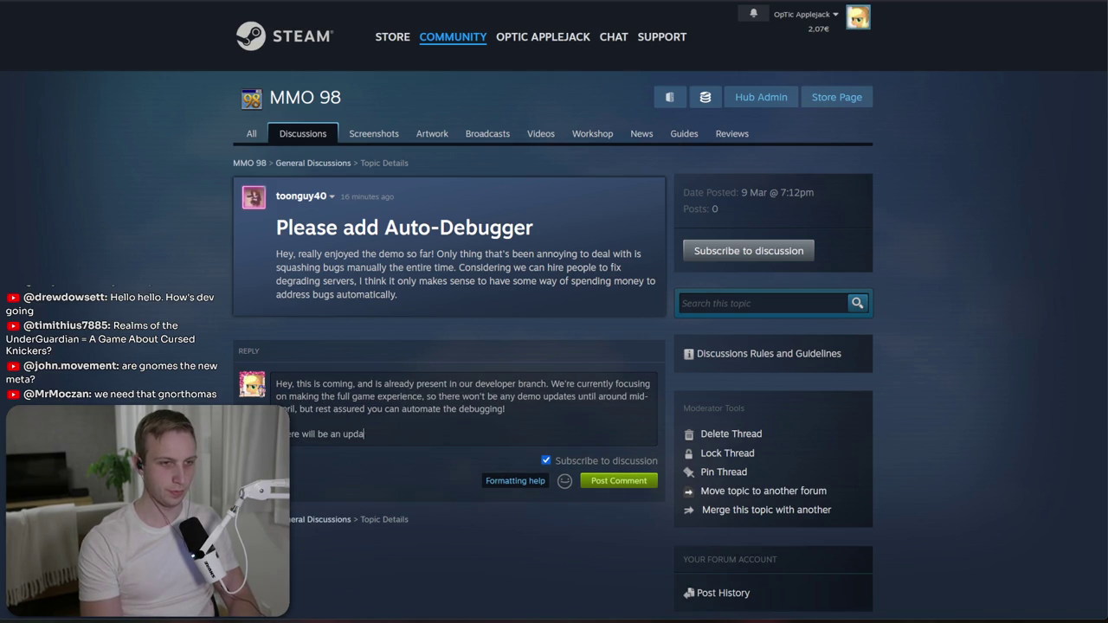
- Add a second paragraph about the upgraded demo and post the comment
key("ctrl+BackSpace")
type("upg")
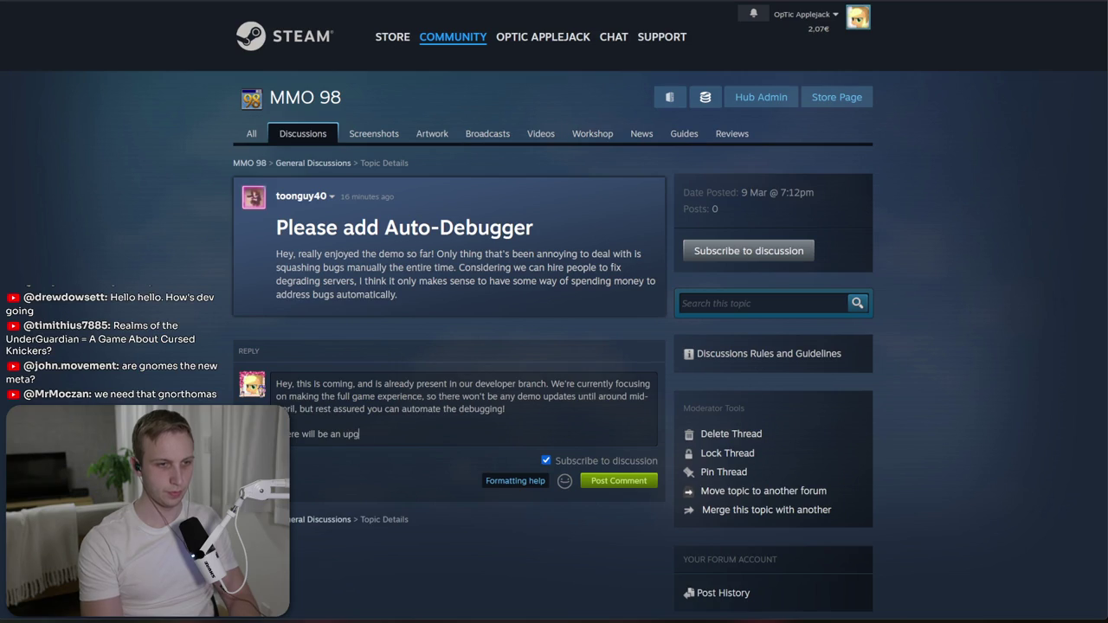
type(" demo a few weeks before the full")
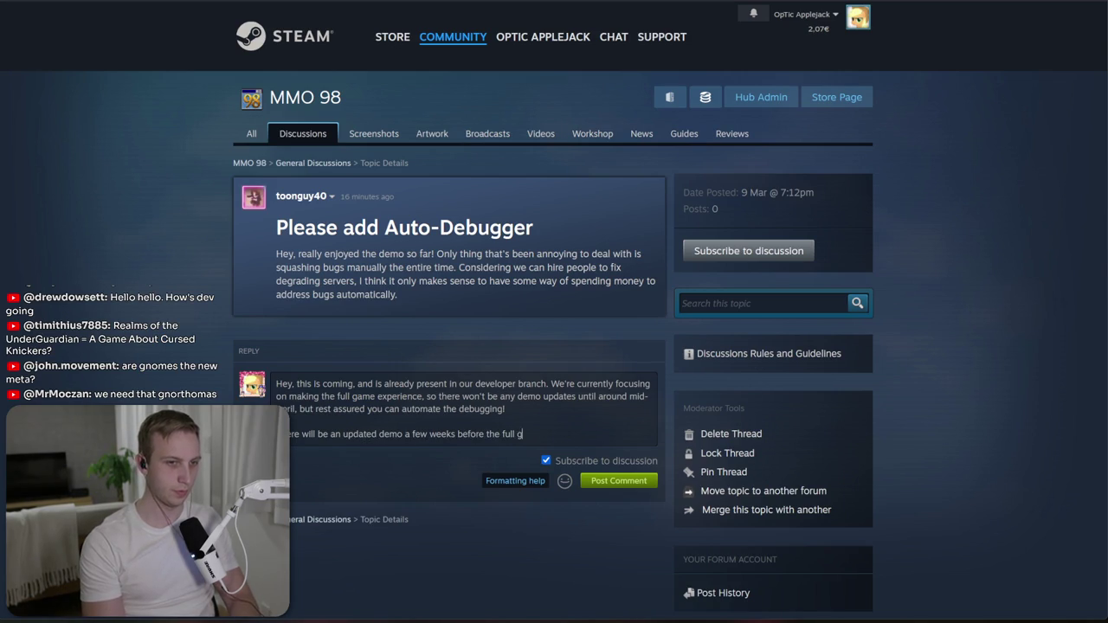
type(" out!")
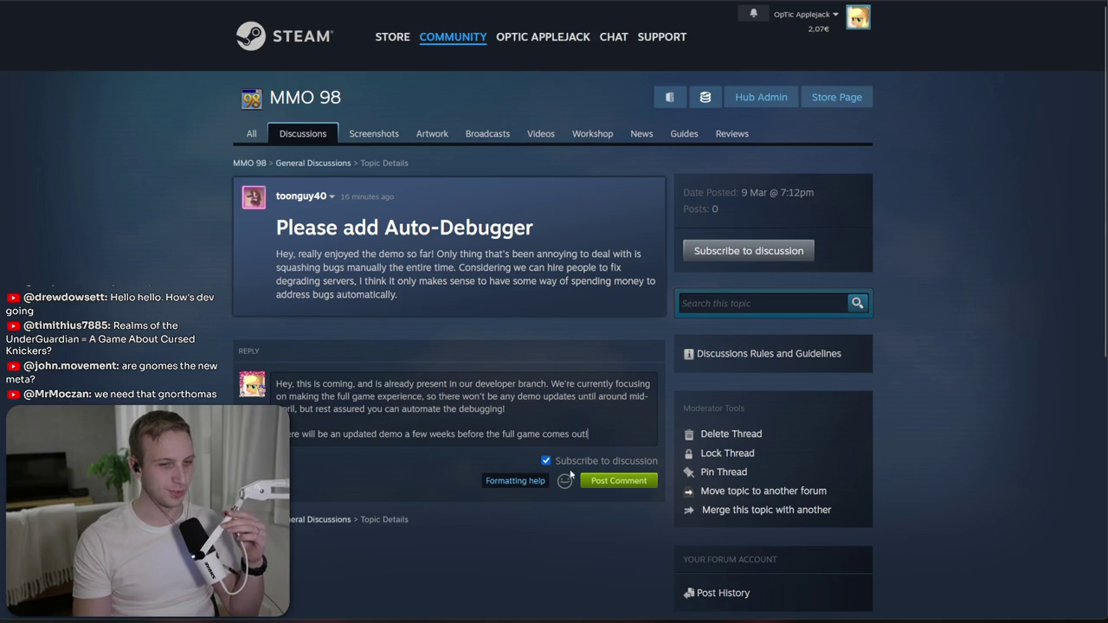
left_click(616, 481)
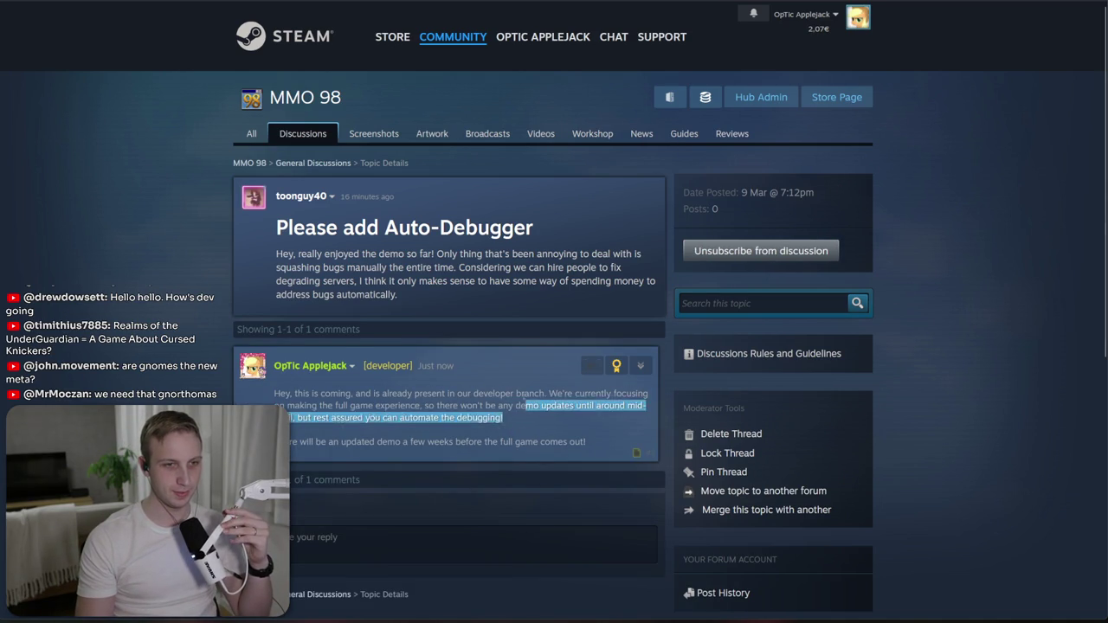
left_click_drag(274, 393, 507, 401)
left_click(592, 366)
key("alt+Tab")
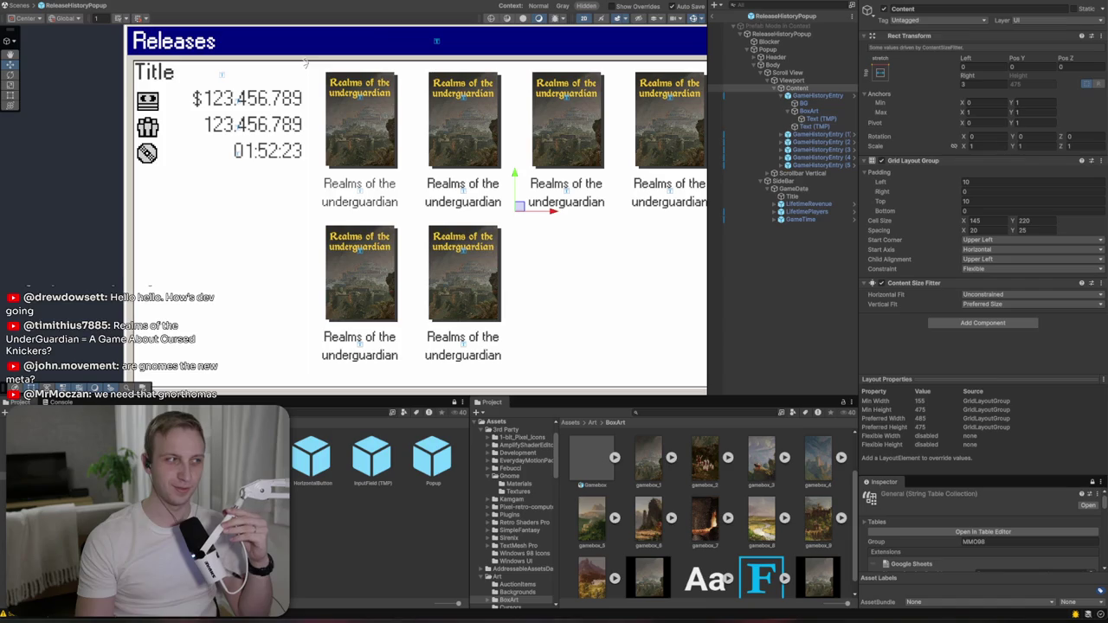
left_click_drag(548, 285, 500, 251)
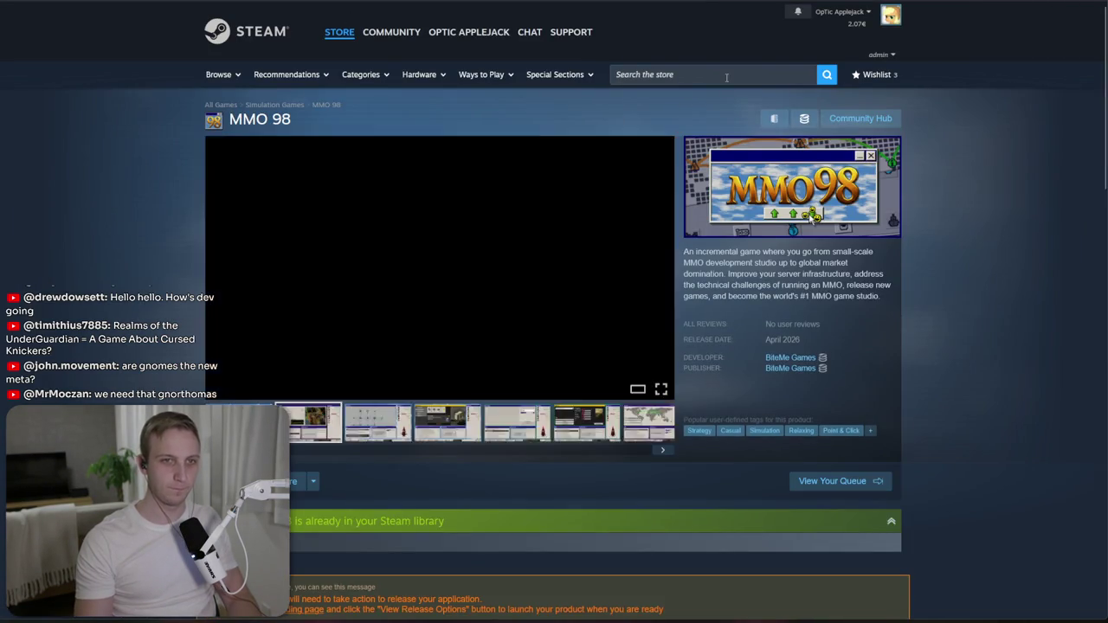
- Search the store for 'burglin' and browse the Burglin' Gnomes page
left_click(631, 75)
type("burglin")
left_click(736, 123)
scroll(742, 228, "down", 1)
scroll(741, 228, "down", 3)
scroll(397, 348, "down", 1)
scroll(397, 348, "up", 5)
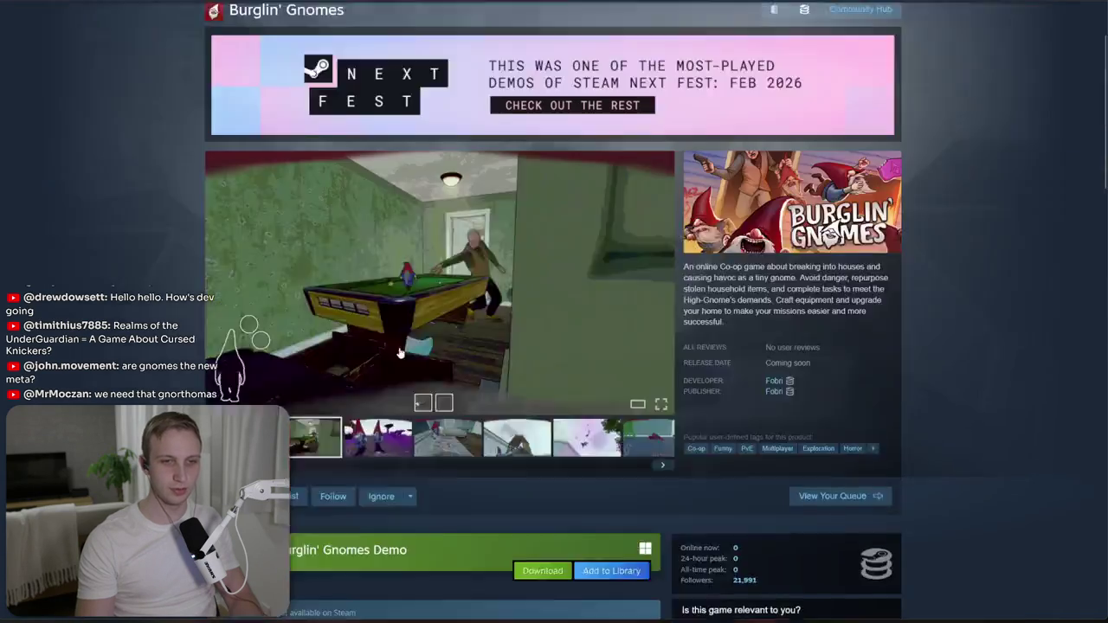
- Search 'gnome', open the Gnomes store page, then load howtomarketagame.com in a new tab
left_click(619, 74)
type("gnome")
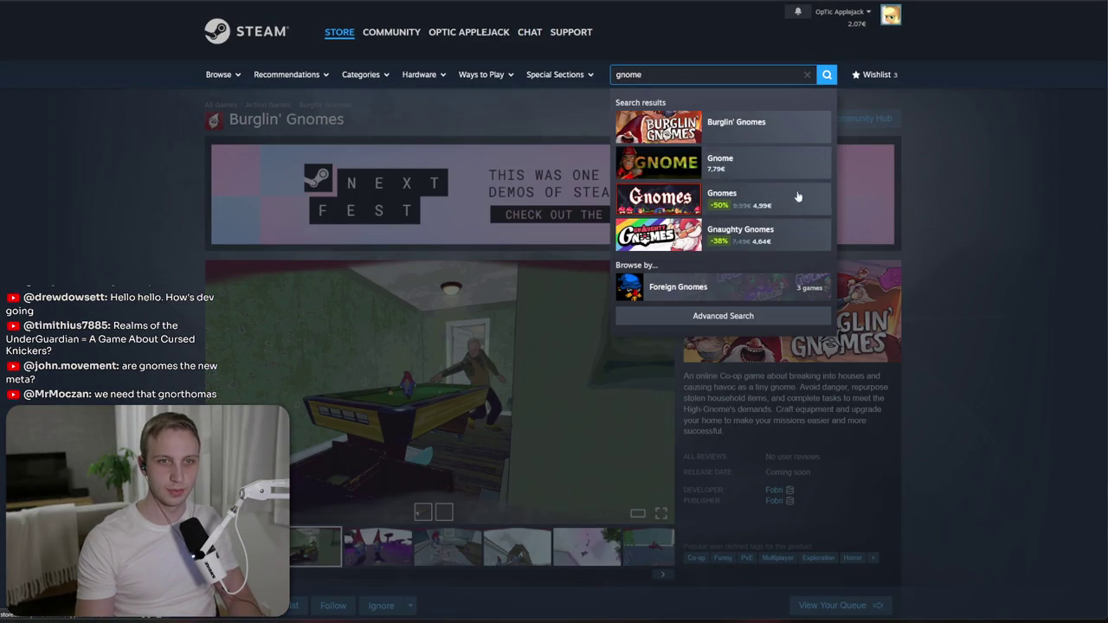
left_click(722, 194)
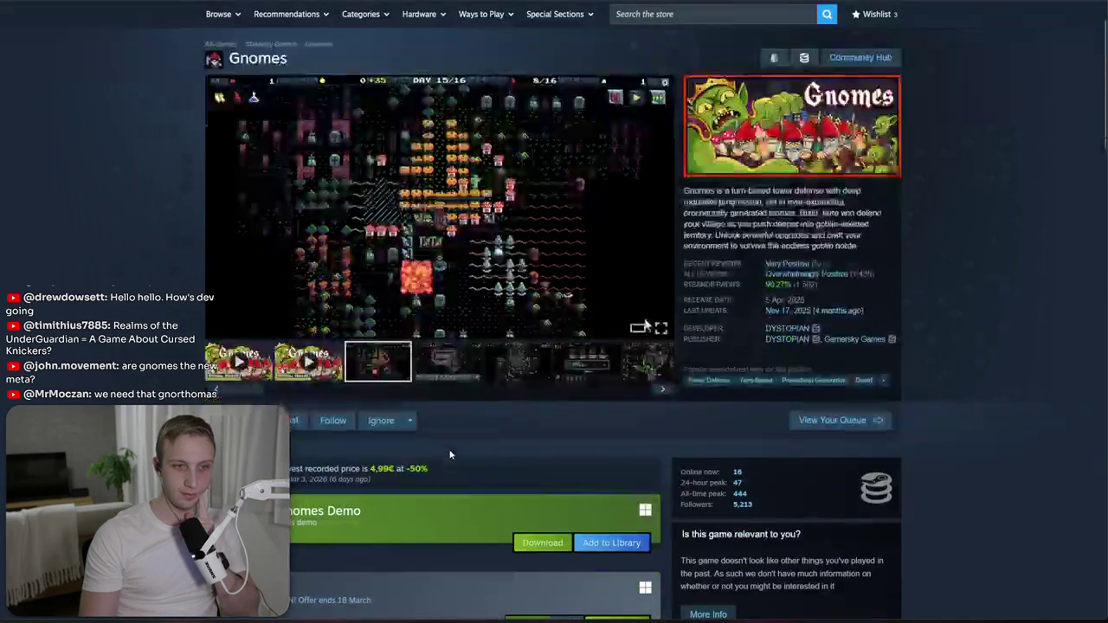
key("ctrl+t")
key("Return")
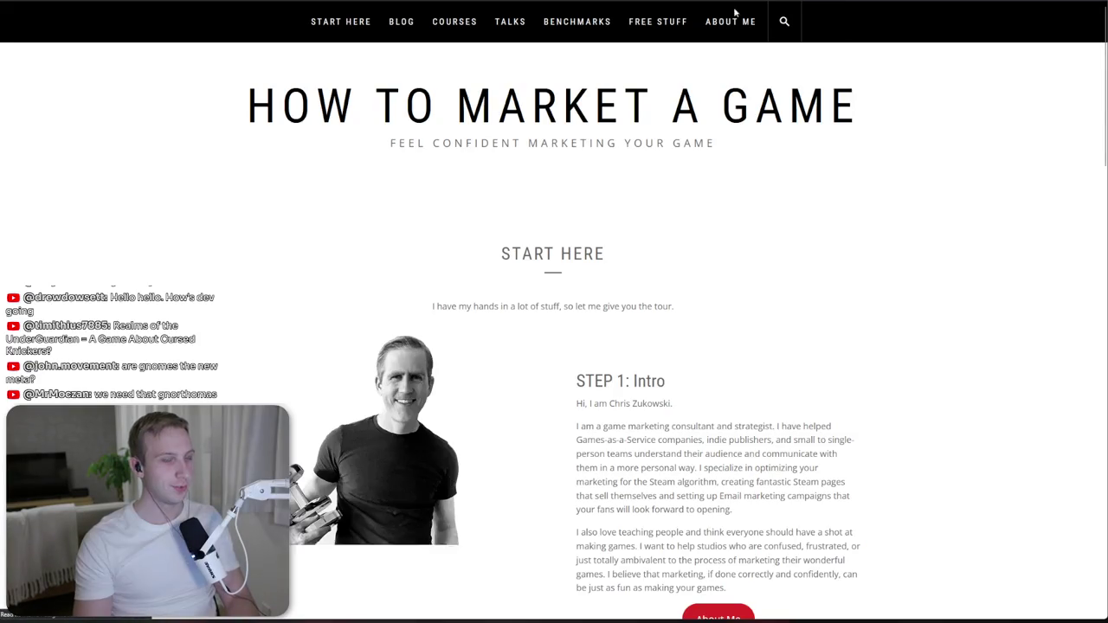
- Search How To Market A Game for 'gnomes' and read the Gnomes article
left_click(772, 23)
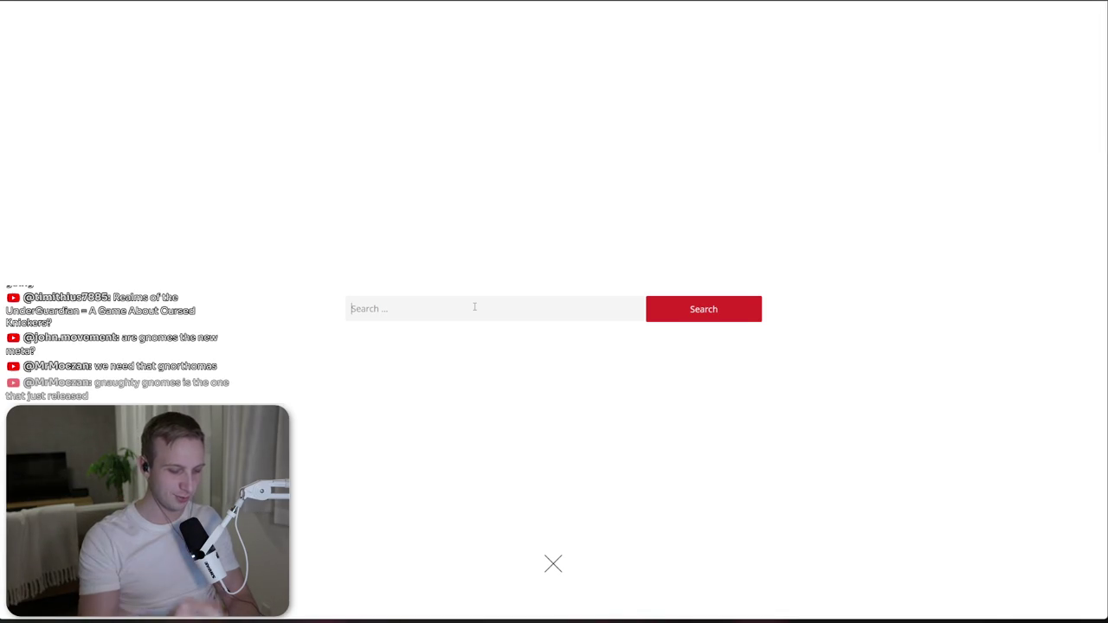
type("gnomes")
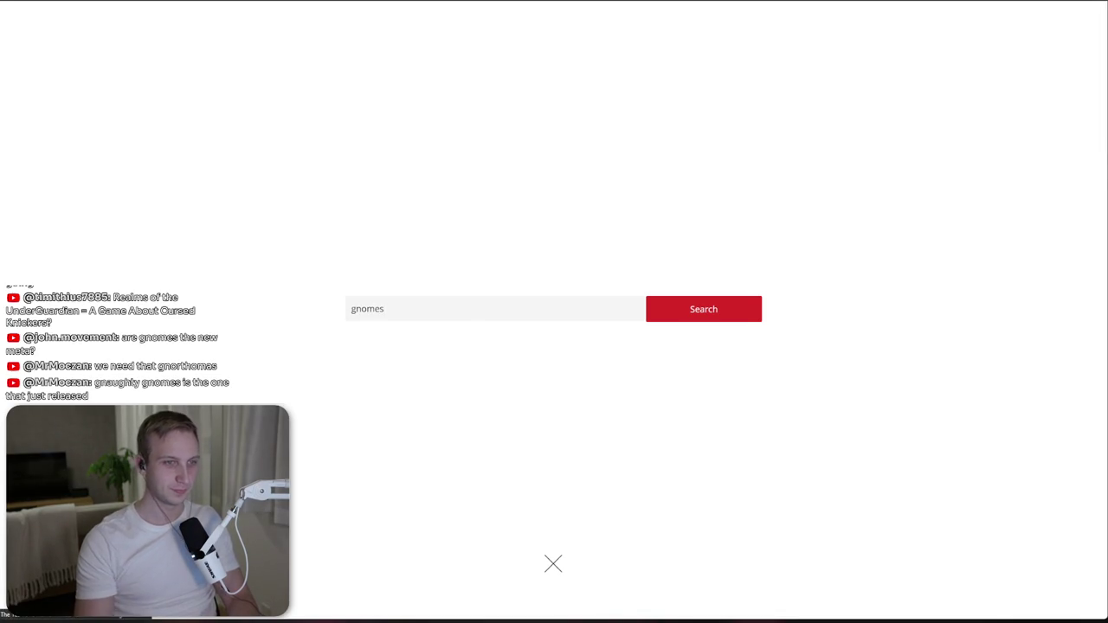
key("Return")
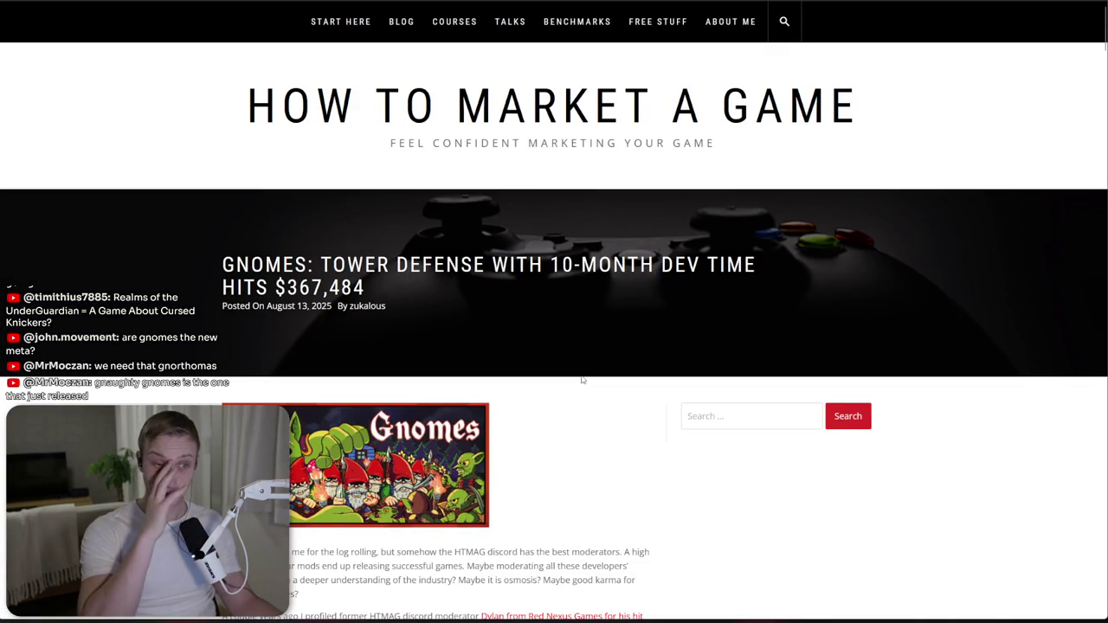
scroll(536, 295, "down", 2)
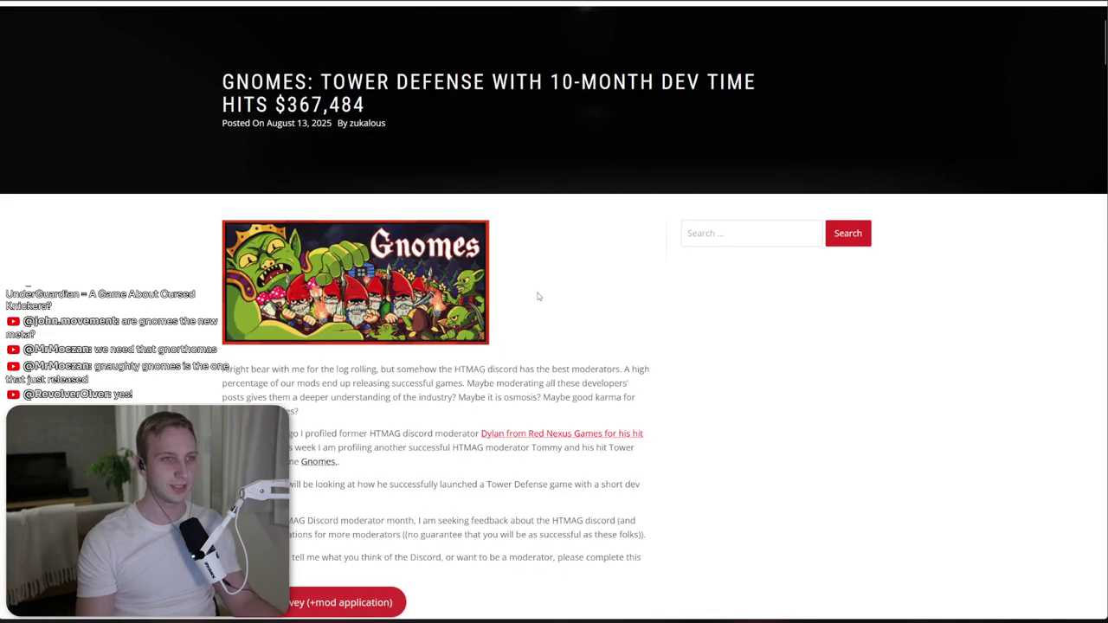
scroll(536, 296, "down", 2)
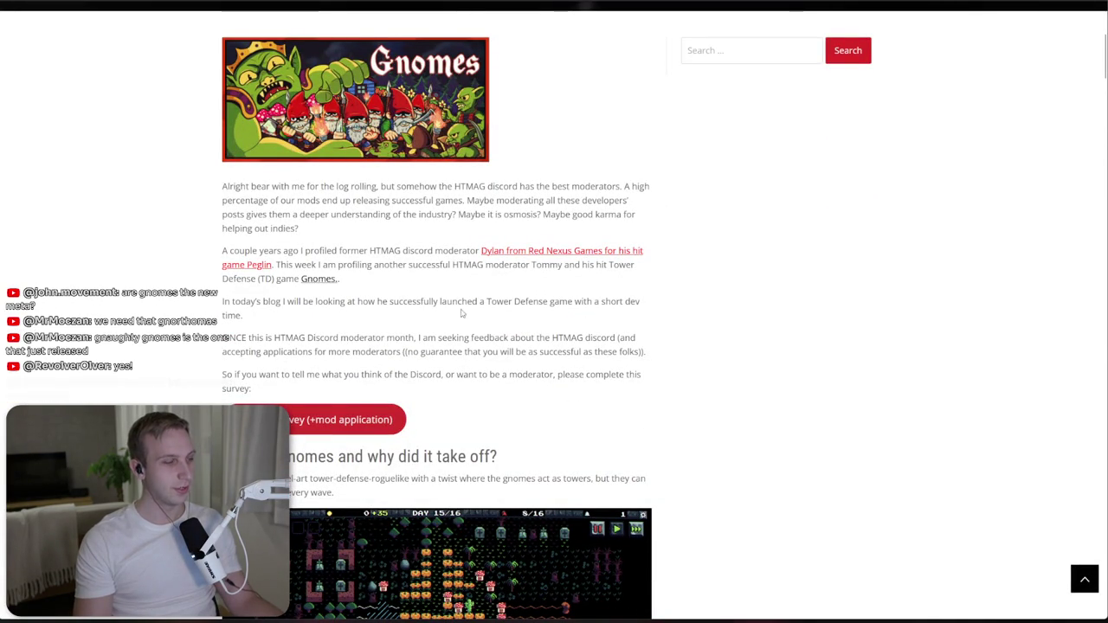
key("alt+Tab")
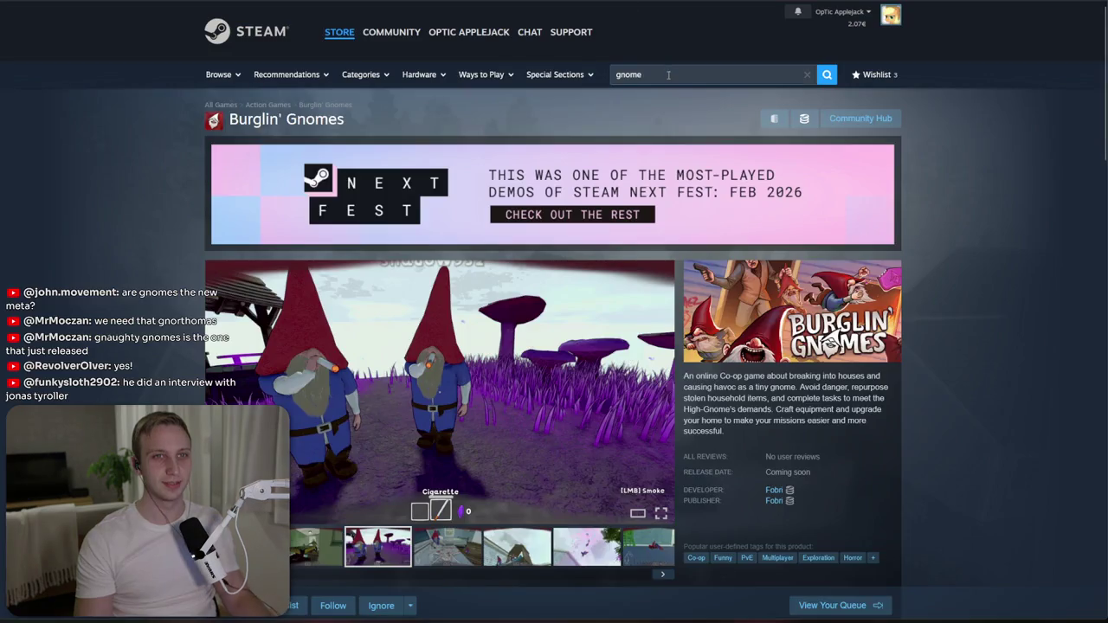
- Open the Gnaughty Gnomes store page and view its kitchen and city-street screenshots
key("BackSpace")
key("BackSpace")
key("BackSpace")
type("au")
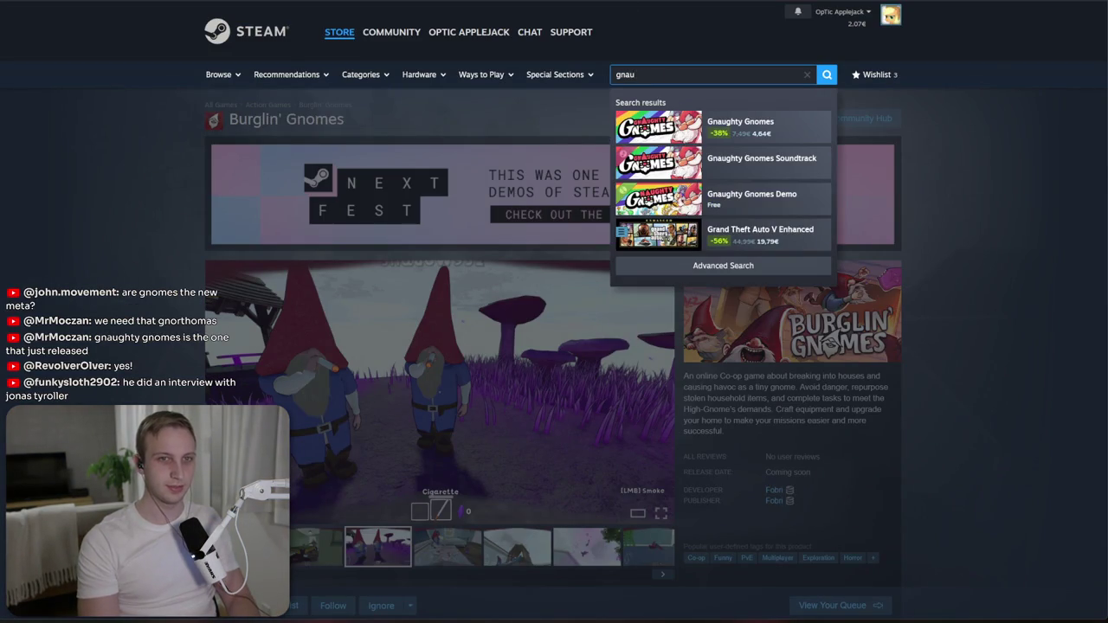
left_click(641, 128)
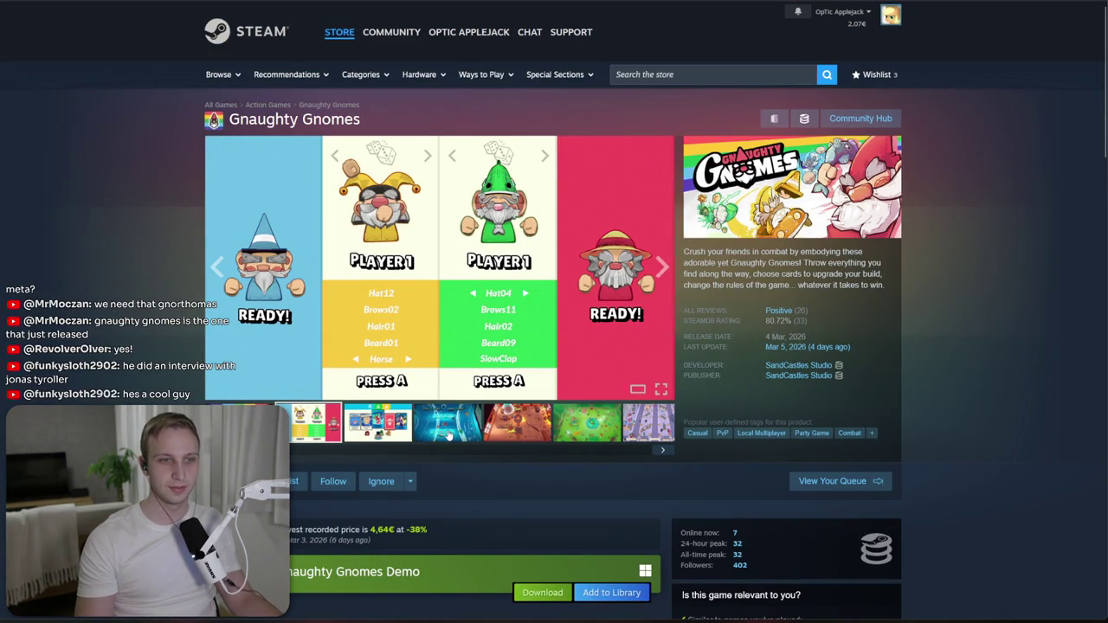
left_click(449, 435)
left_click(517, 422)
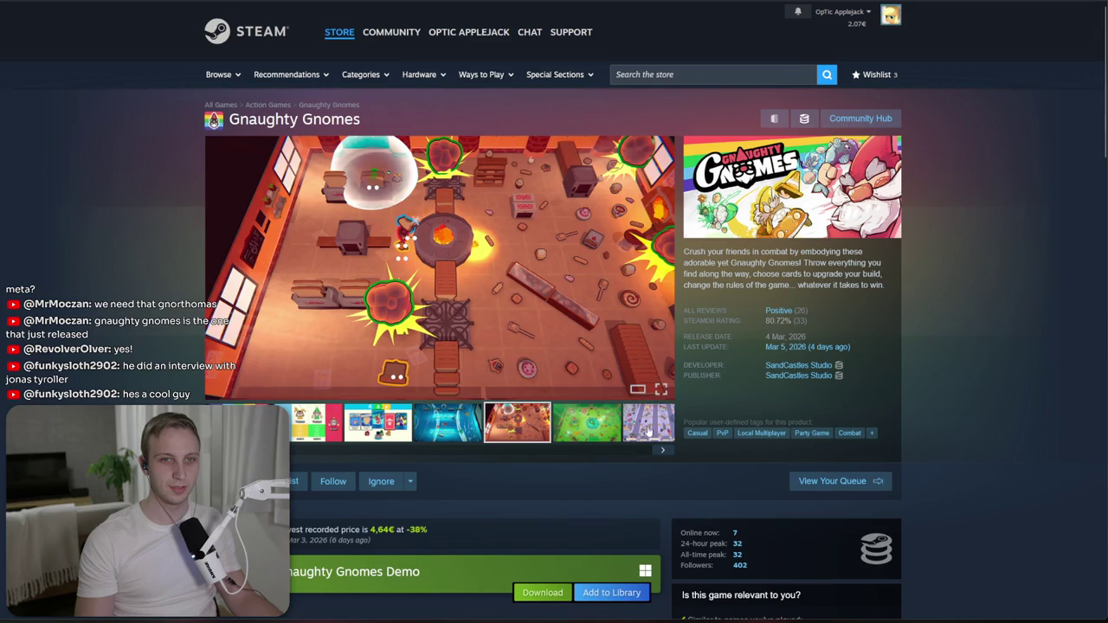
left_click(648, 430)
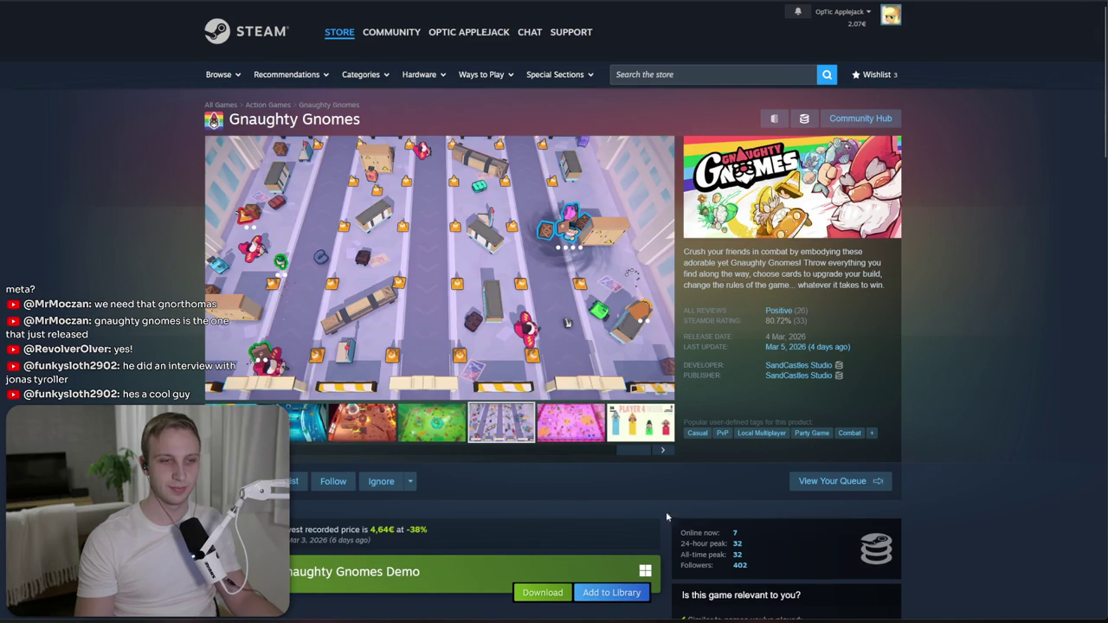
scroll(709, 432, "down", 2)
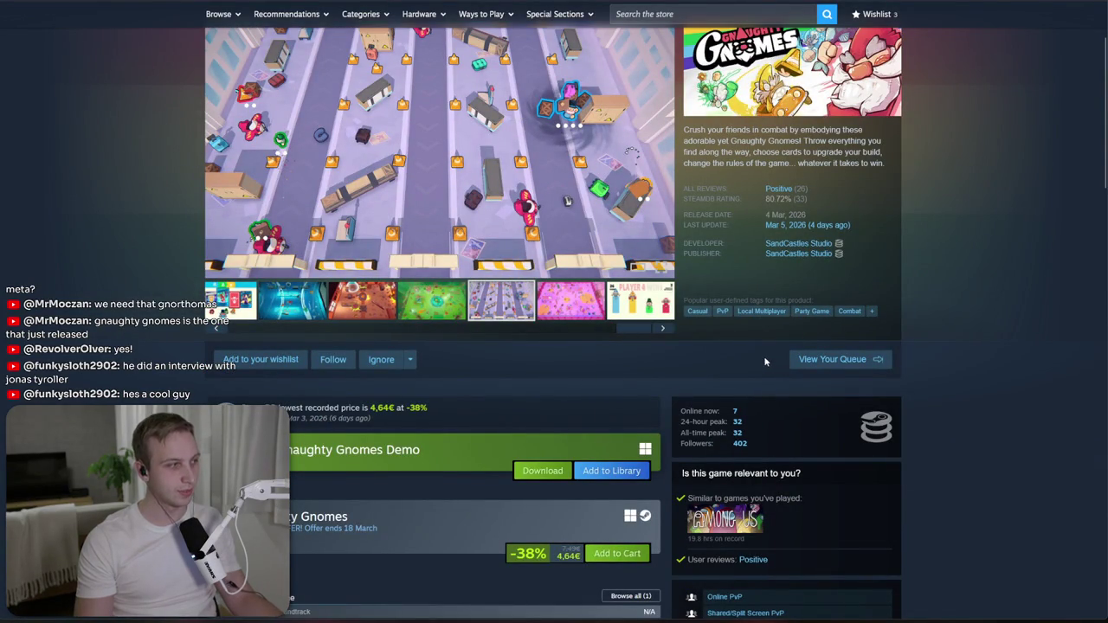
- Skim the Gnomes blog article again, then return to the Unity Releases prefab
key("ctrl+Tab")
scroll(623, 454, "down", 3)
scroll(625, 454, "down", 1)
key("ctrl+Tab")
key("ctrl+Tab")
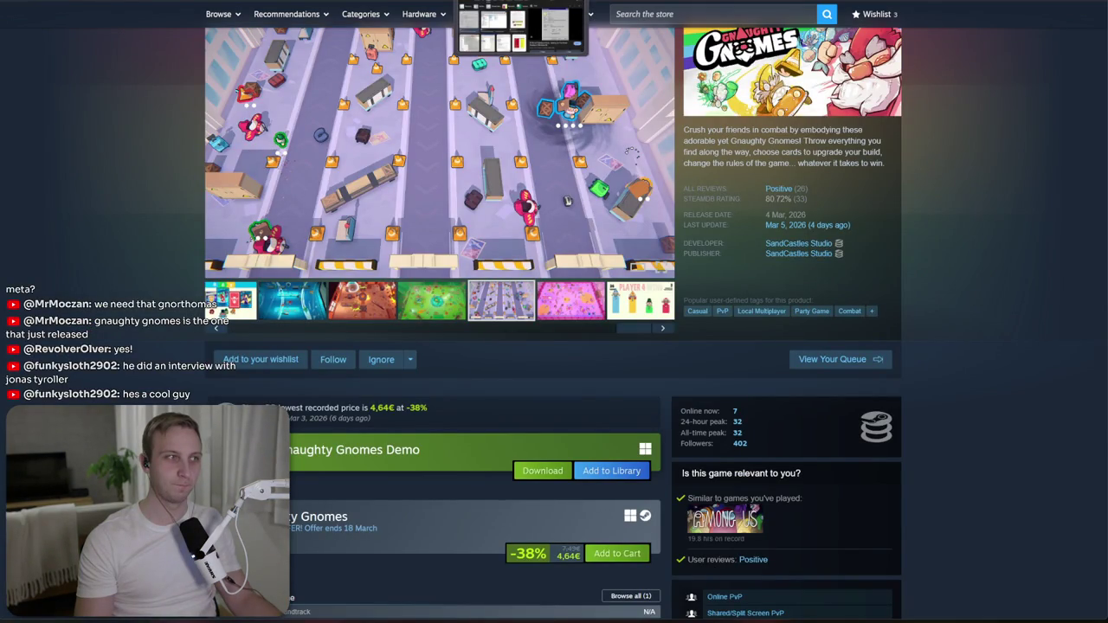
key("alt+Tab")
scroll(371, 198, "down", 2)
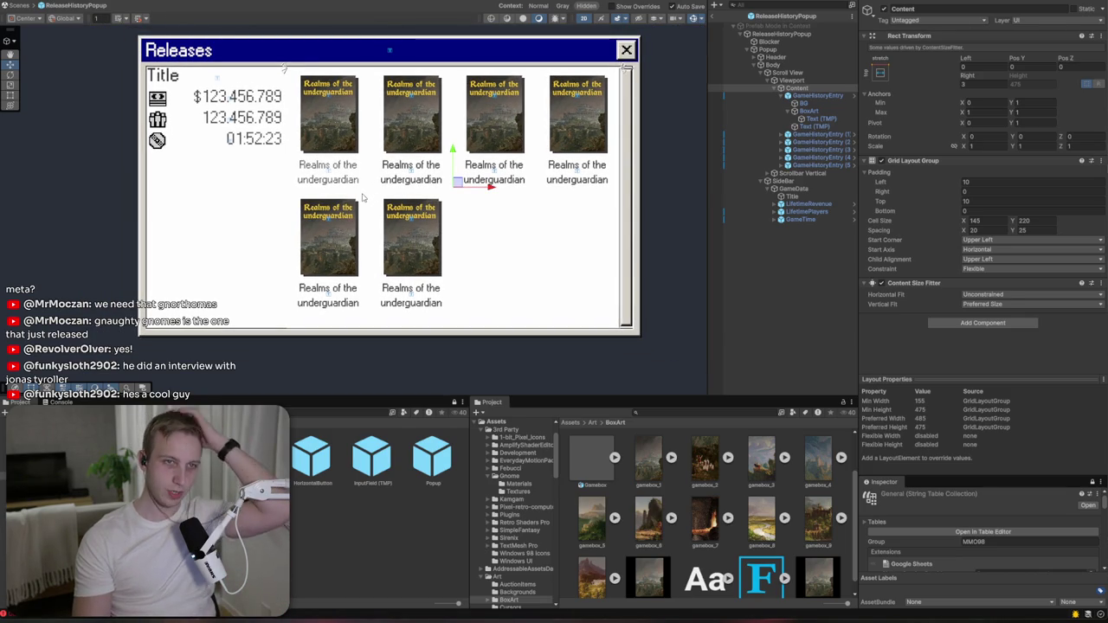
- Resize the BG and BoxArt objects together to 100 wide by 140 high
left_click(812, 110)
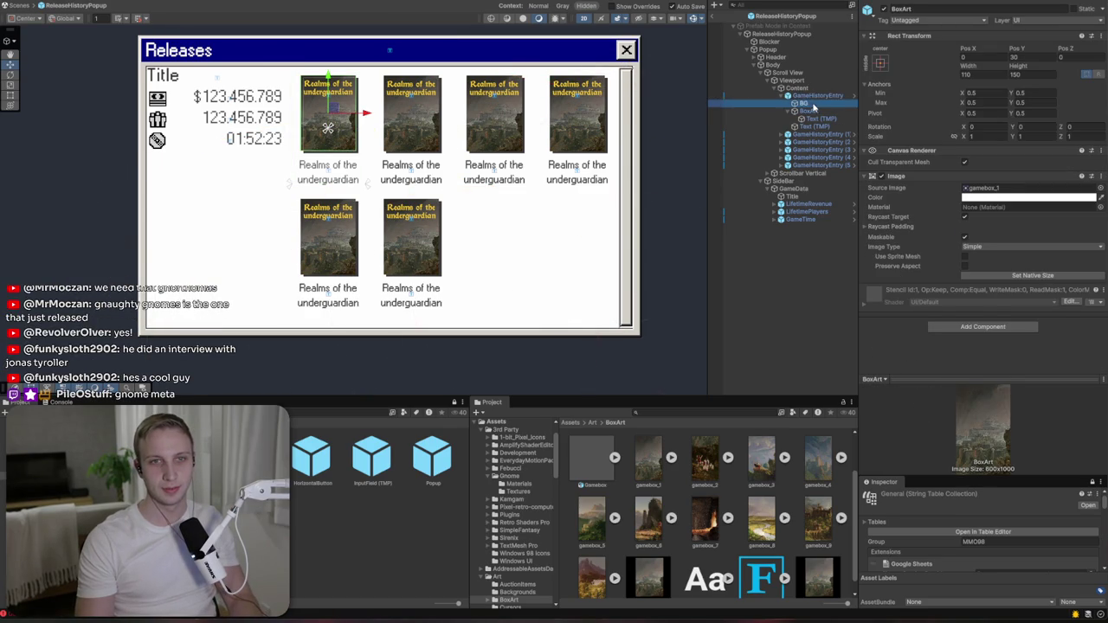
left_click(811, 104)
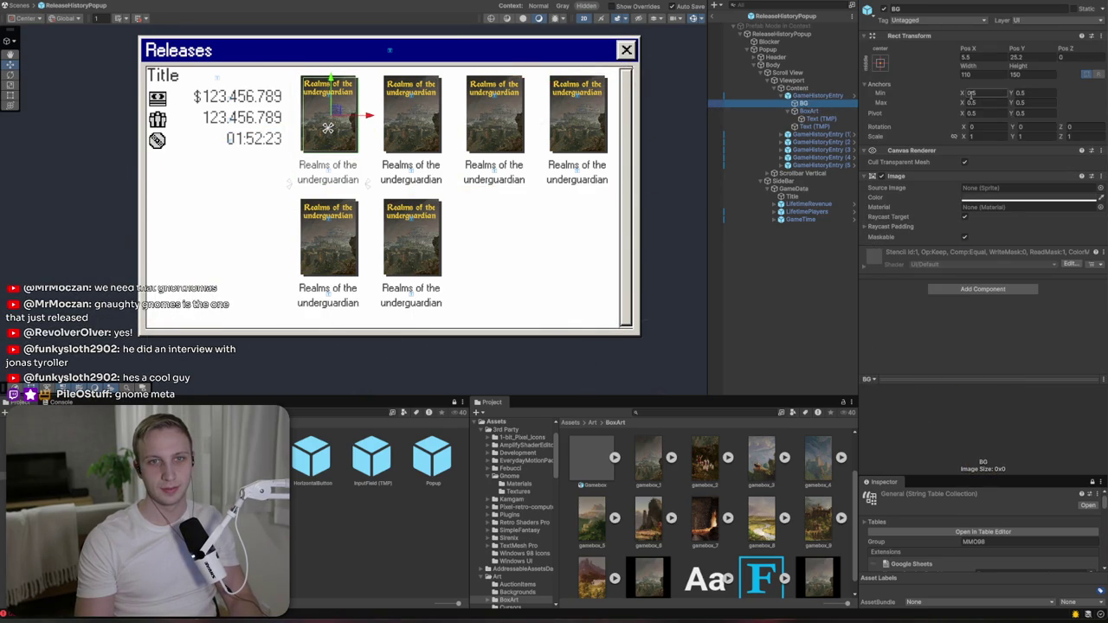
left_click(809, 111, "ctrl")
left_click(974, 75)
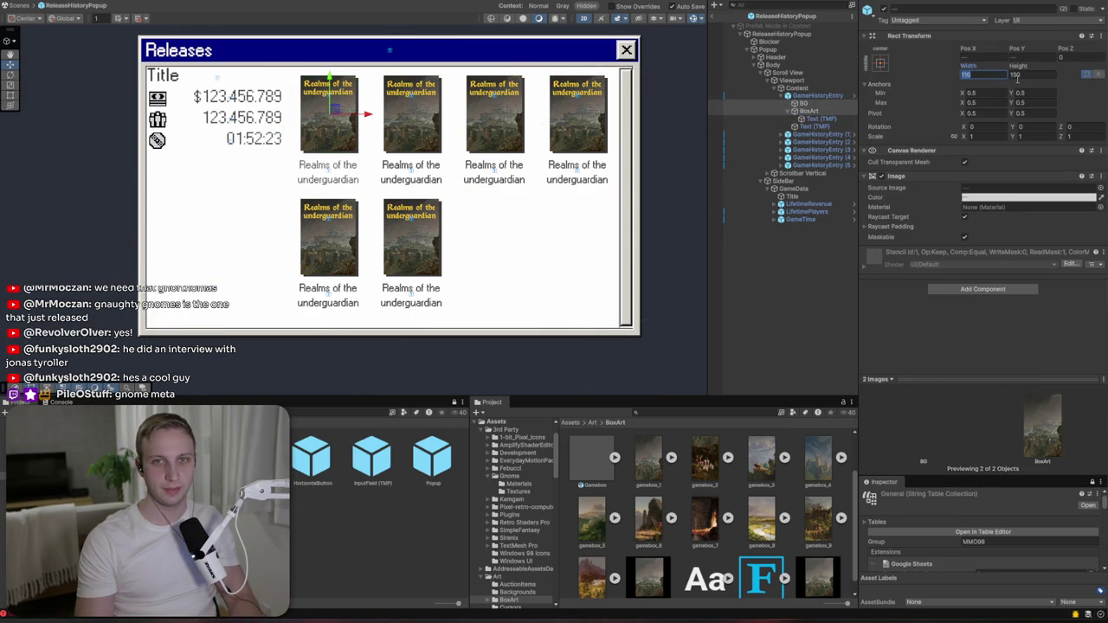
type("100")
key("Tab")
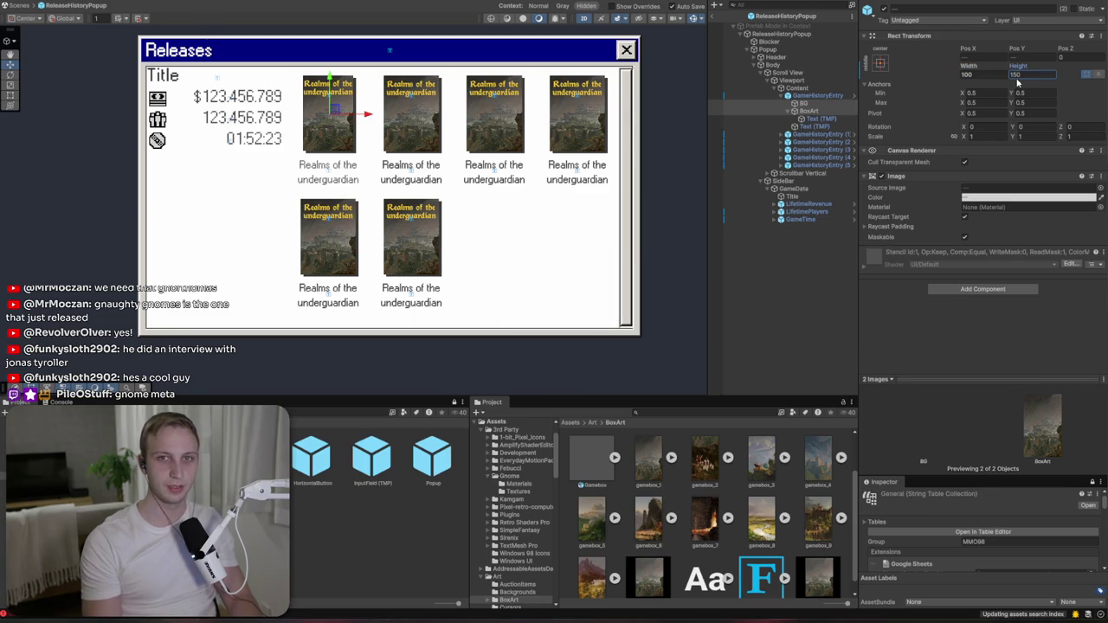
type("140")
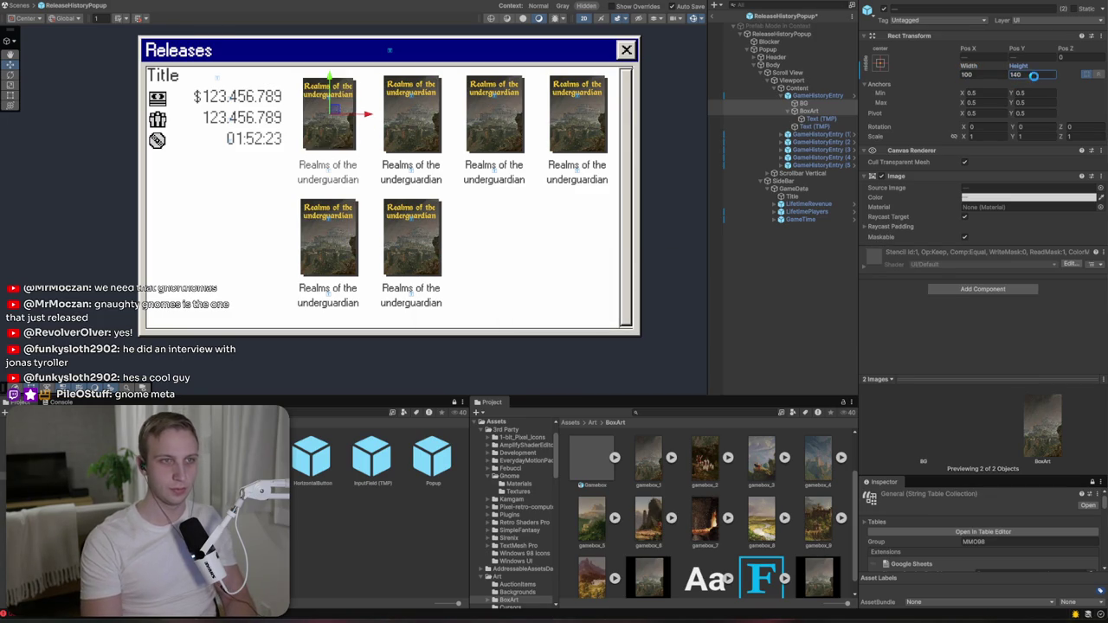
- Inset the box-art title Text (TMP) by 4 on both left and right
left_click(816, 120)
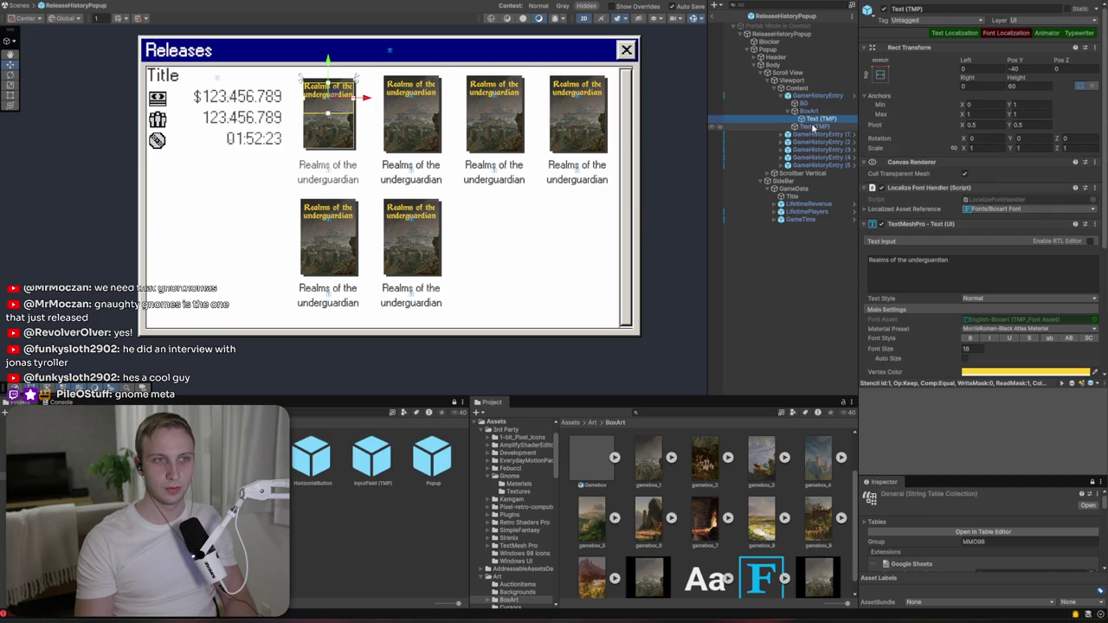
left_click(989, 69)
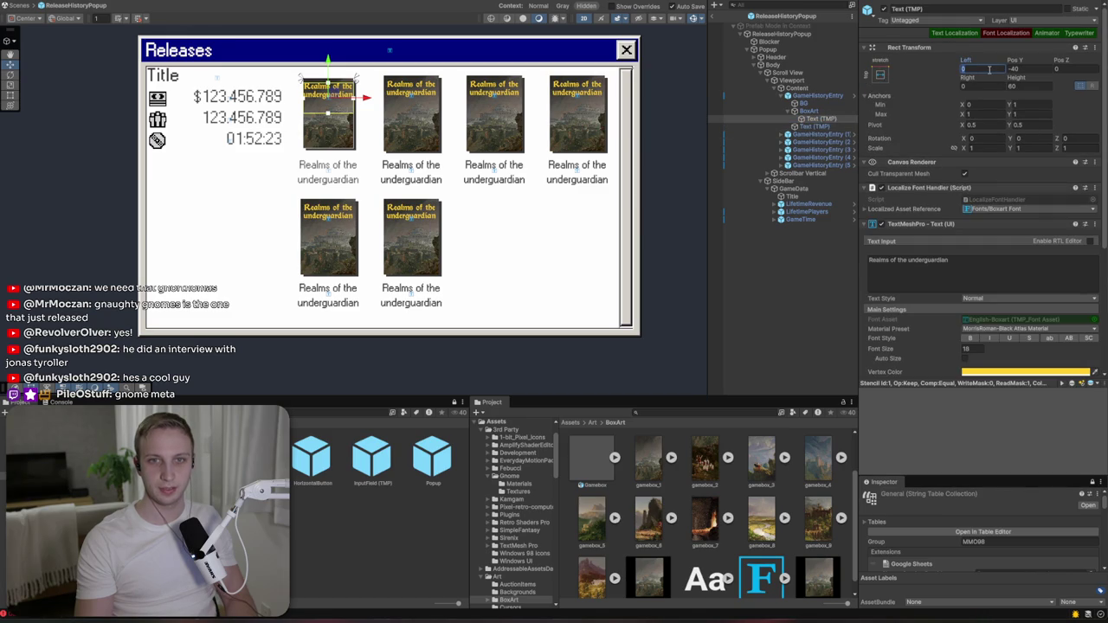
type("4")
left_click(986, 86)
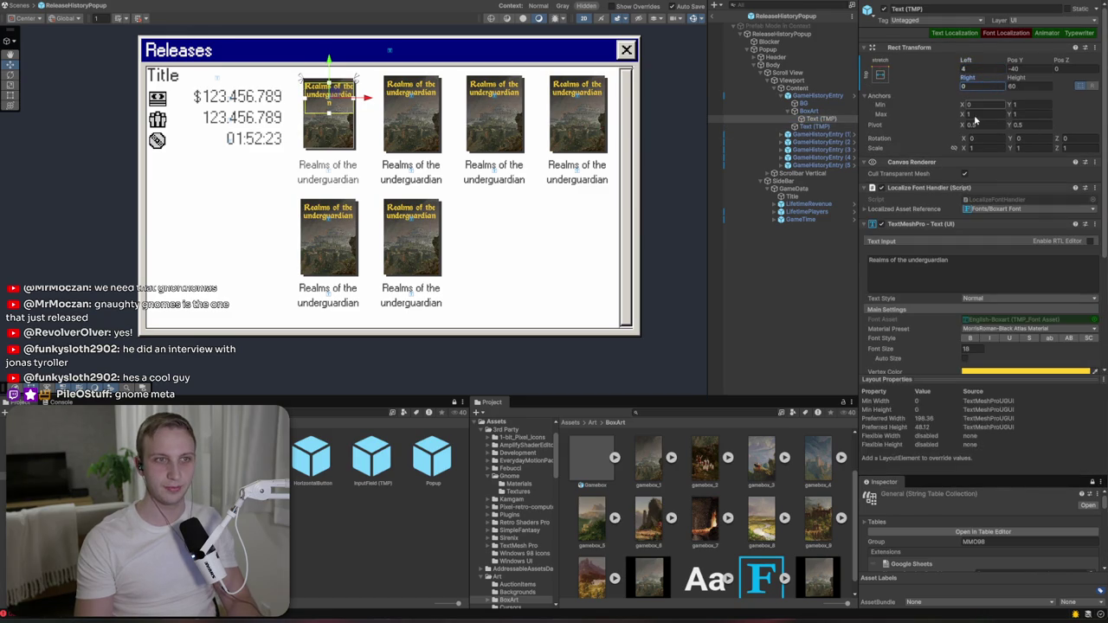
type("4")
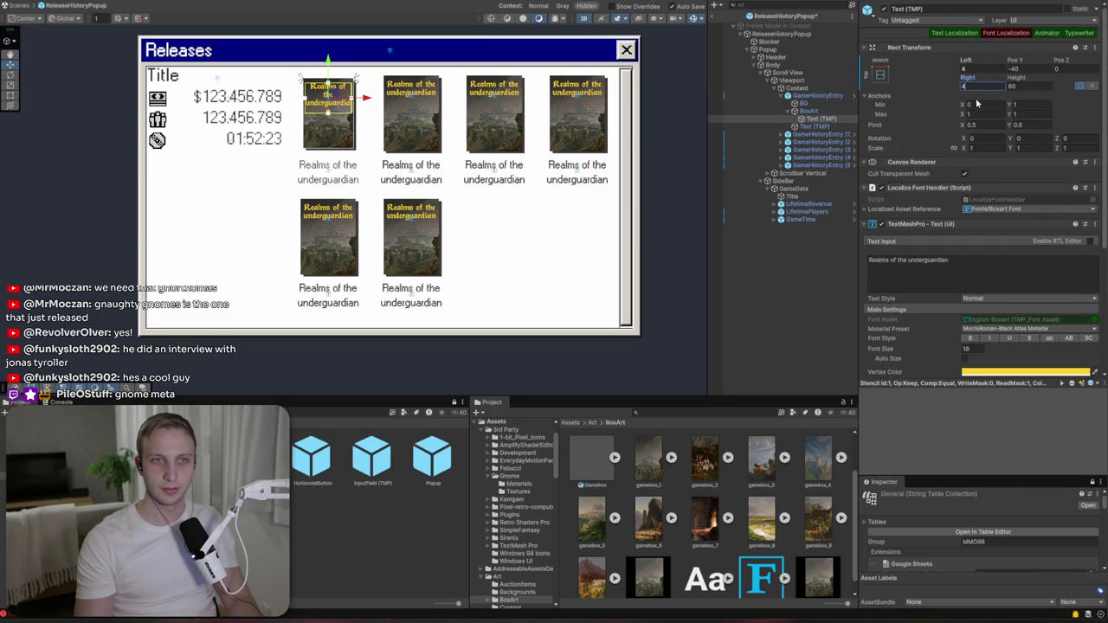
- Turn on Auto Size for the title text with minimum 14 and maximum 18
scroll(978, 102, "down", 2)
scroll(977, 99, "down", 3)
left_click(965, 228)
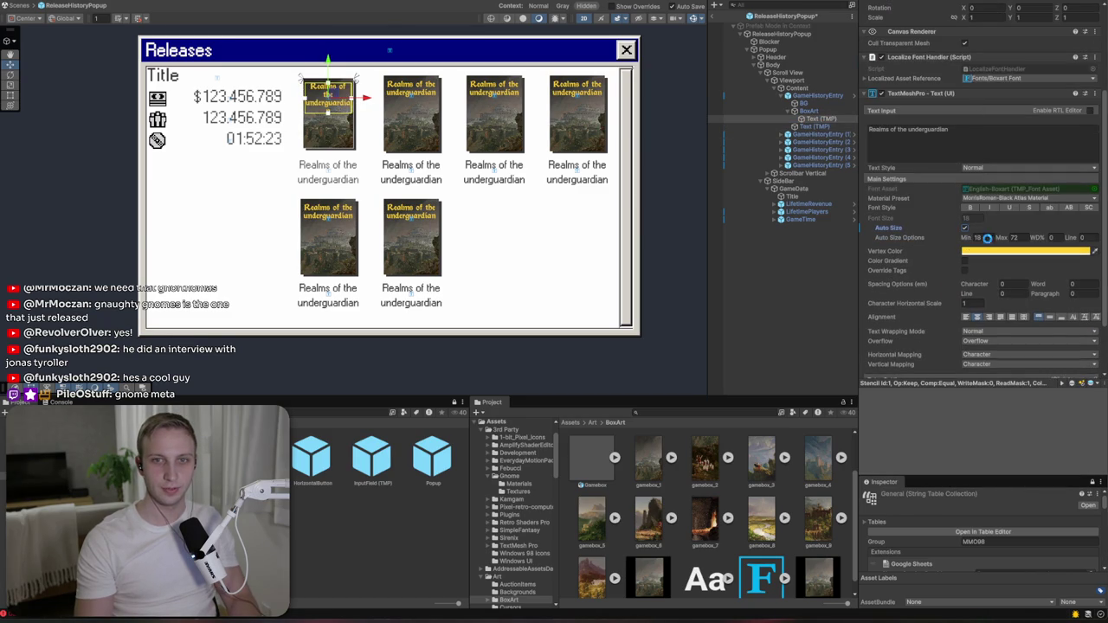
left_click(977, 237)
type("14")
key("Tab")
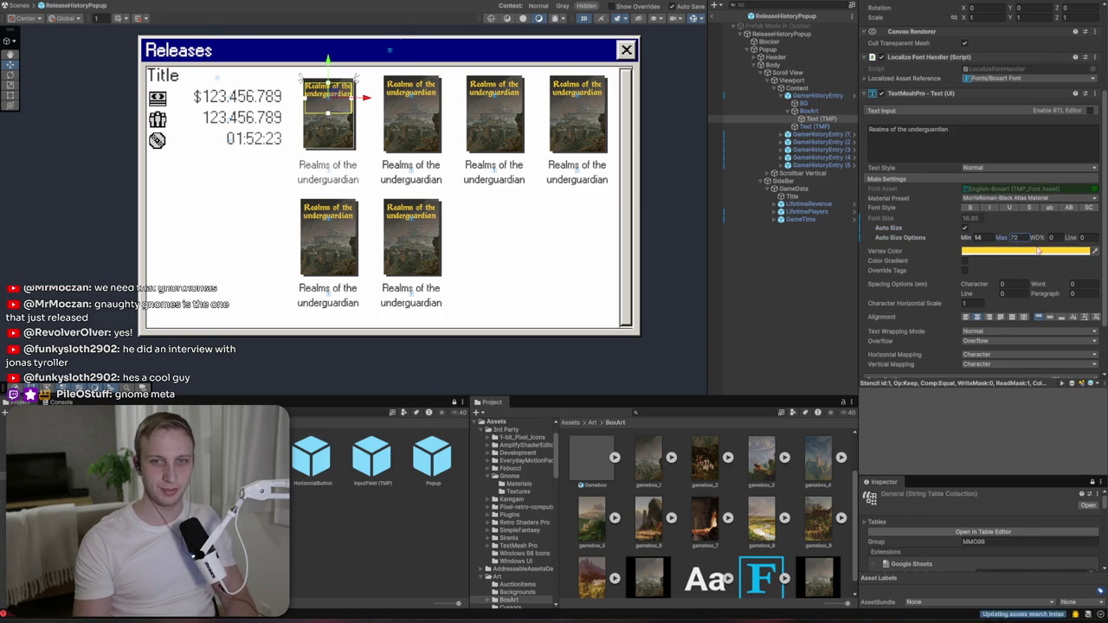
type("18")
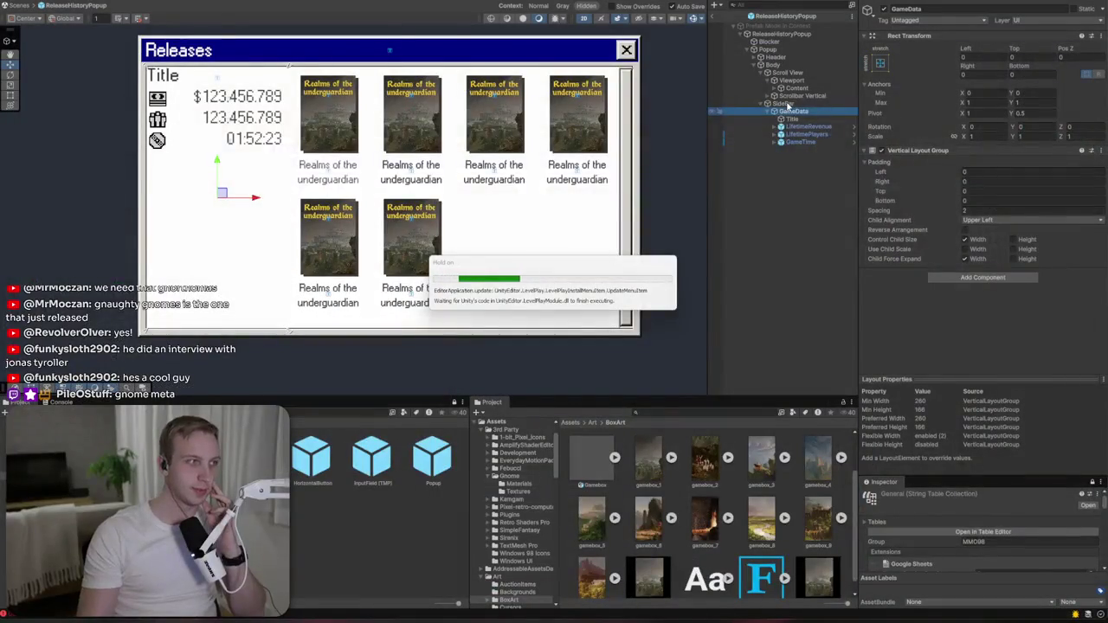
- Move the SideBar panel and the GameData title-and-stats block lower in the popup
left_click(783, 104)
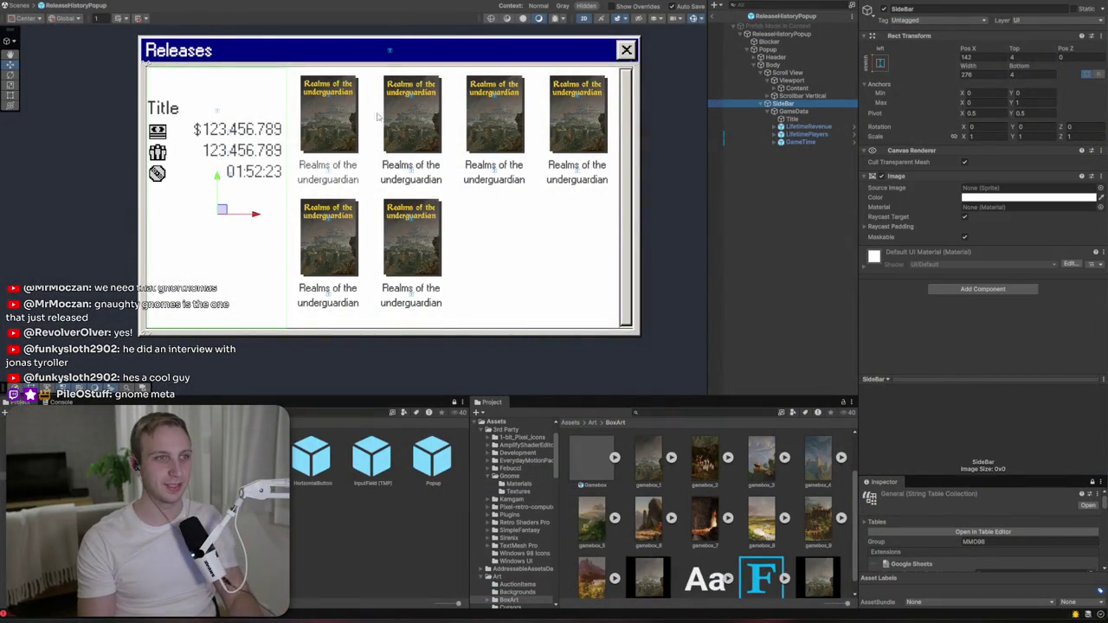
left_click_drag(216, 130, 216, 178)
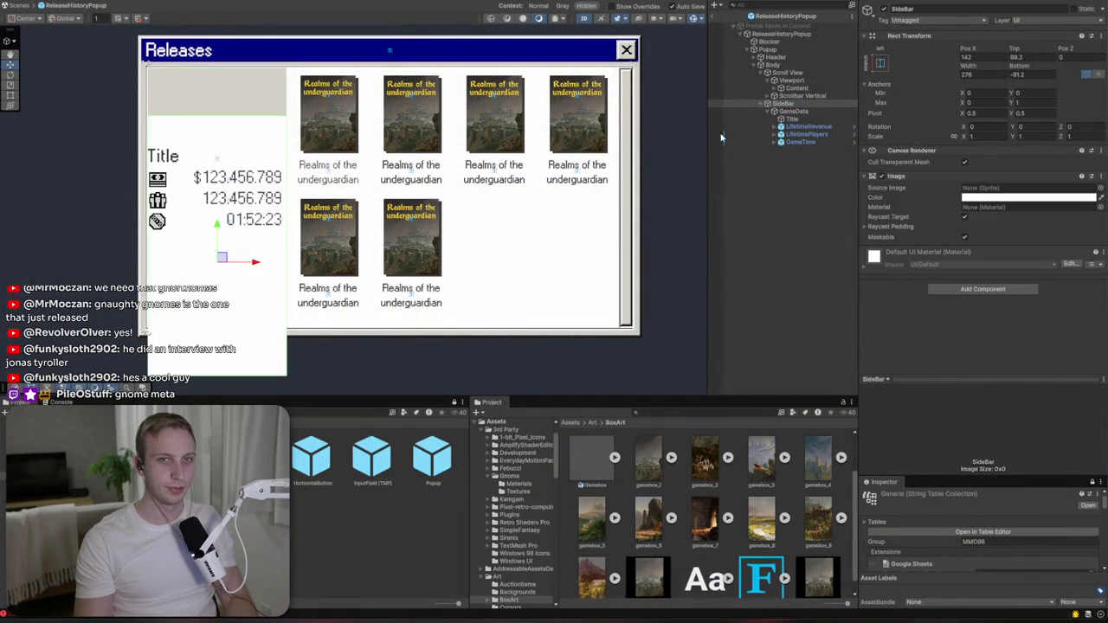
left_click(797, 112)
left_click_drag(212, 199, 218, 232)
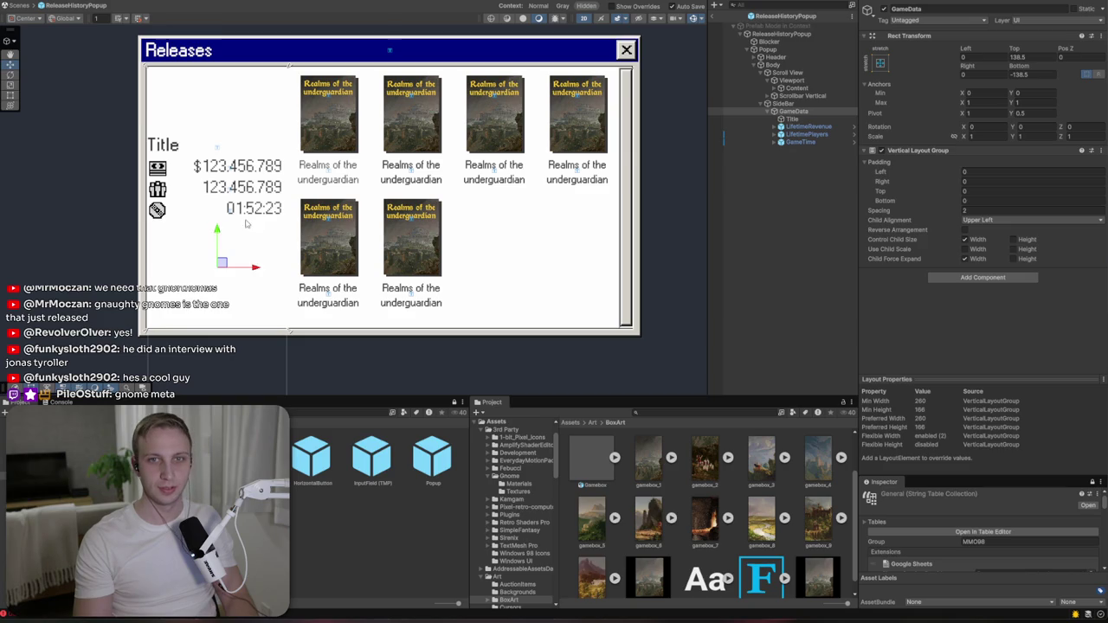
- Add a Divider image to SideBar: top-stretched, 2 px high, with the Windows_Divider_Line sprite
right_click(793, 103)
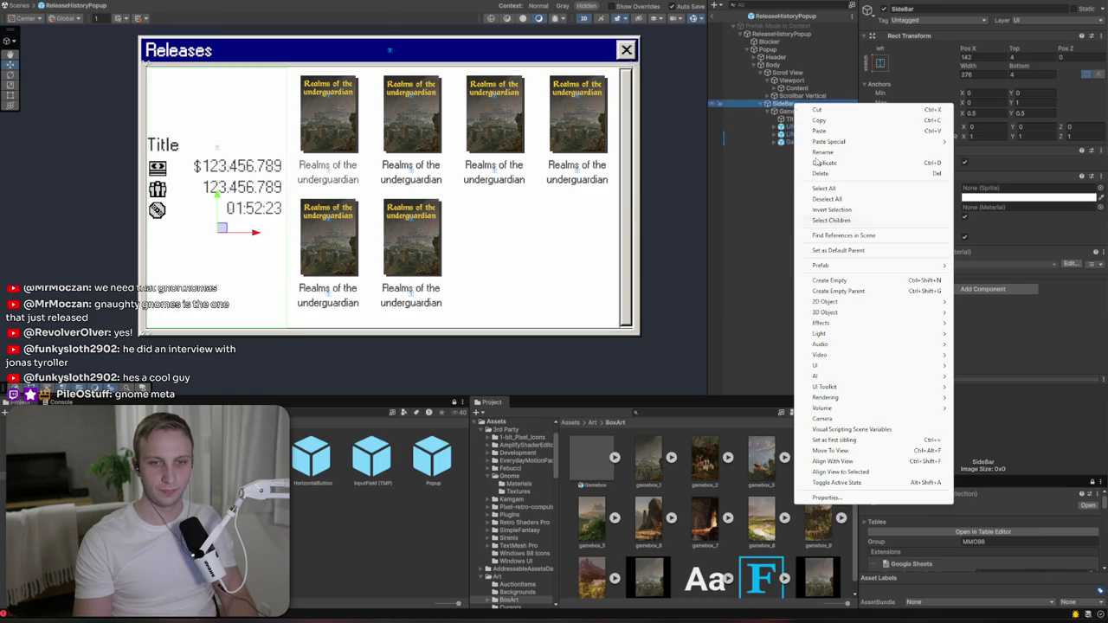
mouse_move(833, 366)
left_click(965, 365)
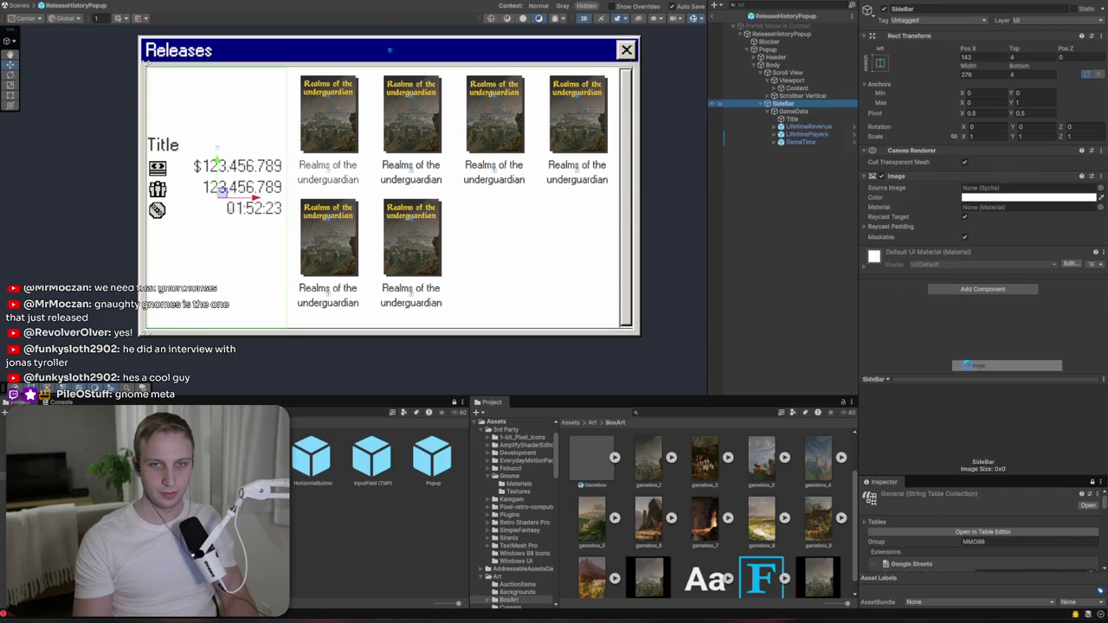
type("Divider")
key("Return")
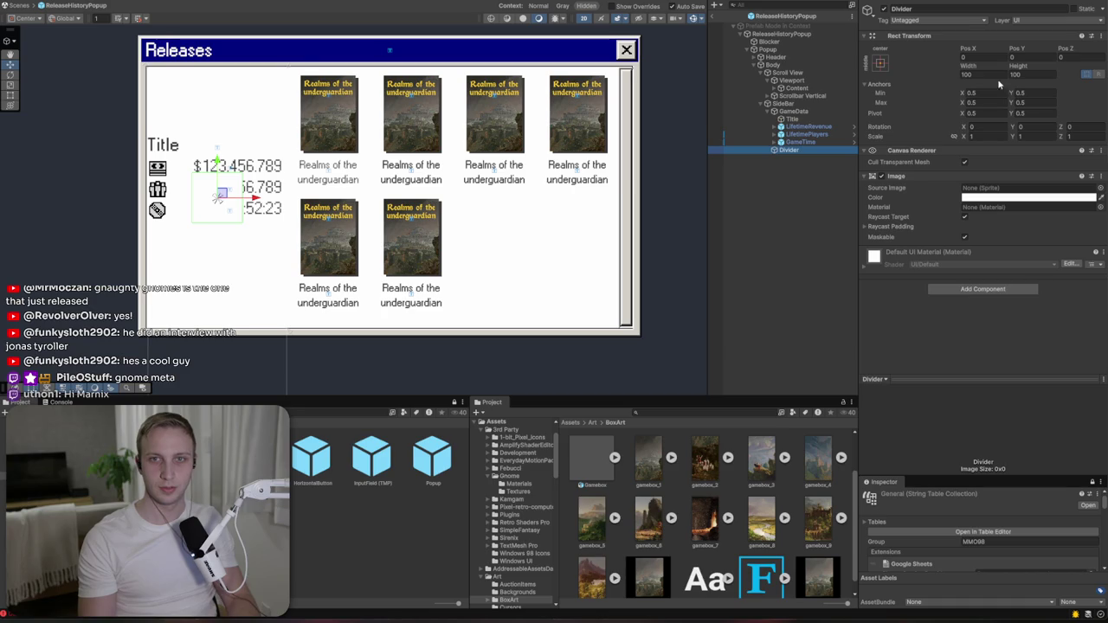
left_click(880, 64)
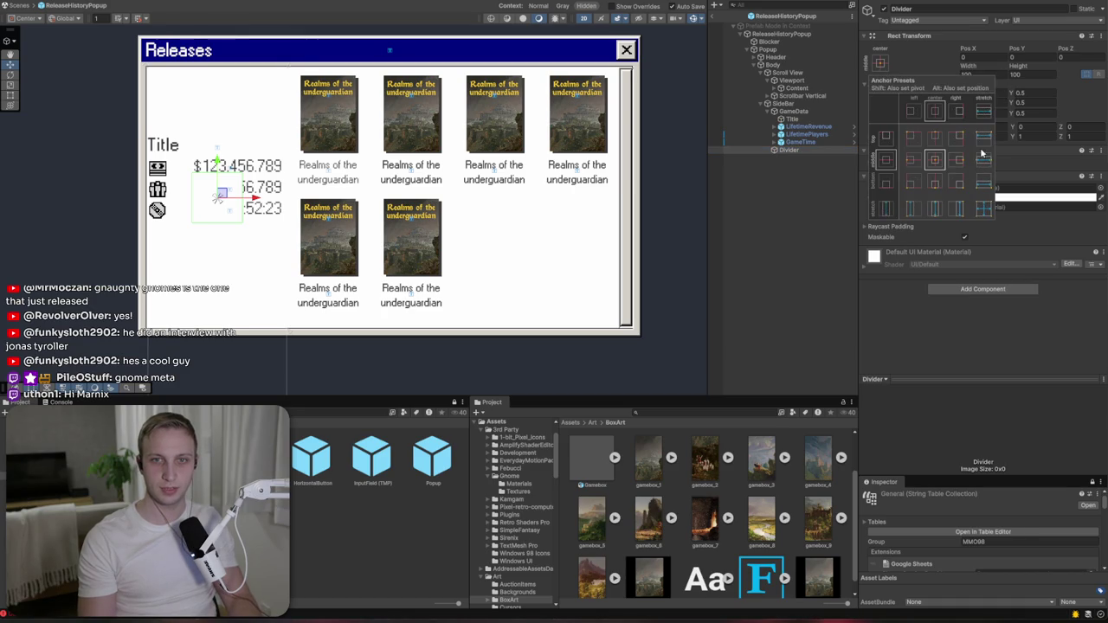
left_click(983, 141, "alt")
left_click(1032, 74)
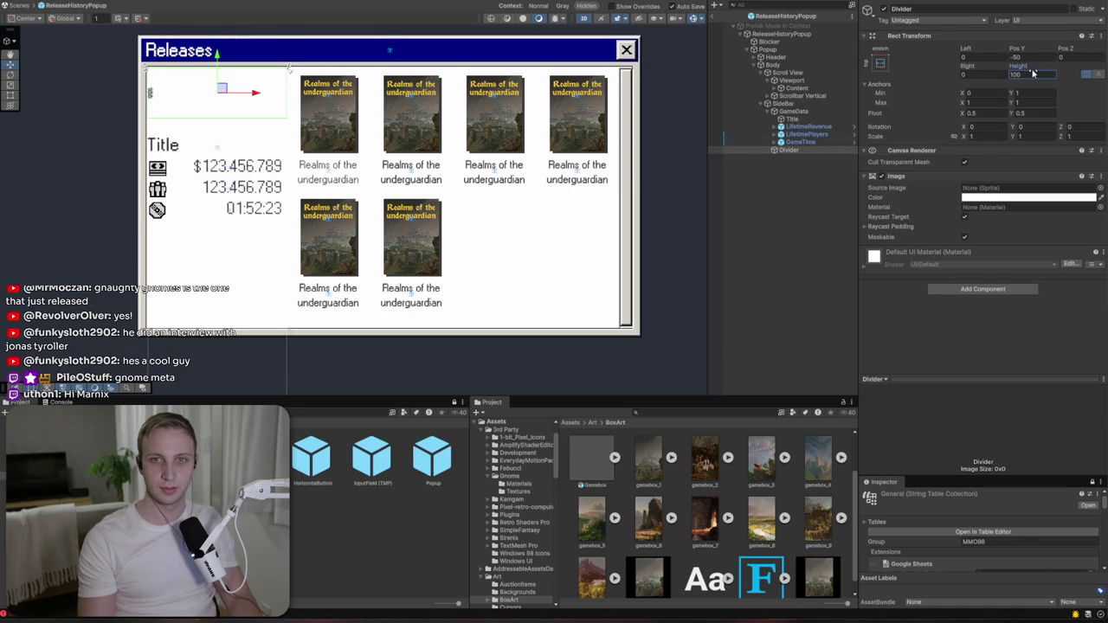
type("2")
left_click(1099, 187)
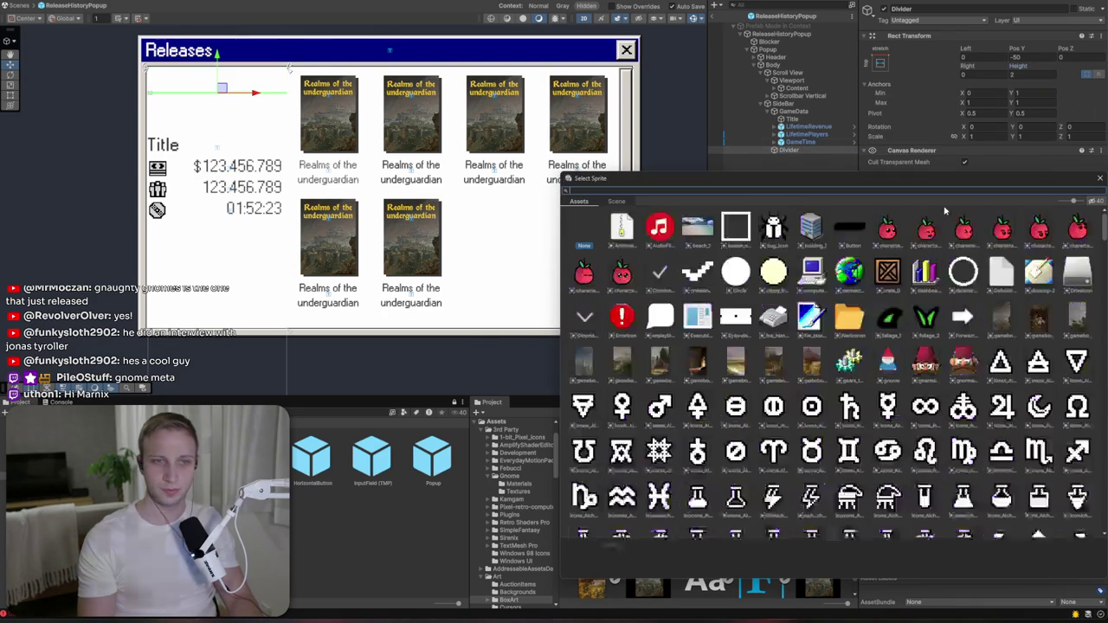
type("divi")
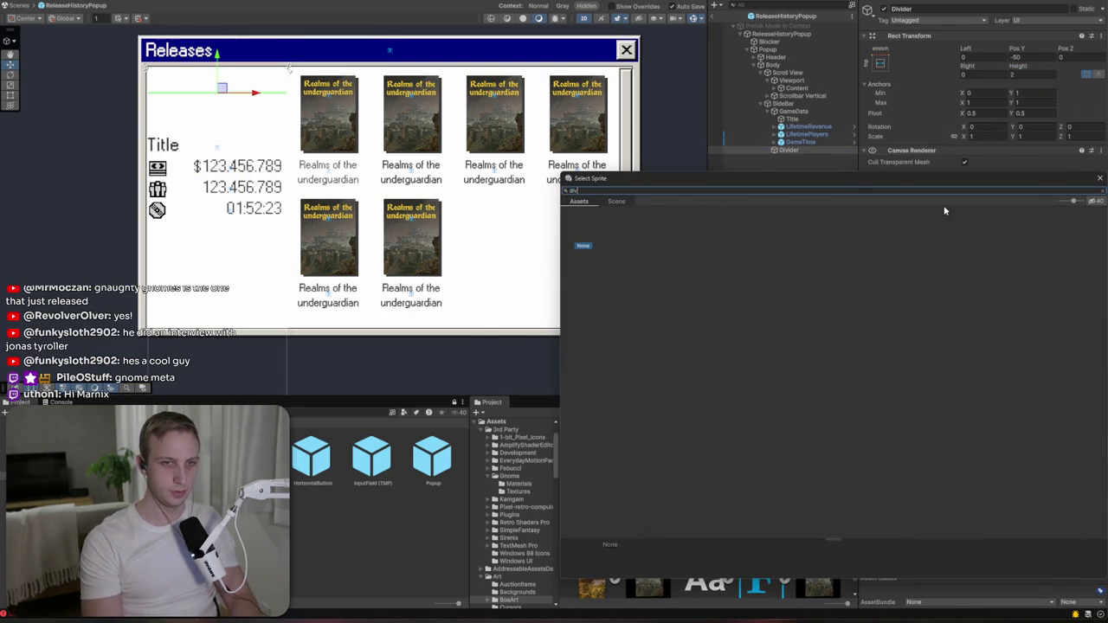
double_click(622, 223)
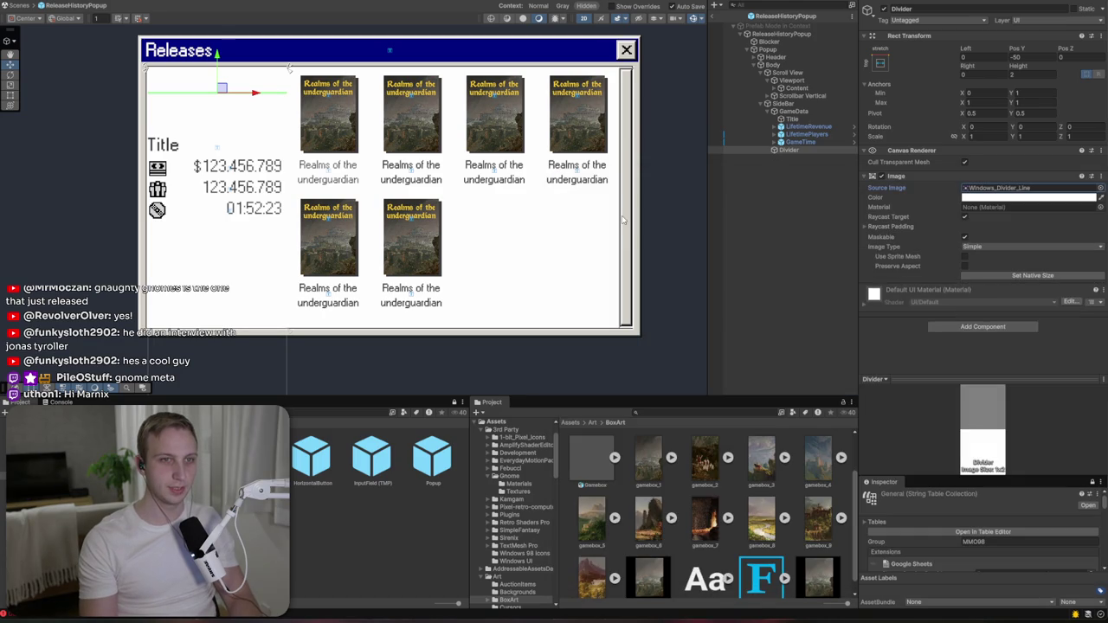
- Thin the Divider to 1 px, drag it lower, and bring up the Gnaughty Gnomes Steam page
left_click(213, 48)
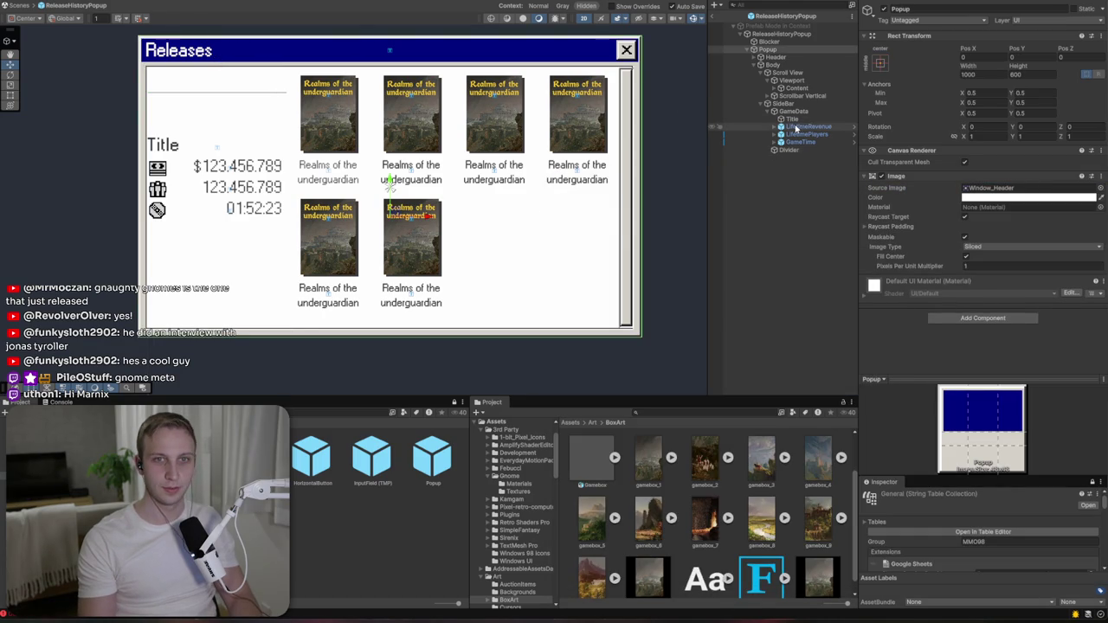
left_click(789, 150)
left_click(1034, 90)
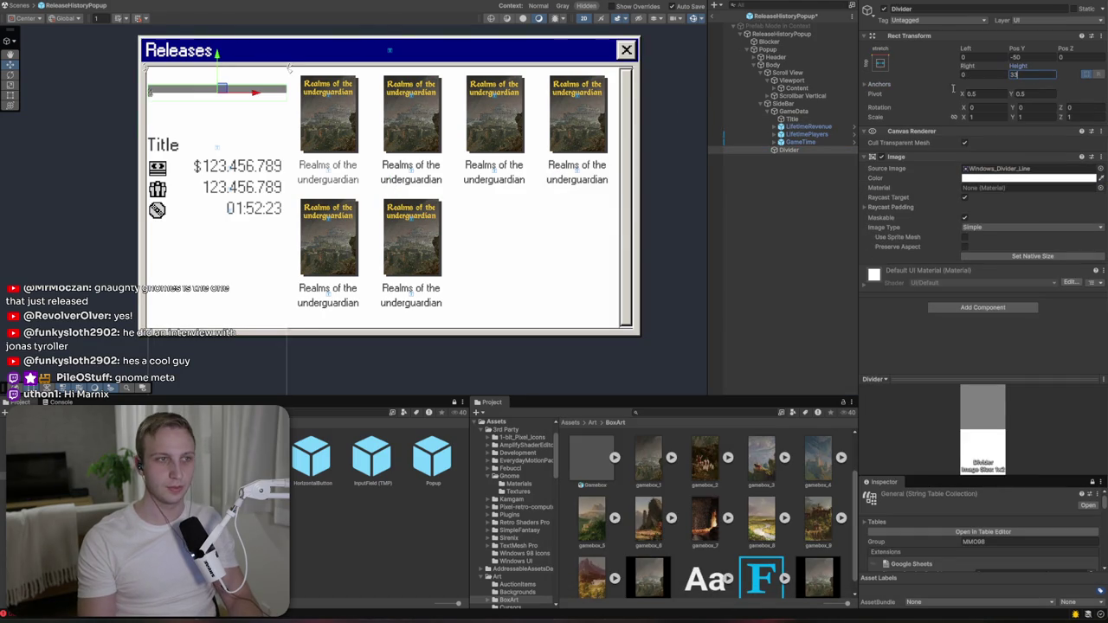
type("1")
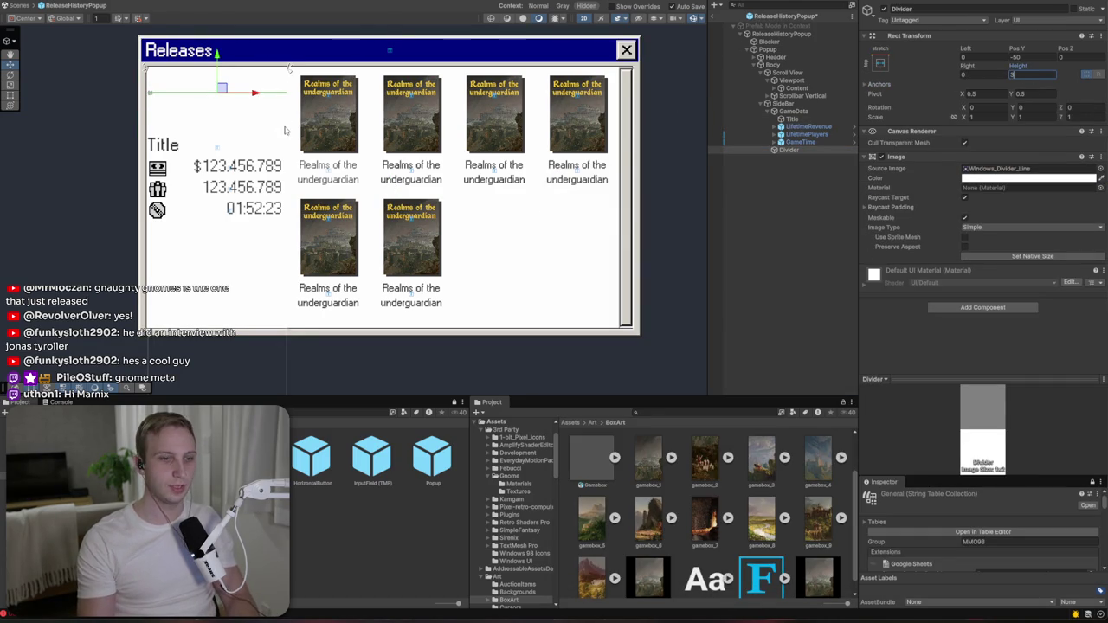
left_click_drag(217, 53, 219, 93)
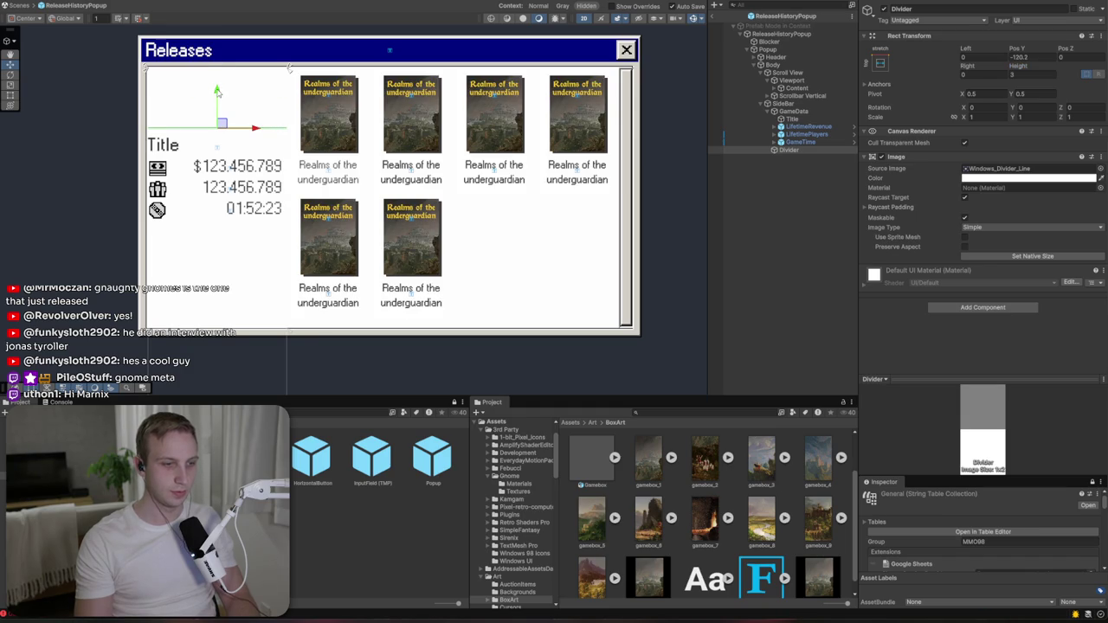
key("alt+Tab")
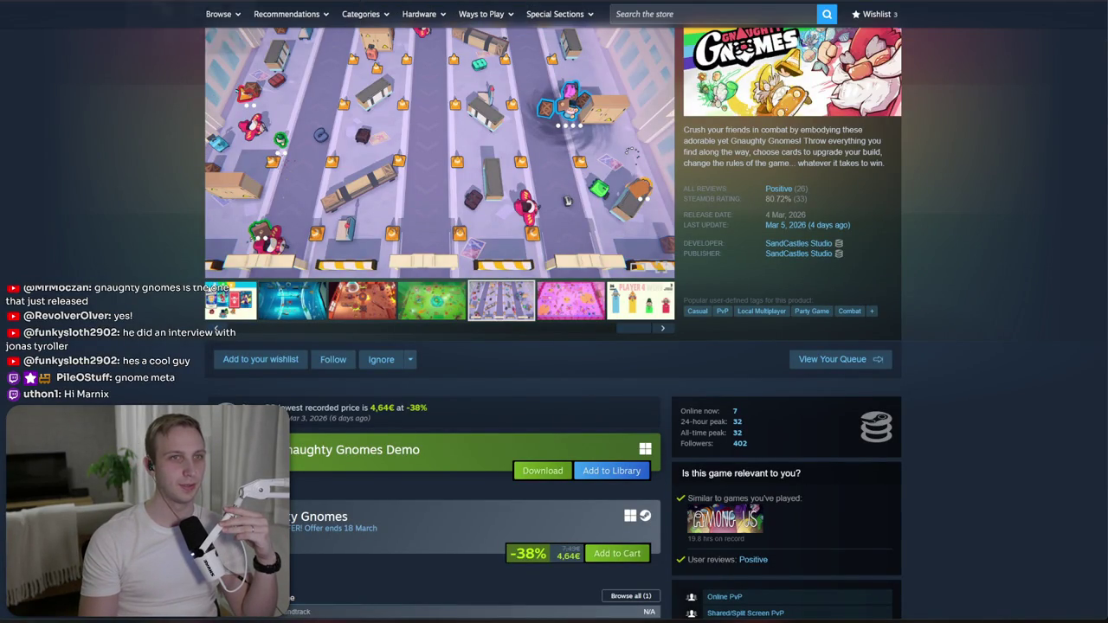
- Browse the C: drive files like layout.css and package-lock.json, then return to Unity
key("alt+Tab")
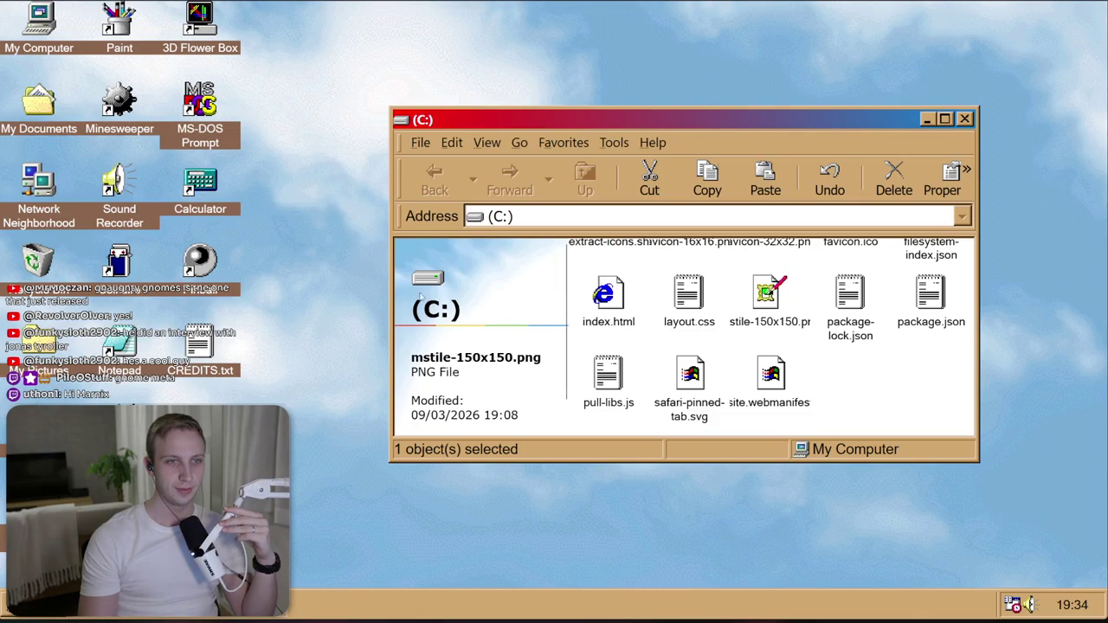
left_click(616, 316)
key("Right")
key("Right")
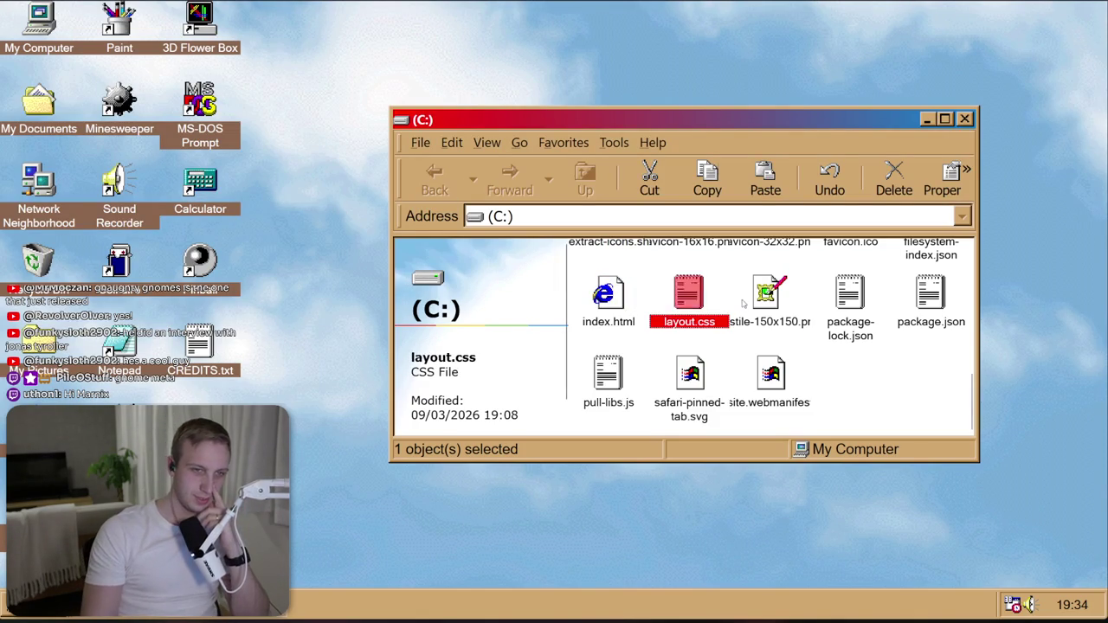
left_click(436, 313)
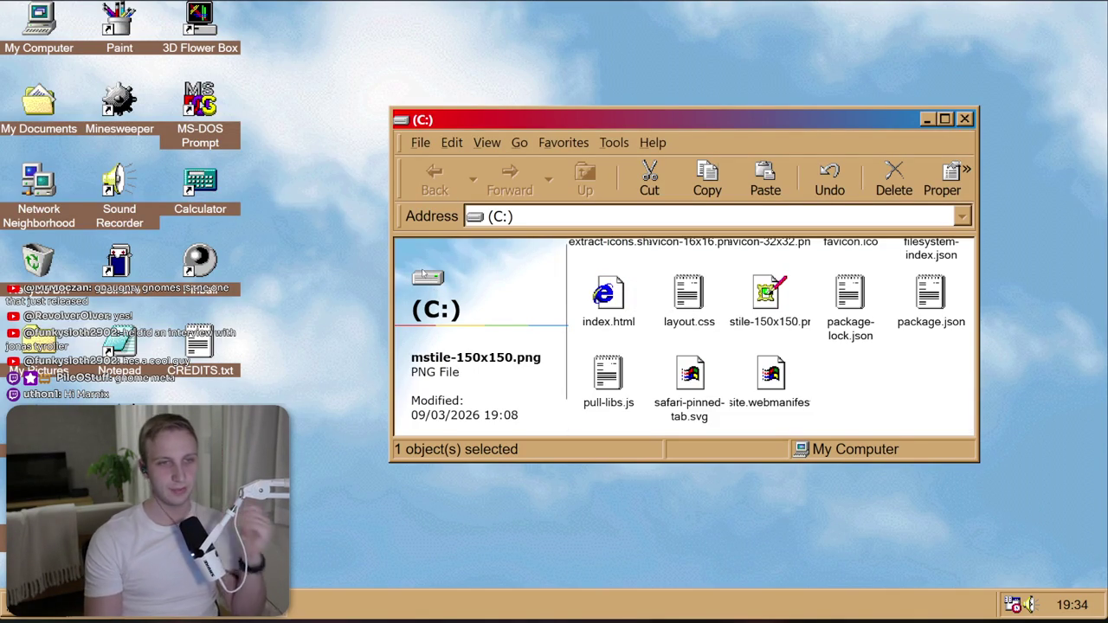
left_click(688, 299)
key("Right")
key("Right")
left_click(430, 317)
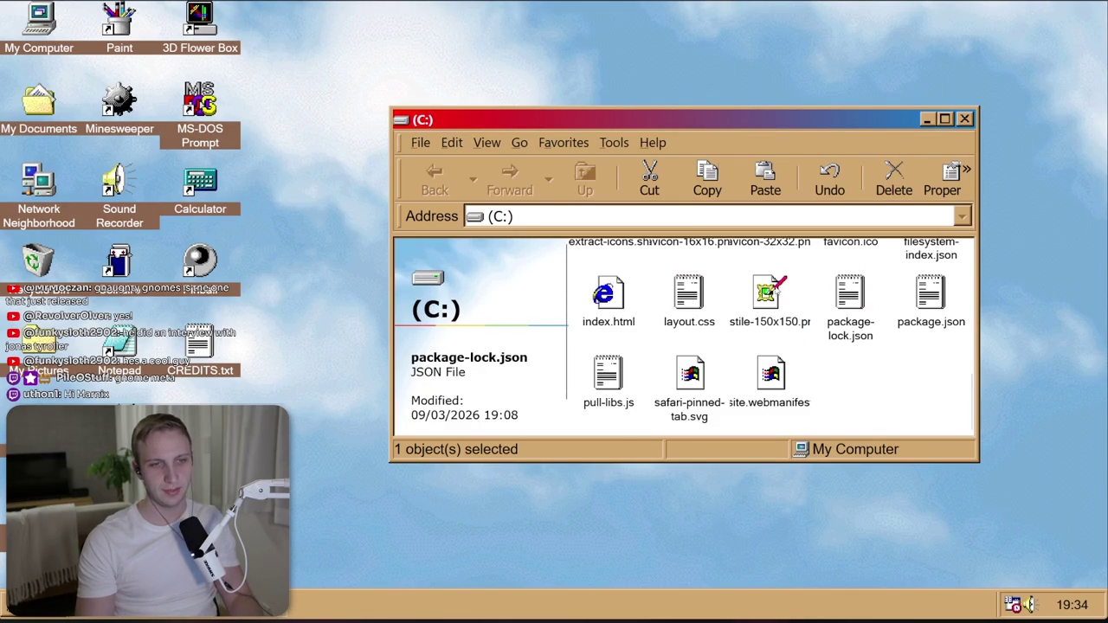
left_click(769, 299)
left_click(850, 299)
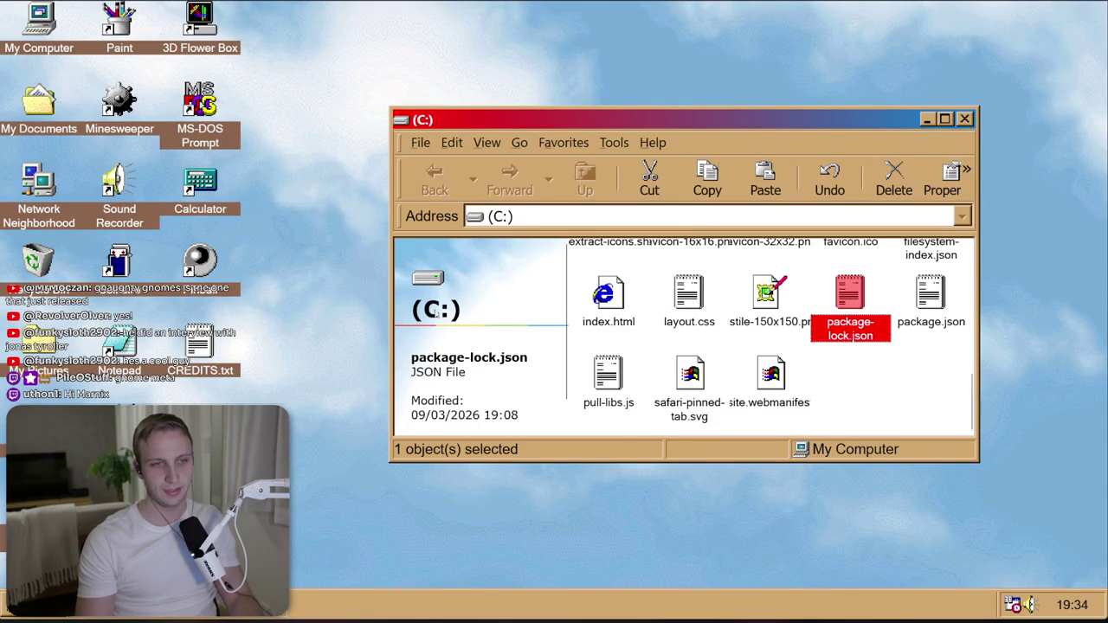
key("ctrl+p")
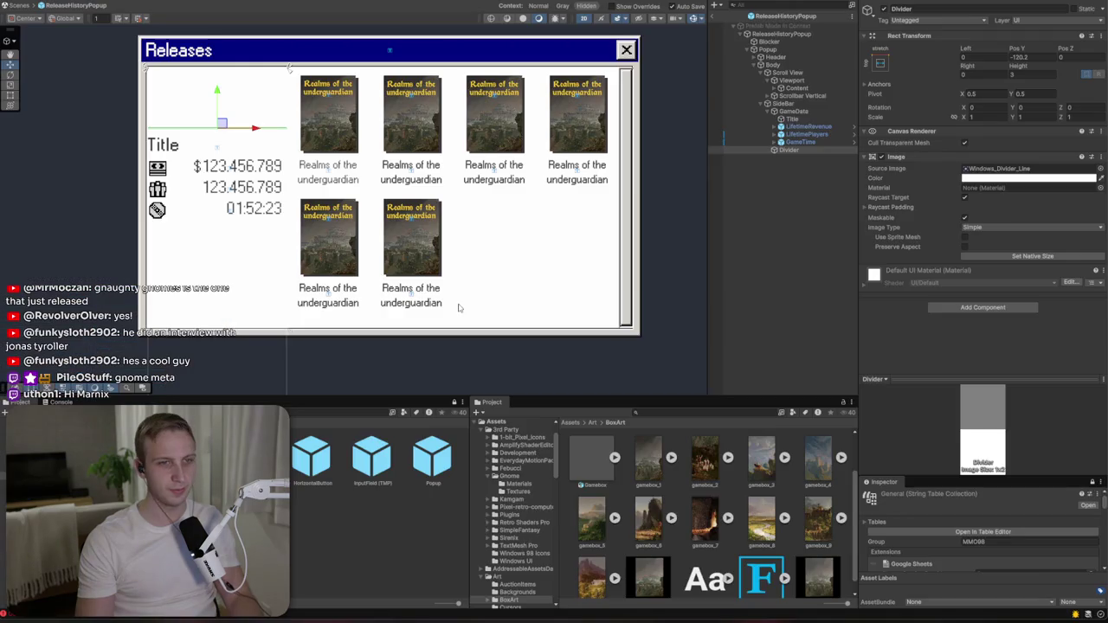
- Add a new image named Disk inside SideBar and place it above GameData
scroll(217, 81, "up", 2)
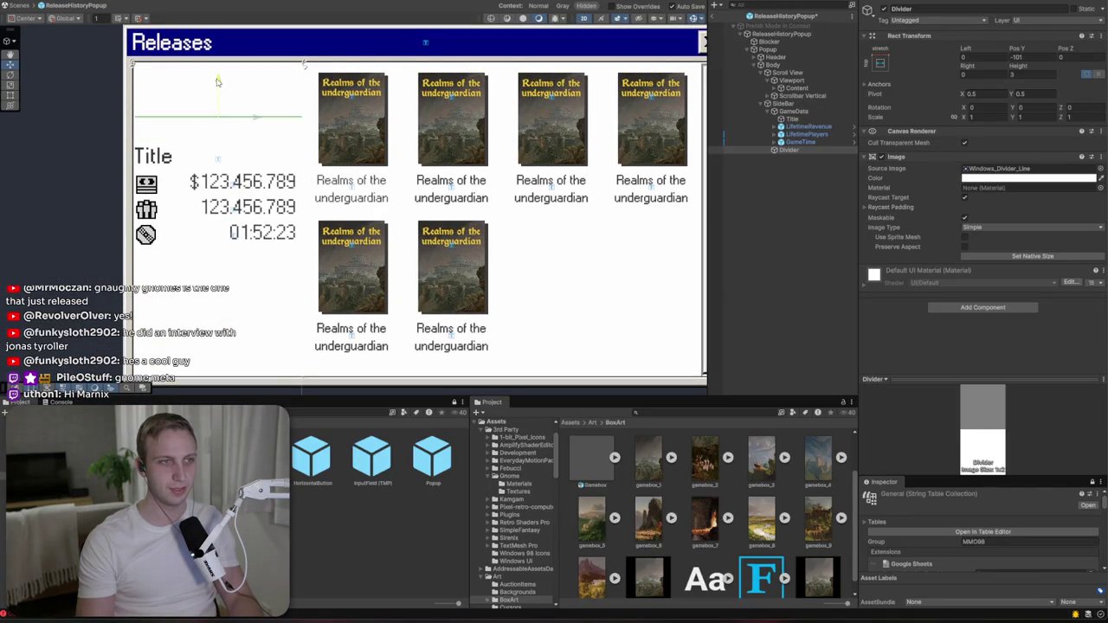
left_click(804, 111)
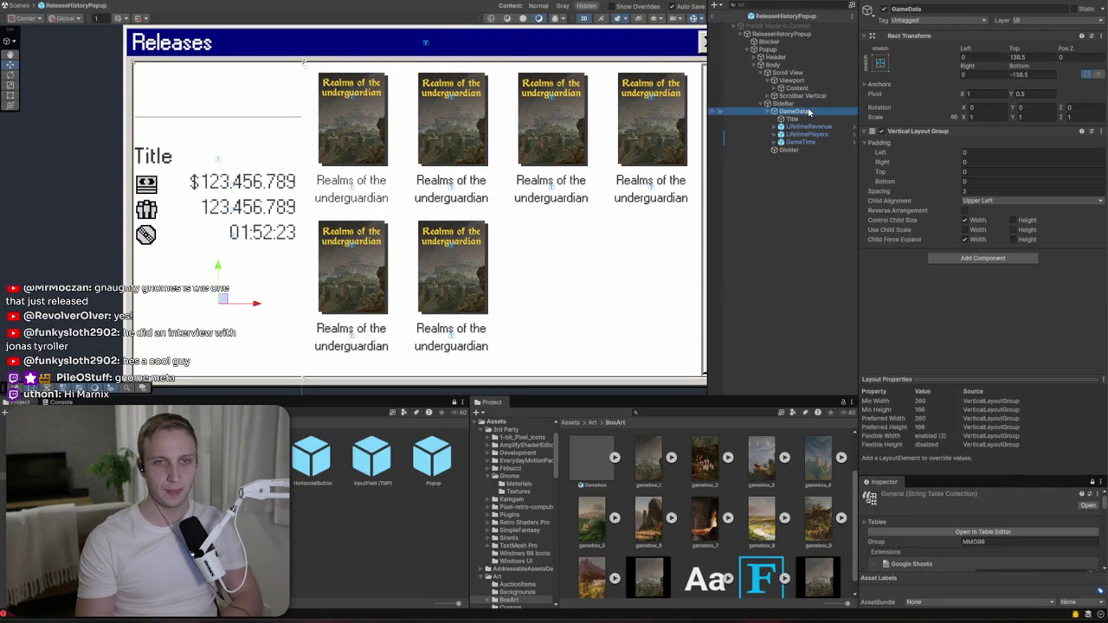
left_click(783, 103)
right_click(807, 104)
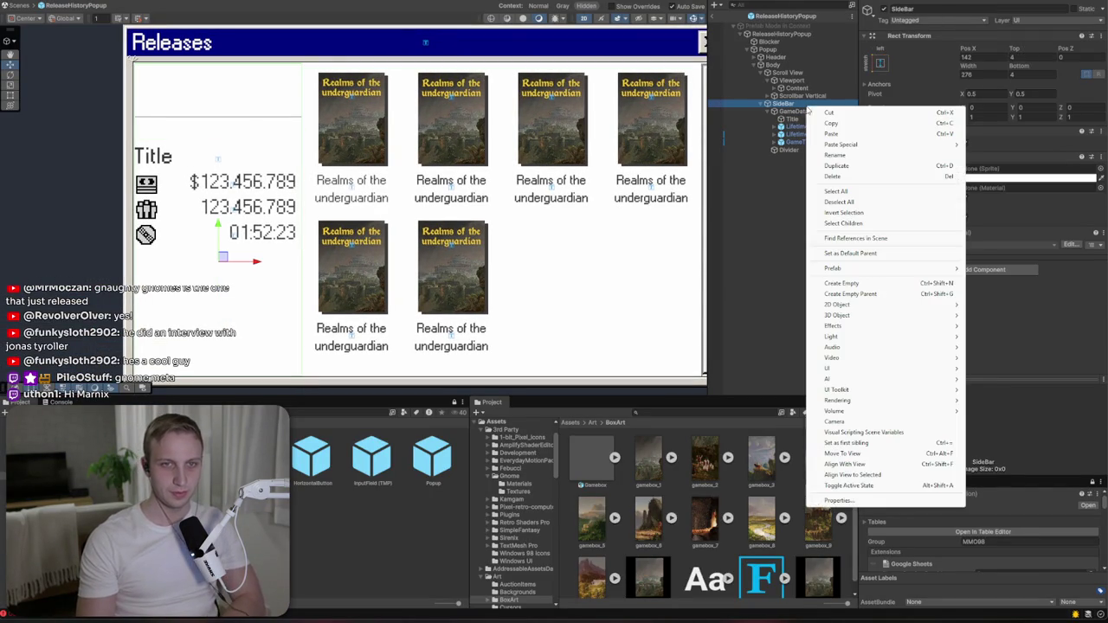
mouse_move(865, 368)
left_click(991, 368)
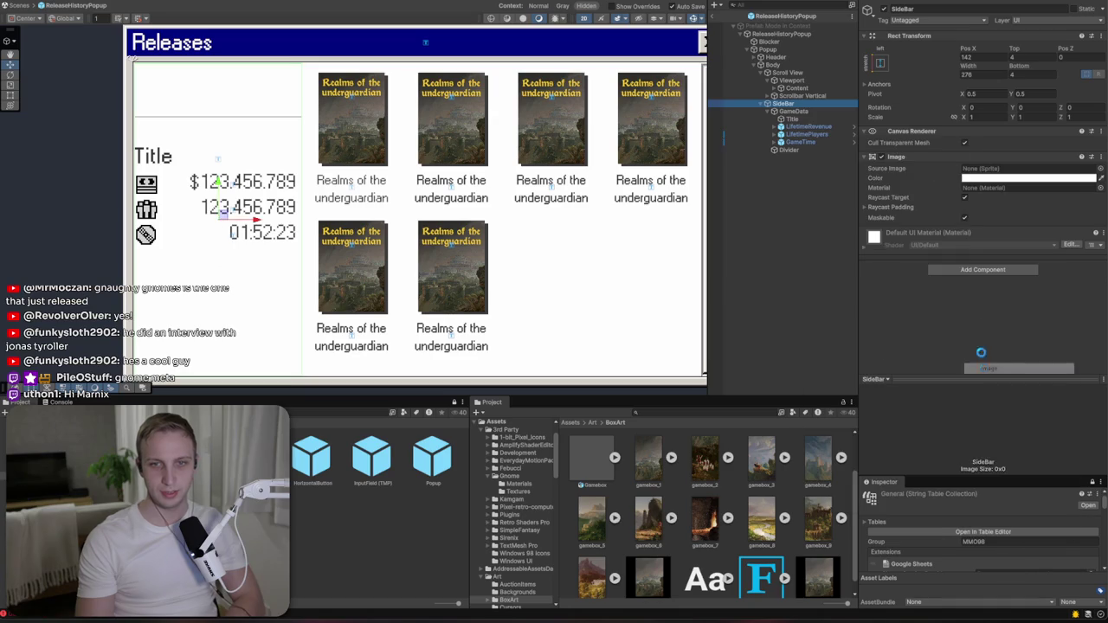
type("Disk")
key("Return")
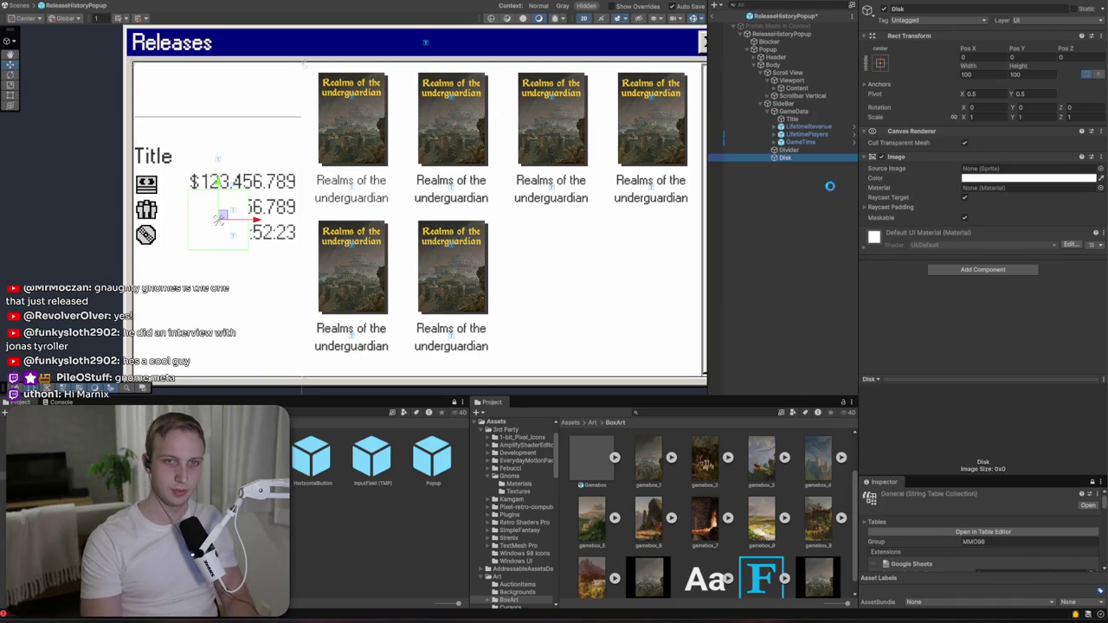
left_click_drag(789, 157, 791, 109)
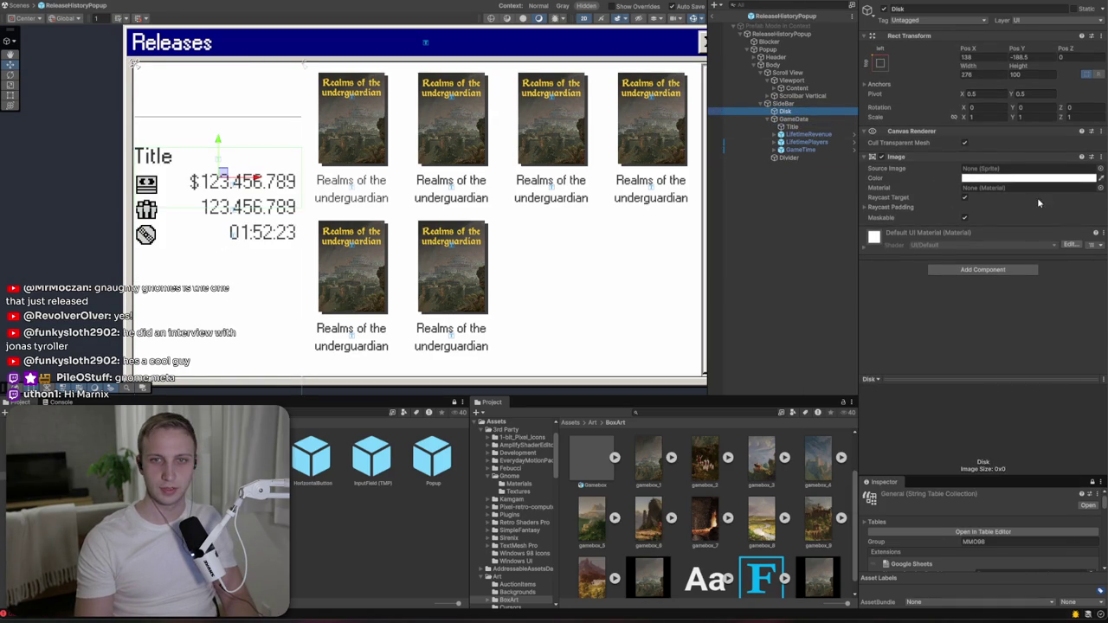
- Give the Disk image the computer-and-CD icon sprite
left_click(1096, 169)
scroll(827, 340, "down", 15)
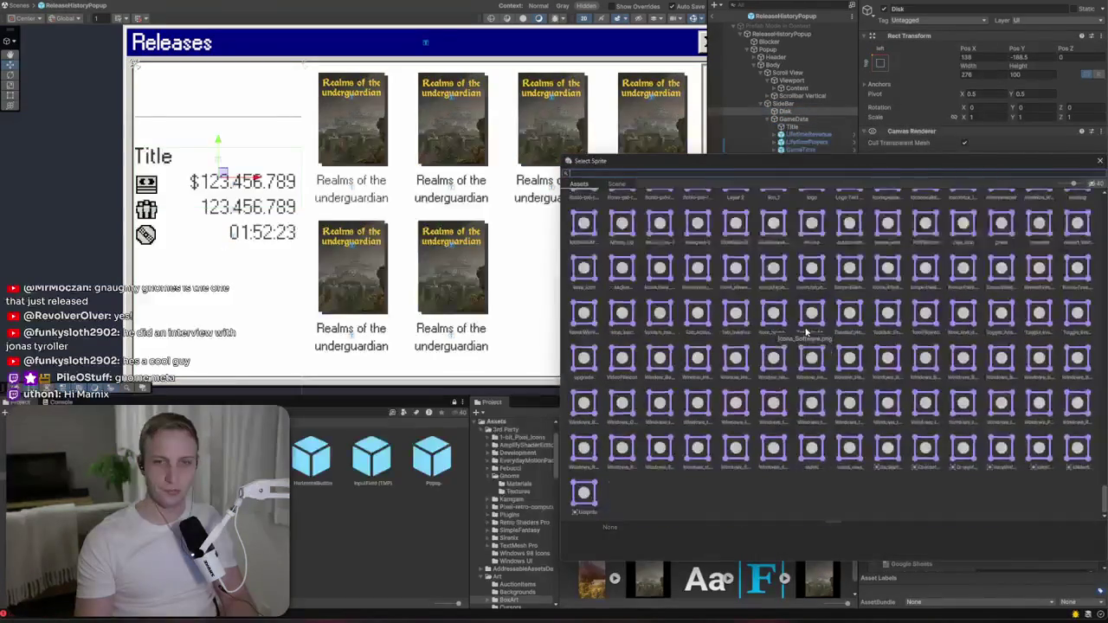
scroll(826, 339, "up", 5)
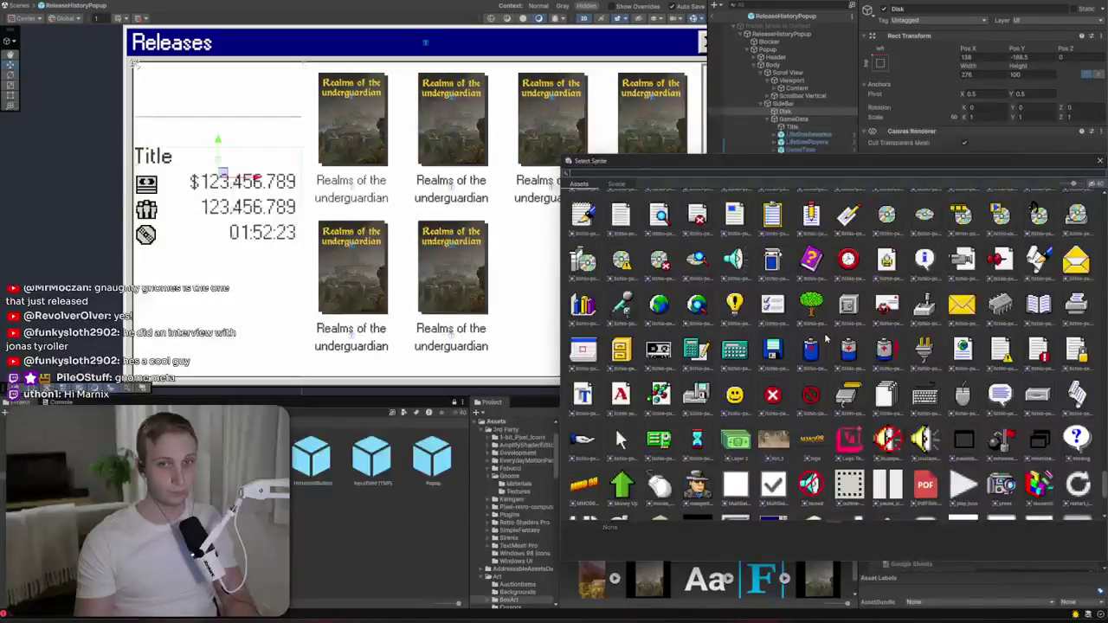
left_click(584, 350)
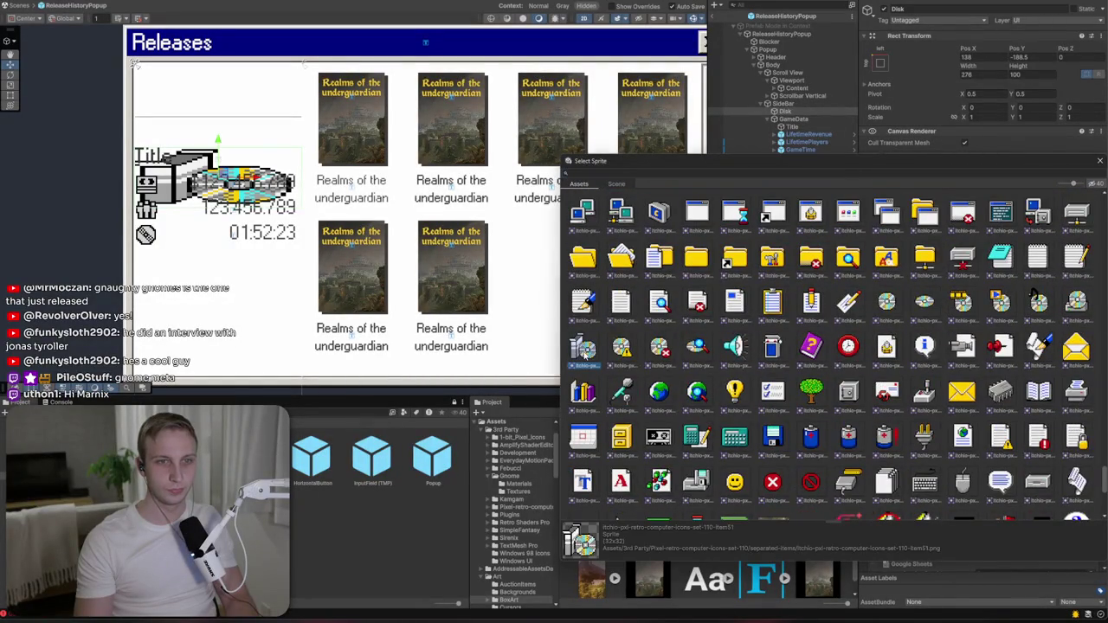
left_click(583, 349)
- Anchor the Disk image top-left, size it 80 by 80, and position it in the sidebar
left_click(976, 78)
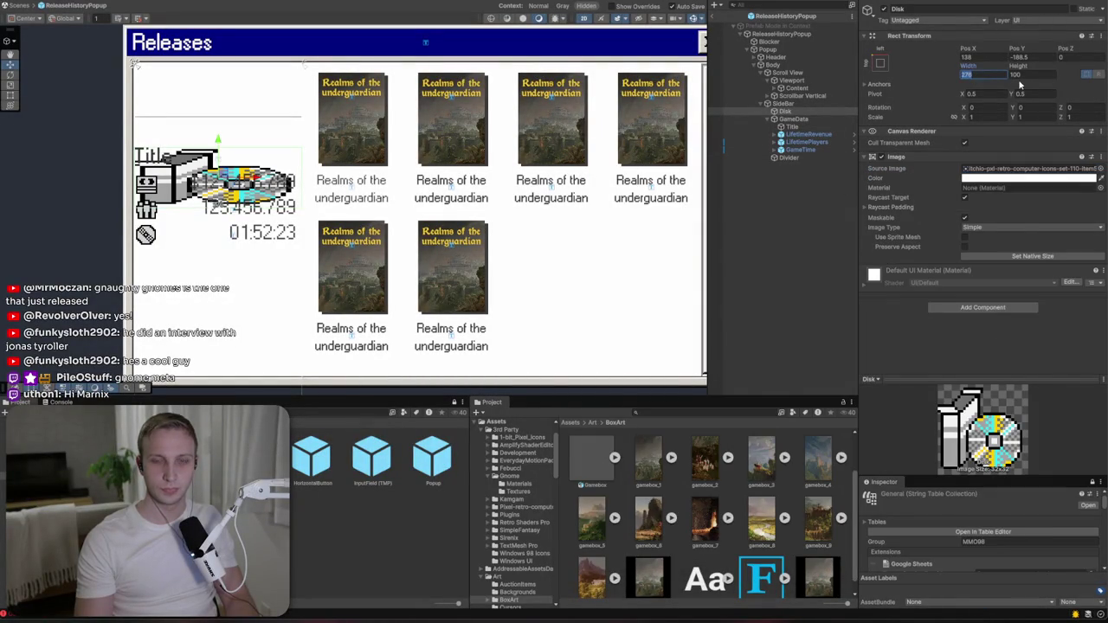
type("100")
key("Return")
left_click(878, 64)
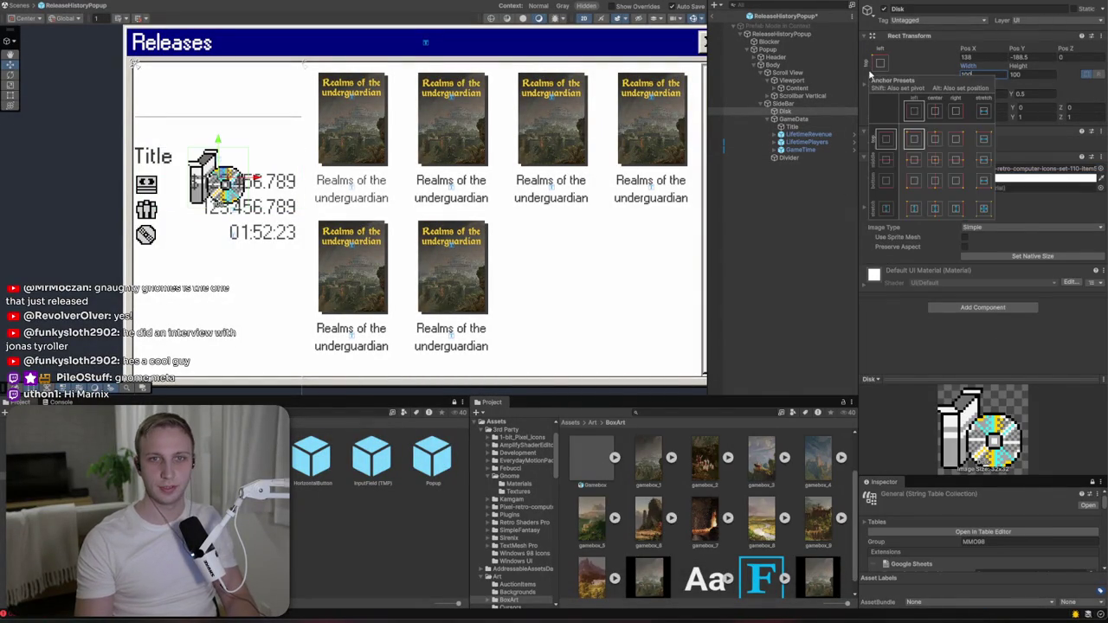
left_click(912, 139, "alt")
left_click_drag(164, 95, 175, 102)
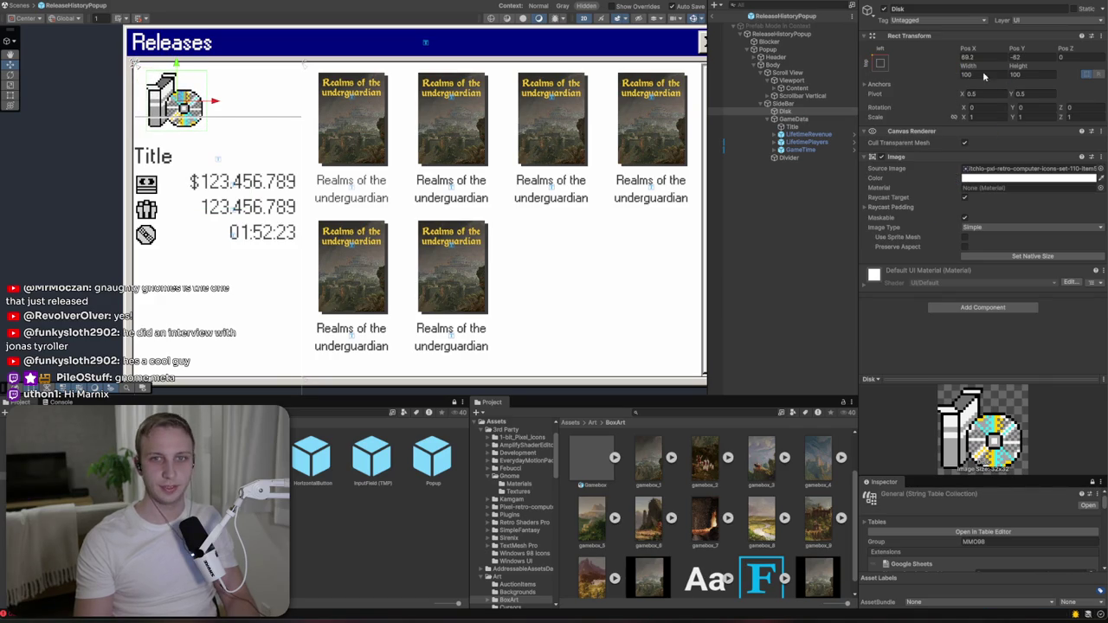
type("80")
key("Tab")
type("80")
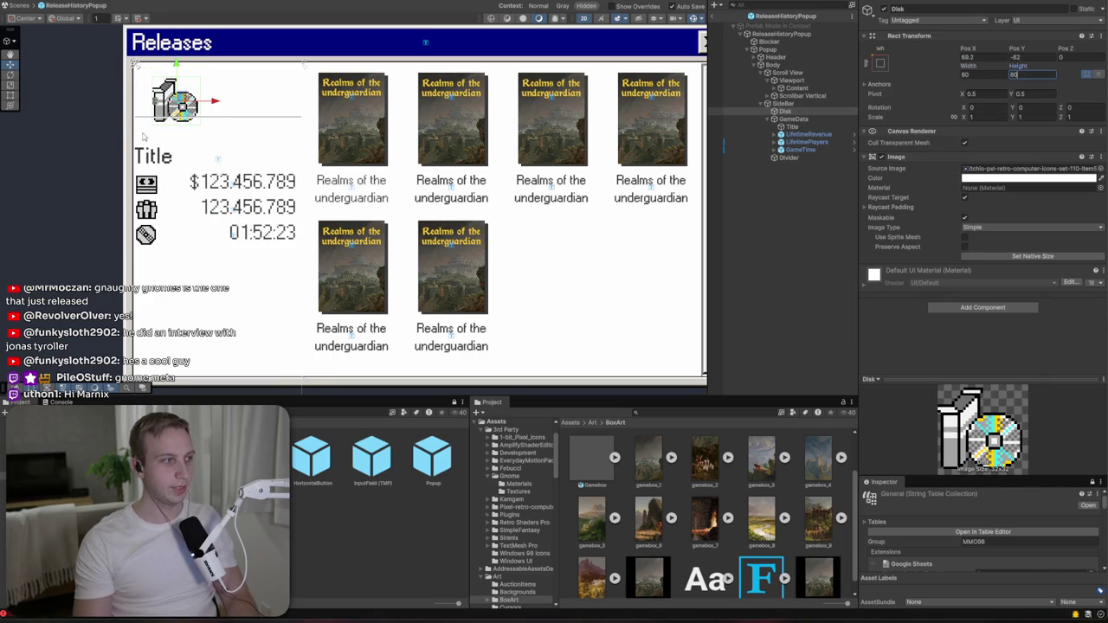
left_click_drag(181, 97, 179, 97)
left_click(789, 159)
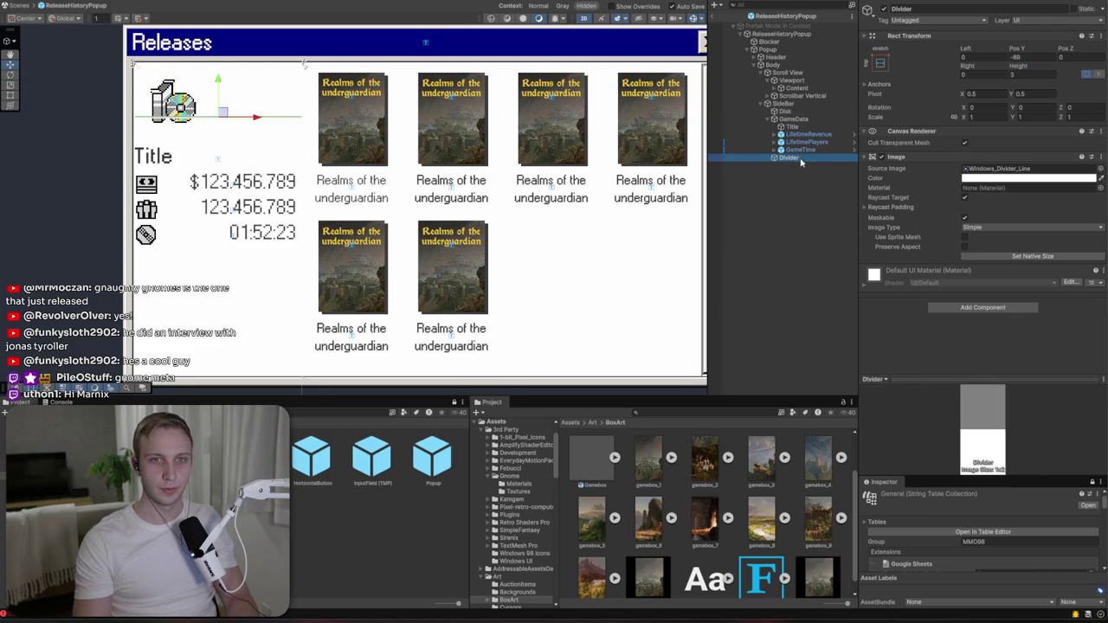
- Lower the Divider slightly, then give the Content grid left padding 20 and spacing X 15
left_click_drag(794, 120, 795, 118)
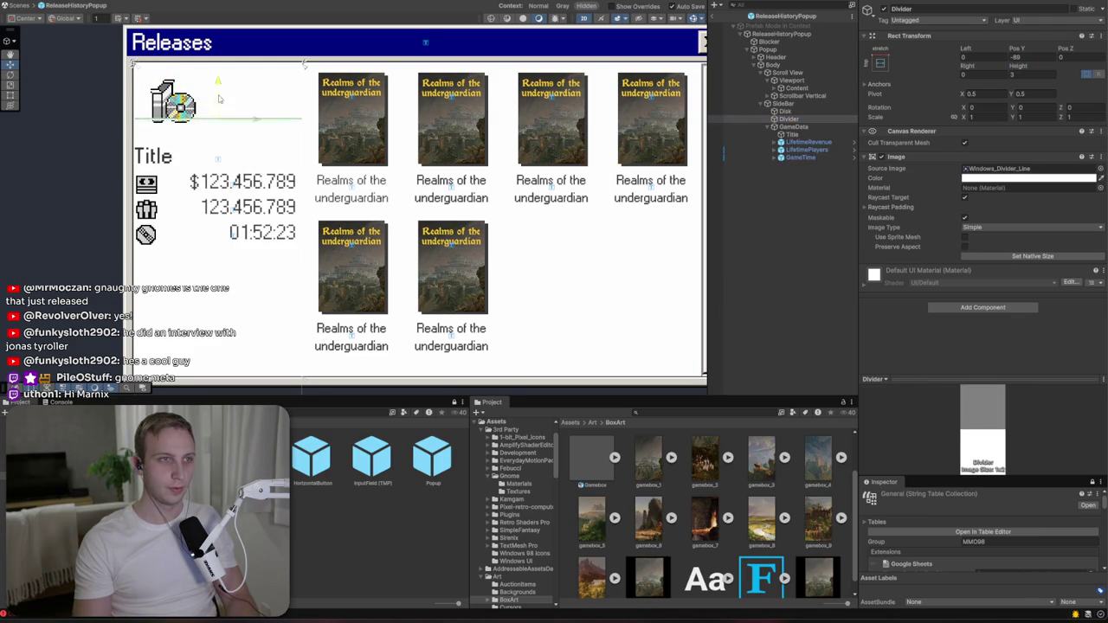
left_click_drag(218, 105, 217, 109)
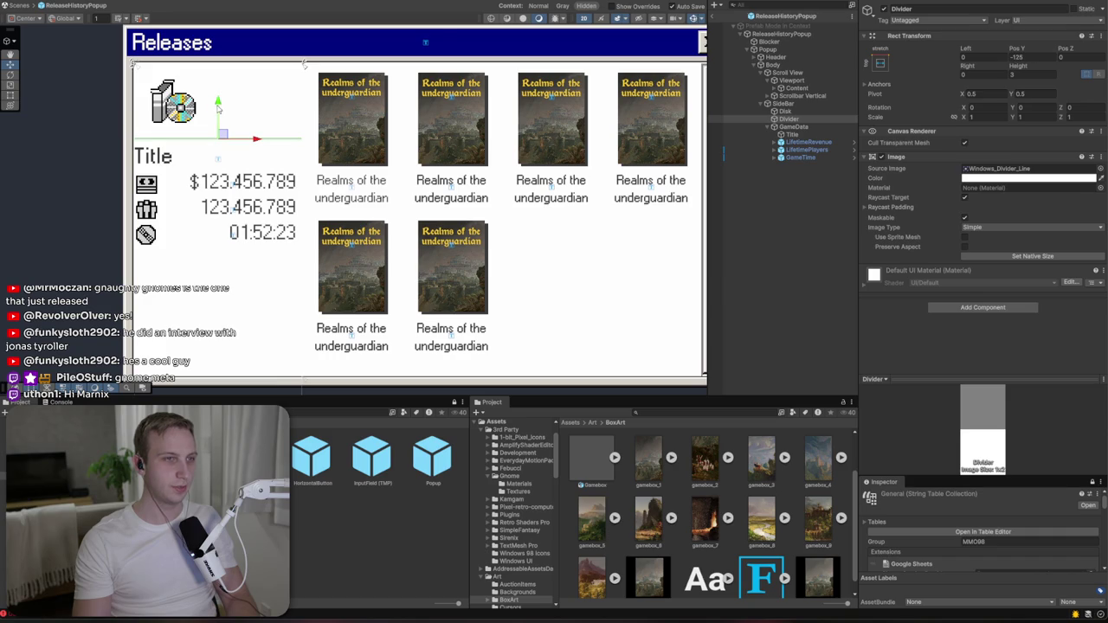
left_click(792, 80)
left_click(804, 73)
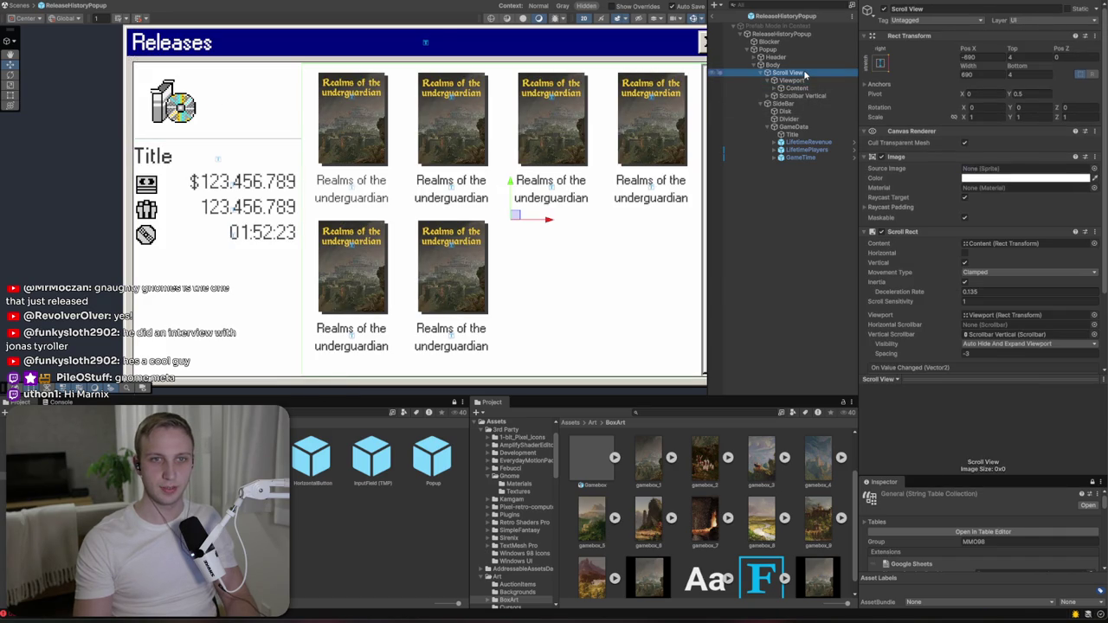
left_click(807, 88)
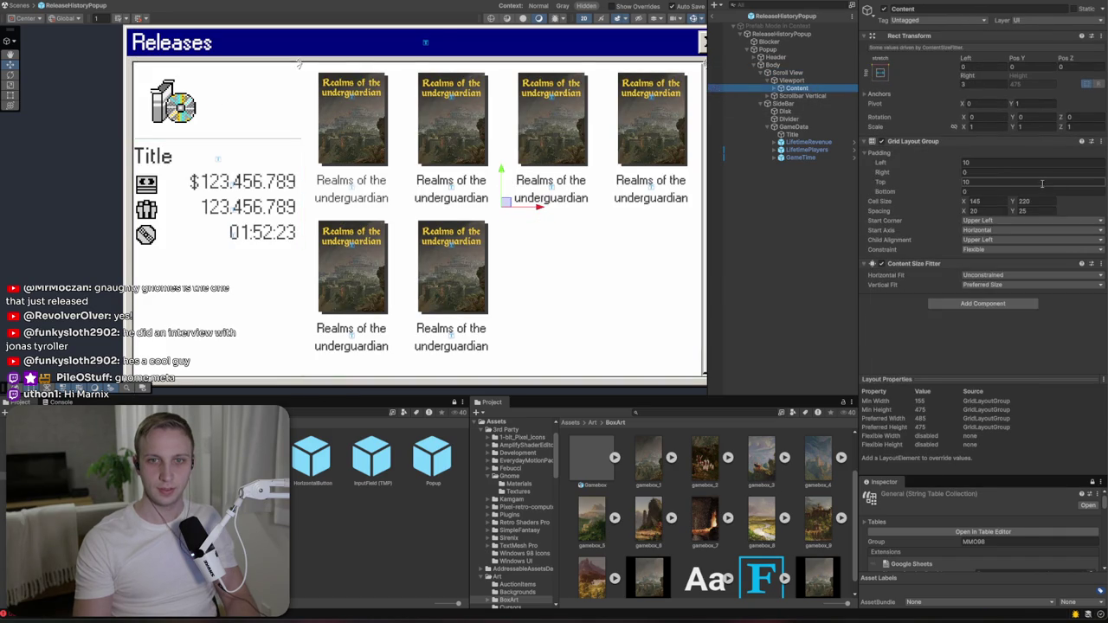
left_click(990, 163)
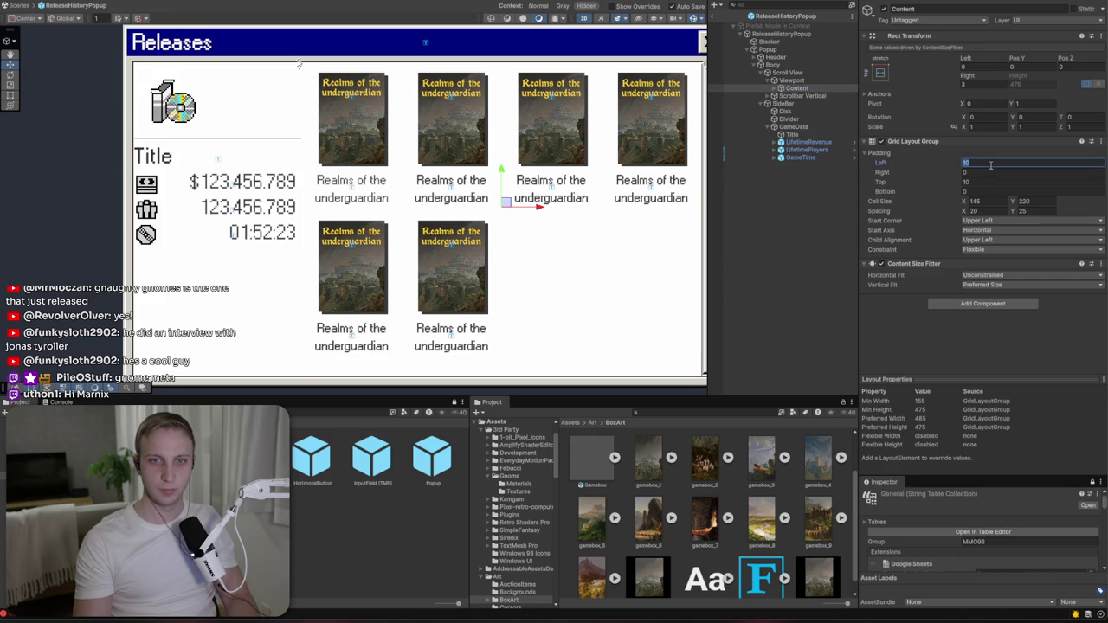
type("20")
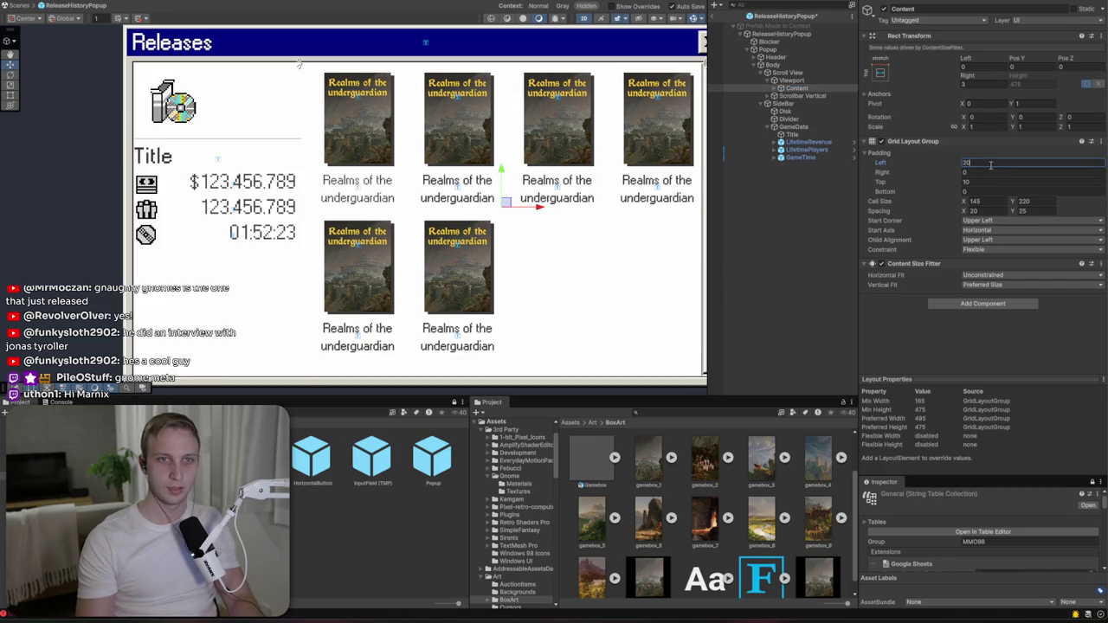
left_click(986, 211)
type("15")
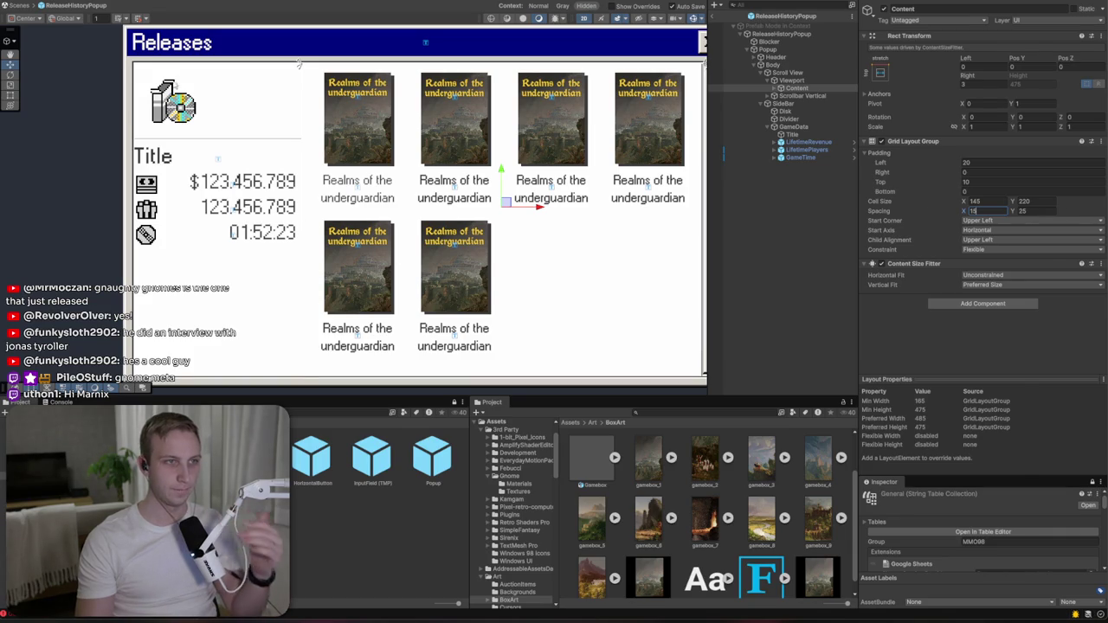
- Shift the disk icon slightly left and raise the divider line to Pos Y -113
left_click(173, 102)
left_click_drag(173, 102, 169, 102)
left_click(181, 140)
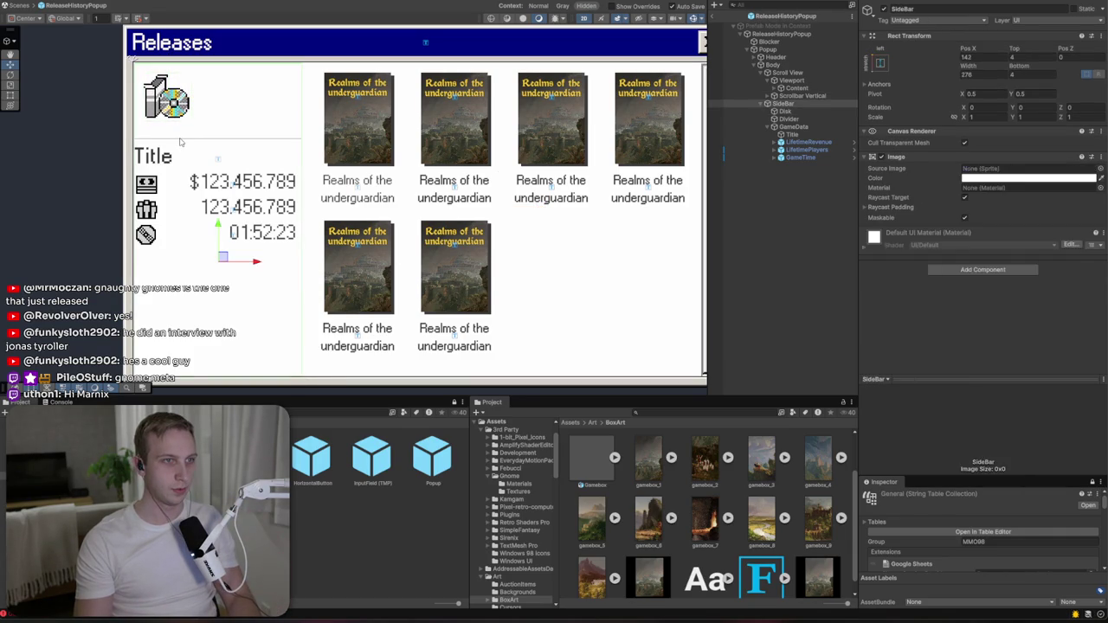
left_click_drag(217, 104, 218, 98)
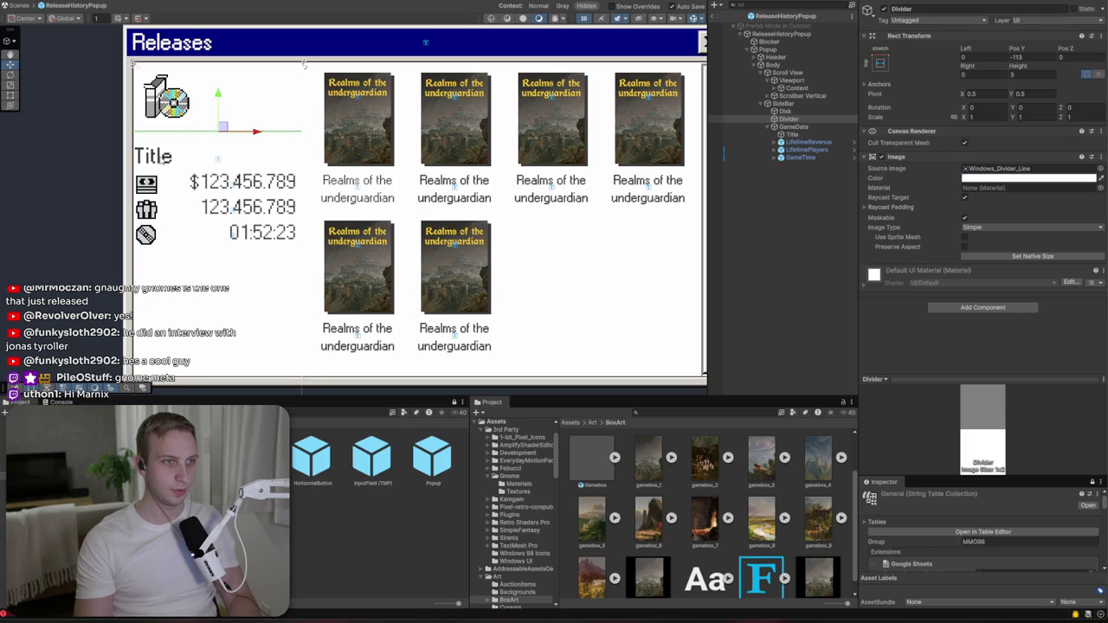
- Set the GameData Vertical Layout Group's left and right padding to 8
left_click(135, 148)
left_click(796, 128)
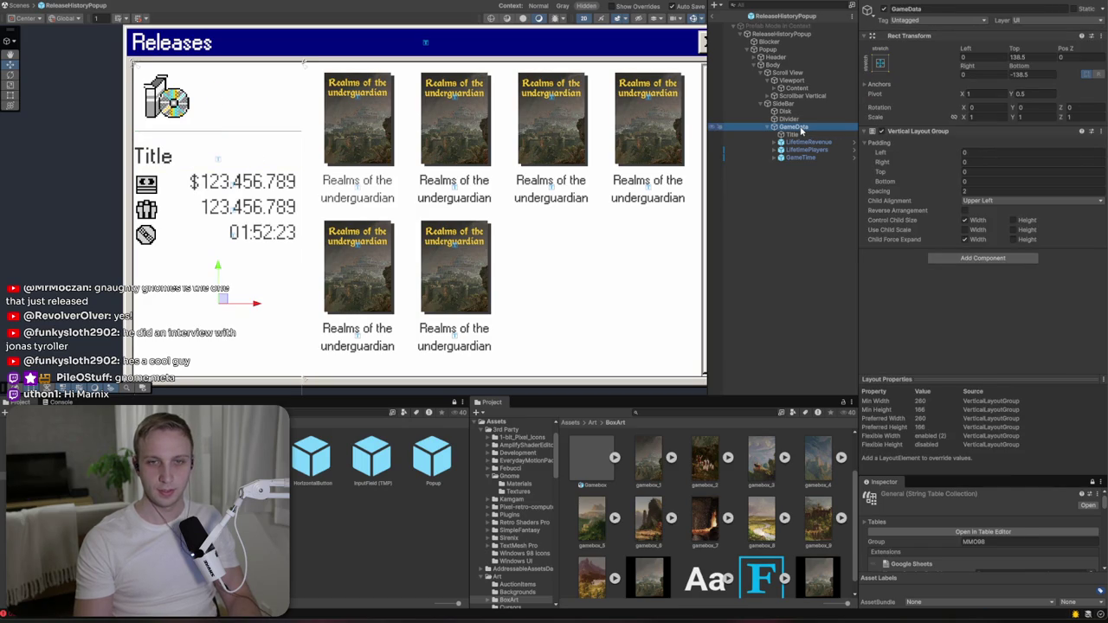
left_click(971, 162)
type("4")
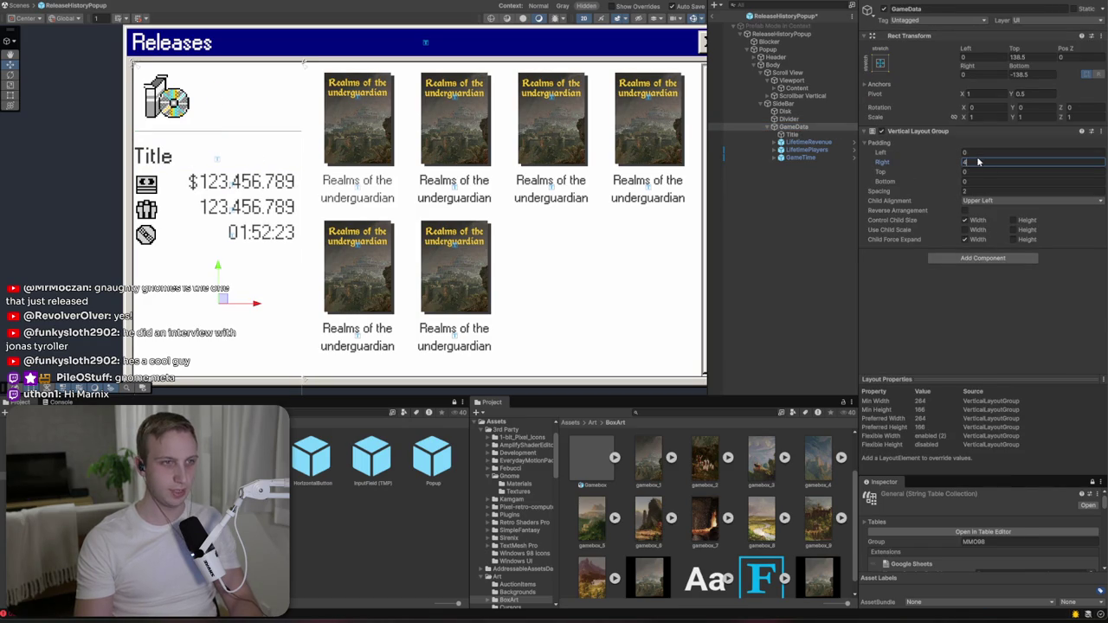
left_click(977, 154)
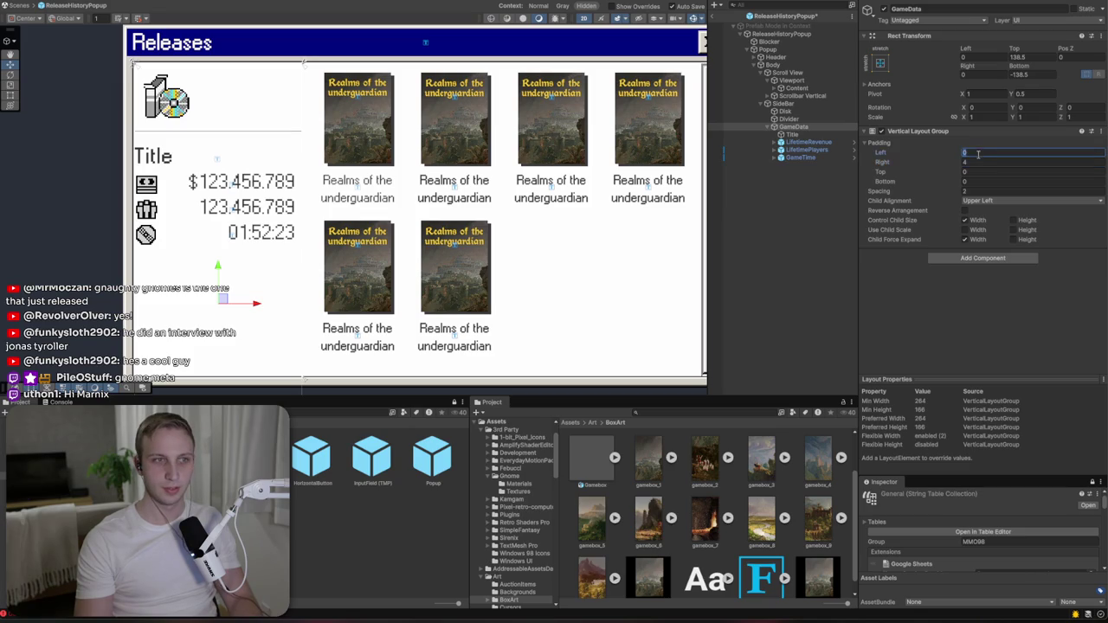
type("4")
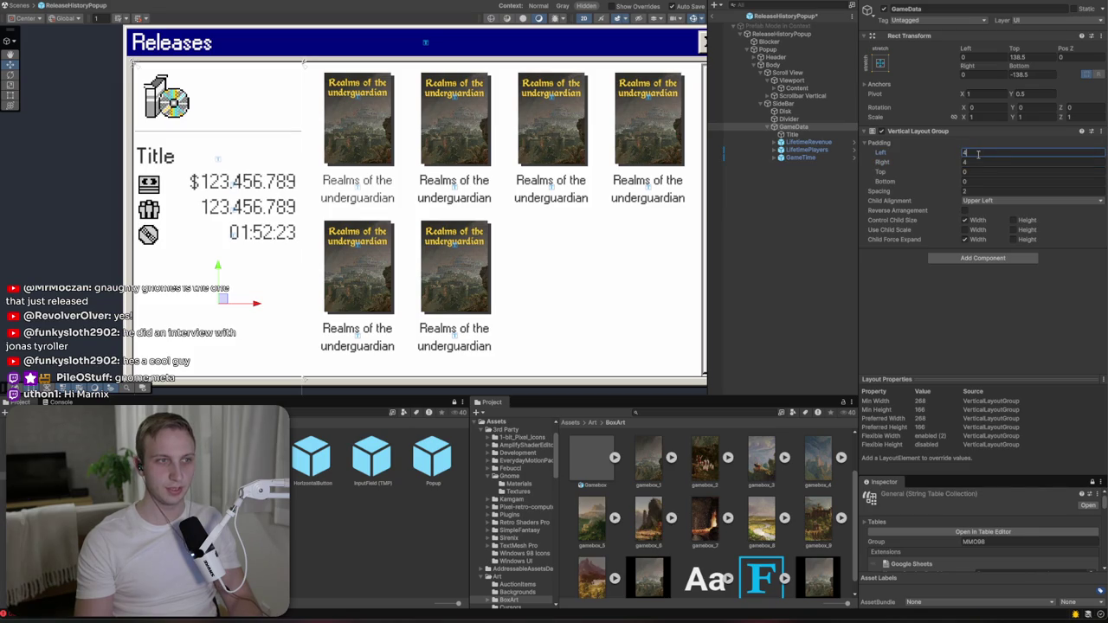
type("8")
left_click(978, 161)
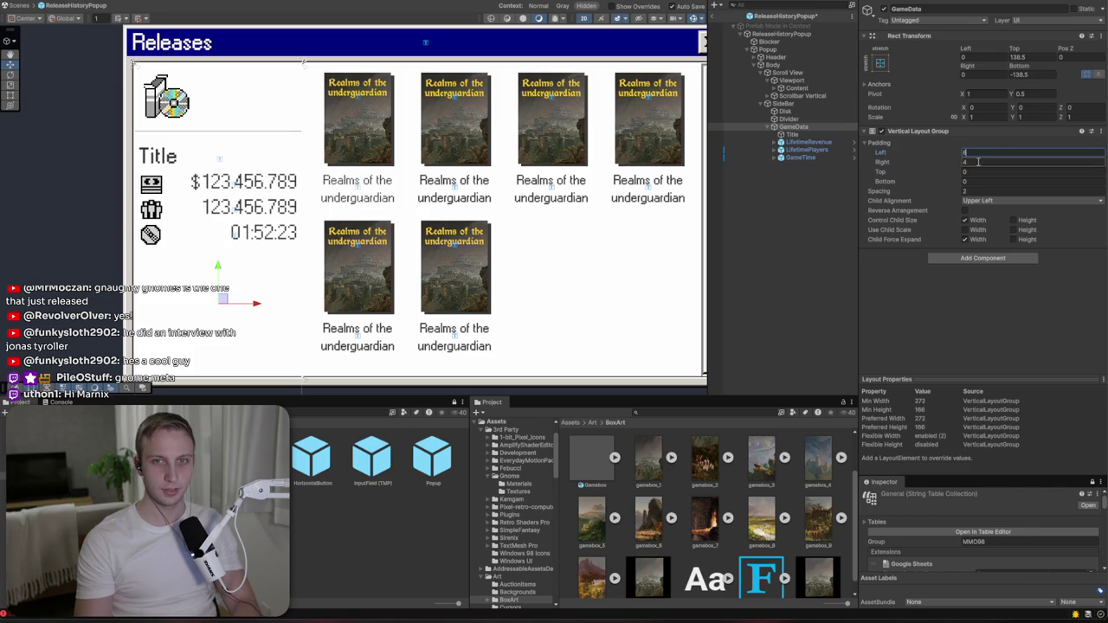
type("8")
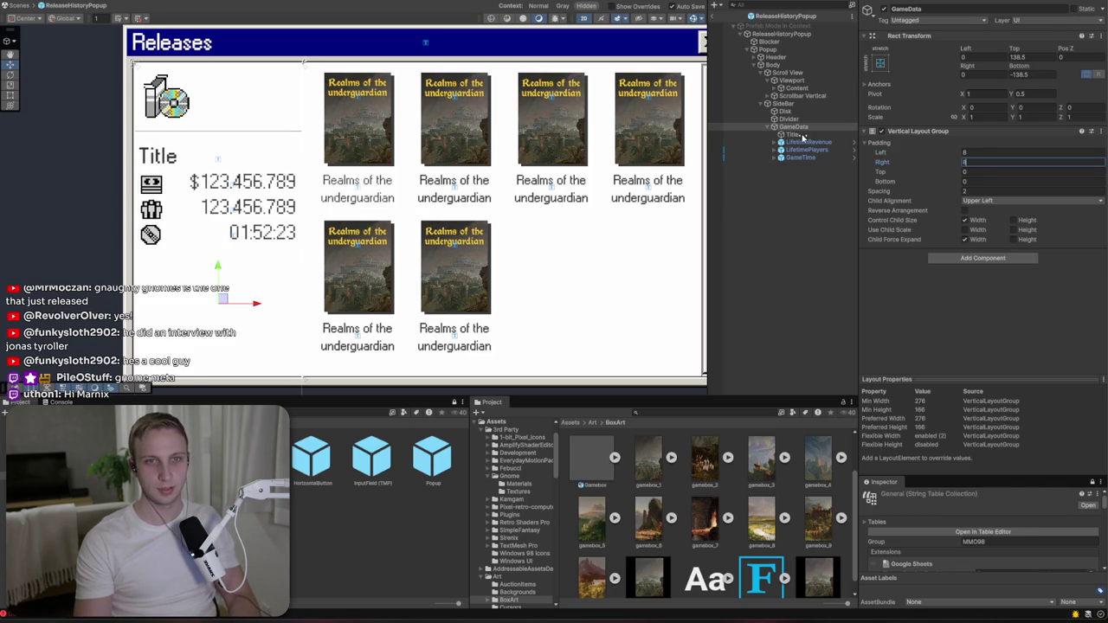
left_click(802, 137)
- Replace the sidebar Title's text with 'Realms of the underguardian'
left_click(997, 223)
type("Realms of")
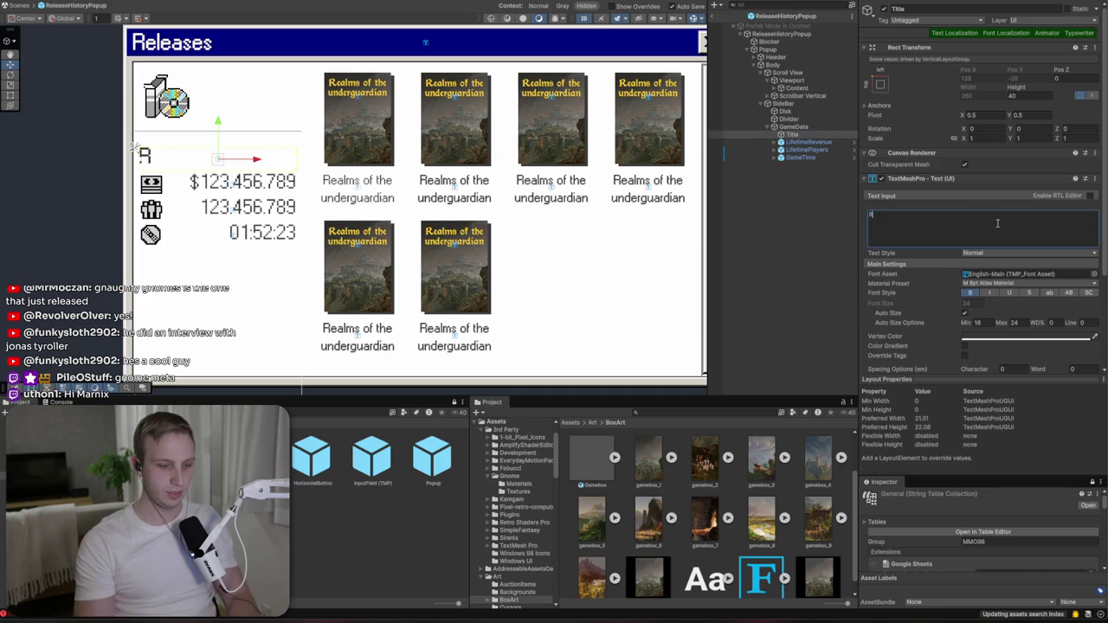
key("BackSpace")
key("BackSpace")
key("BackSpace")
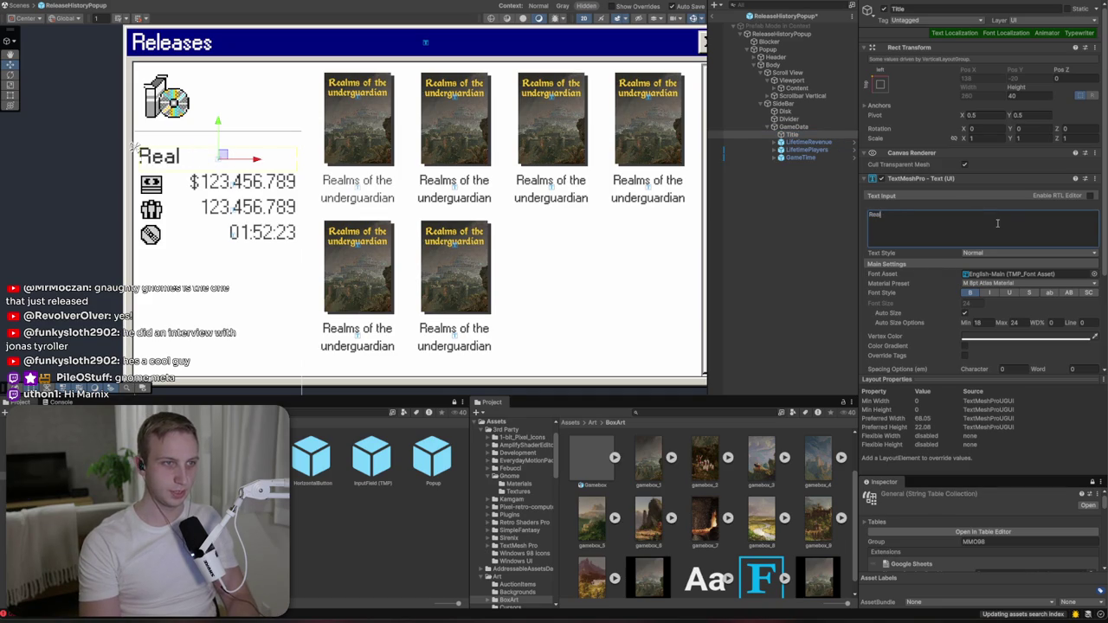
type("msof tt")
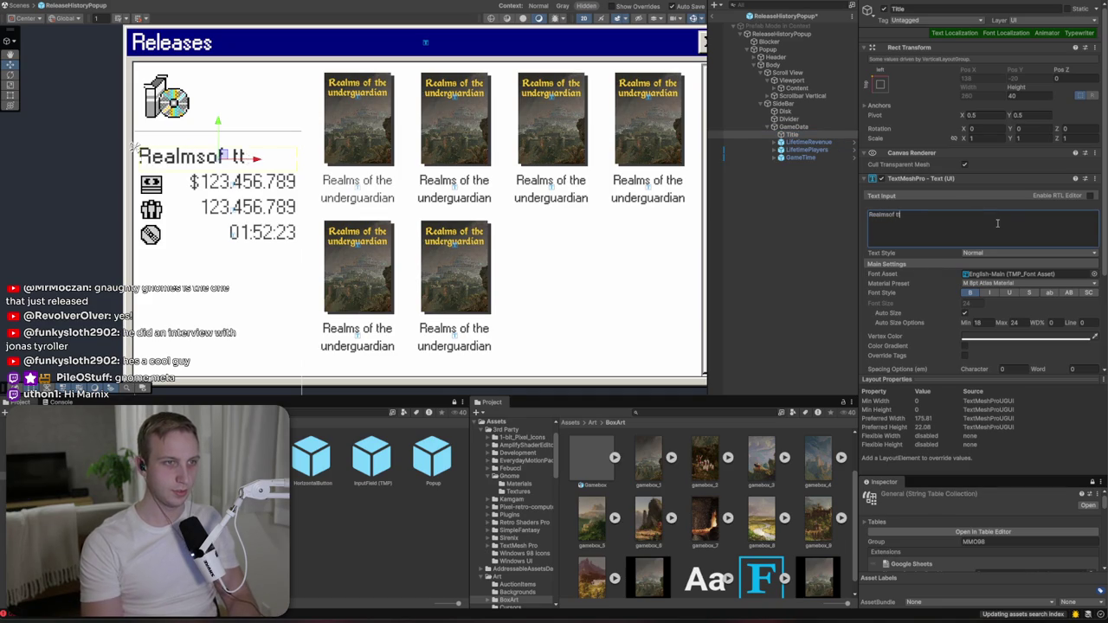
type(" of the un")
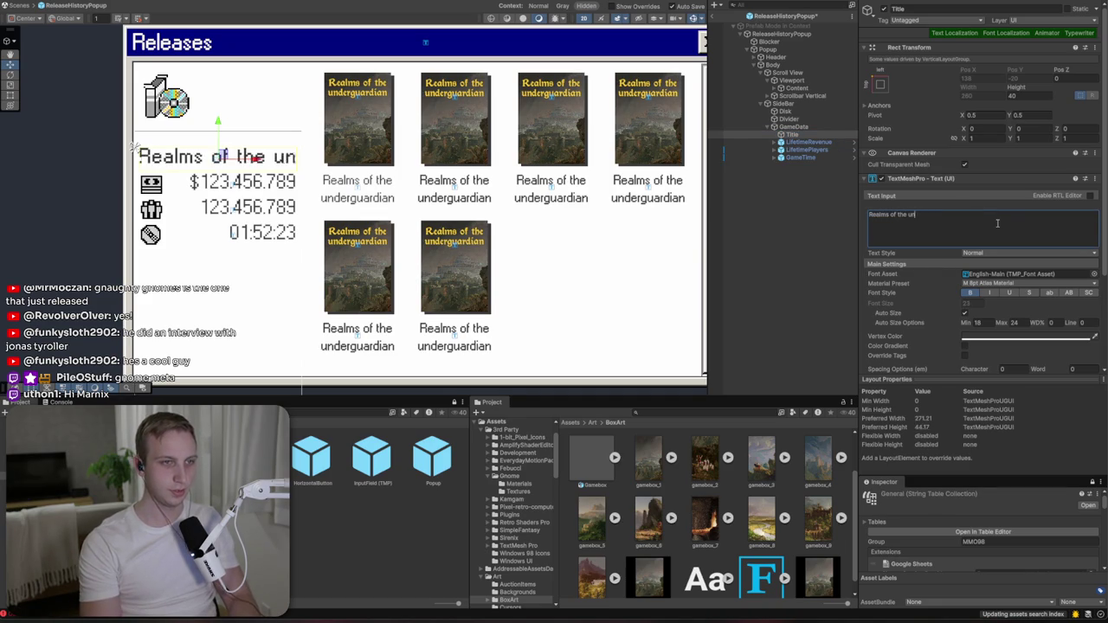
type("derguardian")
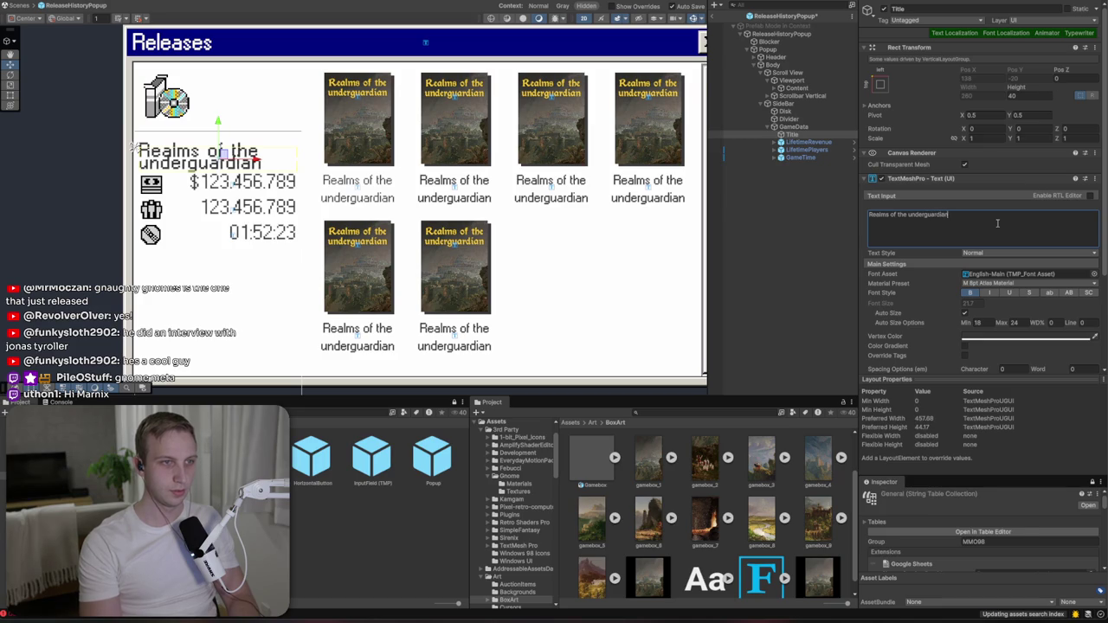
scroll(977, 314, "down", 3)
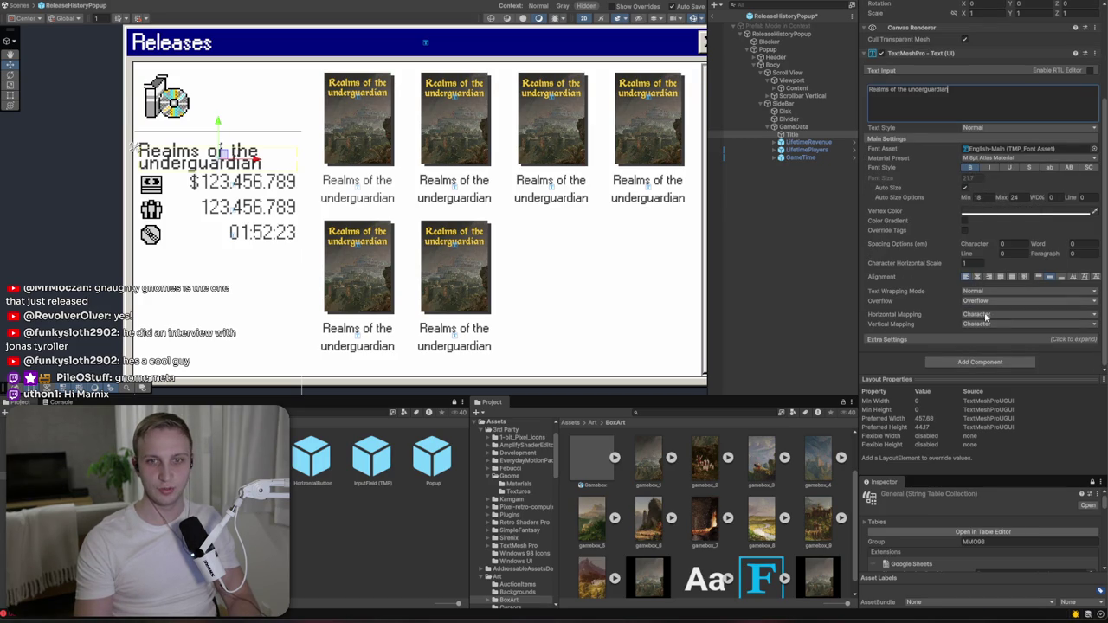
left_click(995, 362)
- Add a Content Size Fitter to Title with Vertical Fit set to Preferred Size
type("conte")
key("Return")
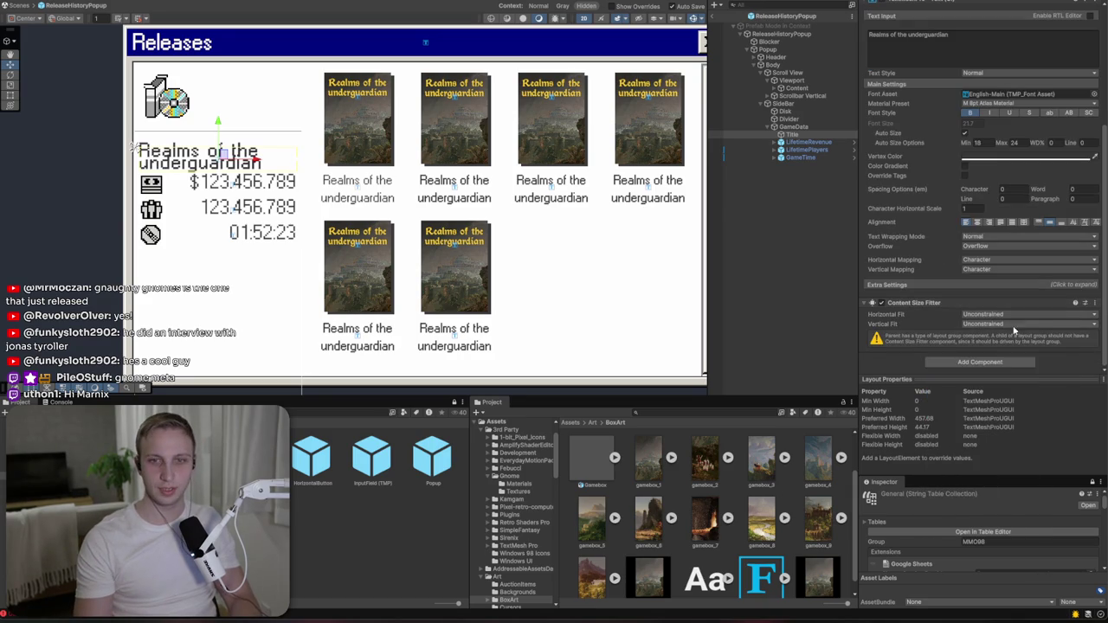
left_click(1008, 324)
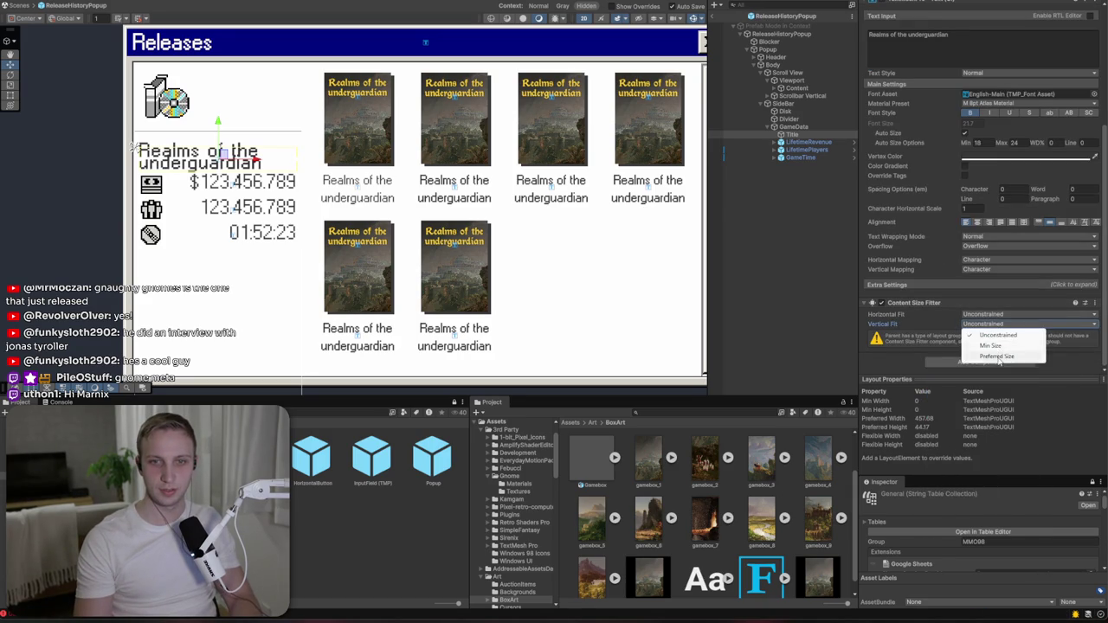
left_click(998, 358)
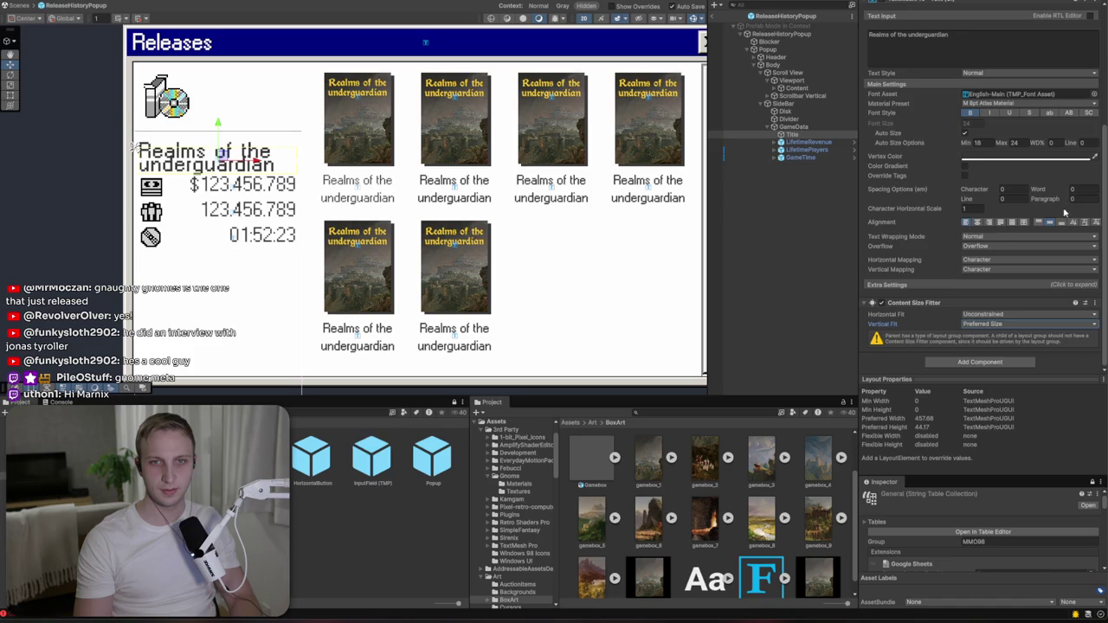
scroll(1069, 208, "up", 3)
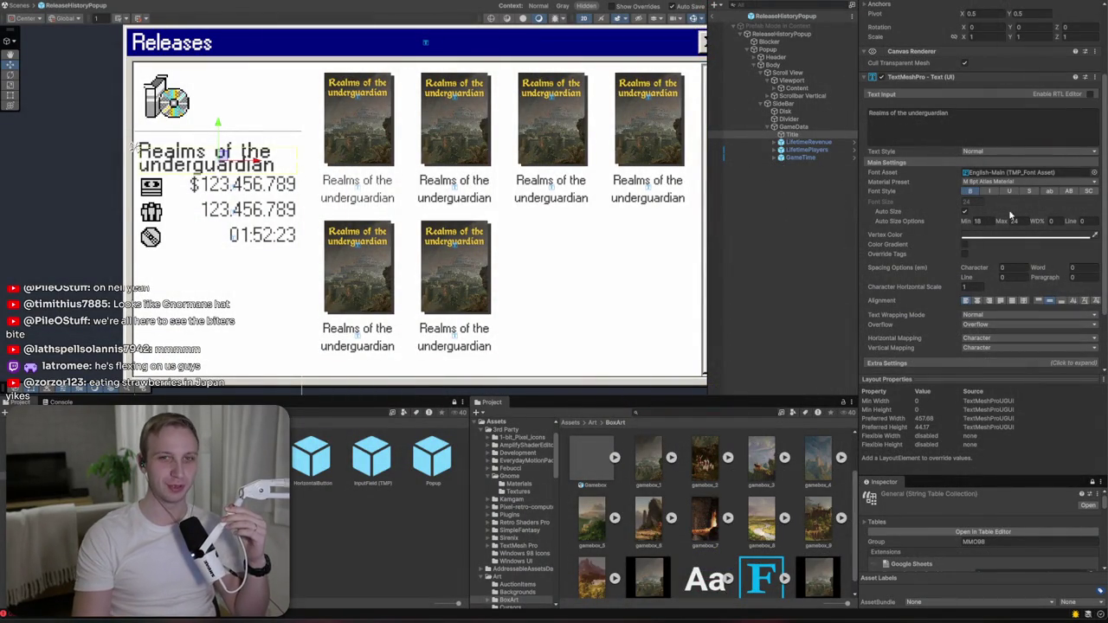
- Enter 50 as the title's line spacing in the TextMeshPro spacing options
left_click(1089, 277)
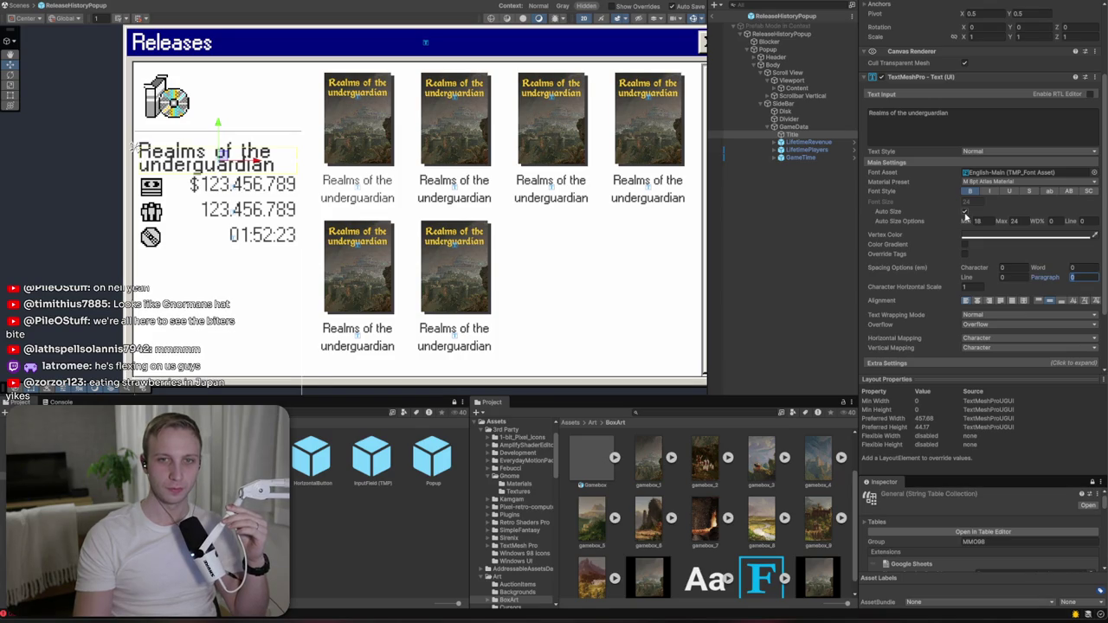
left_click(965, 212)
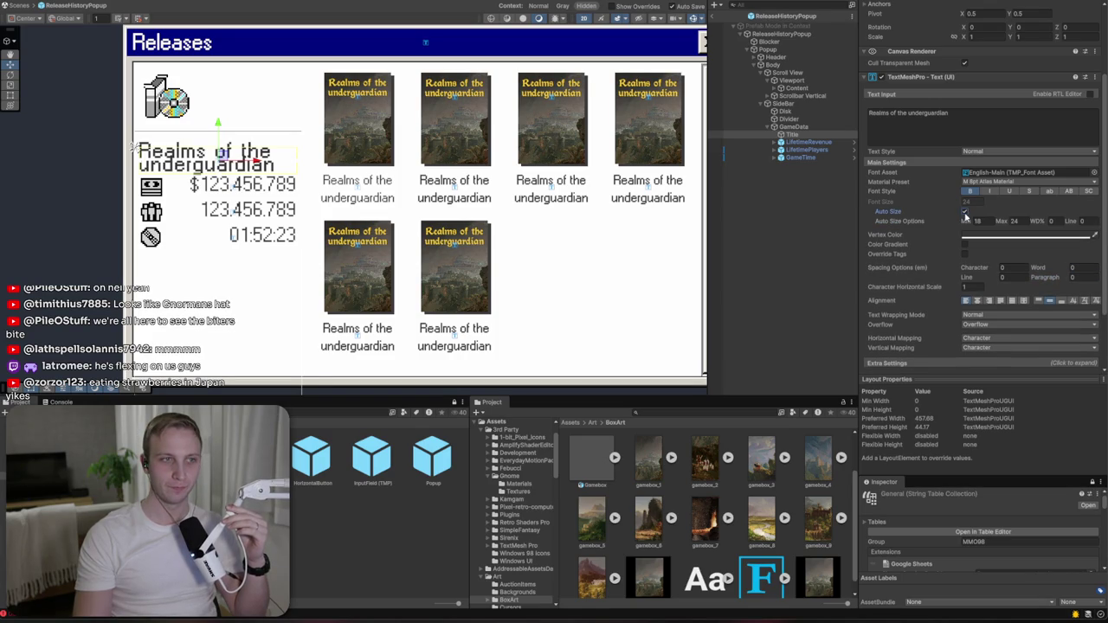
left_click(1082, 277)
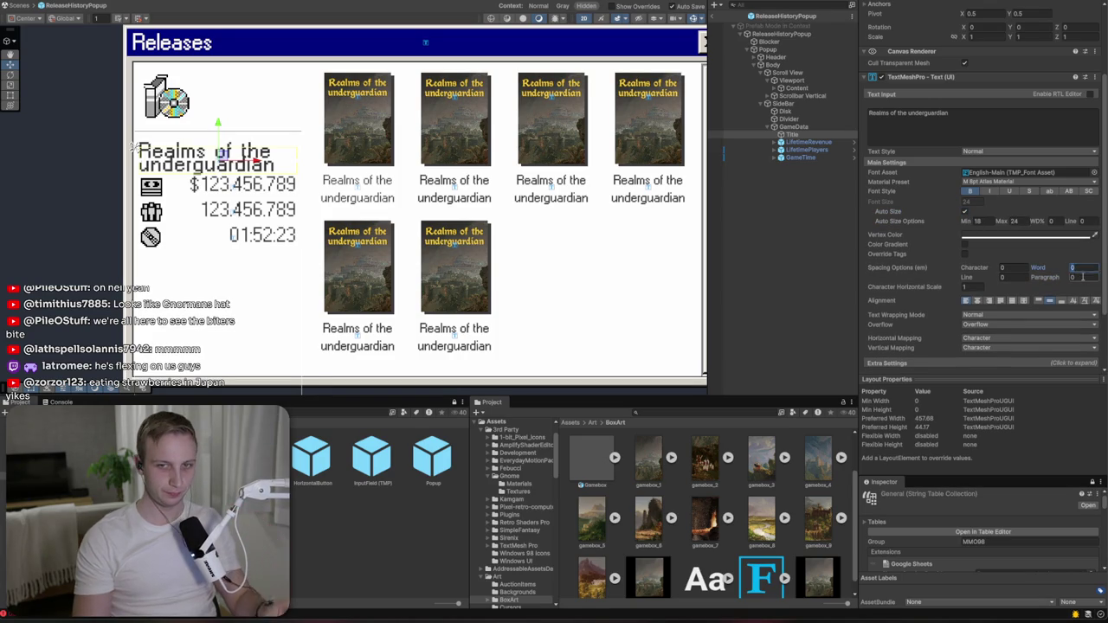
type("50")
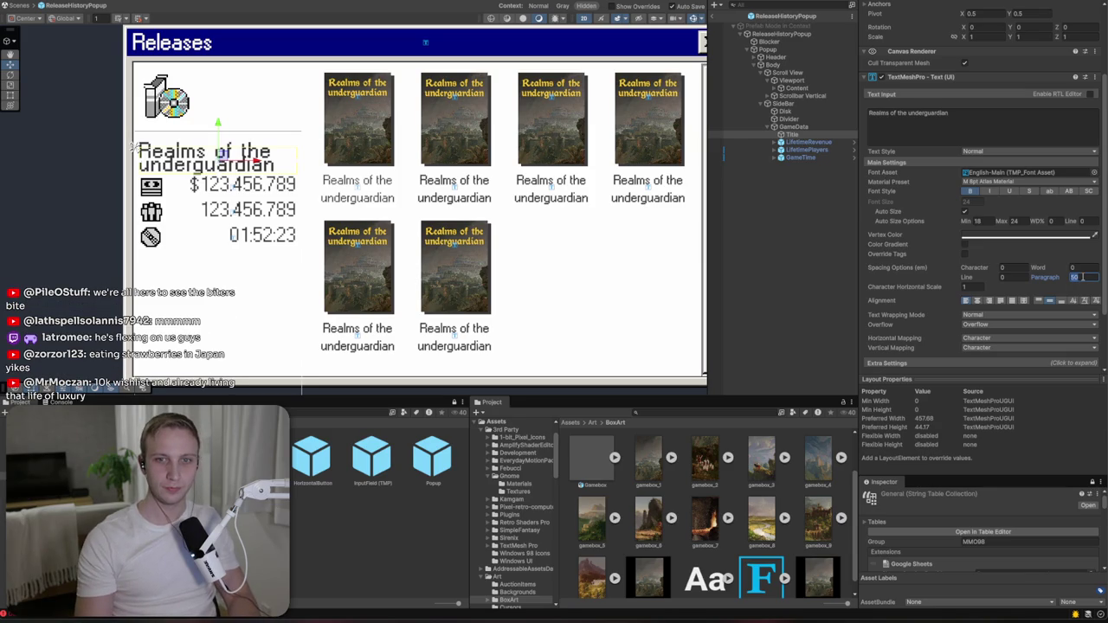
type("50")
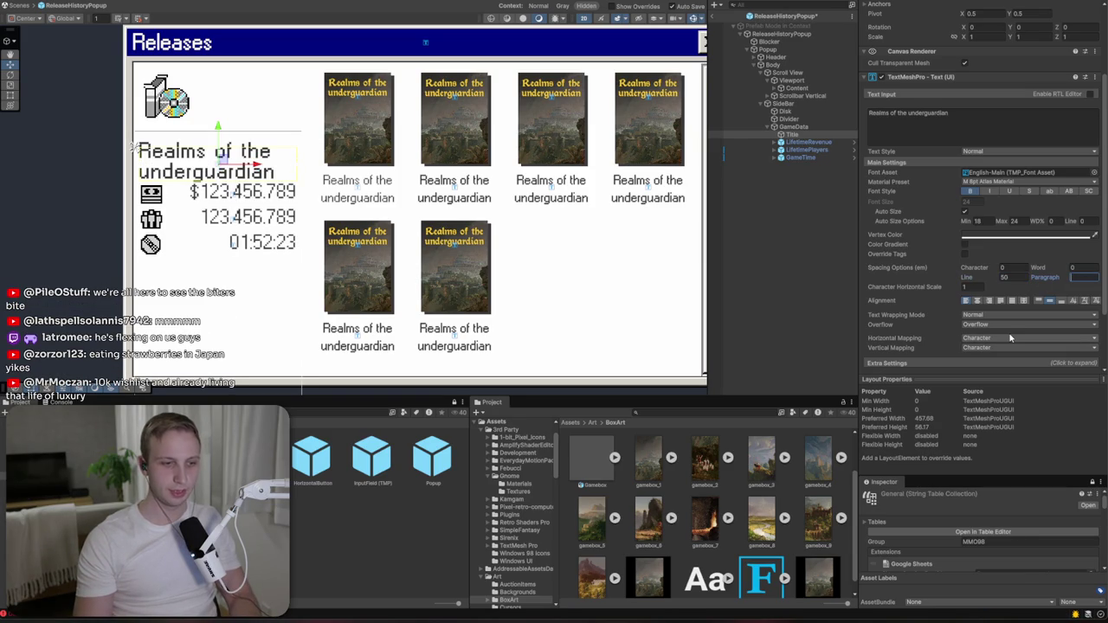
left_click(793, 126)
- Set the spacing between the GameData stat rows to 20
left_click(1004, 191)
type("6")
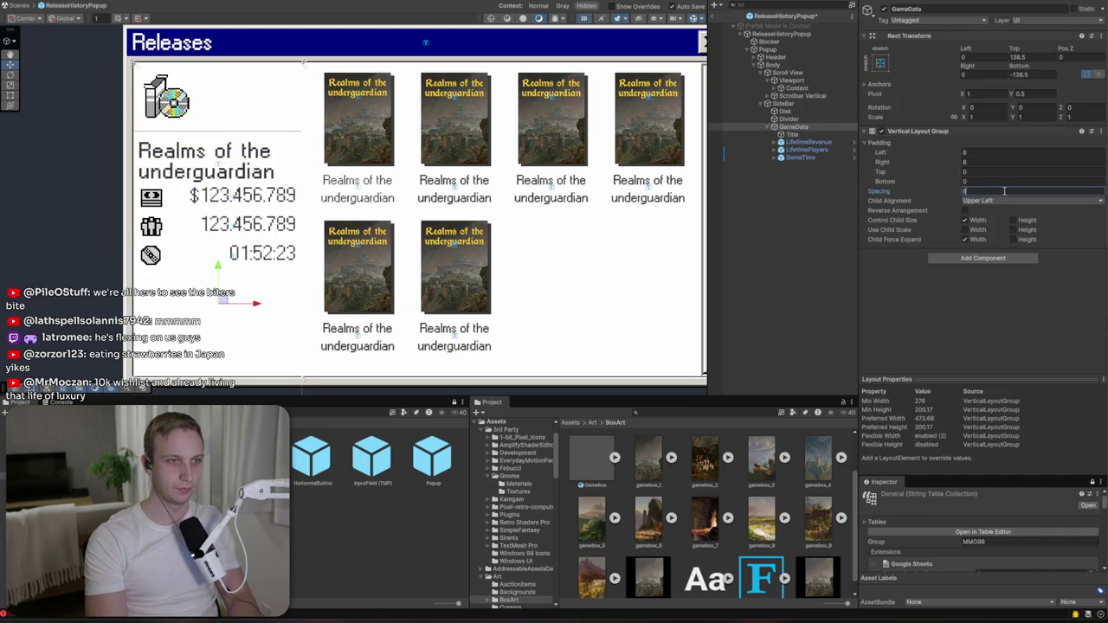
key("BackSpace")
type("14")
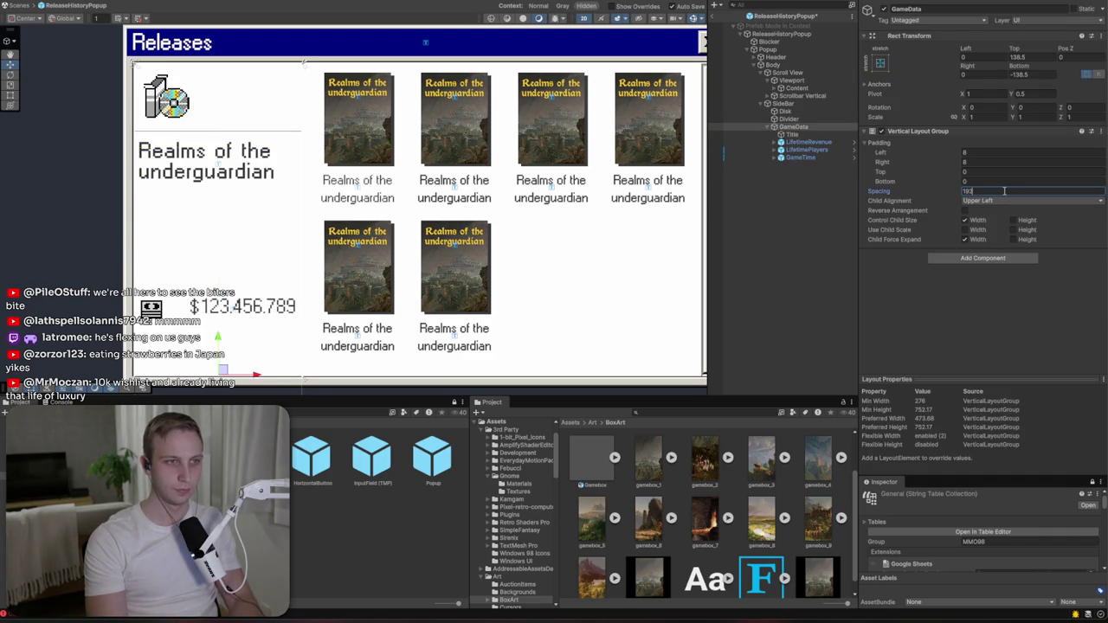
key("BackSpace")
type("8")
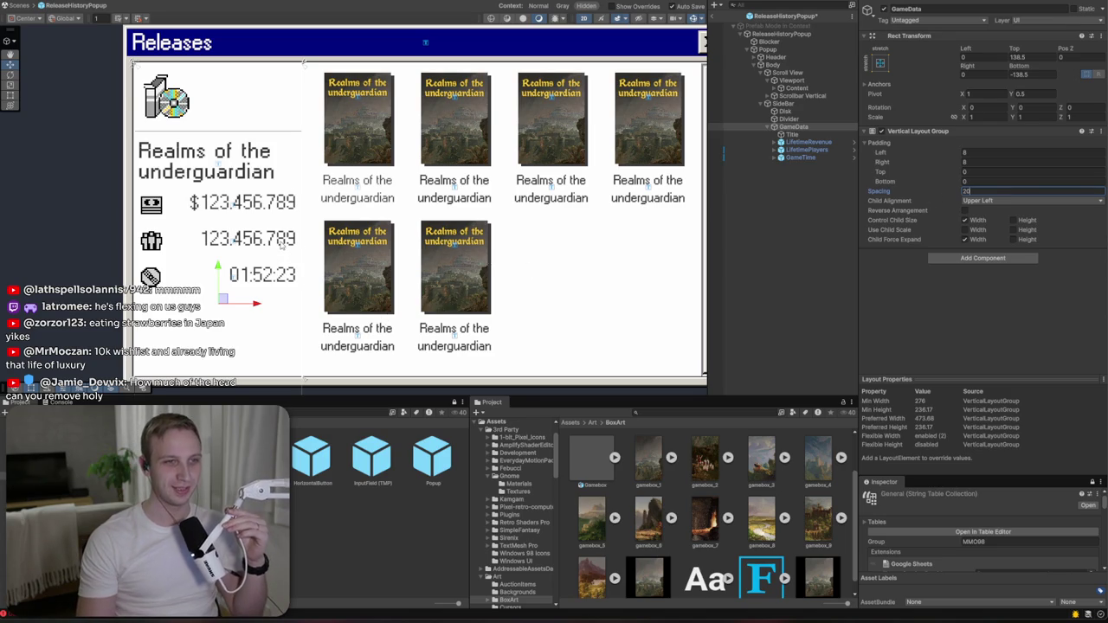
left_click(791, 128)
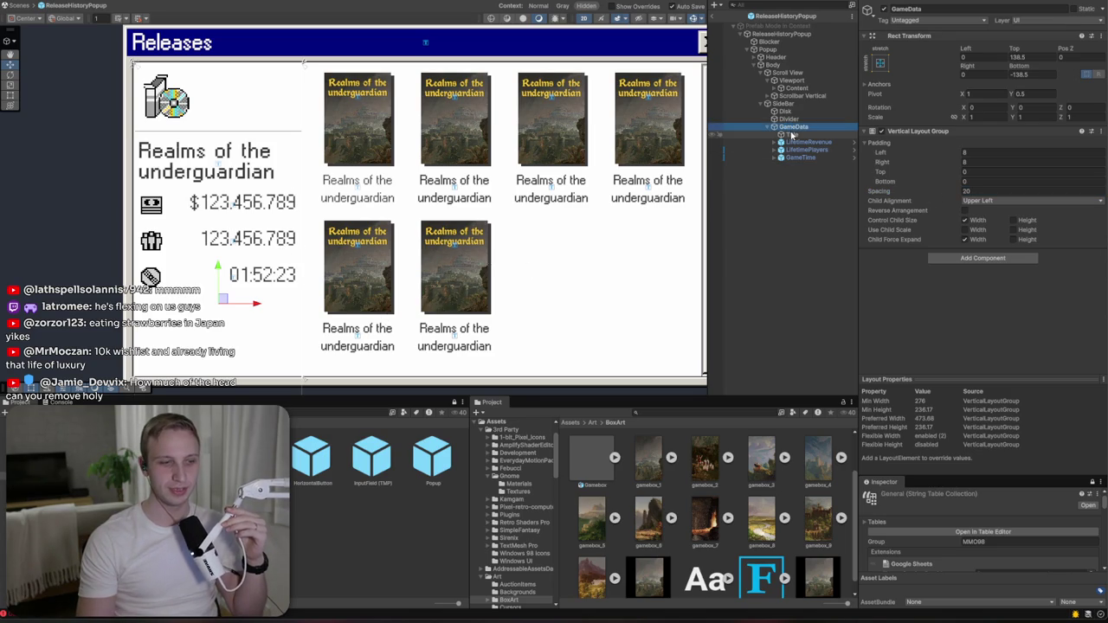
left_click(785, 110)
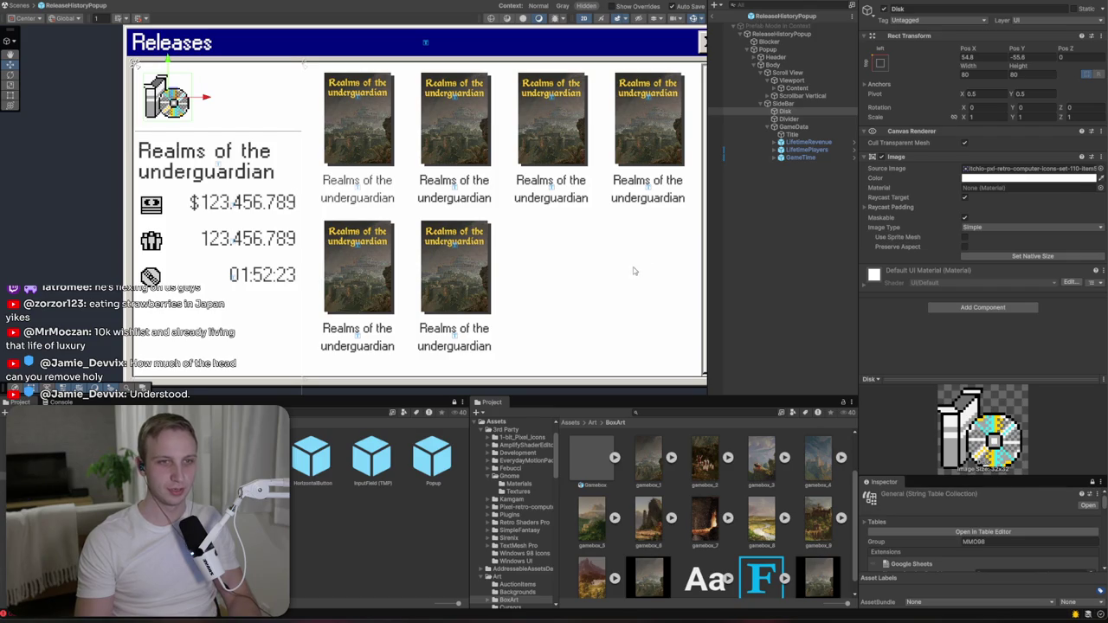
scroll(319, 253, "down", 1)
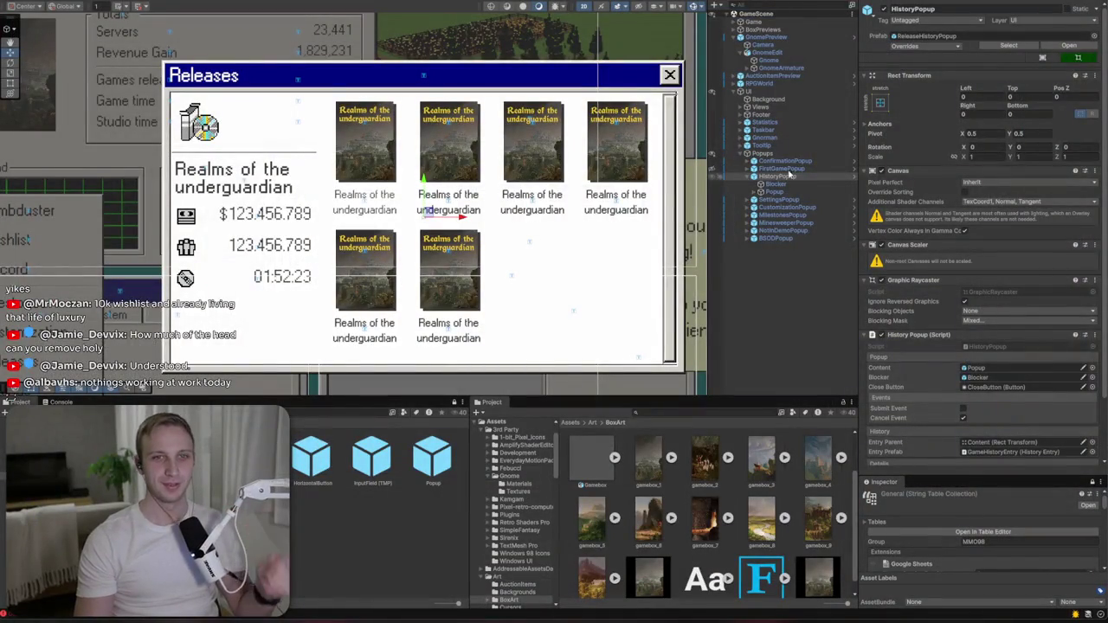
- Open the ReleaseHistoryPopup prefab and set the sidebar Divider's Rect Transform height to 11
left_click(852, 177)
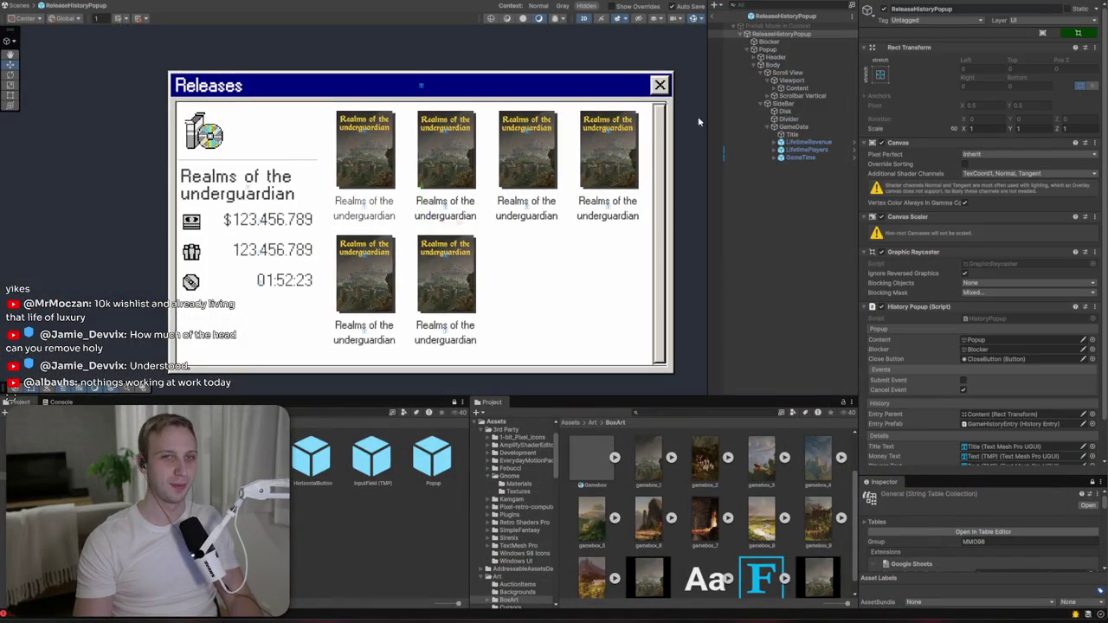
left_click(814, 119)
left_click(1048, 77)
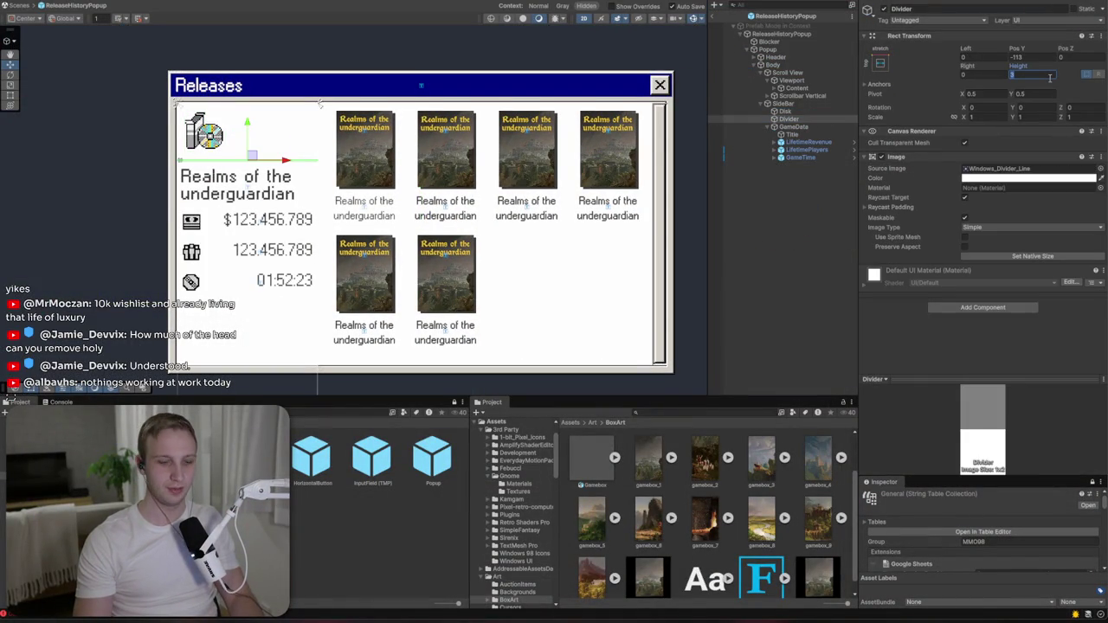
type("1")
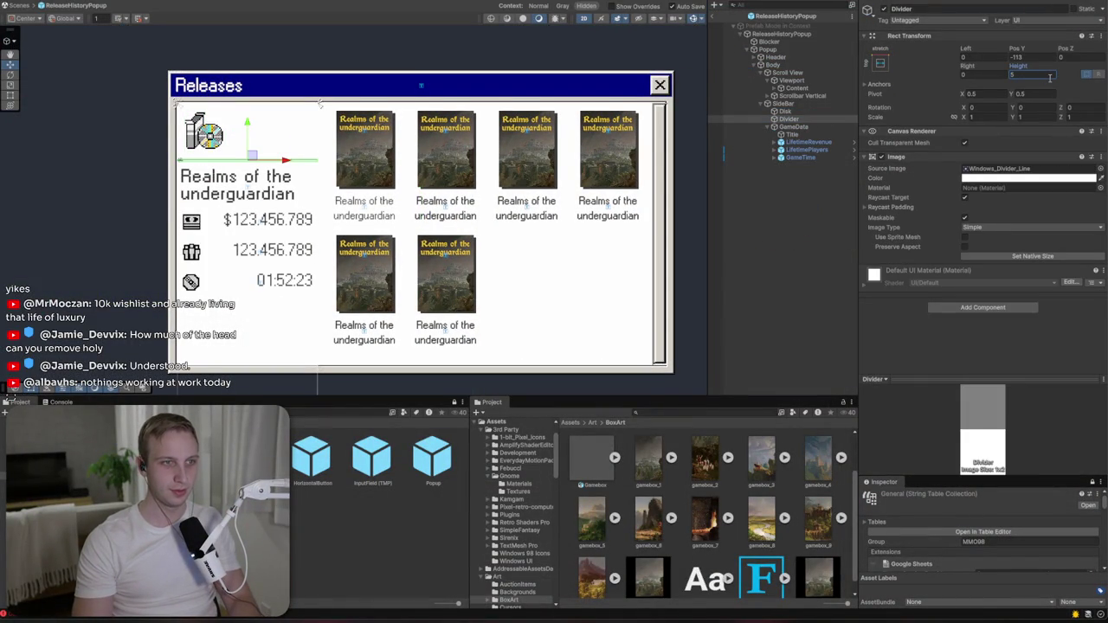
type("1")
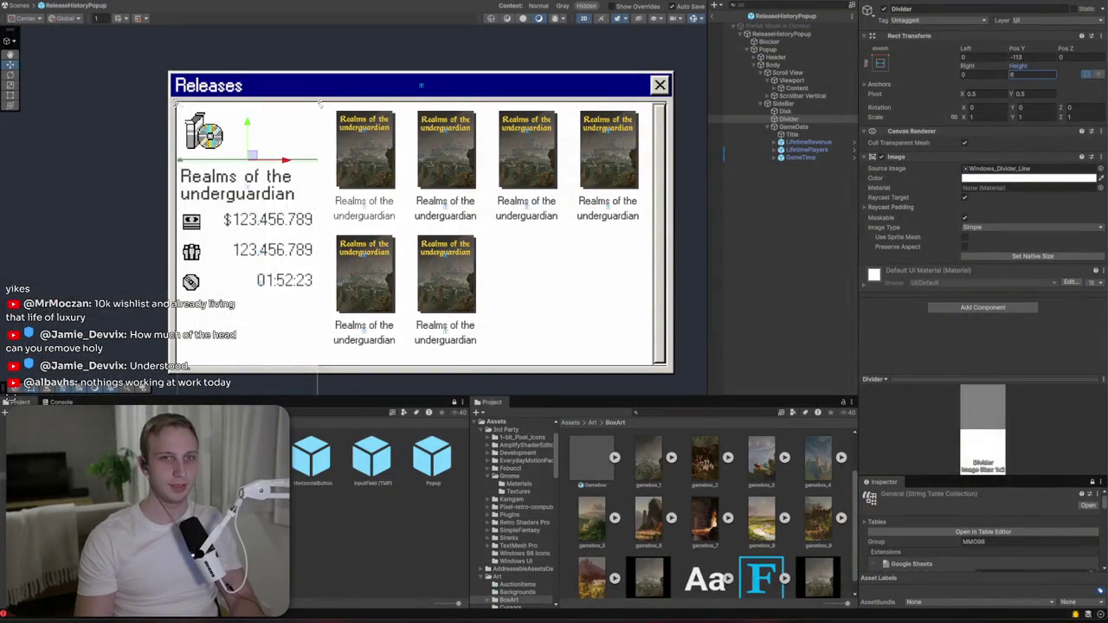
left_click(792, 126)
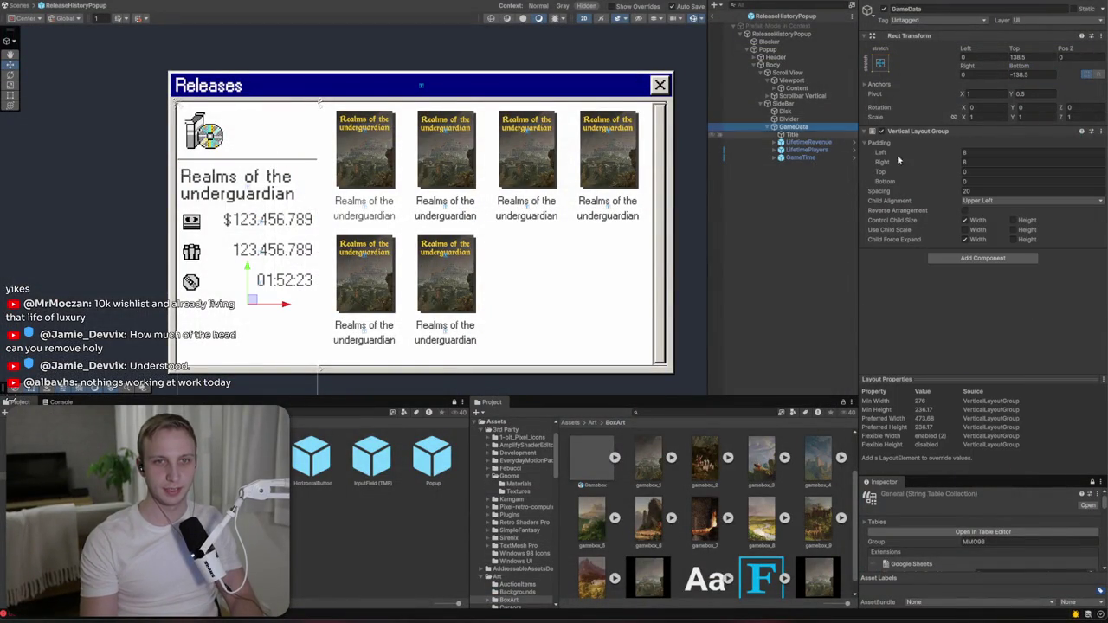
- Remove the Vertical Layout Group component from the GameData stats block
left_click(1100, 130)
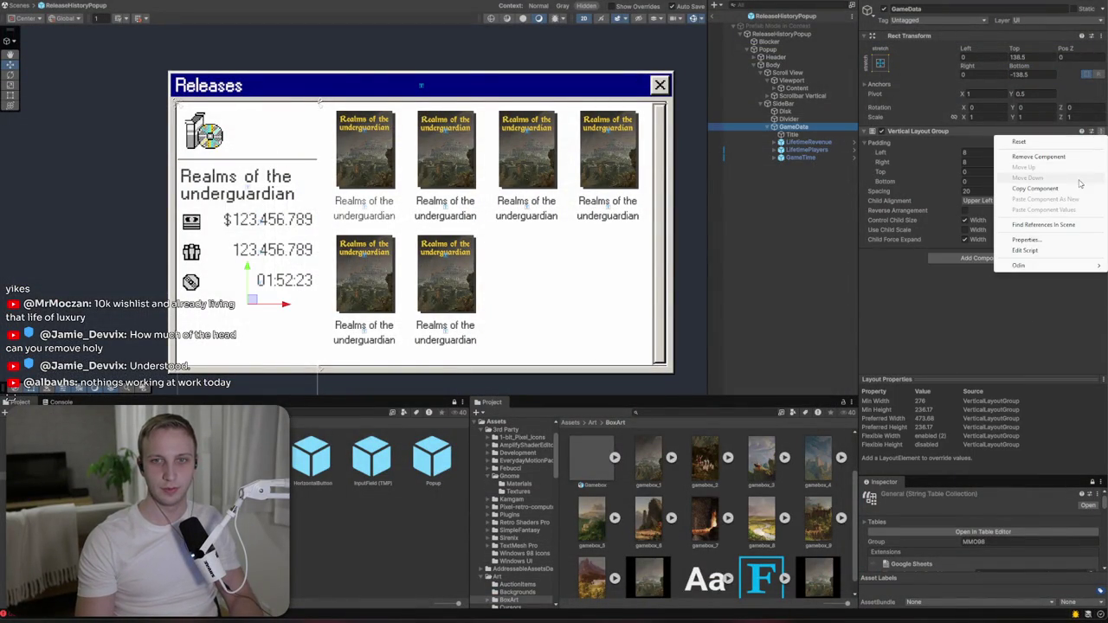
left_click(1073, 161)
left_click(204, 192)
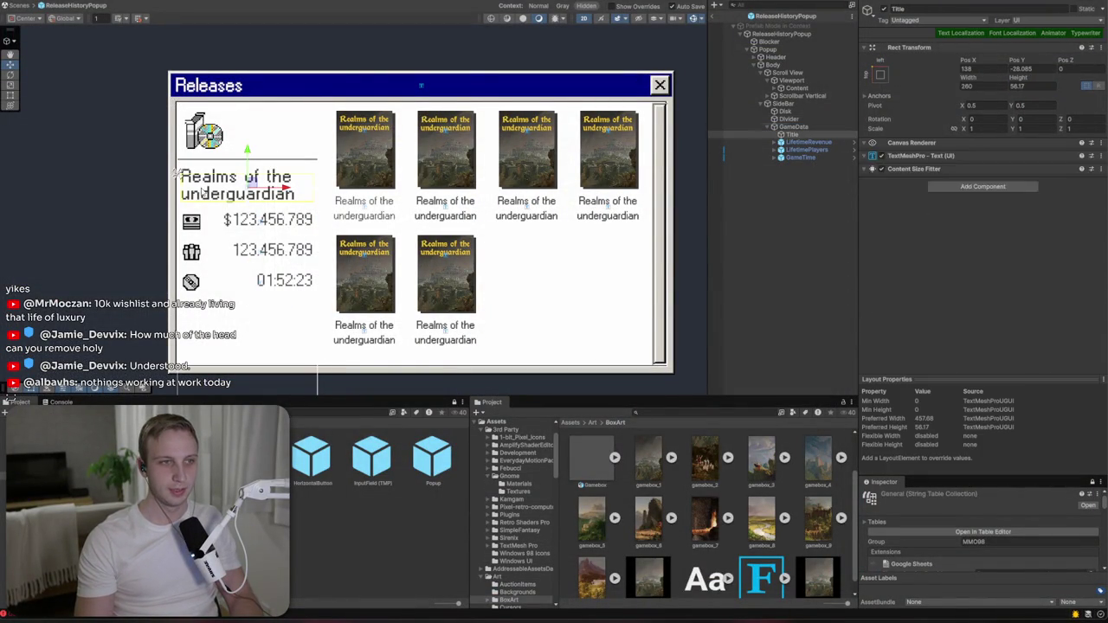
scroll(214, 180, "up", 2)
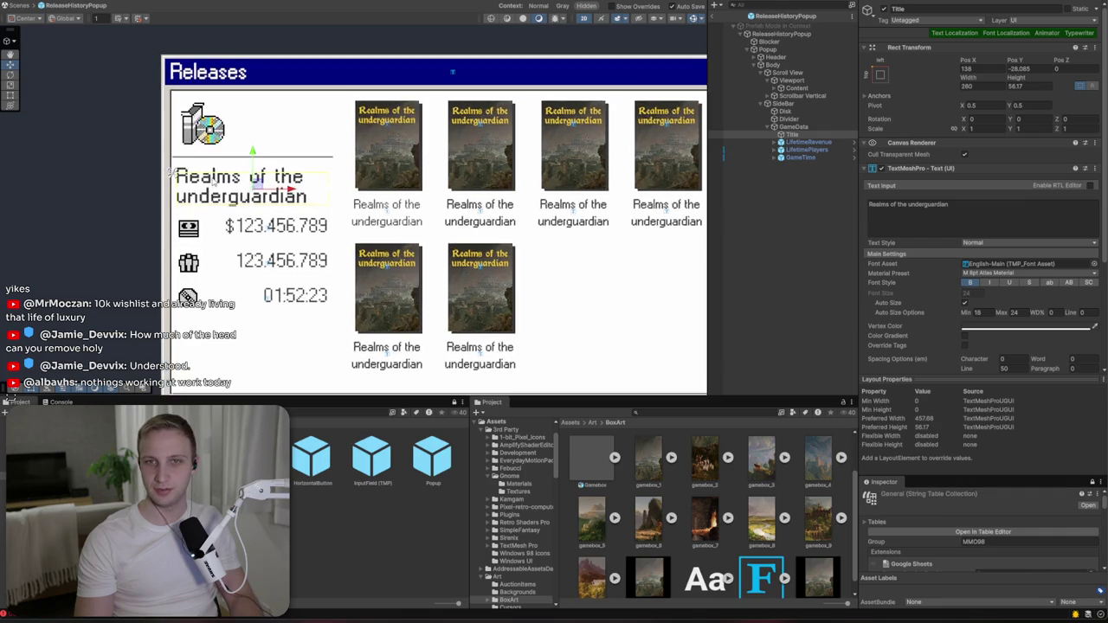
left_click(808, 127)
scroll(488, 182, "down", 2)
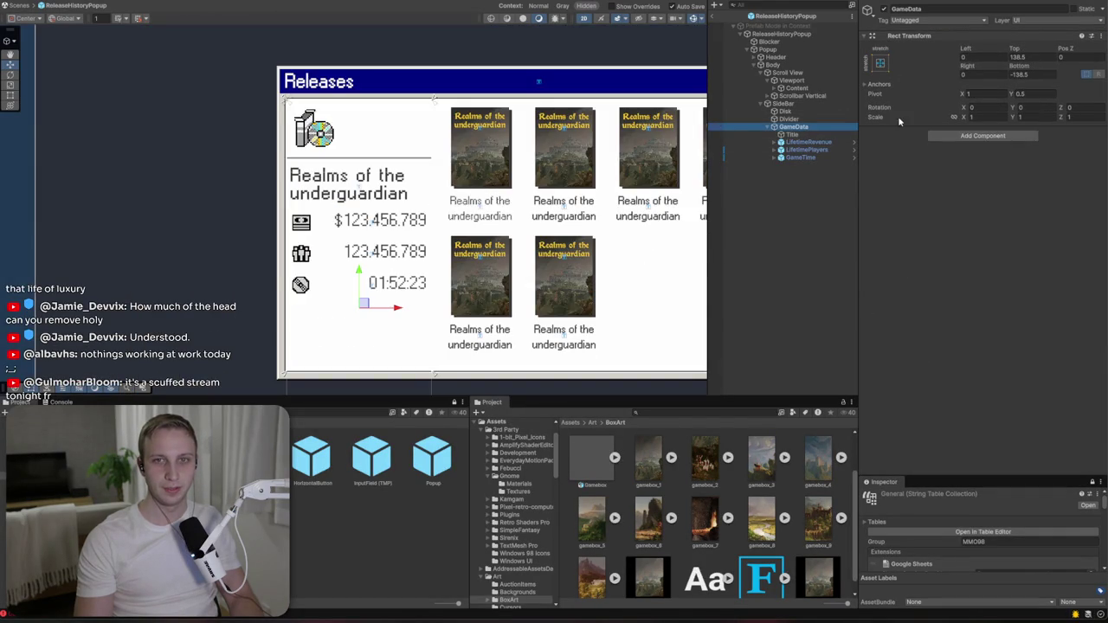
- Anchor GameData stretch/stretch and lower its top edge to 135.494, below the divider
left_click(885, 65)
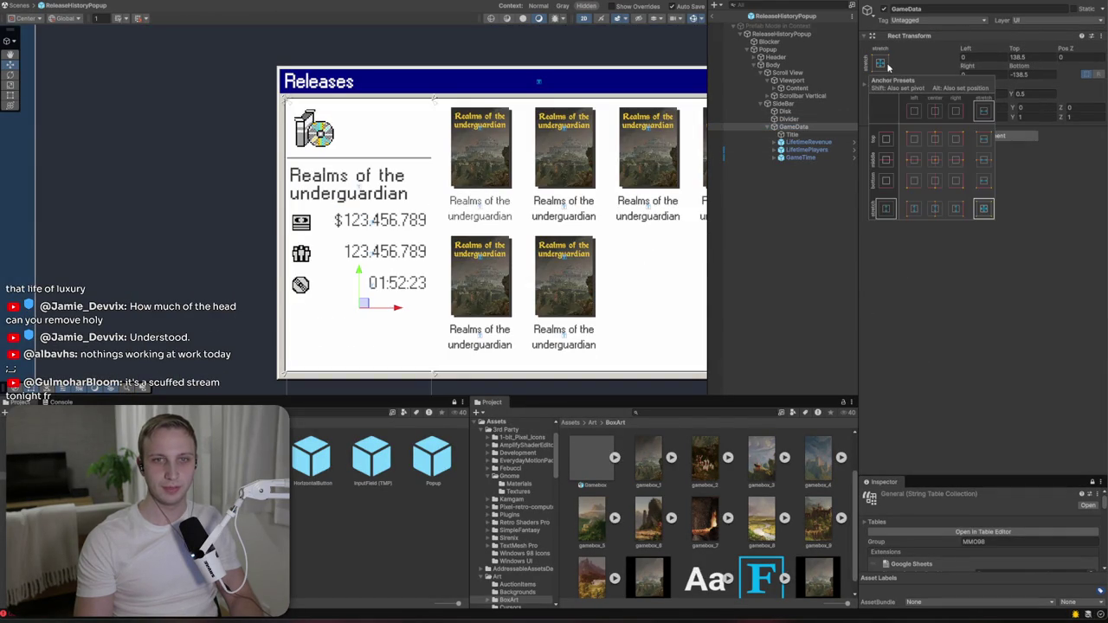
left_click(976, 210)
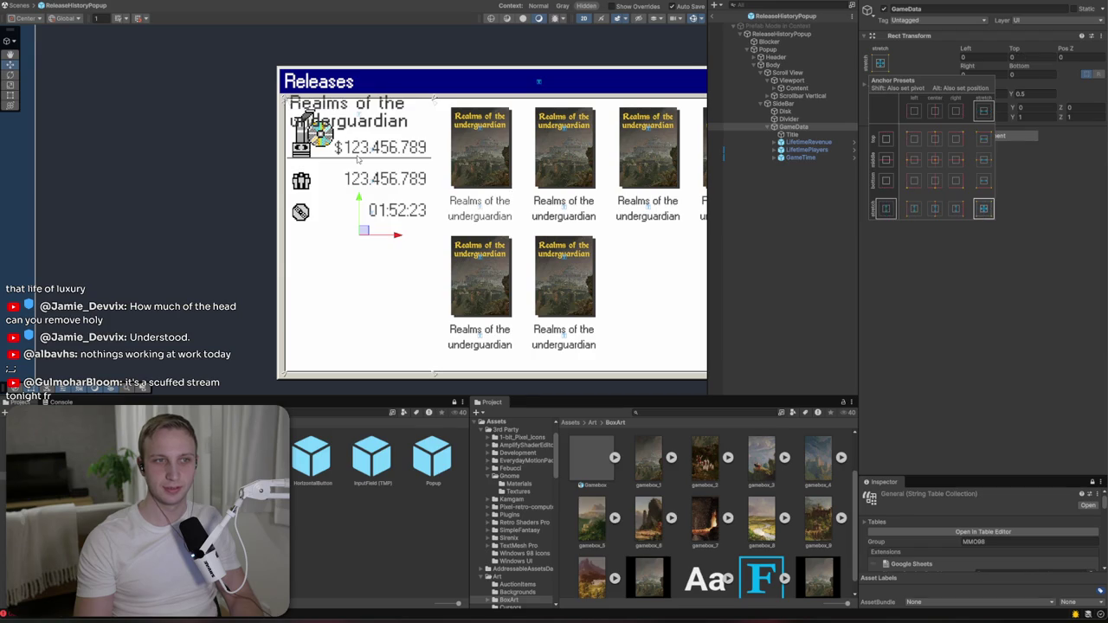
left_click_drag(378, 97, 379, 169)
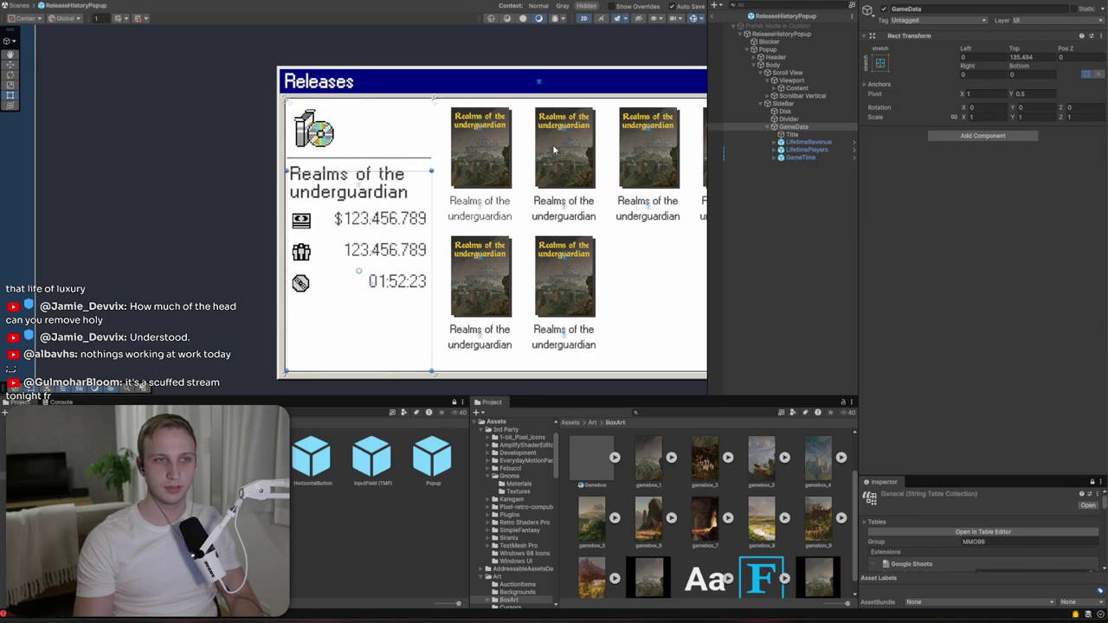
scroll(400, 159, "up", 4)
left_click(349, 184)
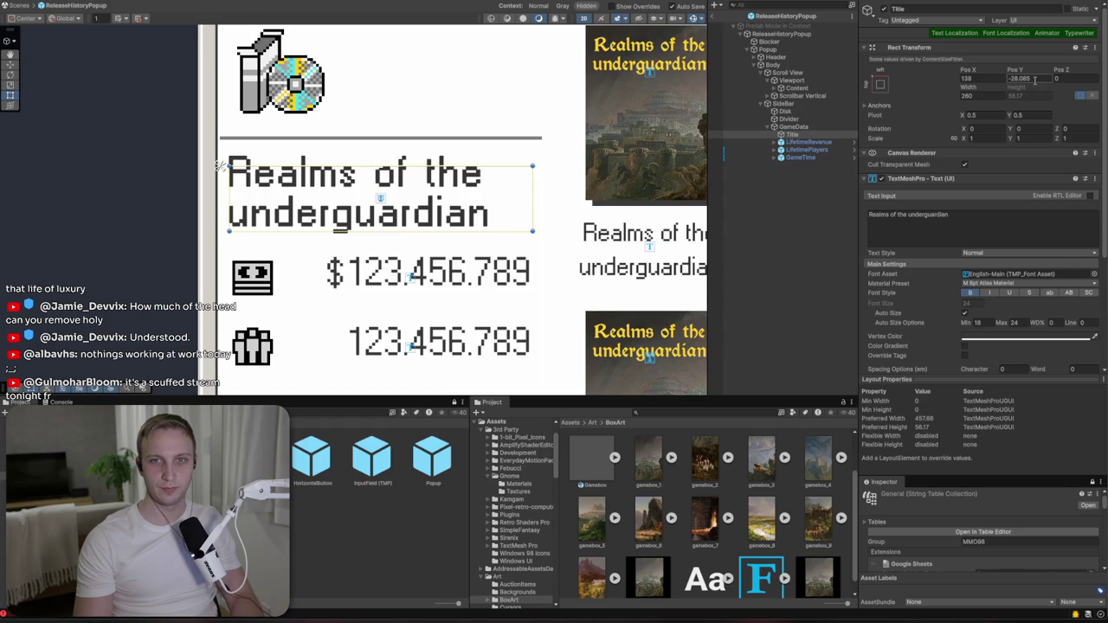
- Remove the Title's Content Size Fitter and set its Rect Transform height to 60
scroll(992, 318, "down", 3)
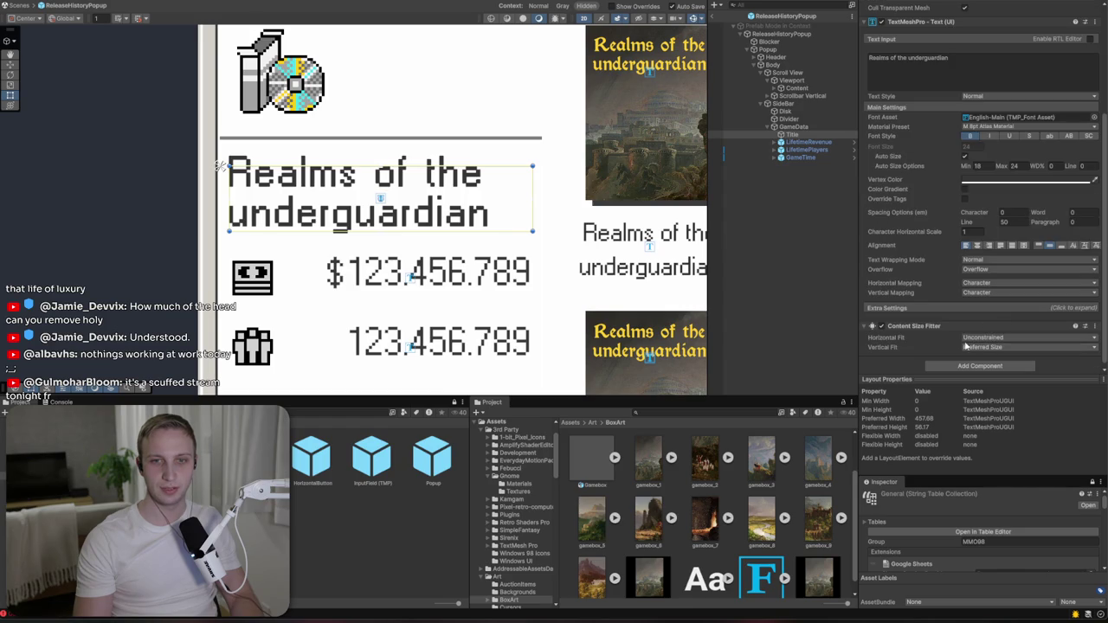
left_click(1095, 325)
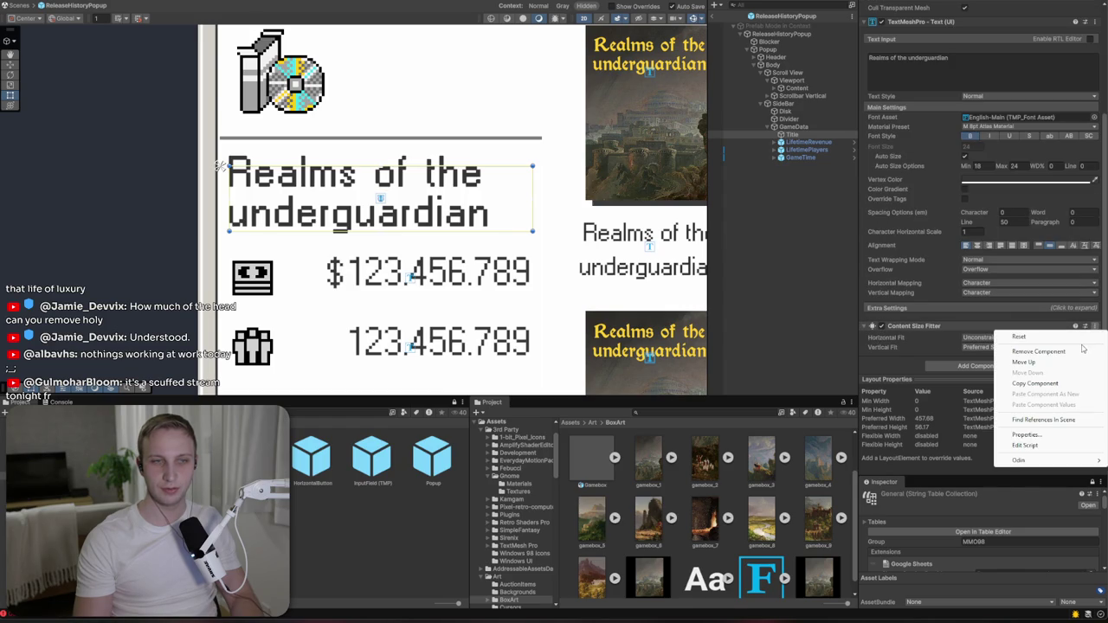
left_click(1081, 351)
scroll(1030, 95, "up", 3)
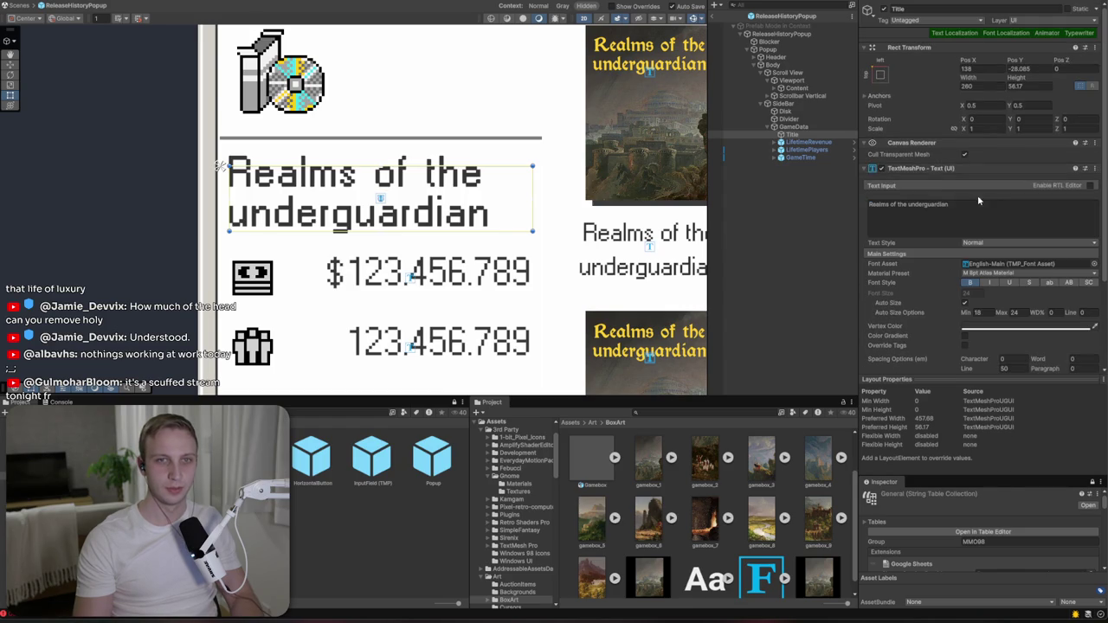
left_click(1029, 87)
type("60")
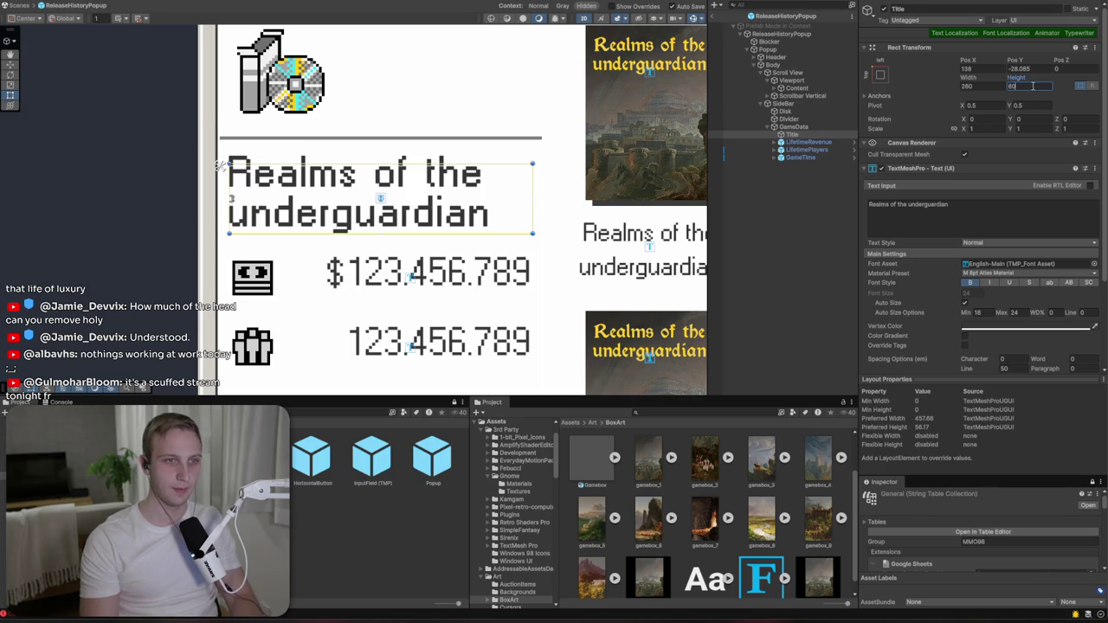
- Test the Title by deleting the end of its text, then undo to restore it
left_click(981, 216)
left_click_drag(952, 208, 905, 208)
key("BackSpace")
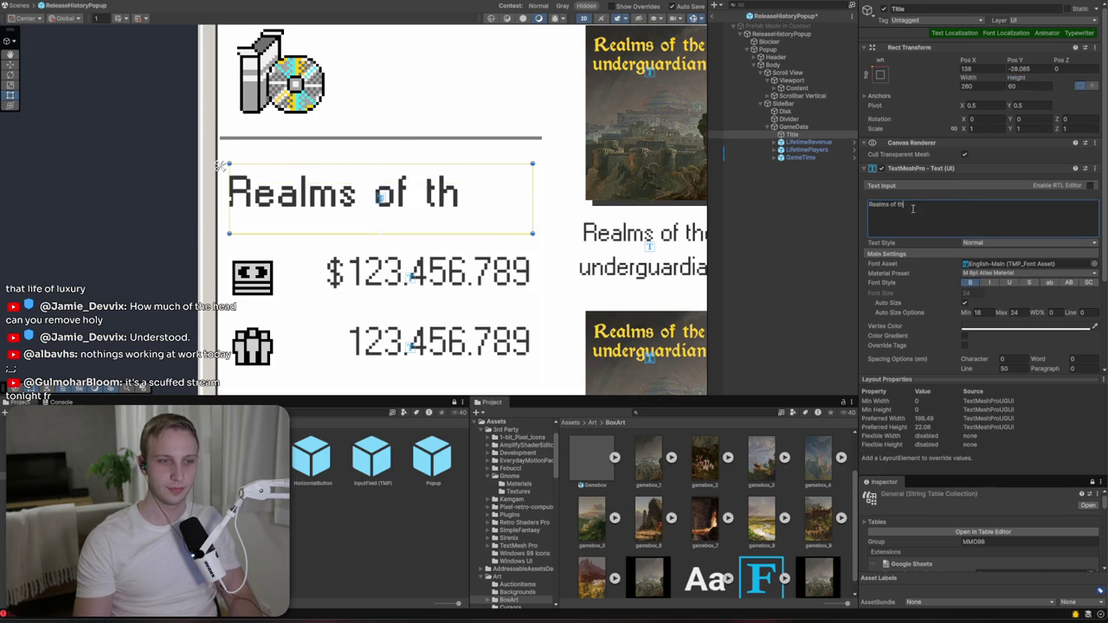
key("ctrl+z")
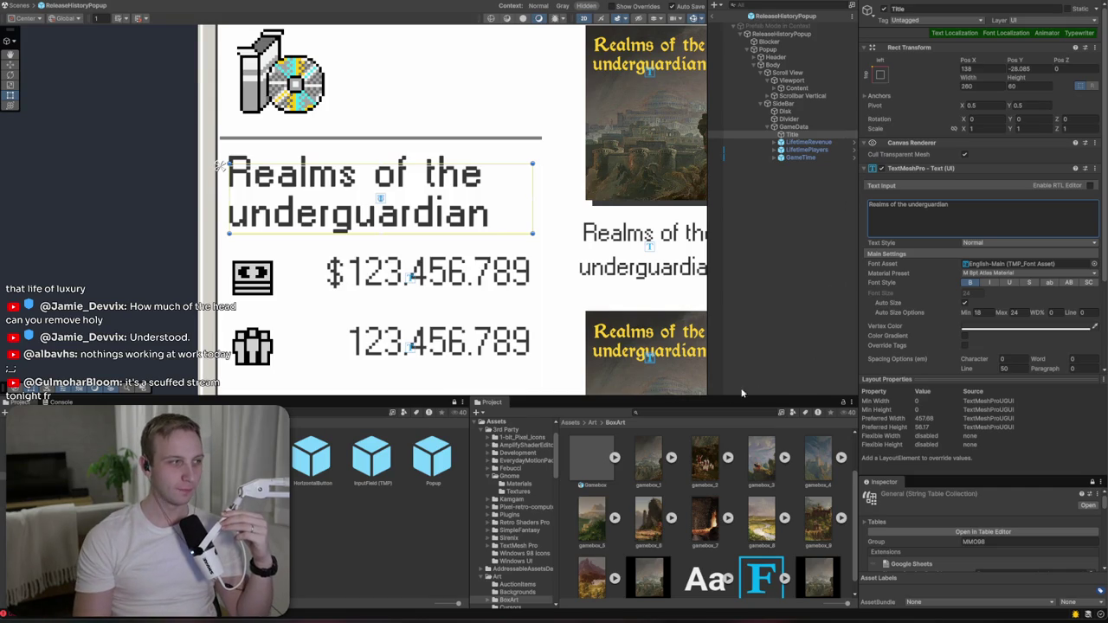
scroll(713, 359, "down", 3)
left_click_drag(625, 305, 549, 153)
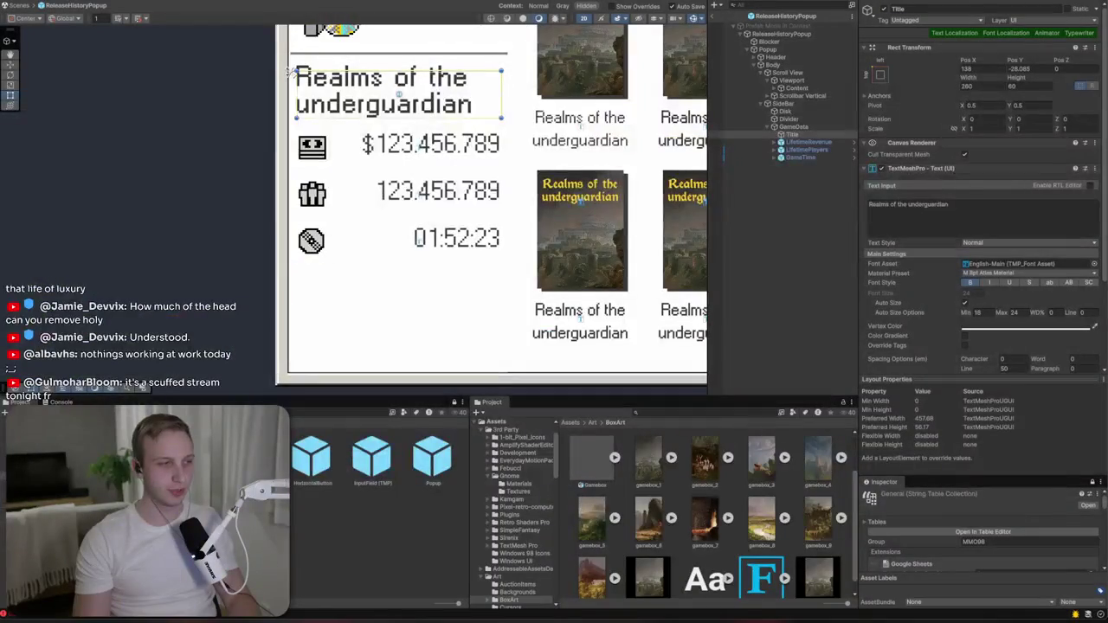
key("alt+Tab")
- Search the web for 'content size fitter' and open the Reddit layout-group thread
key("ctrl+l")
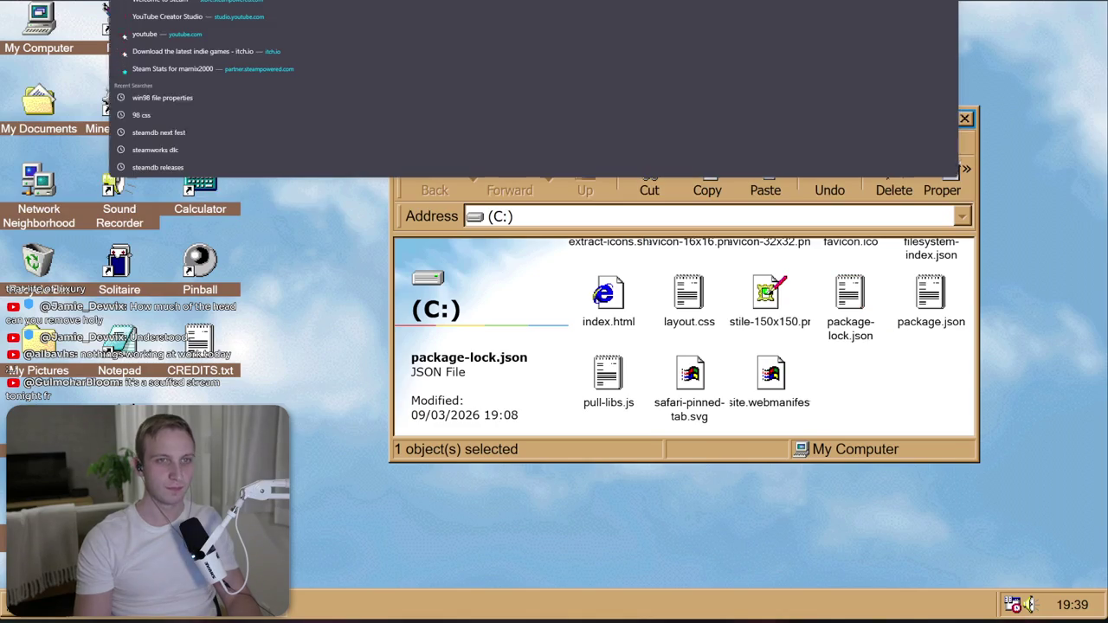
type("content size fitter")
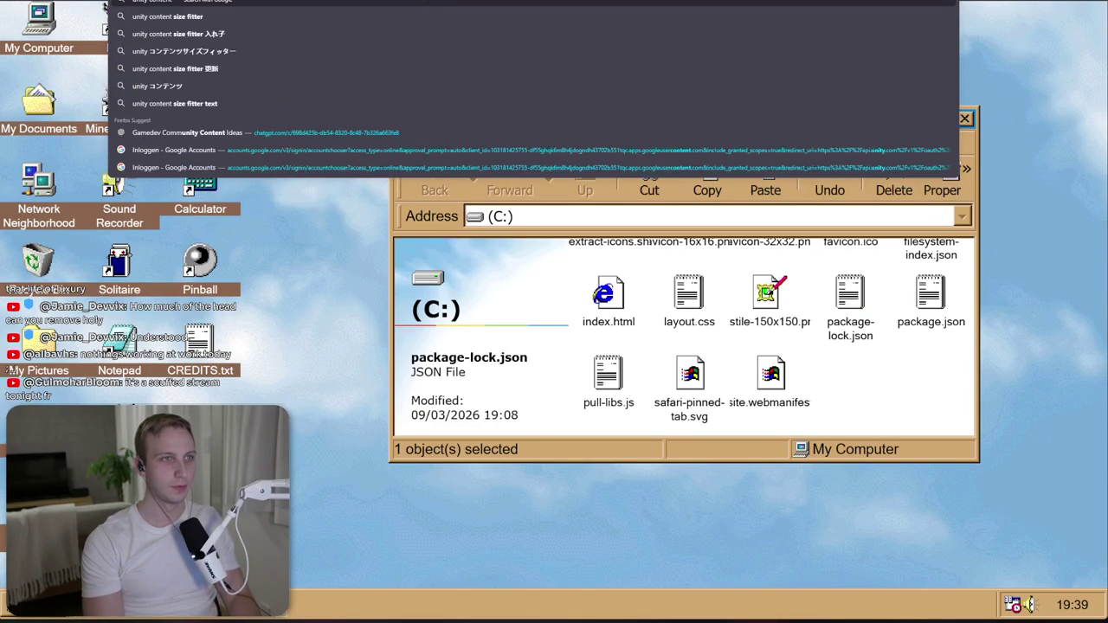
key("Return")
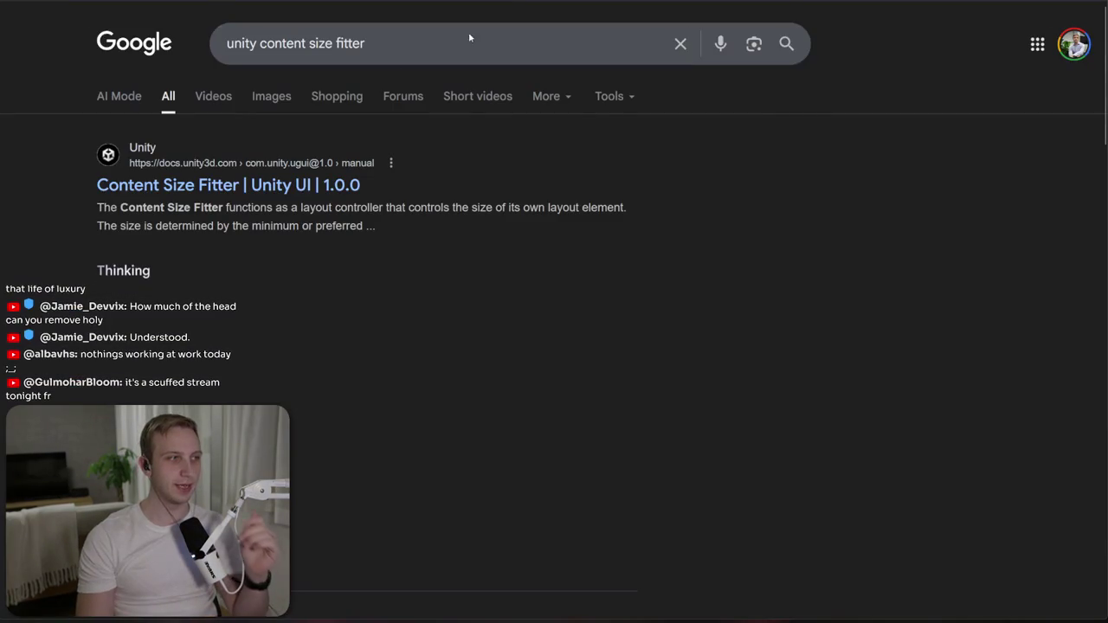
scroll(244, 173, "down", 6)
left_click(299, 149)
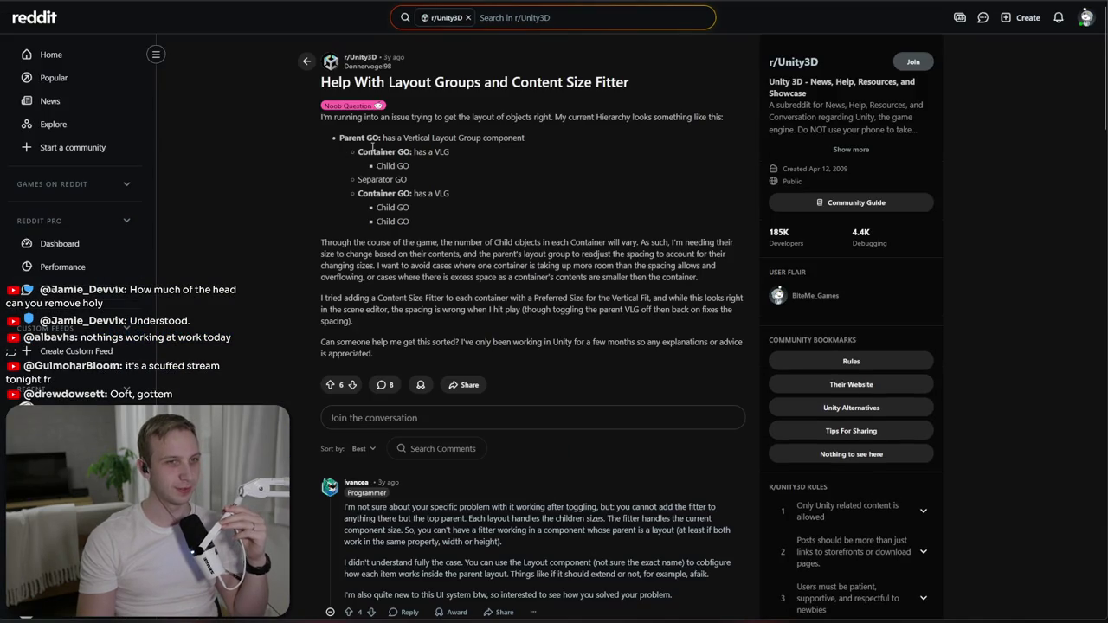
- Read the Reddit post, highlighting the example Container/Separator hierarchy and the size-fitter paragraphs
mouse_move(340, 138)
left_mouse_down()
mouse_move(415, 194)
mouse_move(446, 171)
mouse_move(377, 152)
mouse_move(477, 160)
left_mouse_up()
left_click(377, 151)
triple_click(478, 161)
left_click(472, 171)
triple_click(471, 179)
left_click(470, 182)
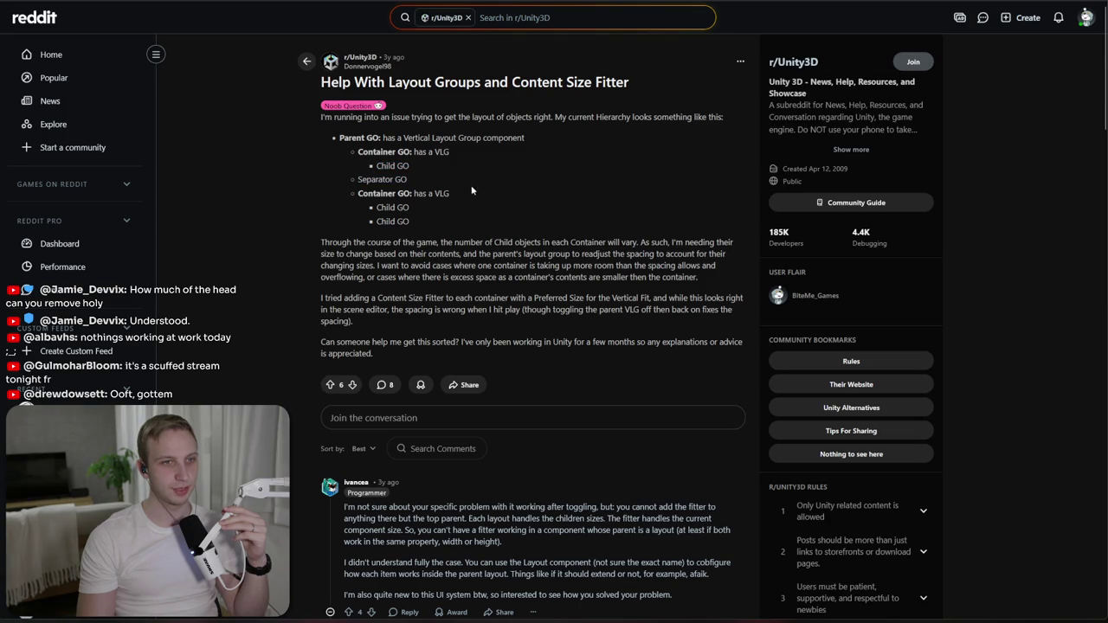
left_click_drag(323, 242, 326, 290)
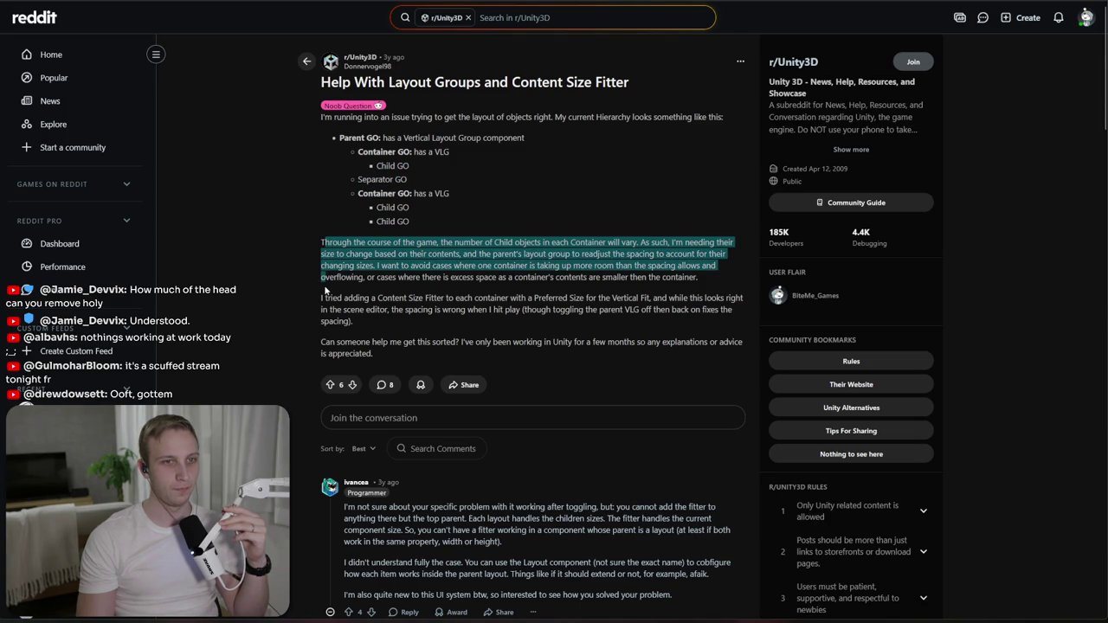
left_click(327, 291)
left_click_drag(321, 243, 316, 336)
left_click(316, 335)
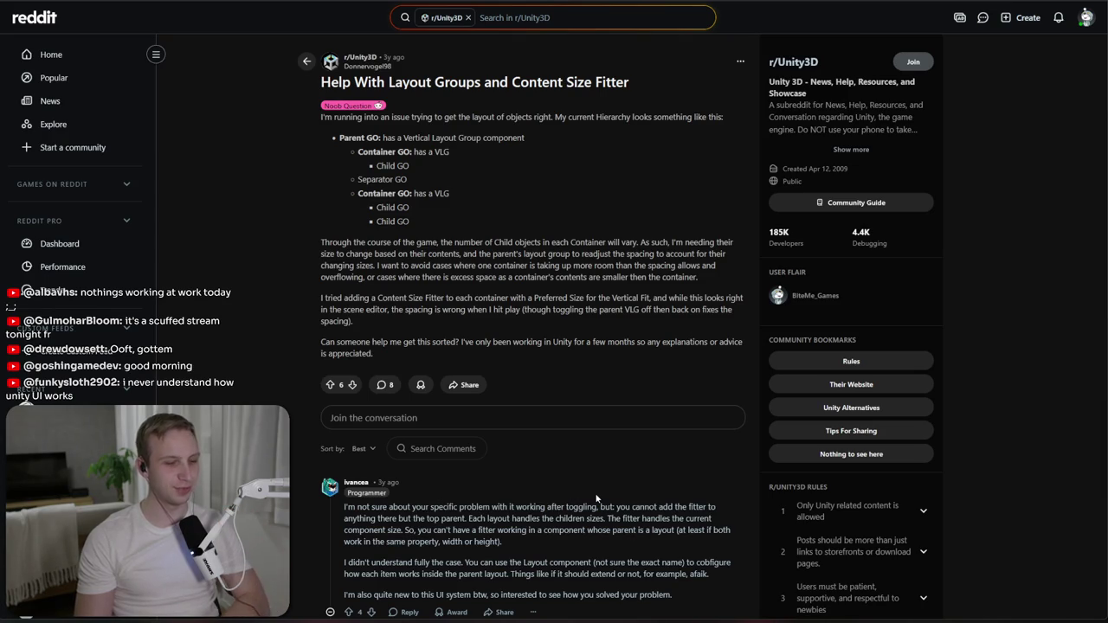
- Collapse the first reply, then open the Unity Discussions 'How to use content size fitter.' post
scroll(520, 485, "down", 3)
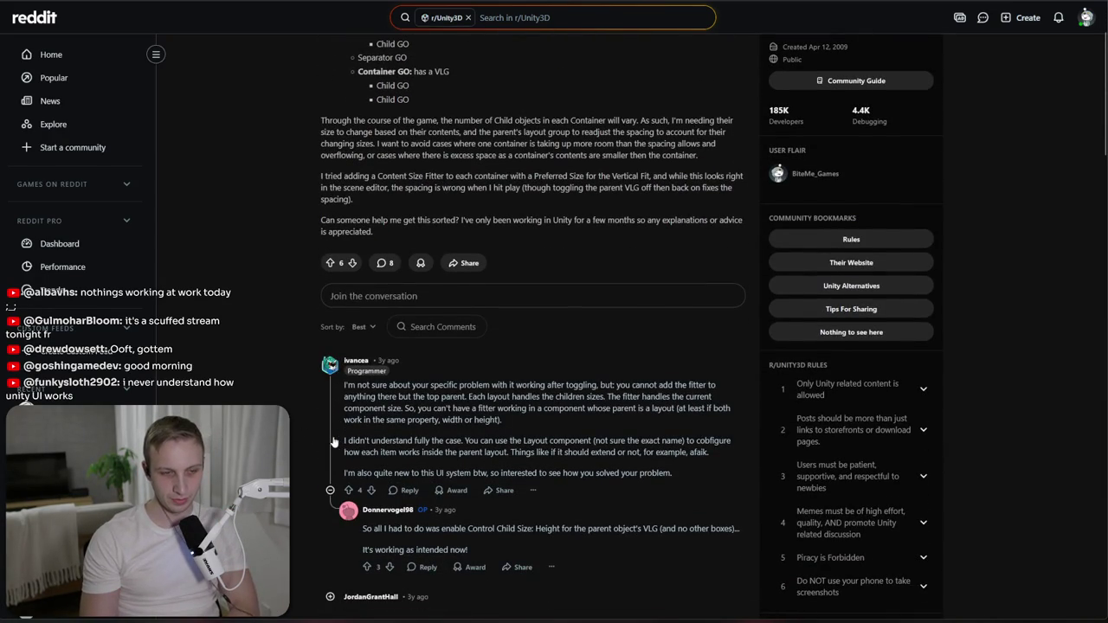
left_click(331, 442)
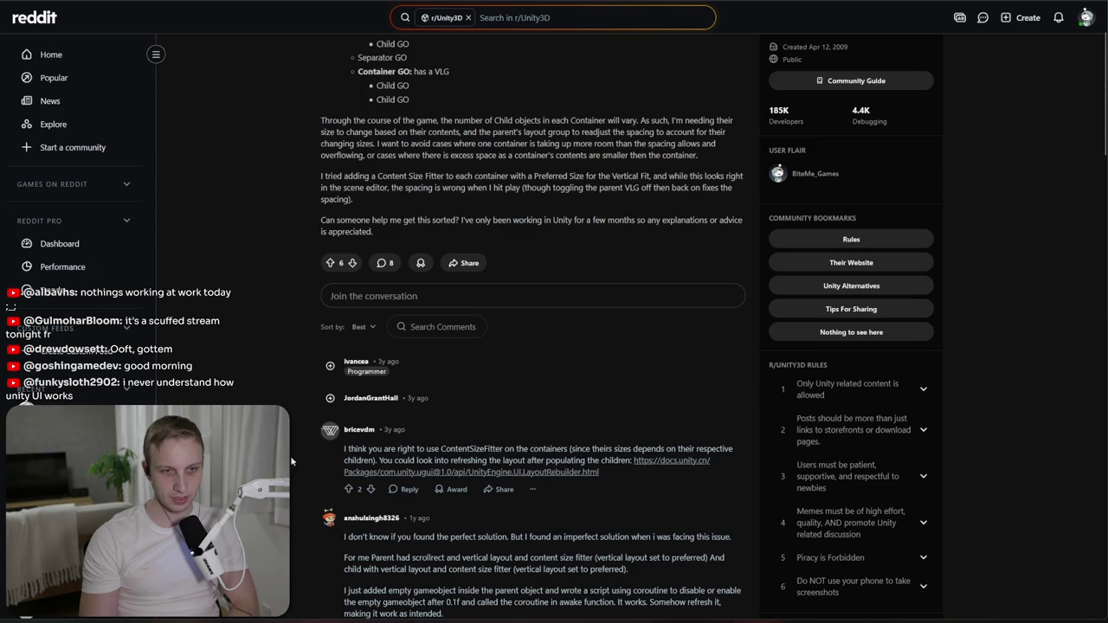
key("alt+Left")
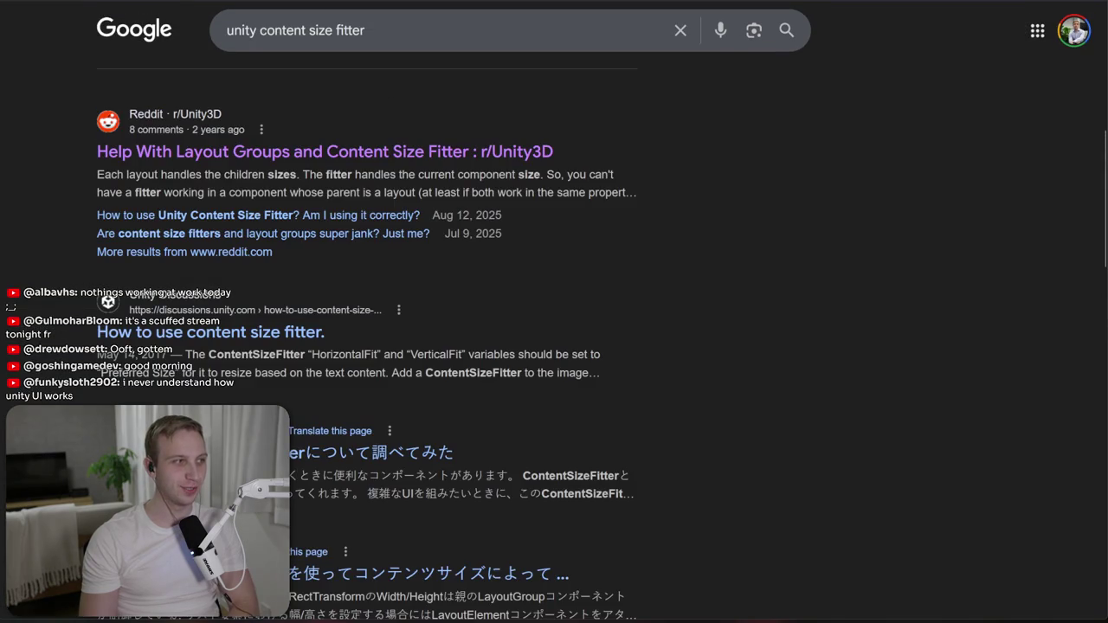
left_click(234, 342)
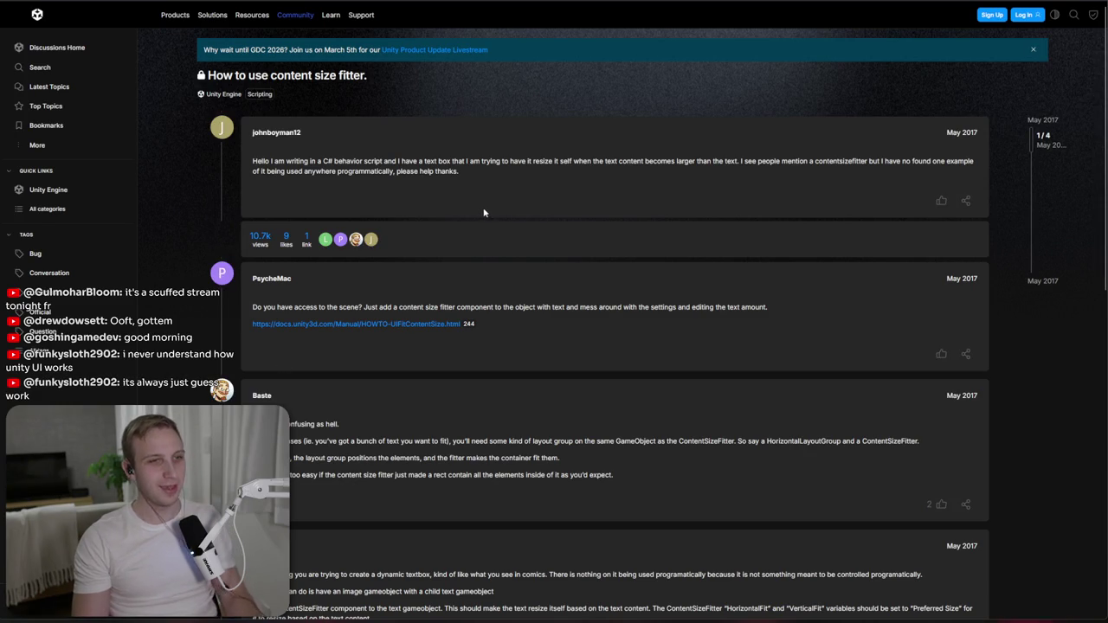
key("alt+Tab")
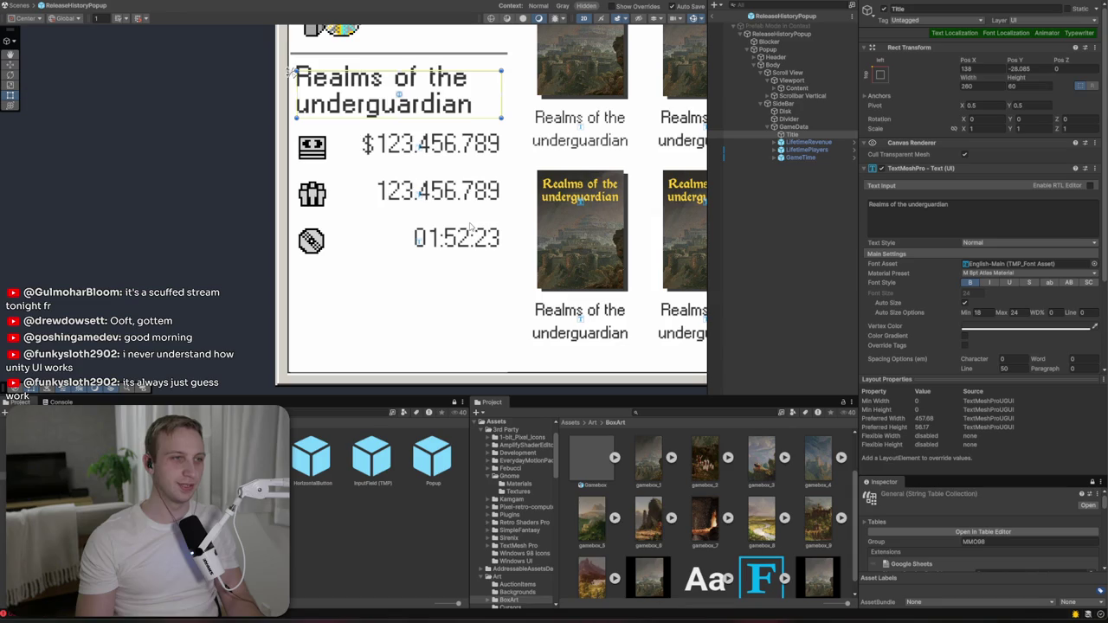
- Add a Content Size Fitter to Title with Vertical Fit set to Preferred Size
scroll(933, 235, "down", 3)
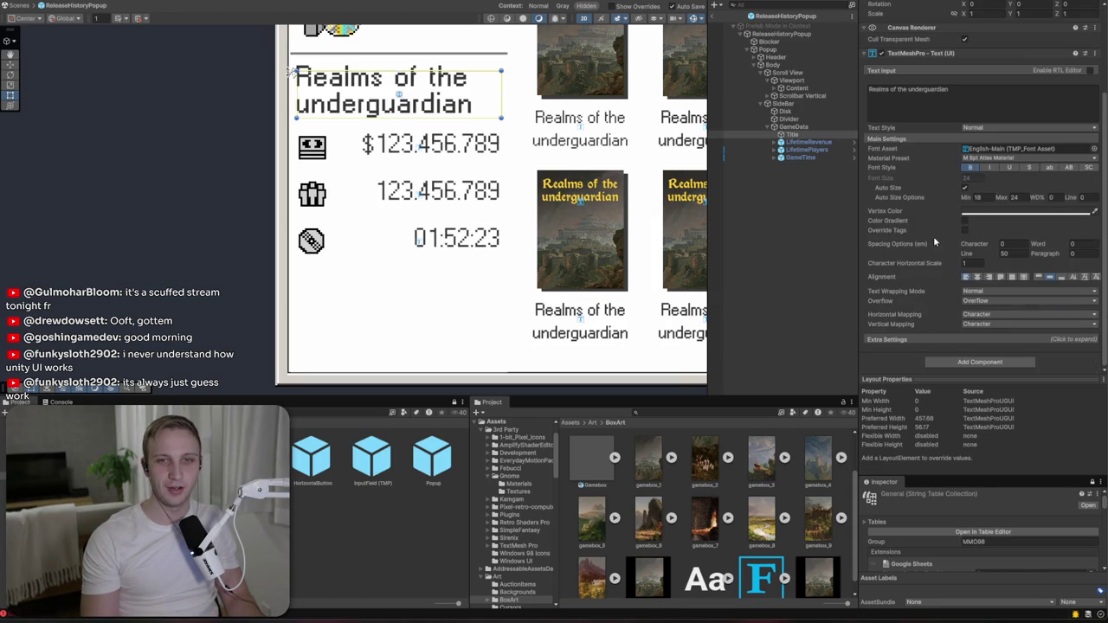
scroll(342, 206, "up", 5)
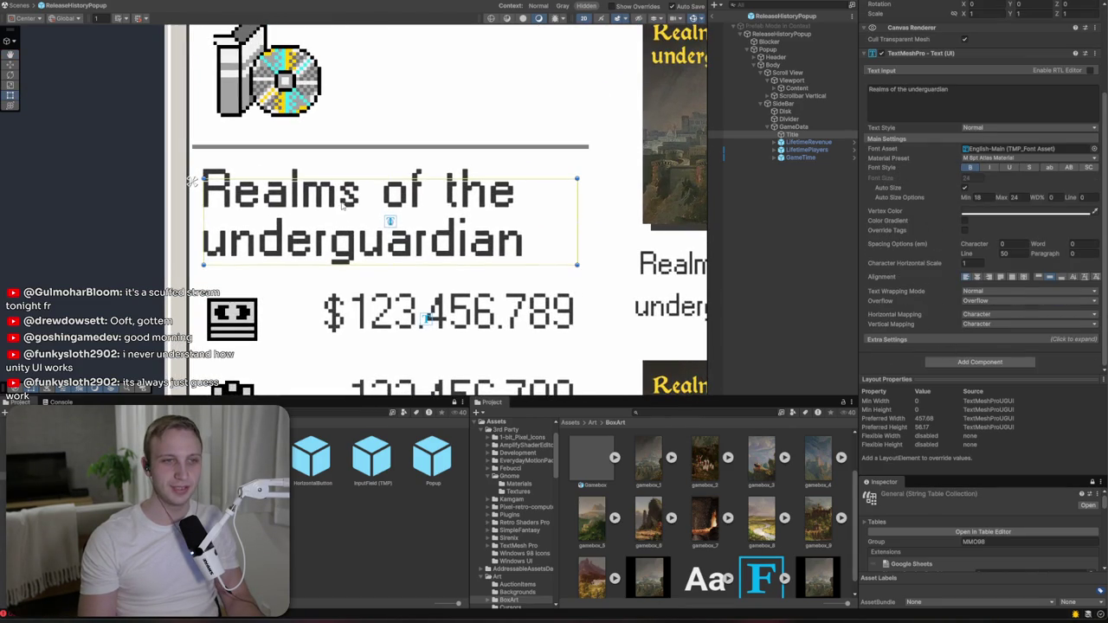
left_click(950, 365)
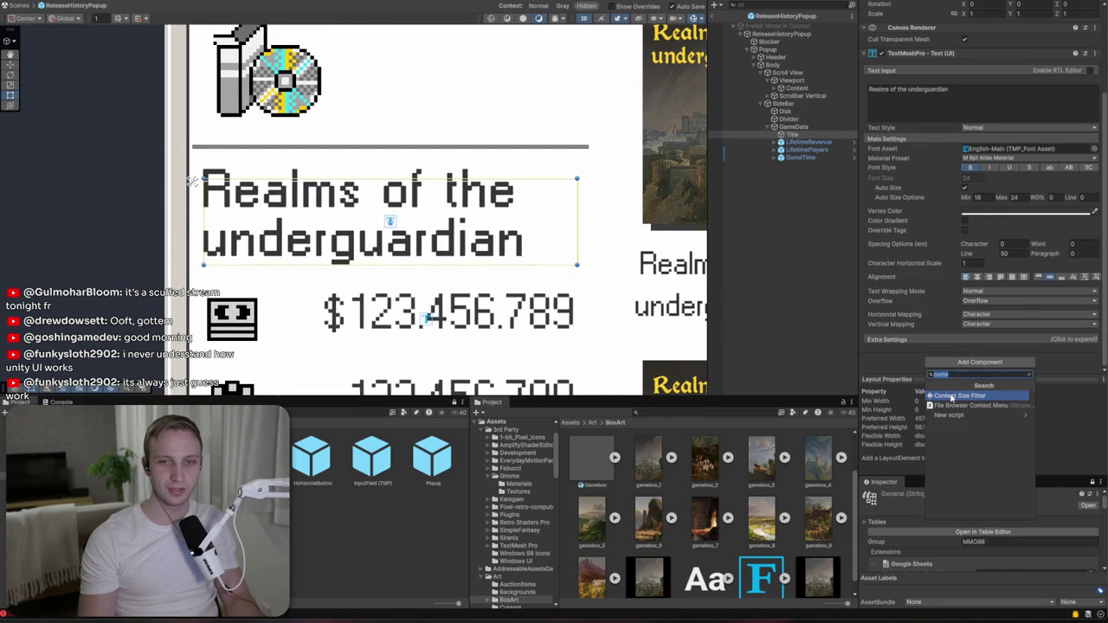
left_click(952, 397)
left_click(979, 341)
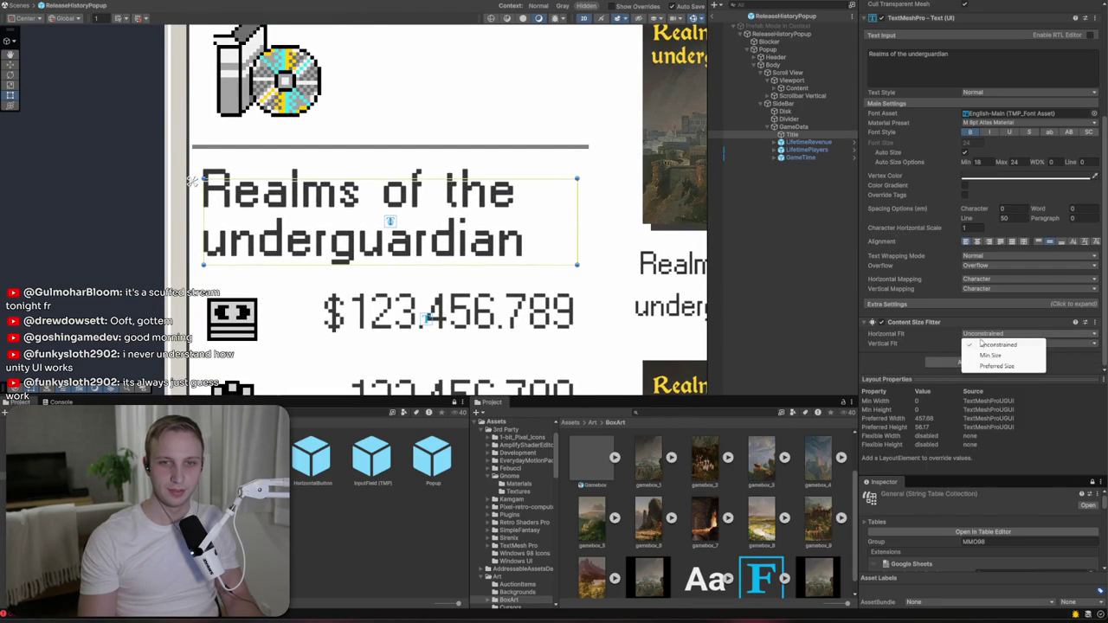
left_click(986, 354)
left_click(986, 344)
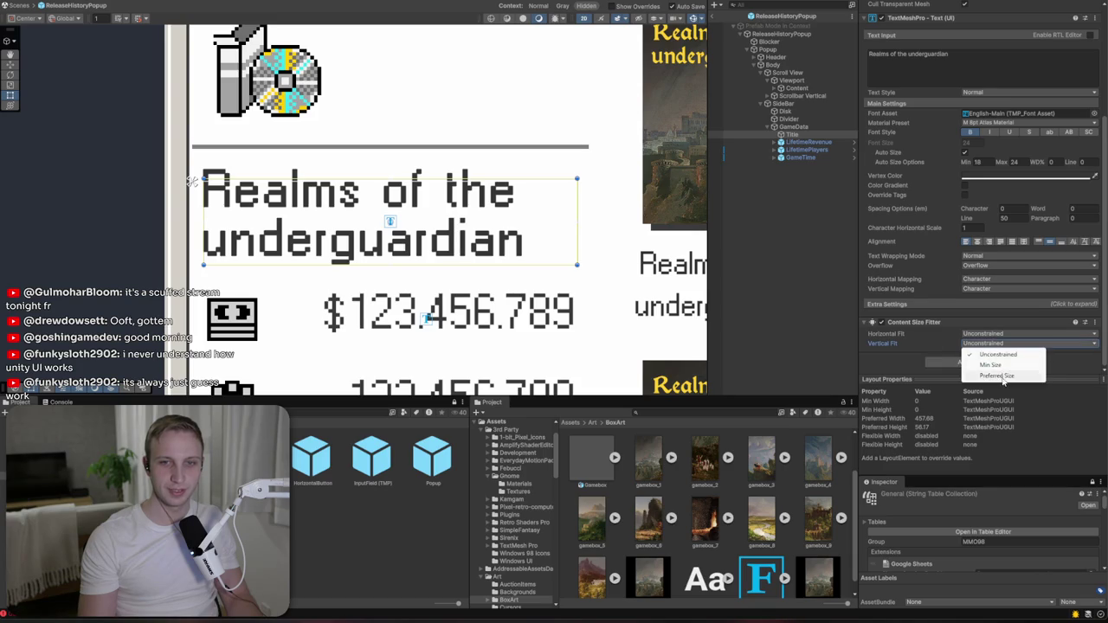
left_click(996, 365)
- Delete 'underguardian' from the Title text to check the resize, then undo it
scroll(921, 218, "up", 5)
left_click(968, 226)
left_click(973, 219)
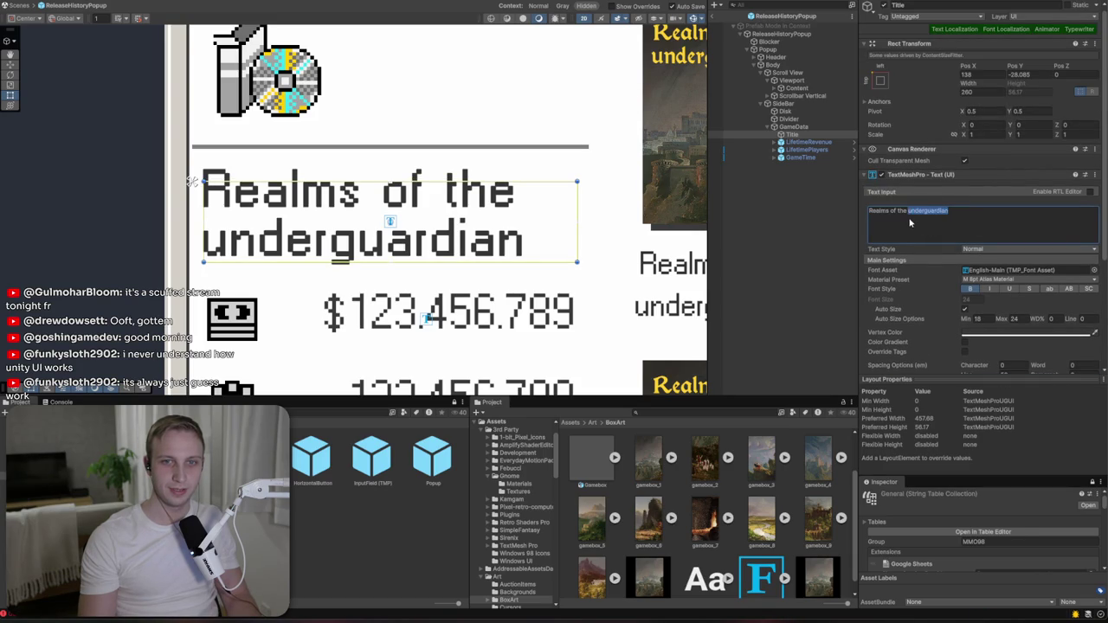
key("BackSpace")
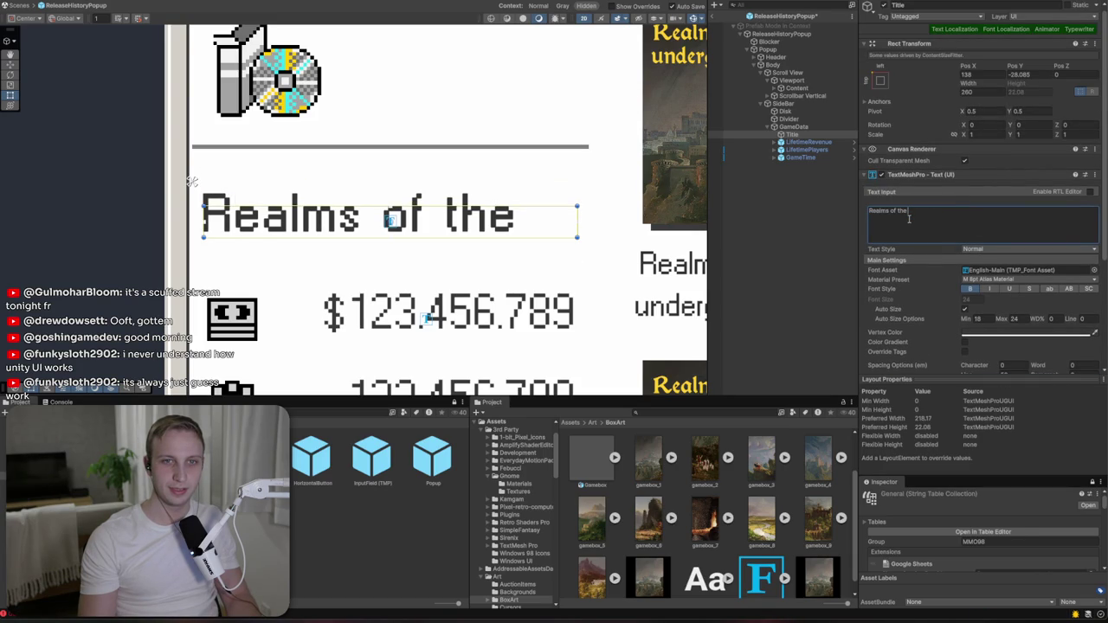
key("ctrl+z")
left_click(791, 127)
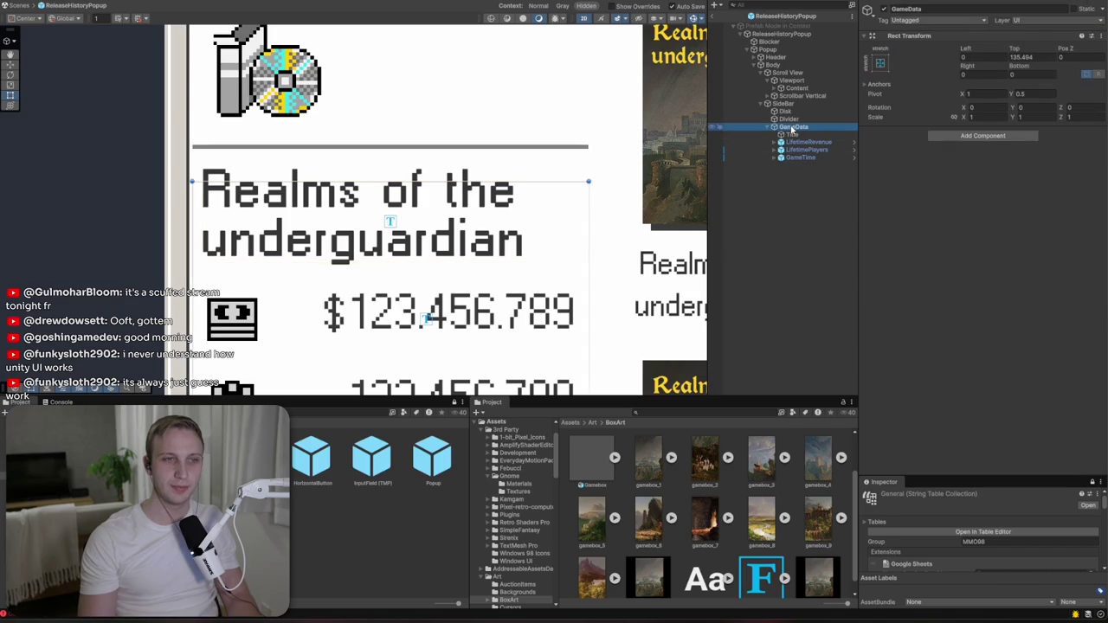
- Add a Vertical Layout Group to GameData with Child Force Expand width and height unchecked
left_click(982, 136)
type("ver")
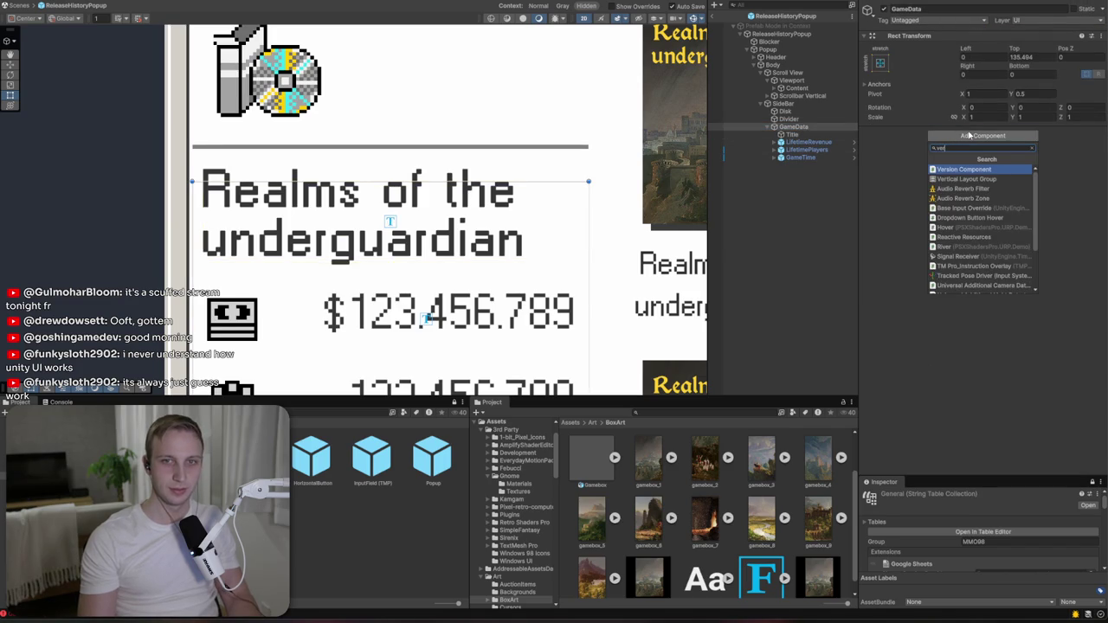
key("Down")
key("Return")
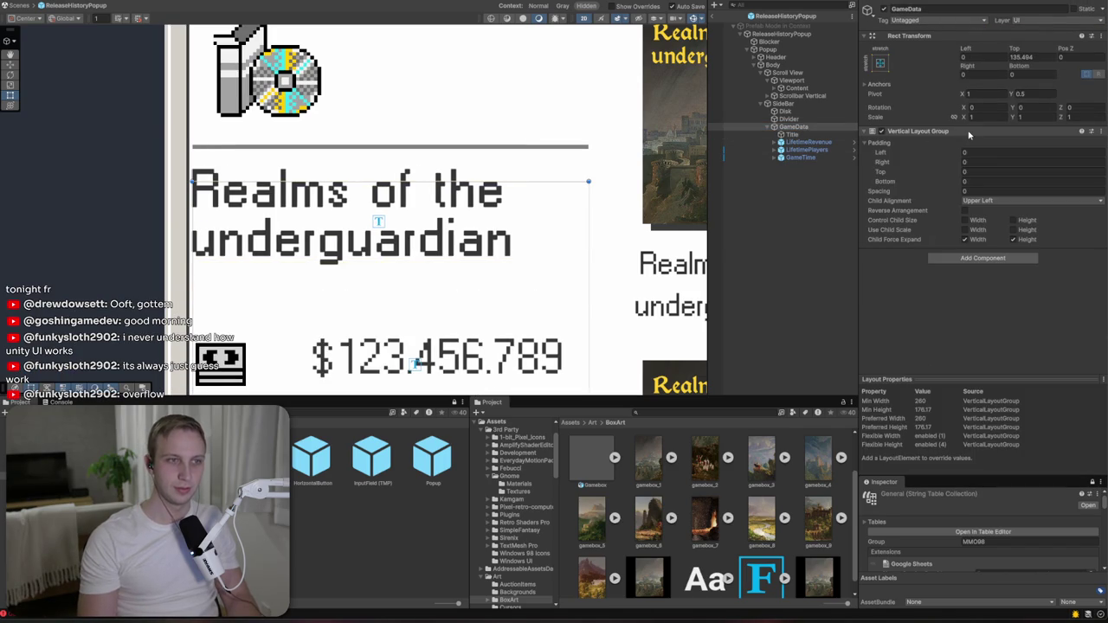
left_click(1012, 239)
left_click(965, 239)
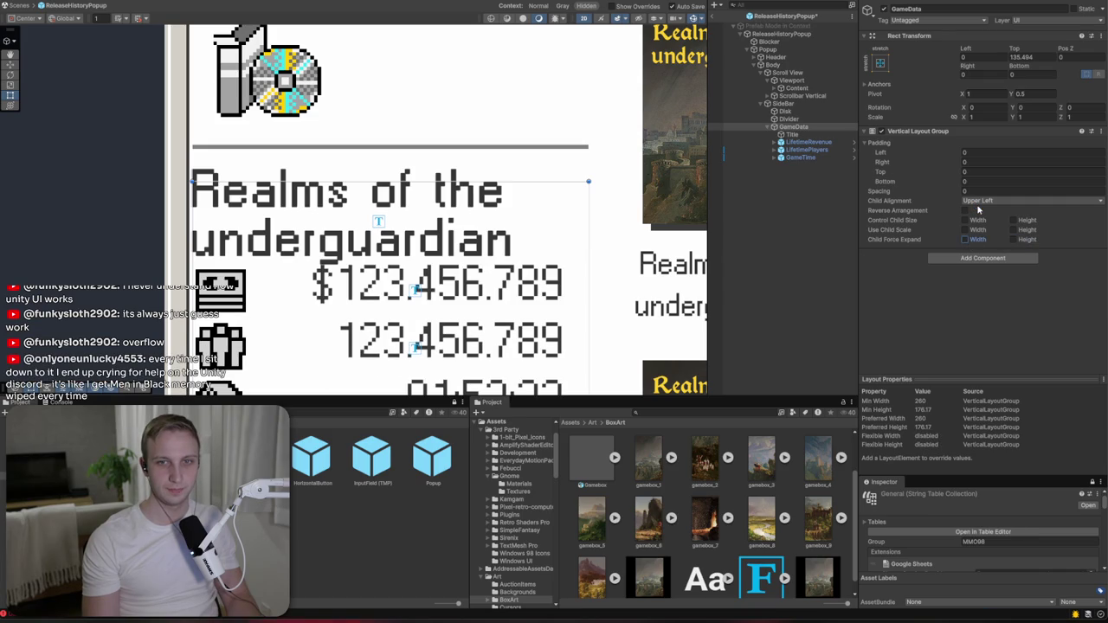
left_click(981, 202)
left_click(985, 213)
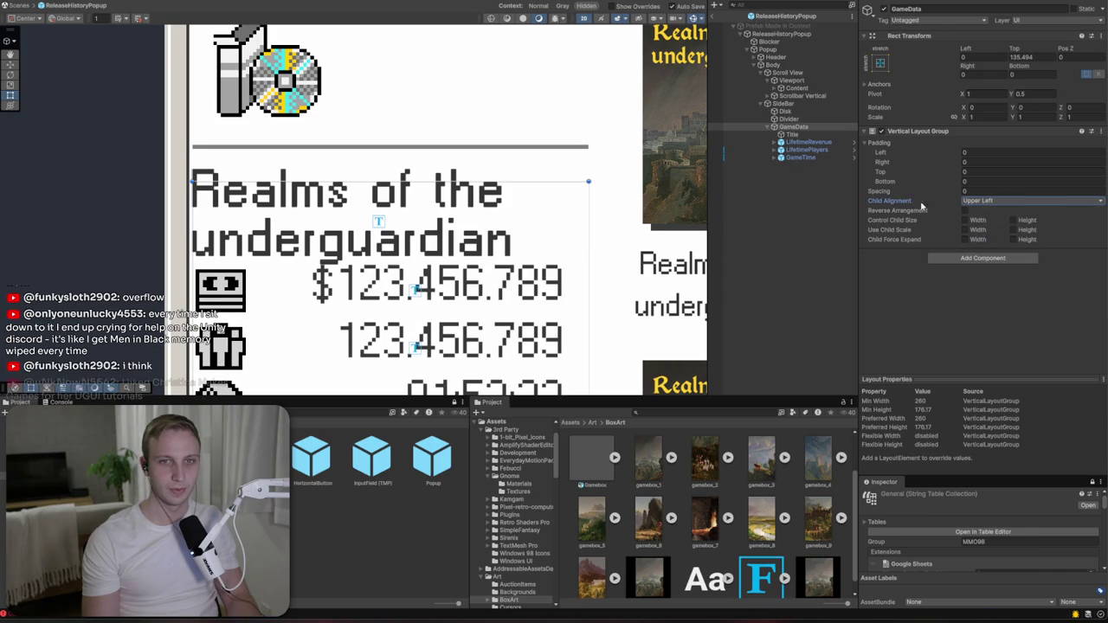
- Test the layout by deleting 'underguardian' from the Title text, then undo
left_click(809, 134)
left_click(906, 216)
left_click_drag(906, 216, 1012, 218)
key("BackSpace")
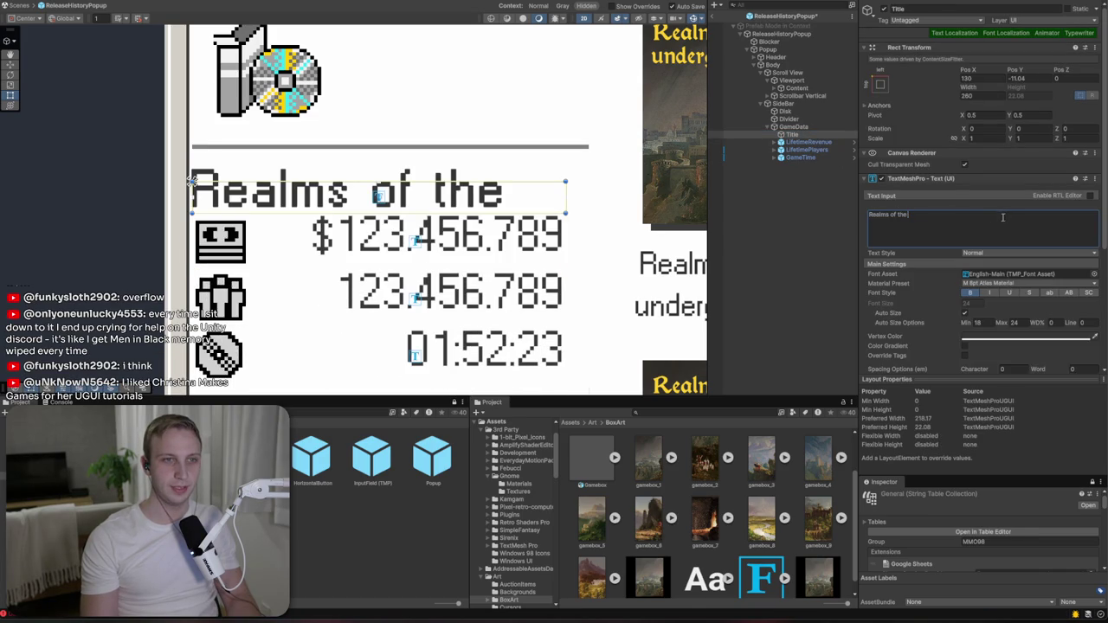
key("ctrl+z")
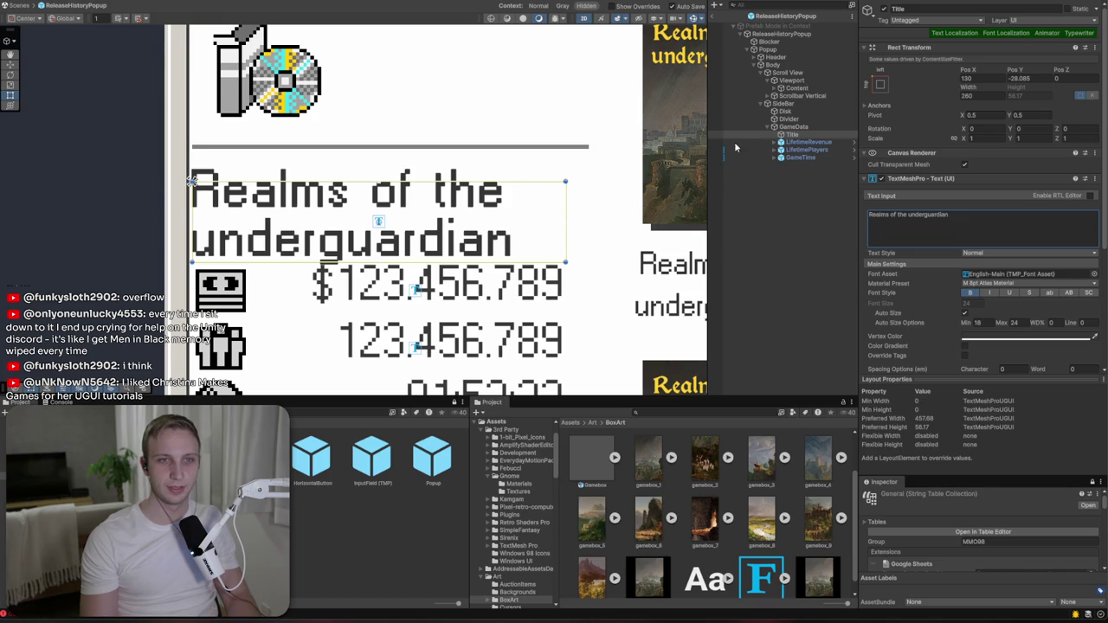
- Set GameData's Vertical Layout Group spacing to 2
left_click(793, 126)
left_click(995, 192)
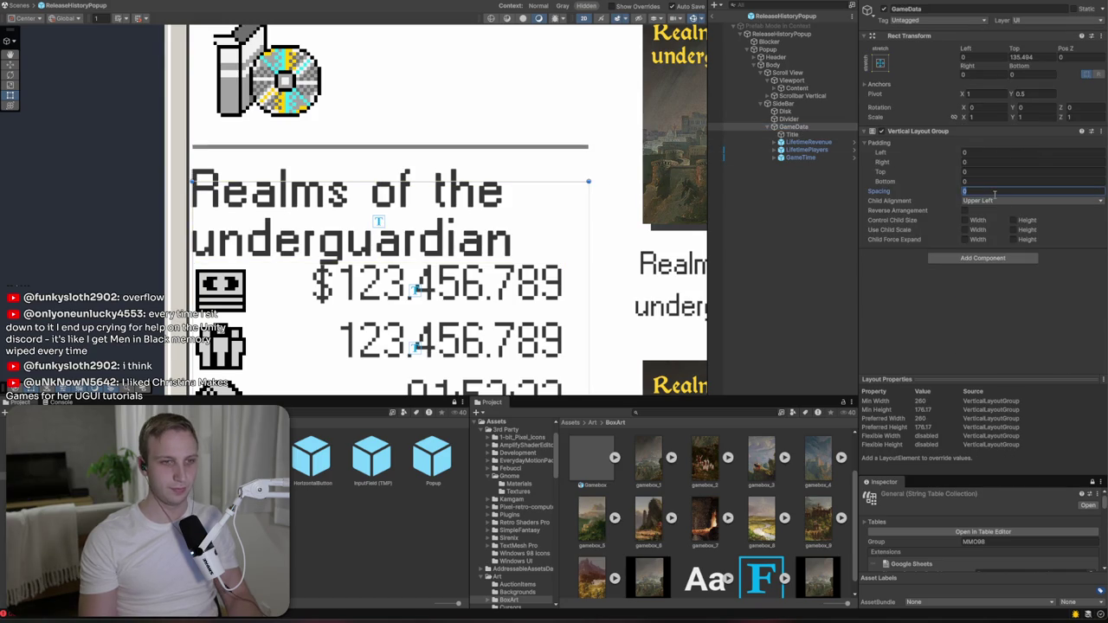
type("2")
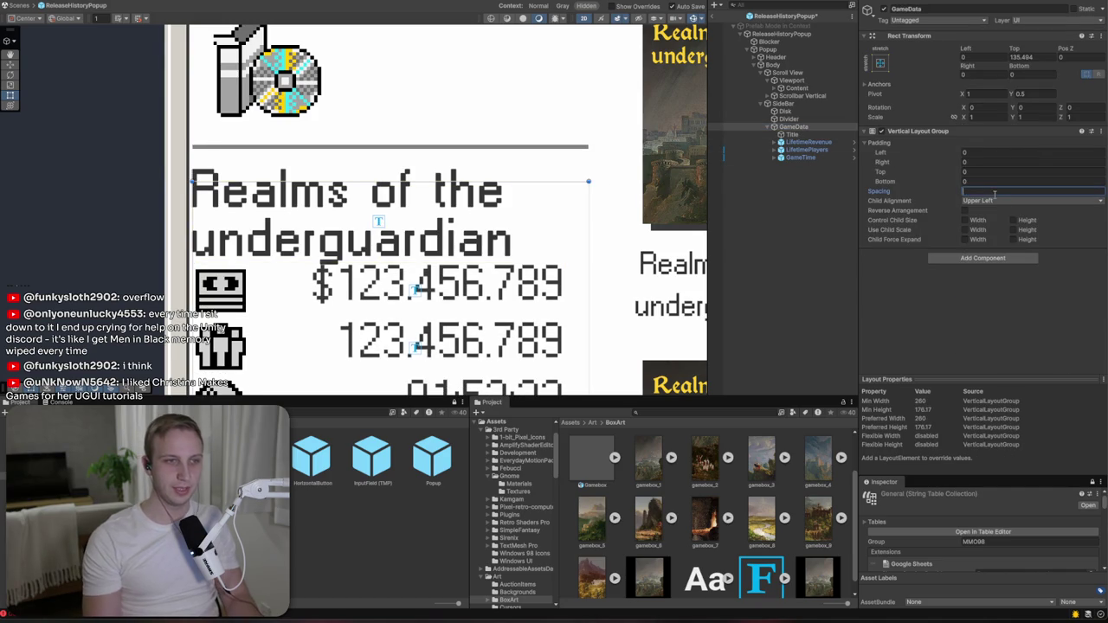
- Group the three stat rows, starting with LifetimeRevenue, under a new empty parent
left_click(781, 143)
left_click(798, 158, "shift")
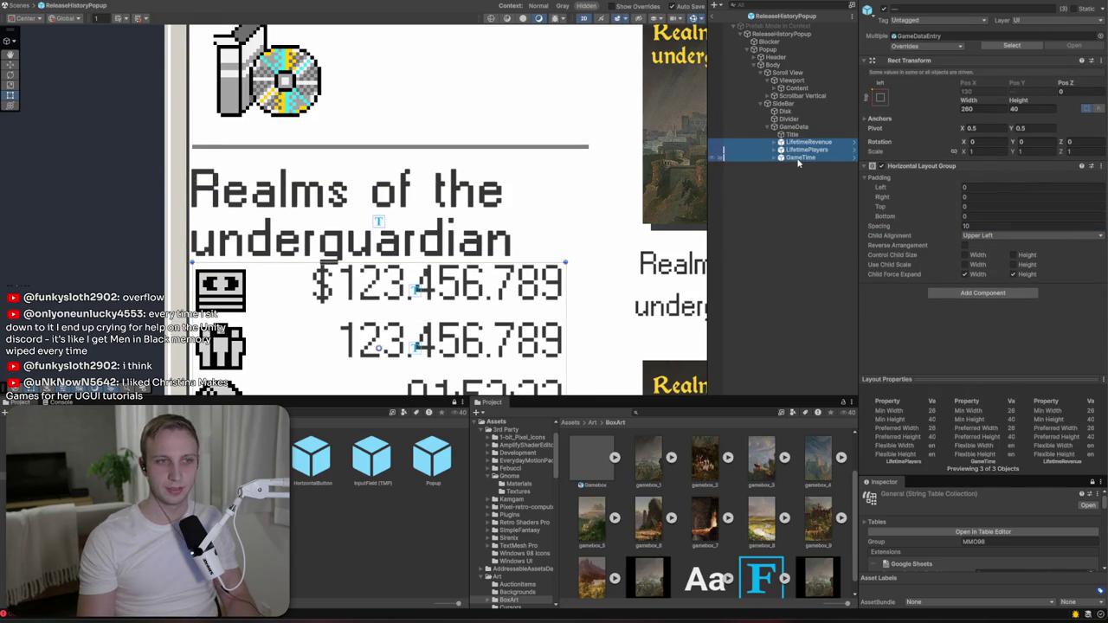
right_click(804, 157)
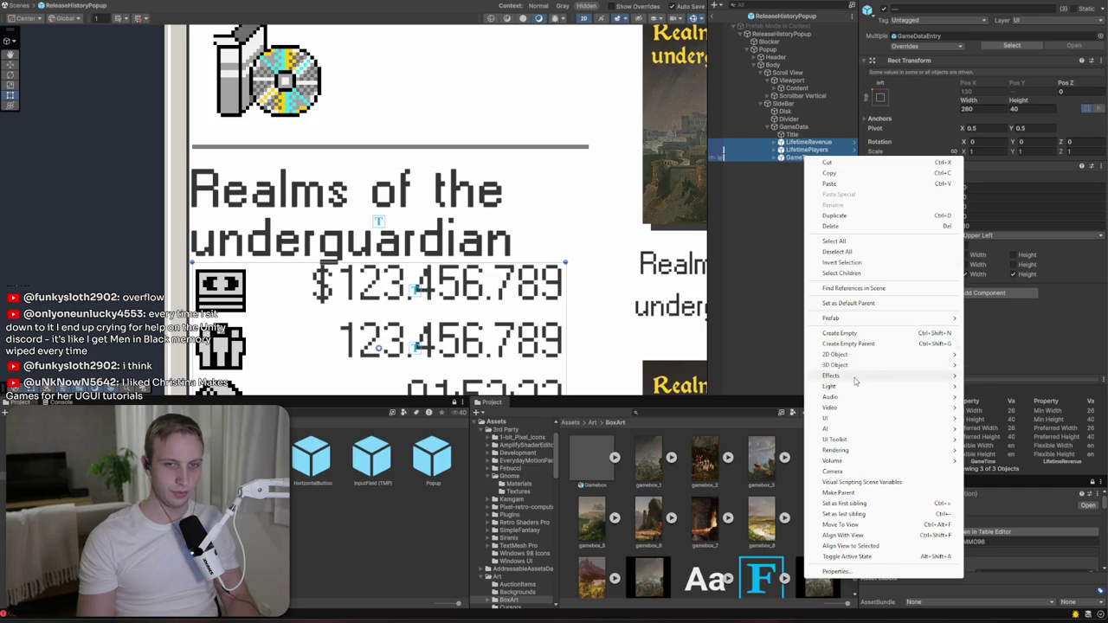
left_click(889, 345)
- Add a Vertical Layout Group to the new parent object
left_click(961, 145)
type("vert")
left_click(949, 189)
key("alt+Tab")
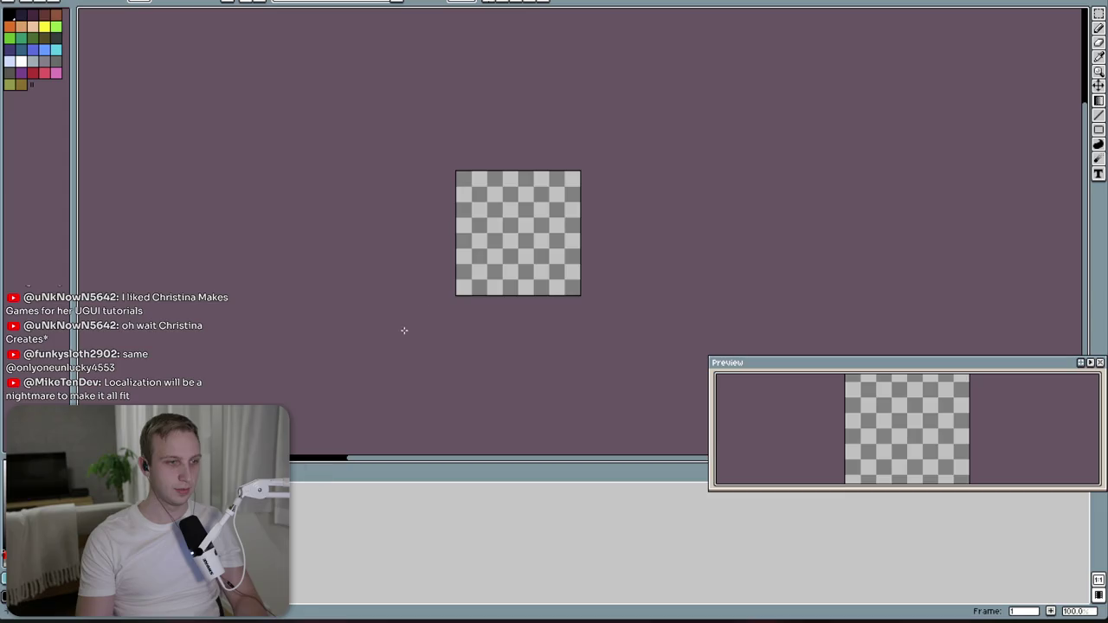
left_click_drag(490, 180, 558, 268)
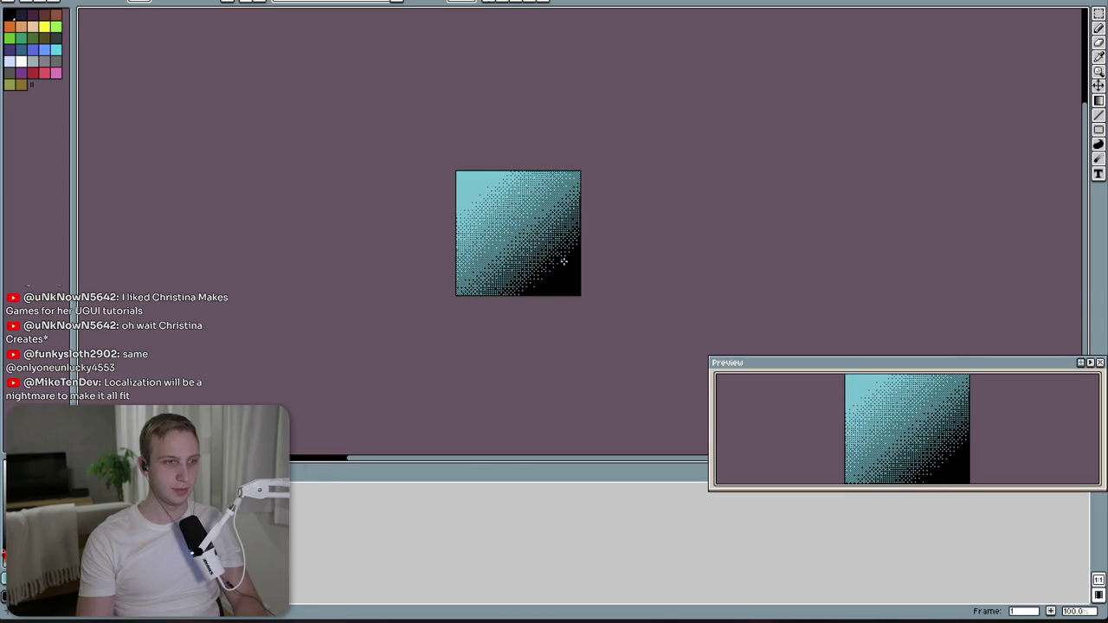
key("ctrl+z")
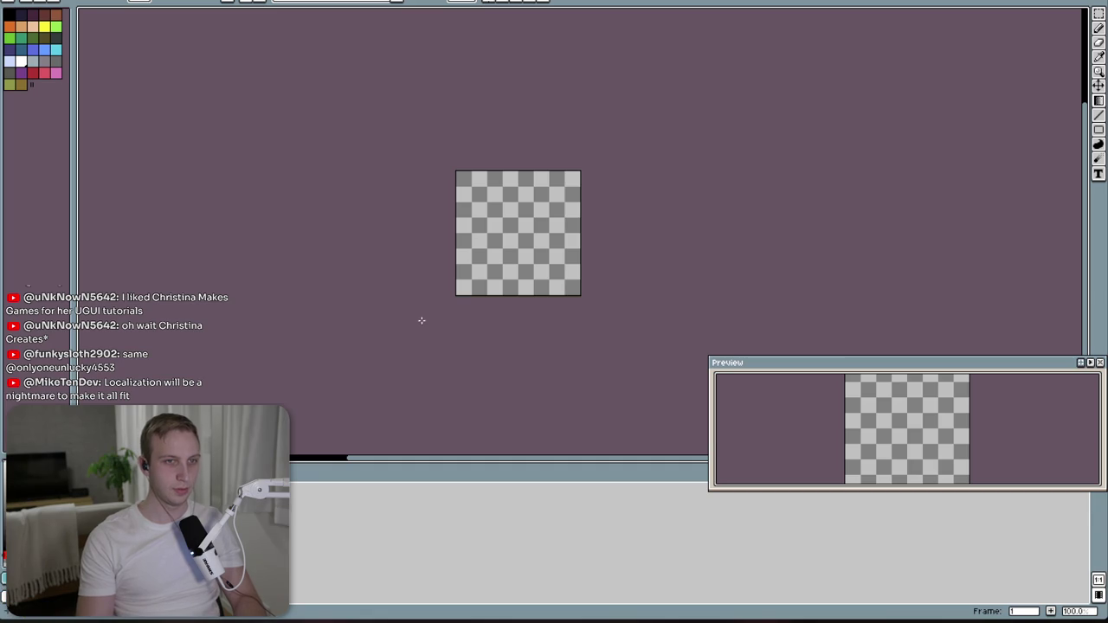
left_click_drag(467, 182, 576, 301)
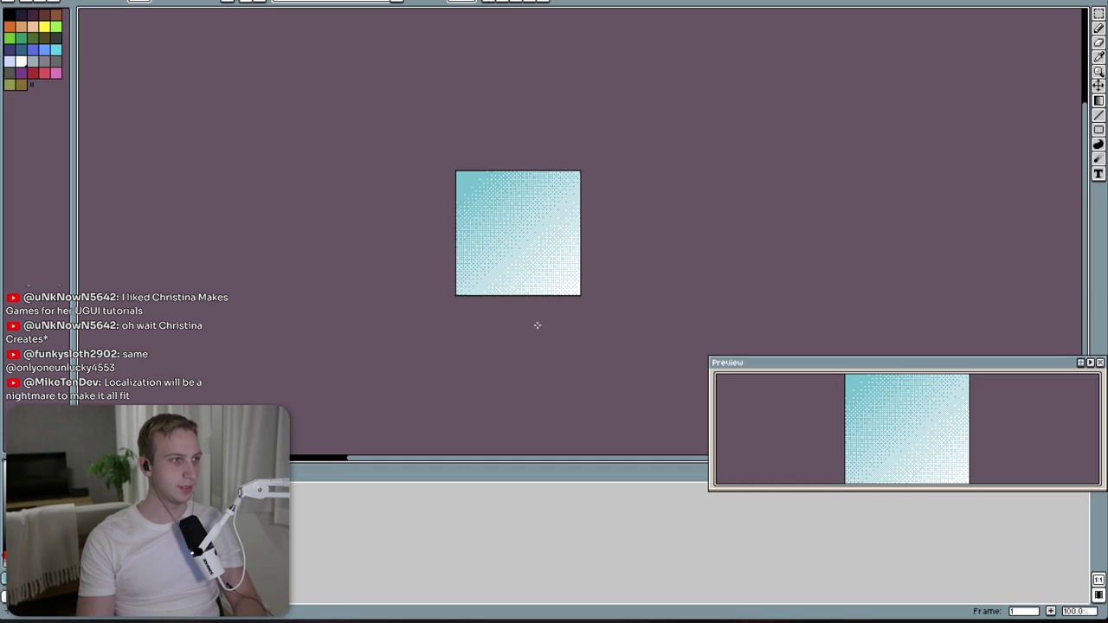
scroll(537, 325, "down", 1)
scroll(537, 325, "up", 3)
scroll(537, 325, "down", 2)
key("ctrl+z")
key("alt+f")
type("n")
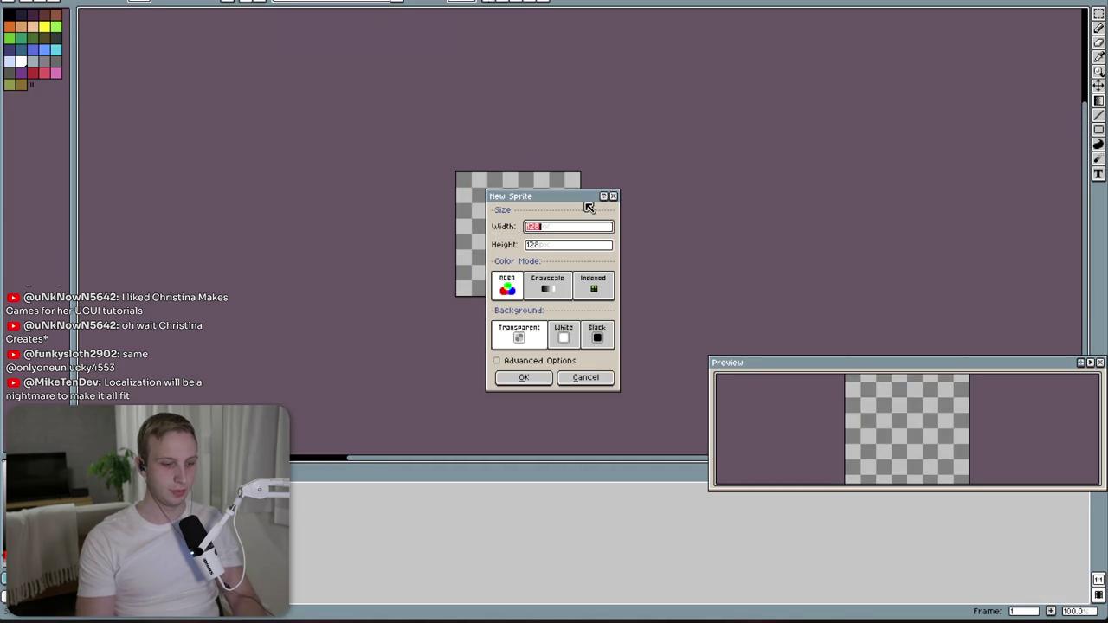
type("256")
- Create a 256×256 sprite and draw a dithered teal gradient from its top-left corner
key("Tab")
type("256")
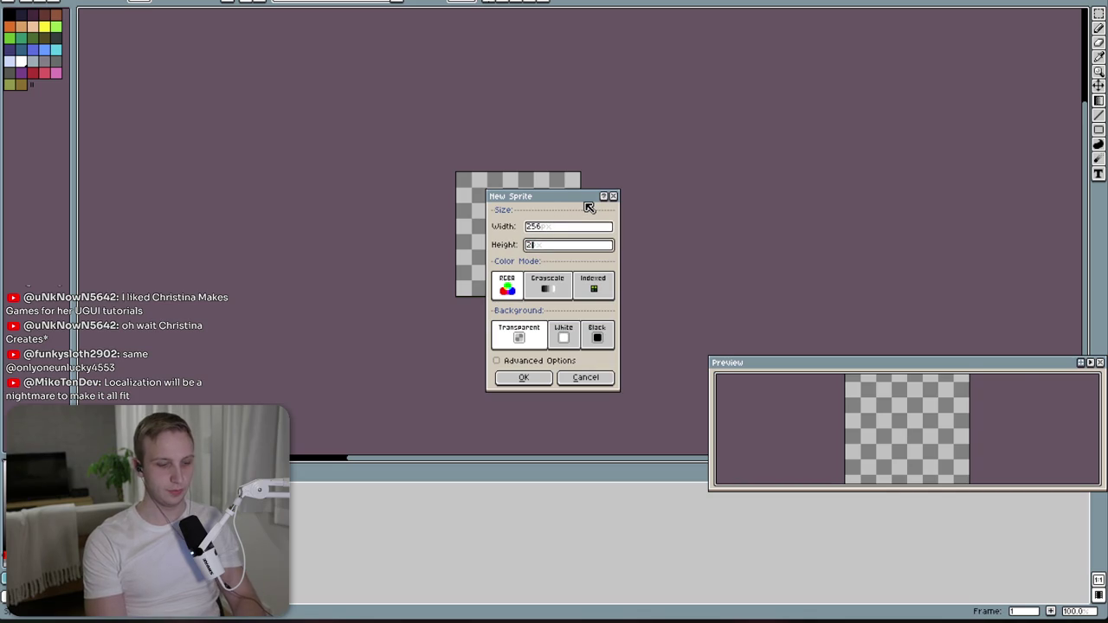
key("Return")
mouse_move(477, 135)
left_mouse_down()
mouse_move(552, 167)
mouse_move(591, 250)
mouse_move(585, 264)
left_mouse_up()
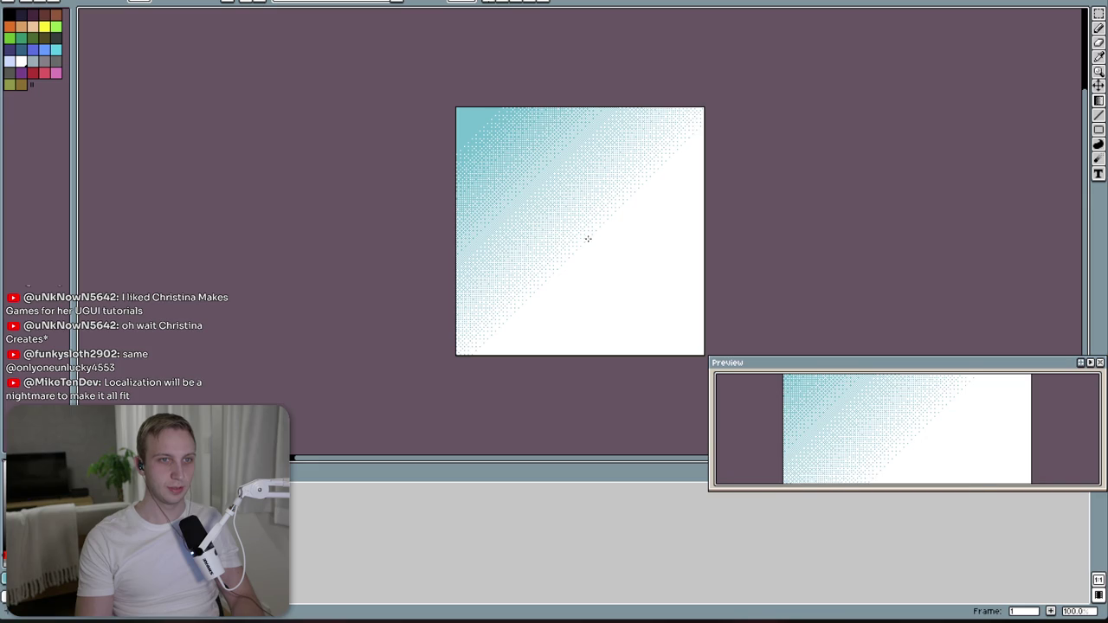
key("ctrl+z")
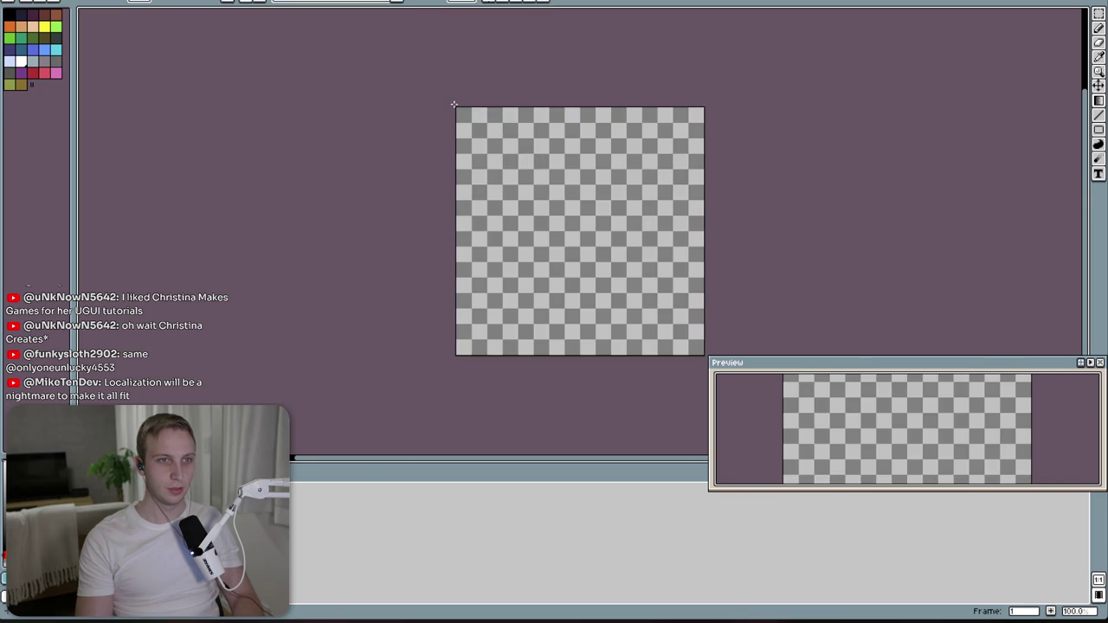
left_click_drag(455, 105, 615, 272)
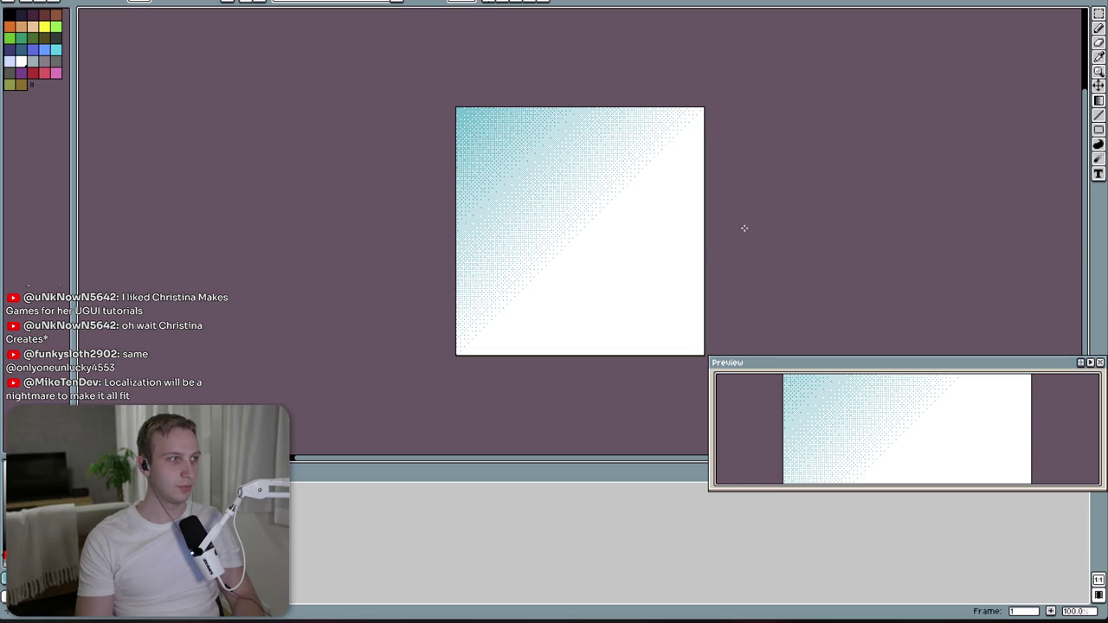
- Export the image as filebrowser_dither.png into the project's Art folder
key("alt+f")
mouse_move(87, 66)
left_click(168, 66)
left_click(538, 234)
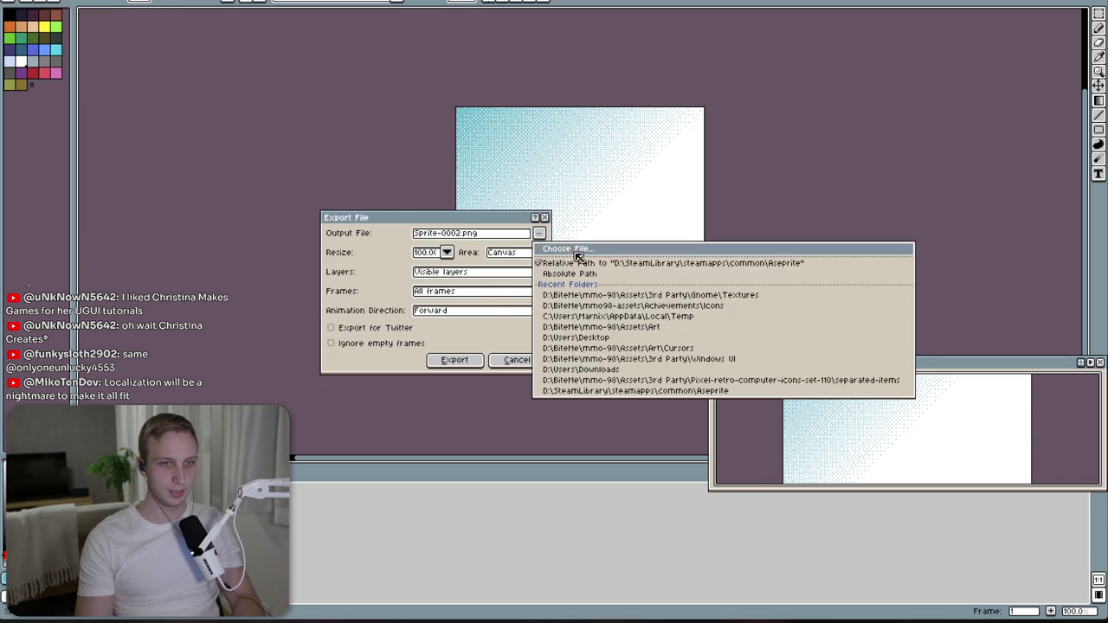
left_click(702, 329)
left_click(463, 235)
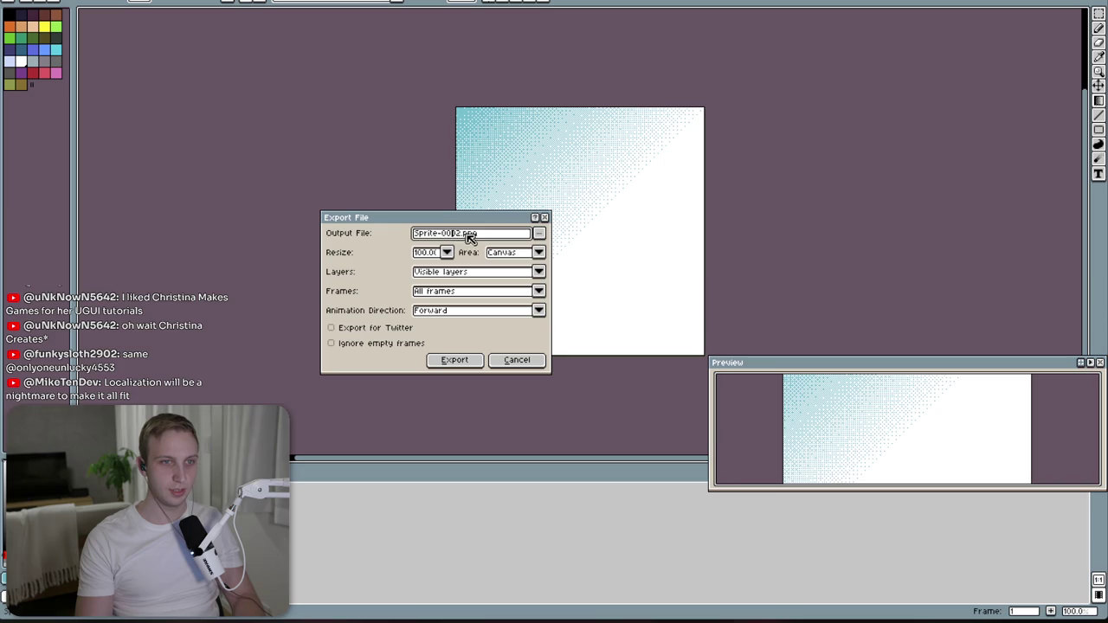
left_click_drag(463, 236, 344, 233)
type("fileb")
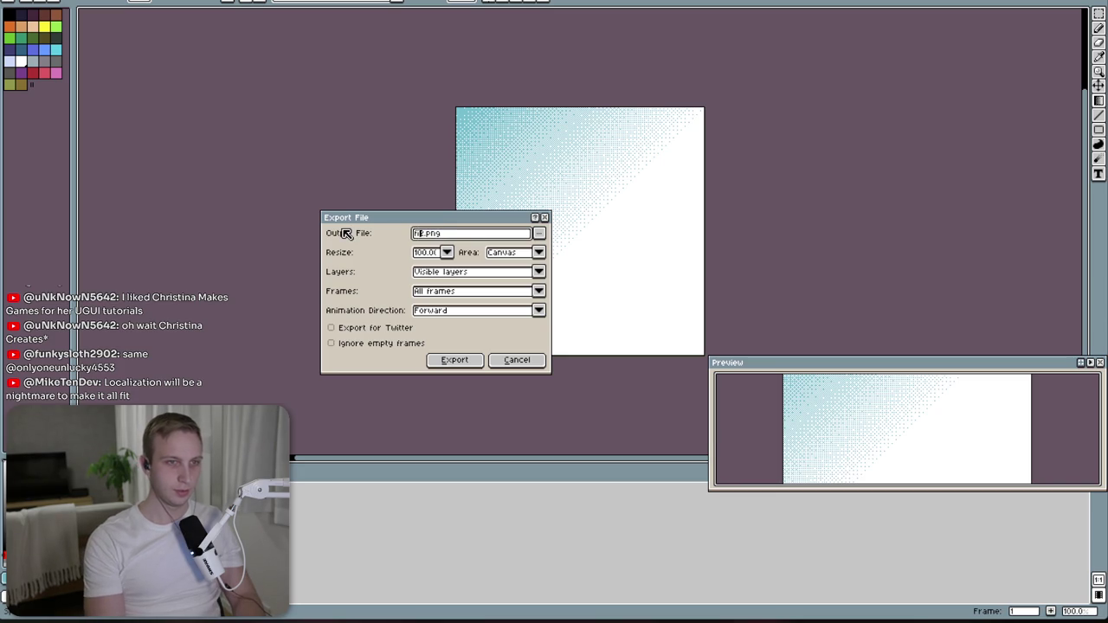
type("rowser_dither")
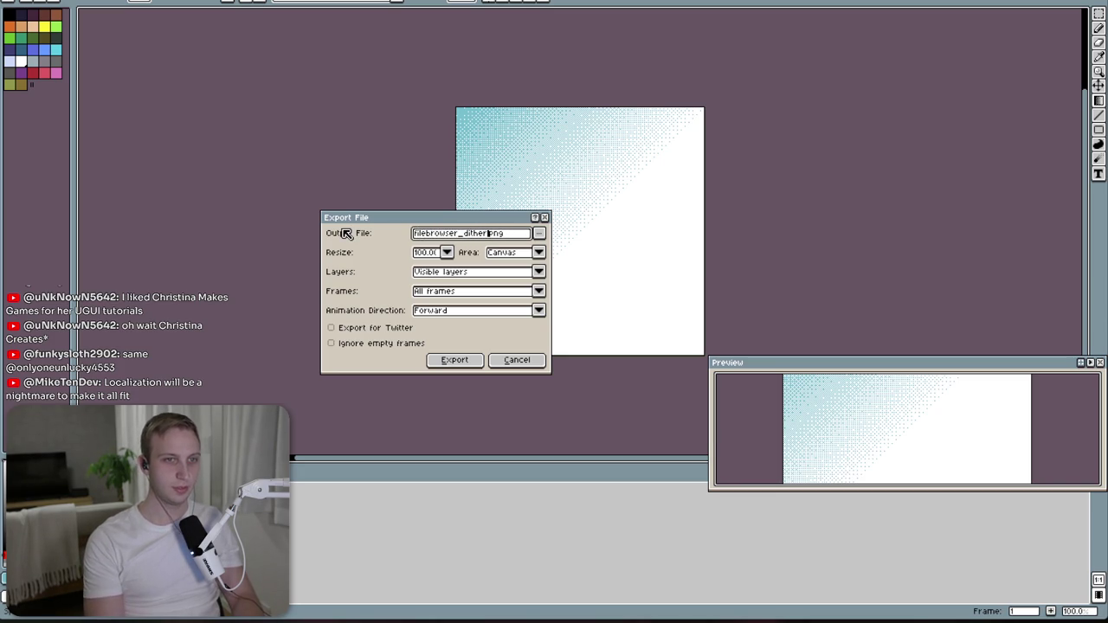
key("Return")
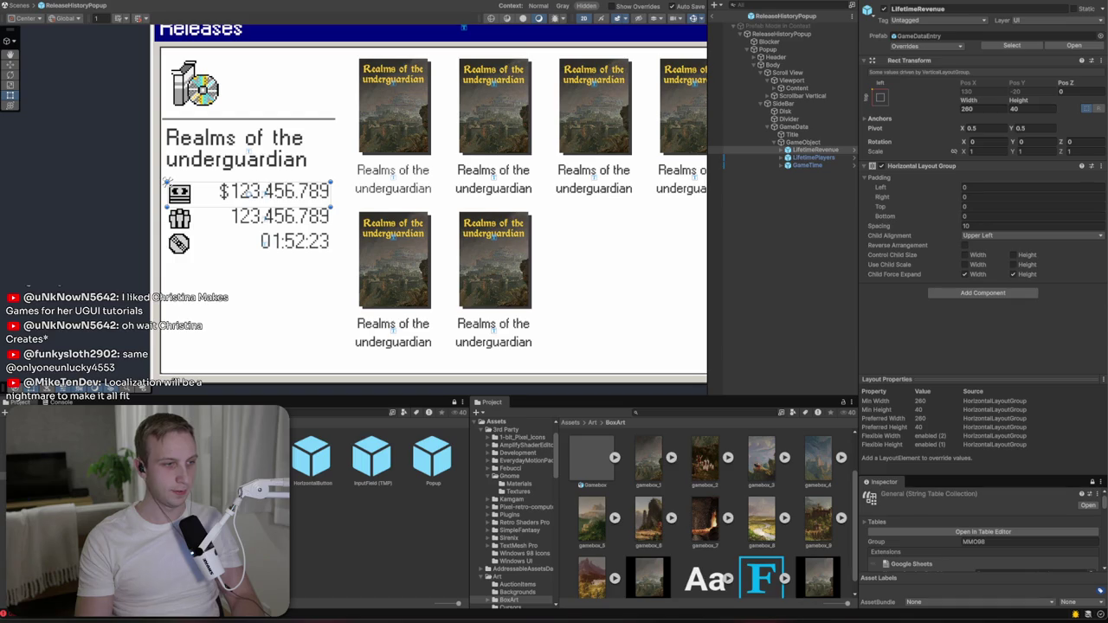
- Import filebrowser_dither as a Single 2D/UI sprite with Point filter and no compression
left_click(593, 422)
scroll(693, 502, "down", 1)
left_click(762, 504)
left_click(982, 45)
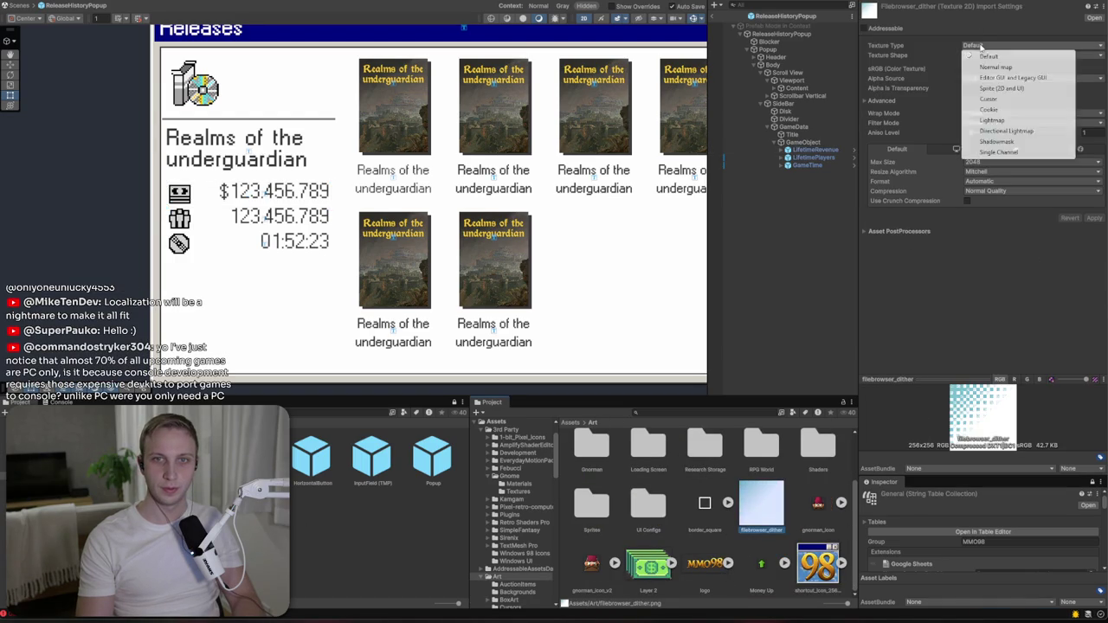
left_click(1000, 86)
left_click(1000, 69)
left_click(982, 85)
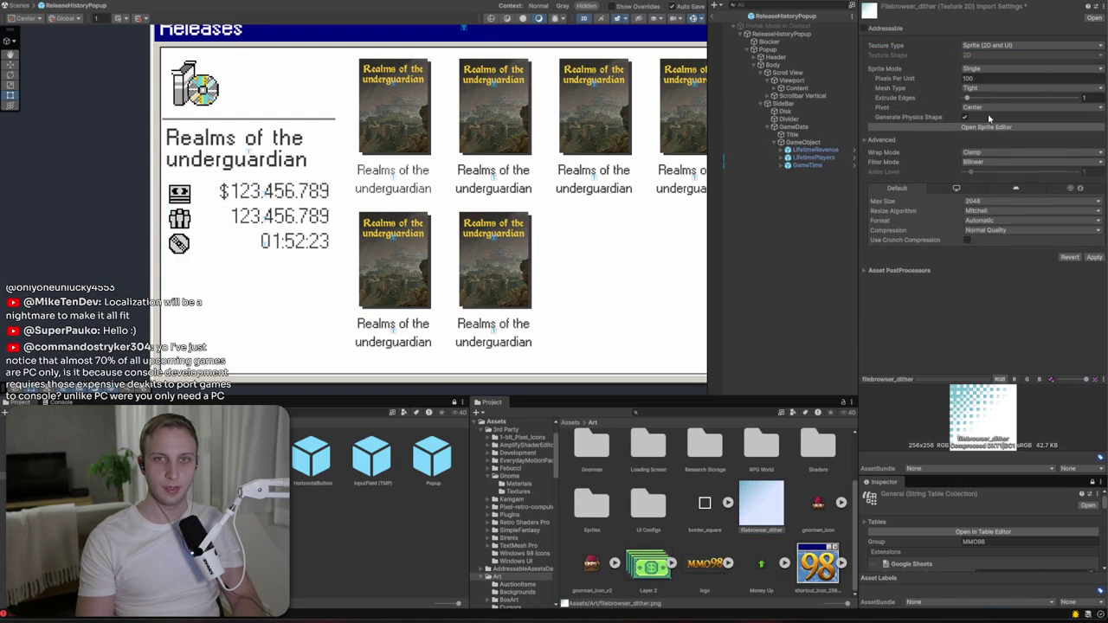
left_click(981, 153)
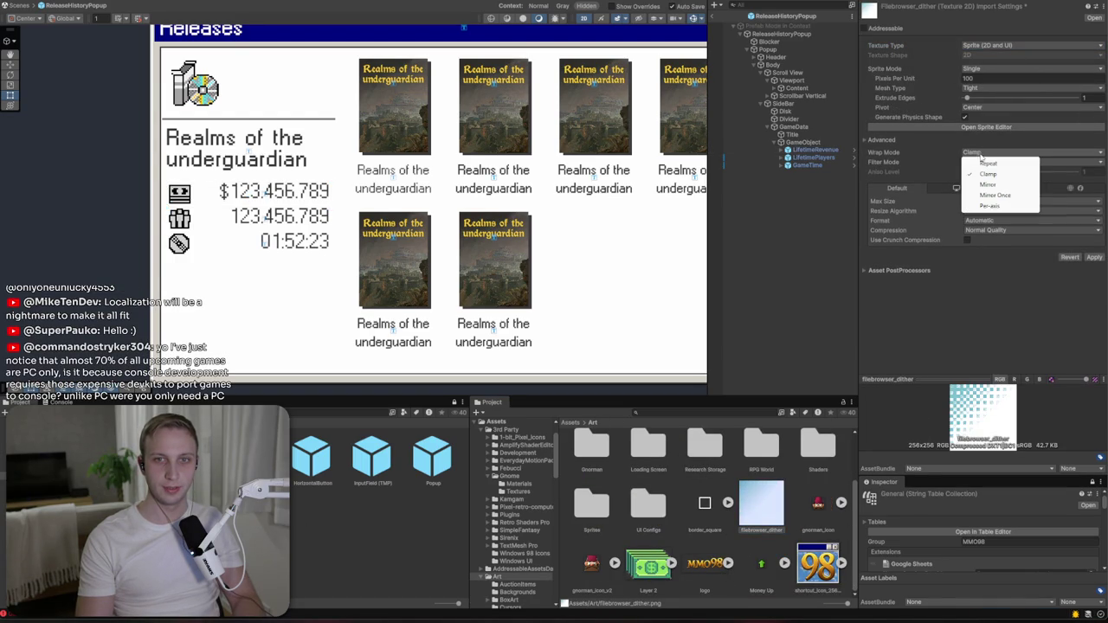
left_click(1061, 162)
left_click(986, 173)
left_click(999, 230)
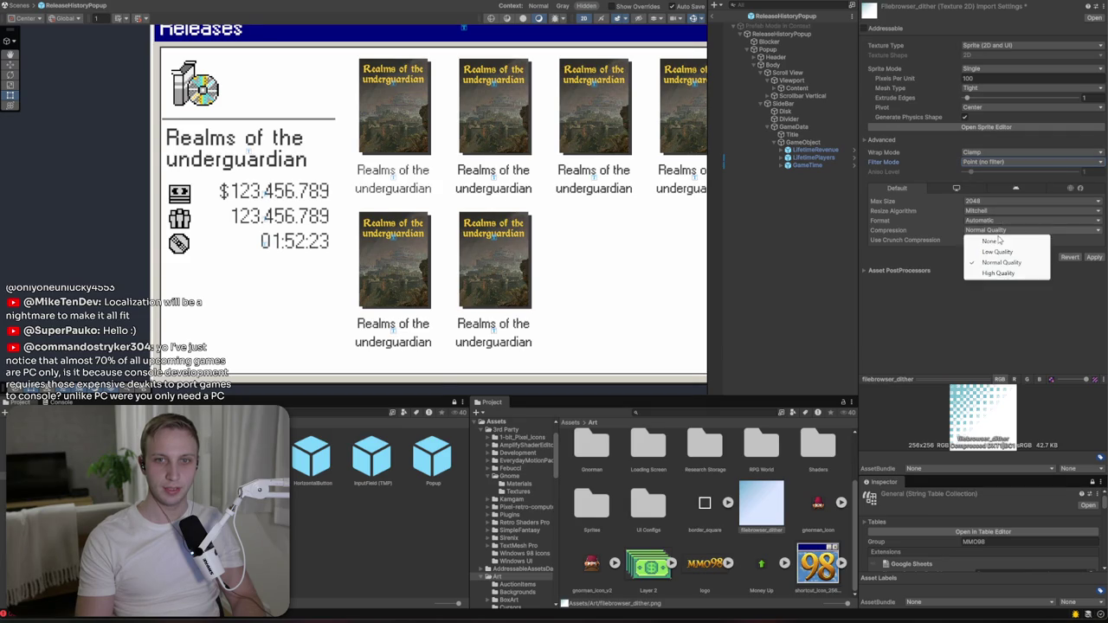
left_click(988, 241)
left_click(1094, 247)
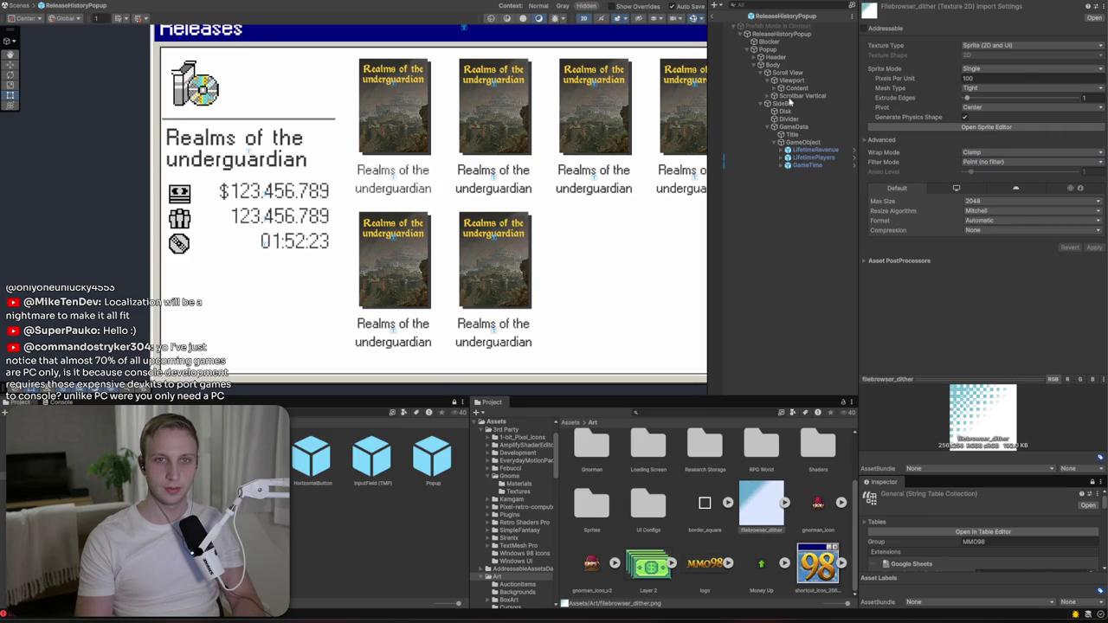
- Create a UI Image named Dither inside SideBar
left_click(774, 52)
left_click(787, 111)
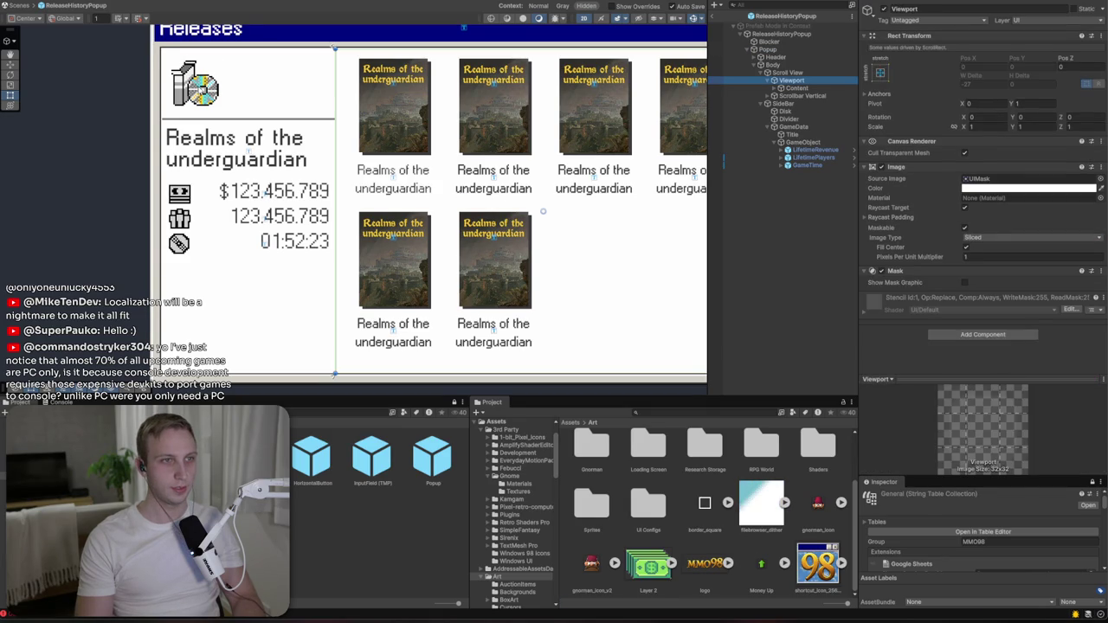
right_click(802, 104)
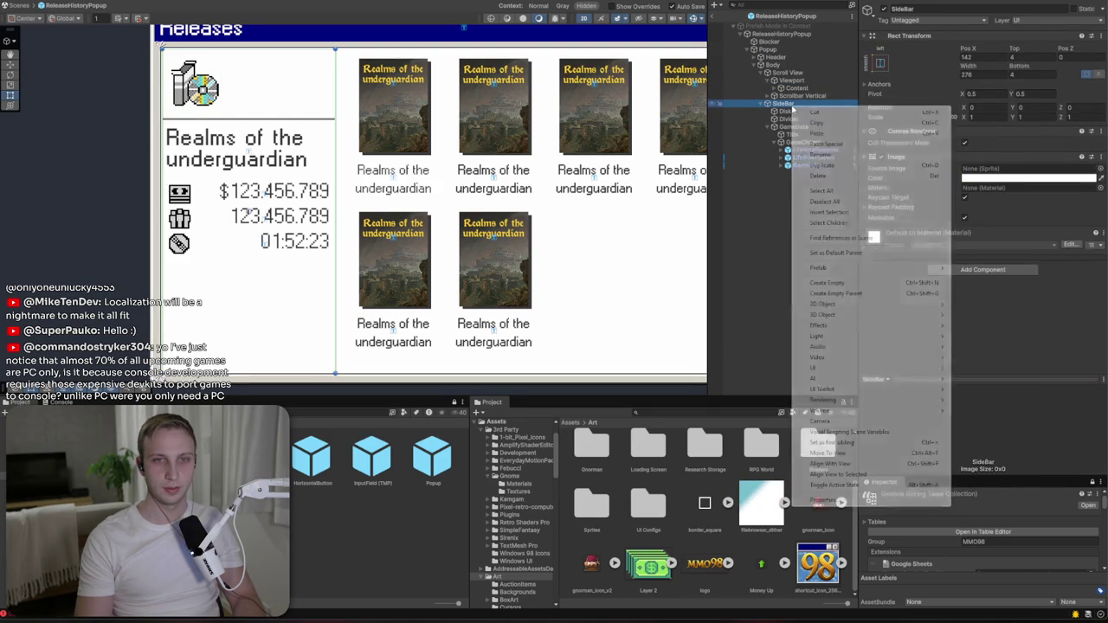
mouse_move(839, 367)
left_click(989, 365)
type("Dither")
key("Return")
- Give Dither the filebrowser_dither sprite, size 256×256, anchored to the top-left corner
left_click(879, 63)
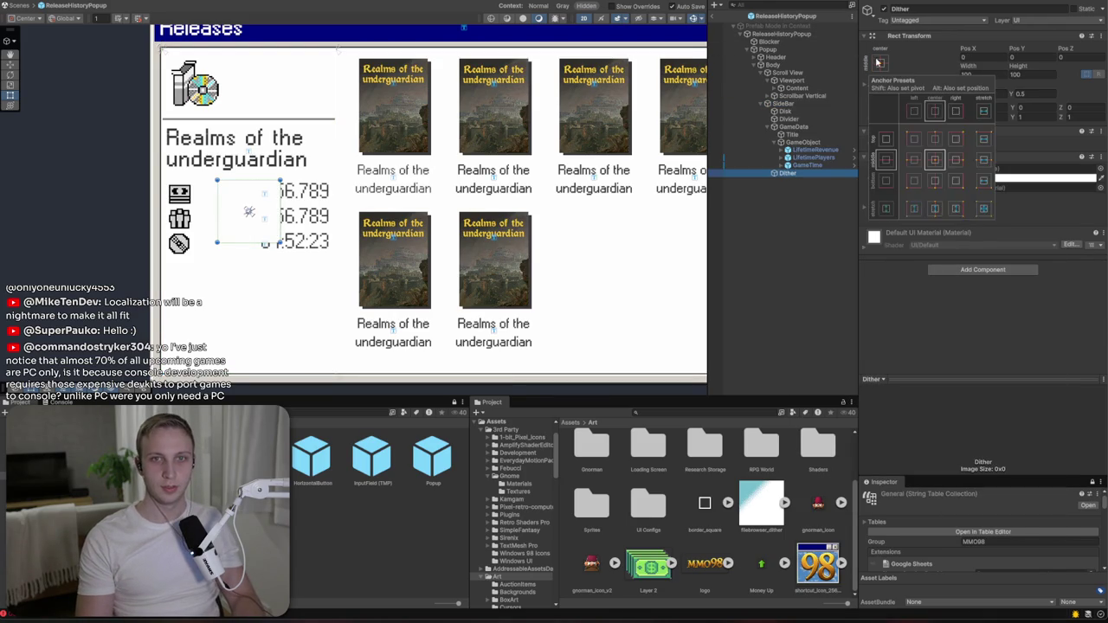
left_click(913, 139, "alt")
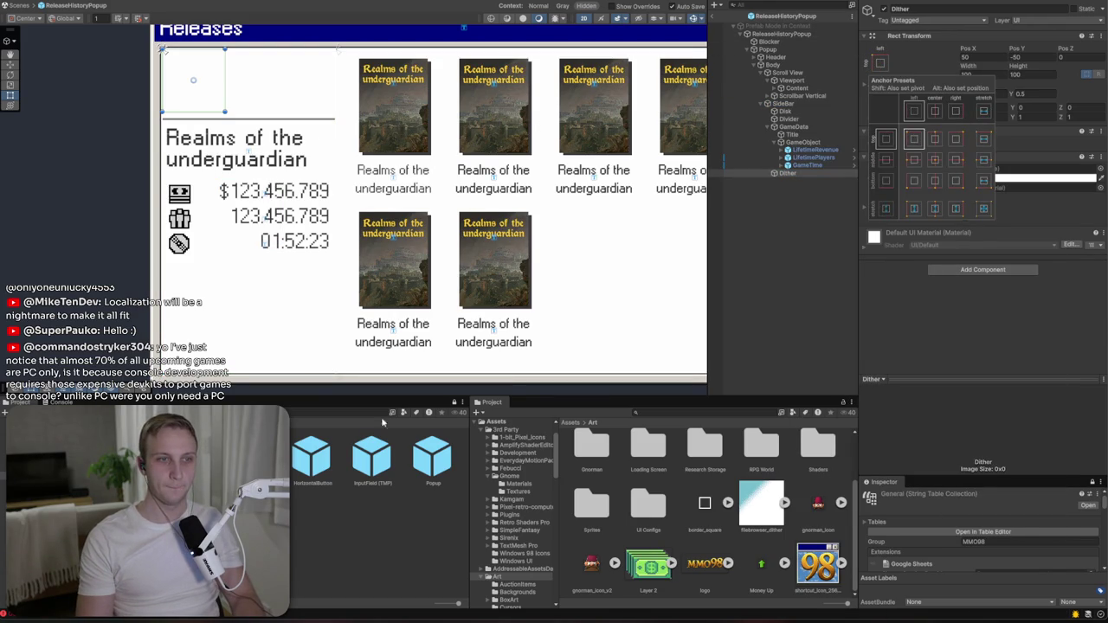
left_click_drag(761, 502, 1017, 175)
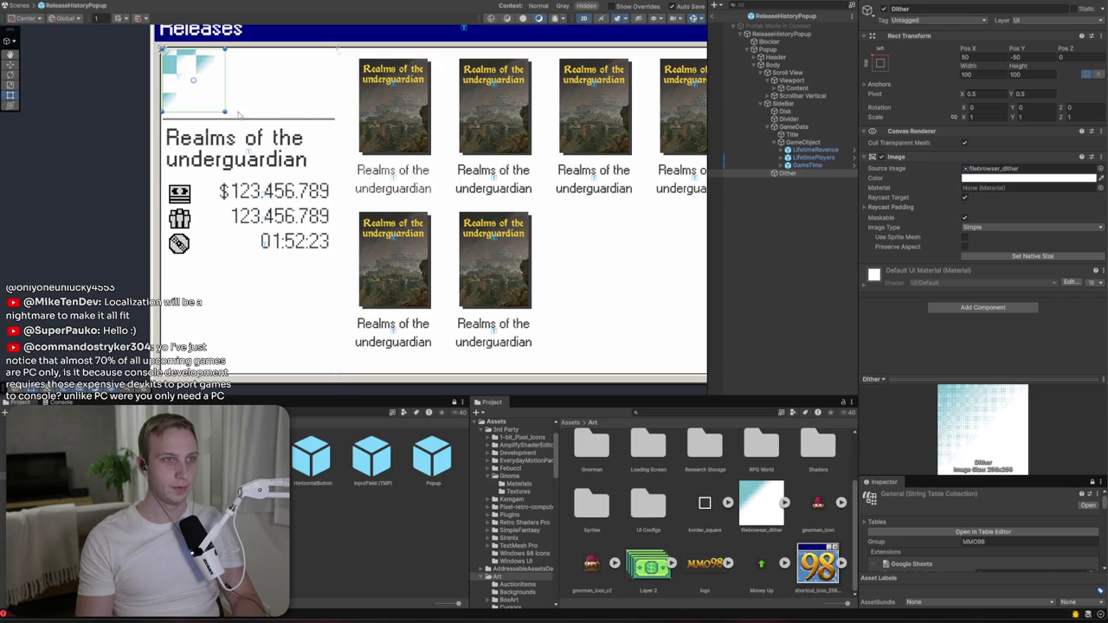
left_click_drag(225, 112, 328, 187)
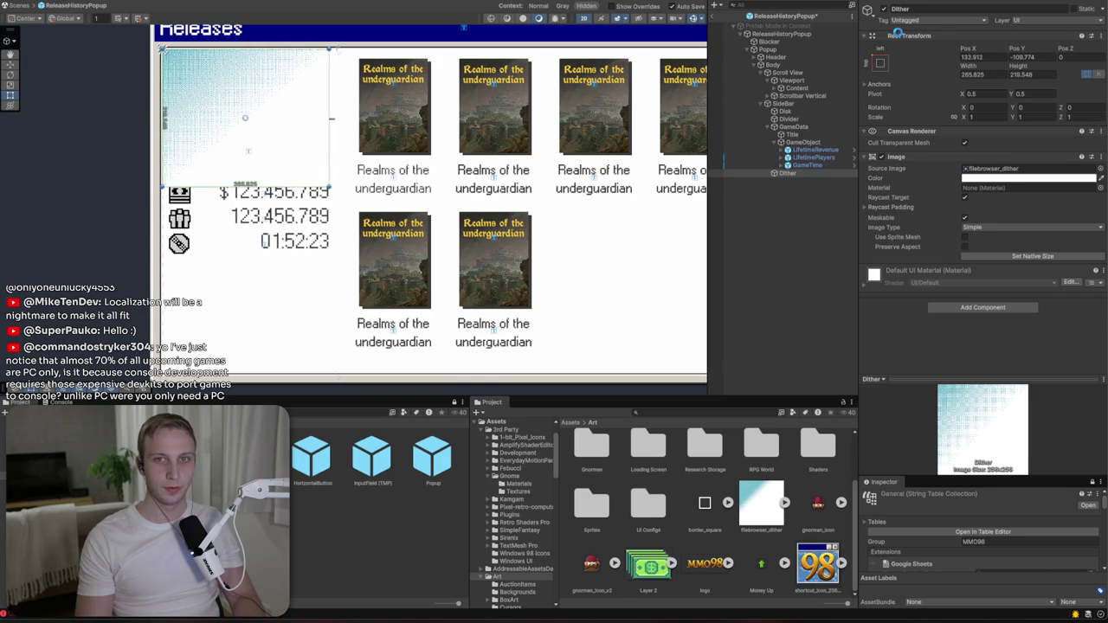
left_click(980, 75)
type("256")
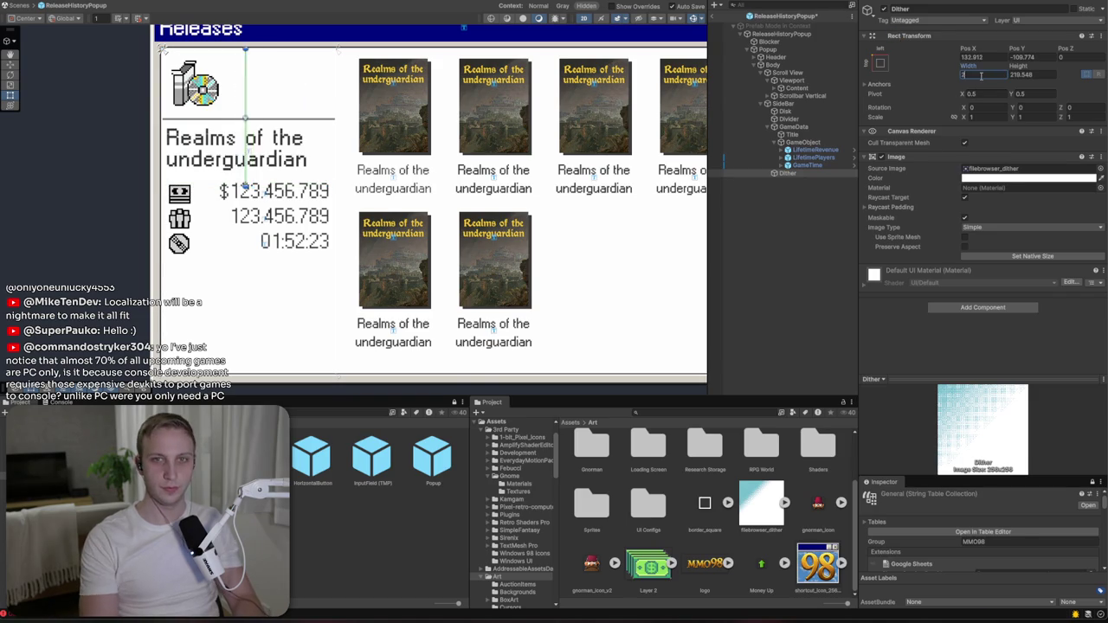
left_click(1021, 74)
type("256")
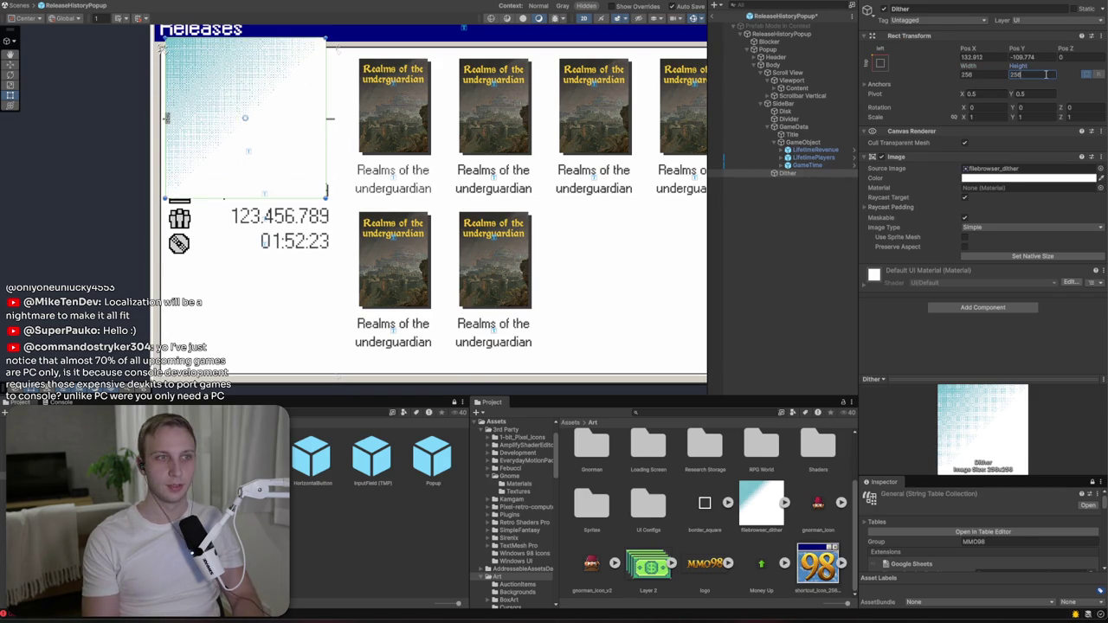
left_click(880, 63)
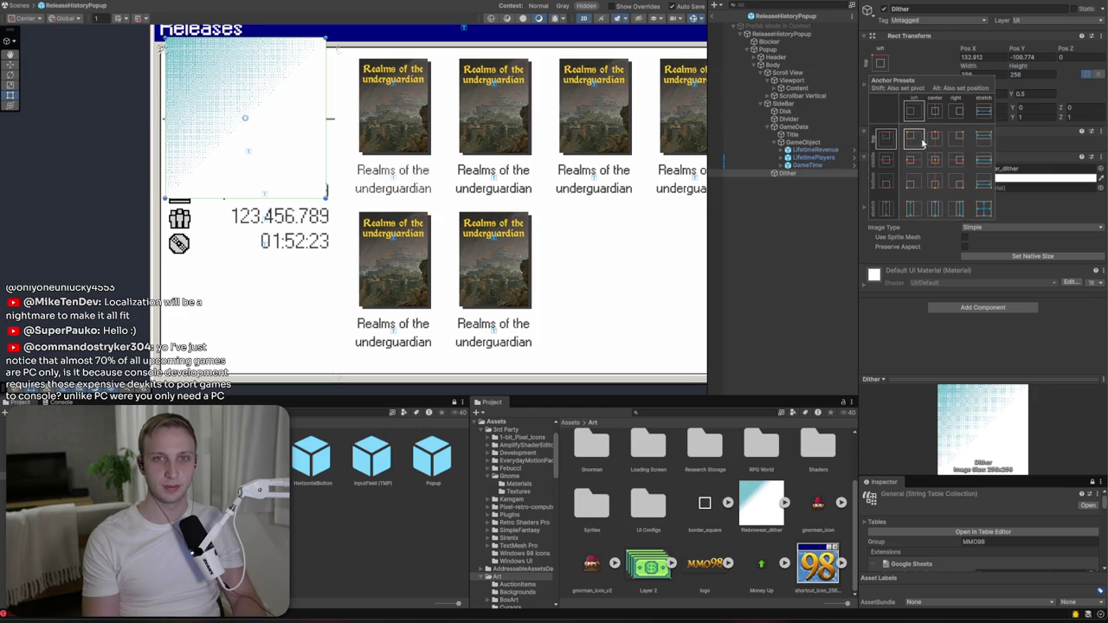
left_click(914, 139, "alt")
- Move Dither up in SideBar's hierarchy so it sits behind the sidebar content
left_click(474, 160)
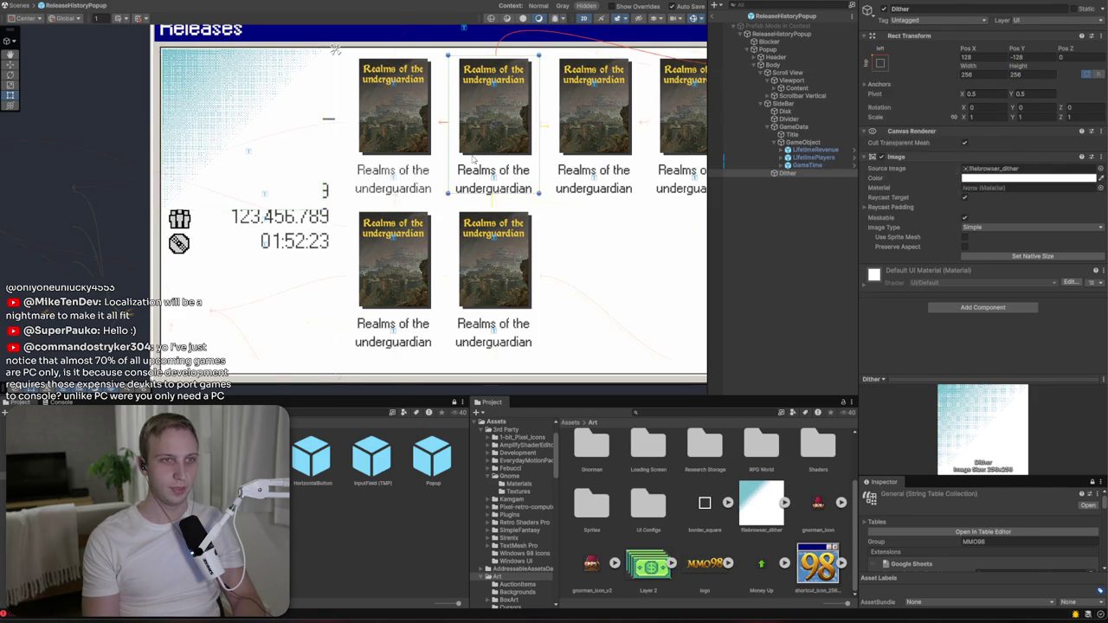
left_click(785, 219)
left_click_drag(784, 219, 788, 156)
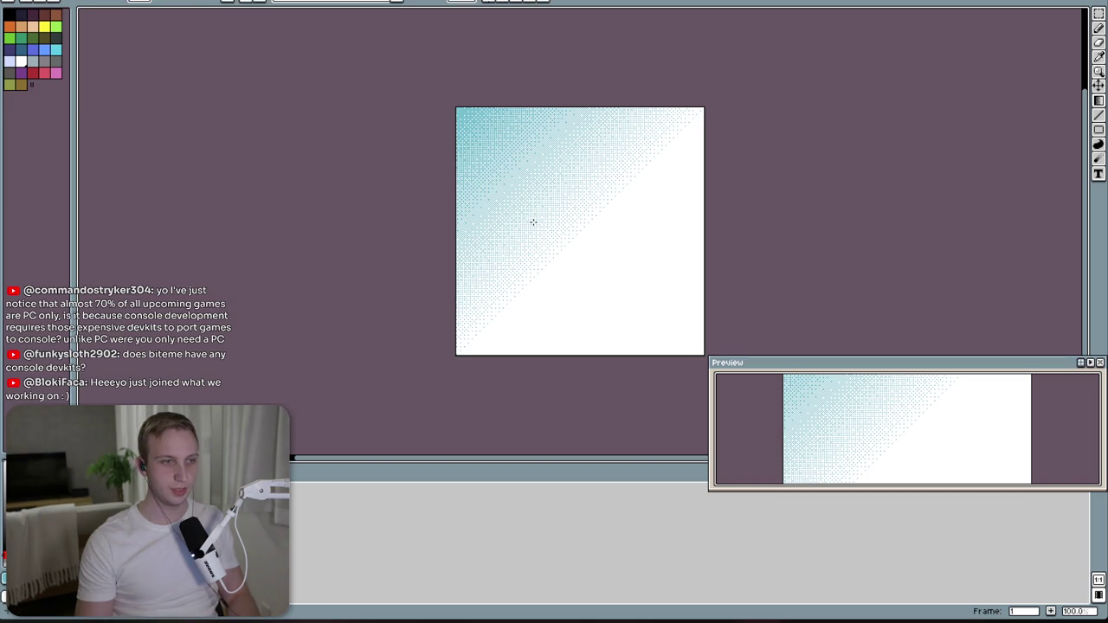
- Switch gradient dithering to Bayer Matrix 8x8 and drag teal diagonal gradients across the canvas
key("ctrl+z")
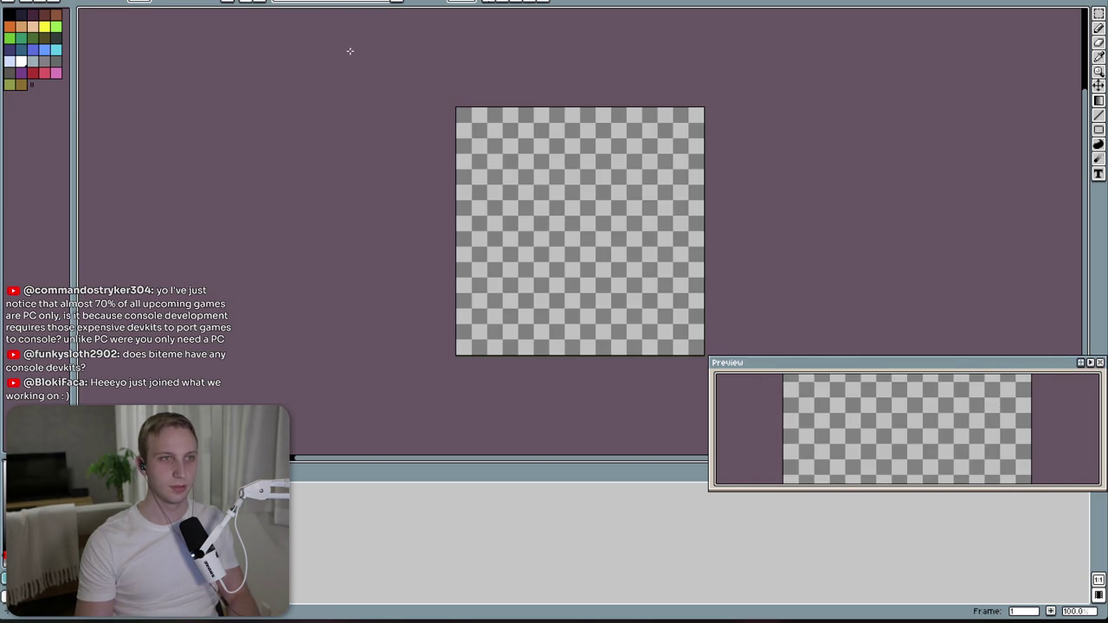
left_click(333, 4)
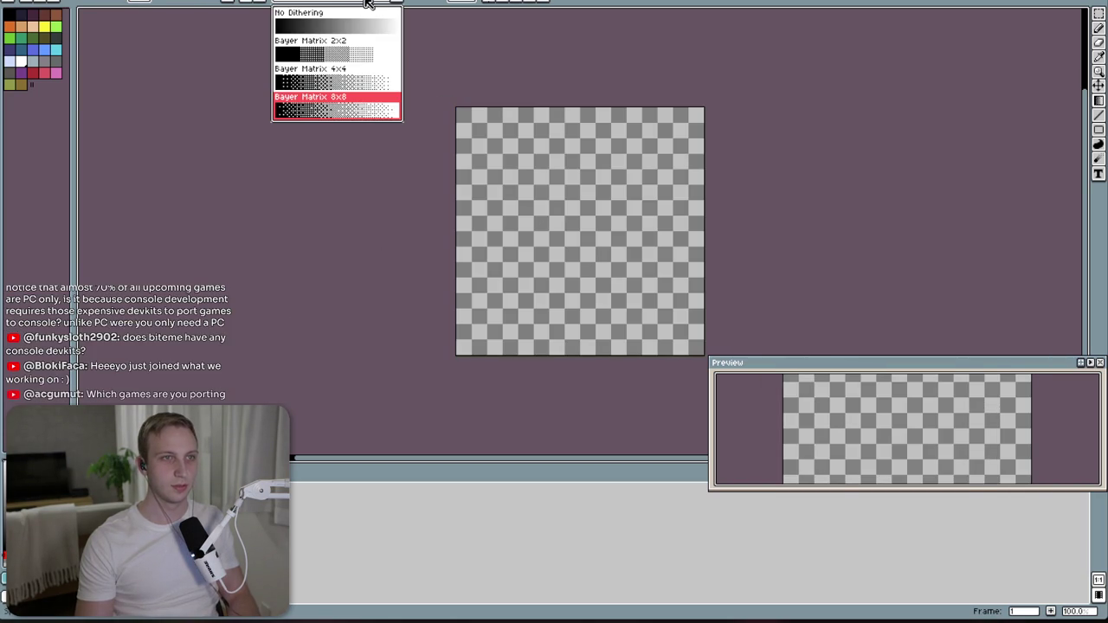
left_click(382, 107)
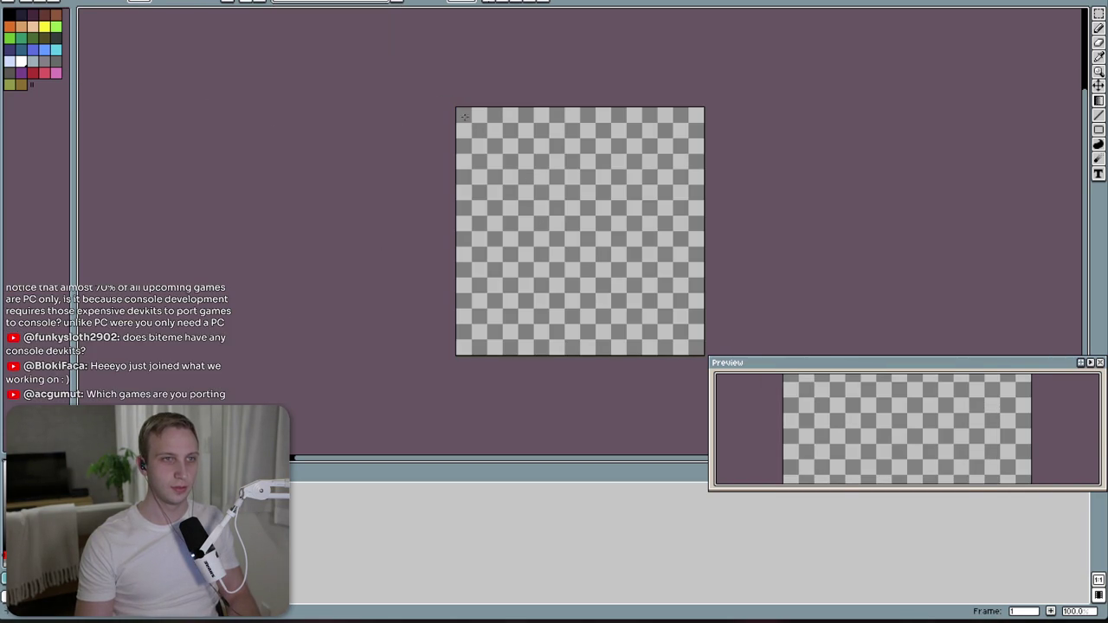
left_click_drag(459, 111, 616, 292)
mouse_move(459, 95)
left_mouse_down()
mouse_move(572, 234)
mouse_move(544, 203)
mouse_move(571, 208)
left_mouse_up()
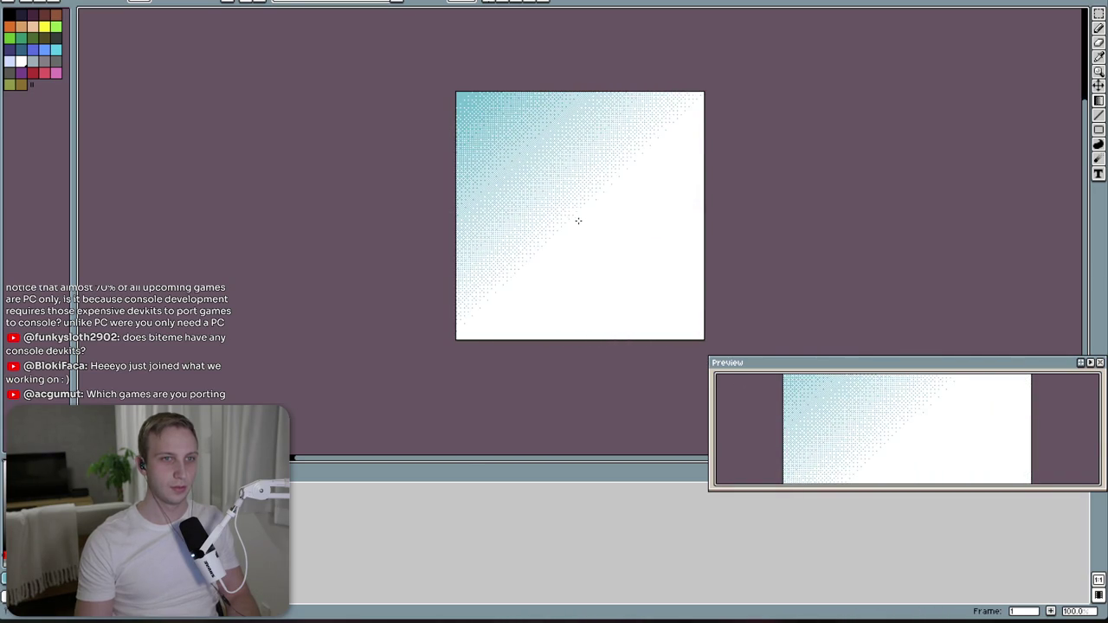
- Try one more dithered teal diagonal gradient, then undo it to leave the canvas empty
key("ctrl+z")
left_click(306, 2)
left_click(346, 86)
mouse_move(461, 94)
left_mouse_down()
mouse_move(597, 299)
mouse_move(652, 250)
mouse_move(609, 240)
left_mouse_up()
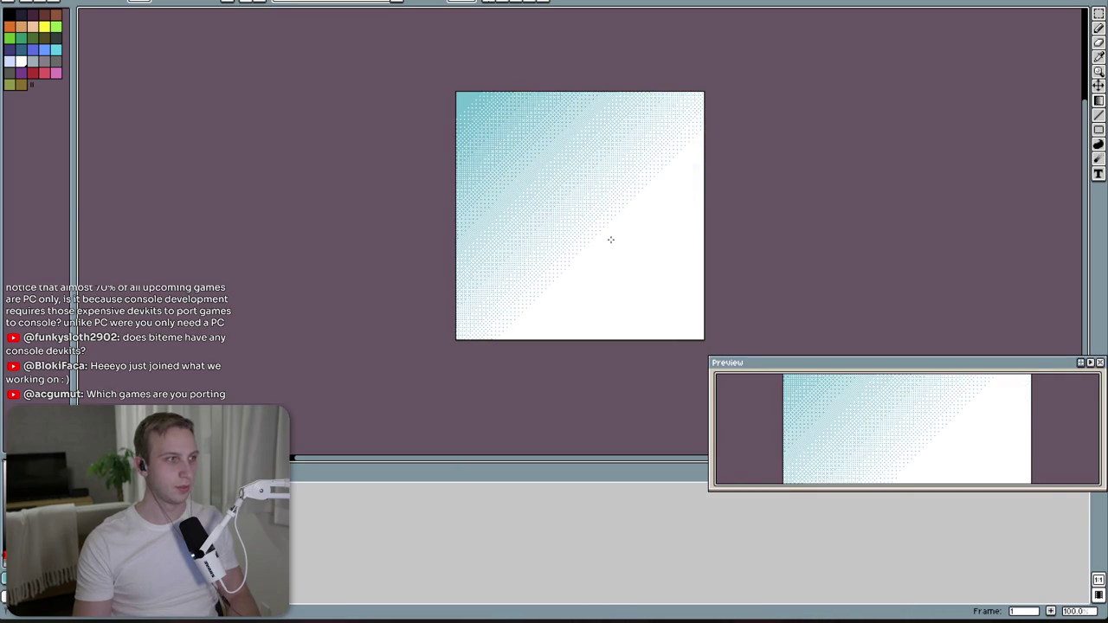
key("ctrl+z")
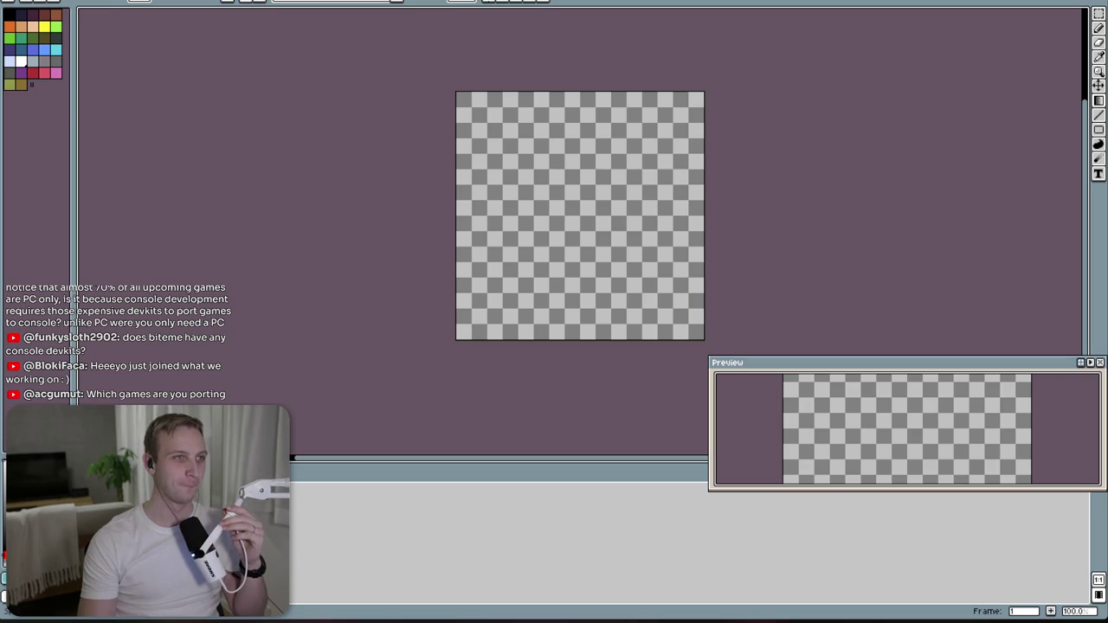
- Create a new 128×128 sprite and paint a dithered teal gradient from its top-left corner
key("alt+f")
key("n")
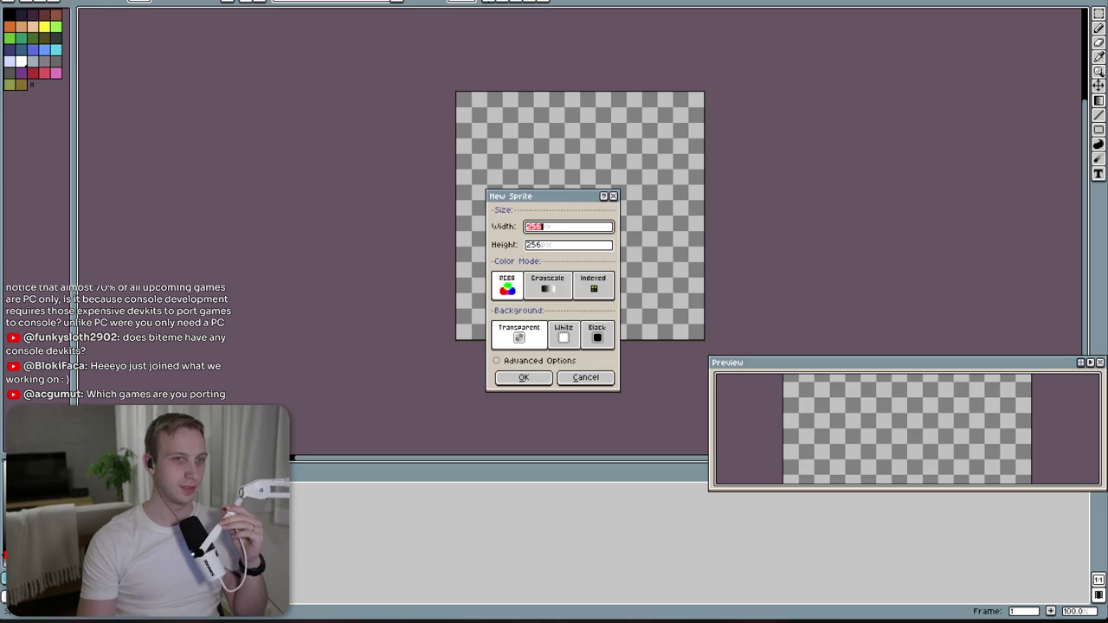
type("128")
key("Tab")
key("Return")
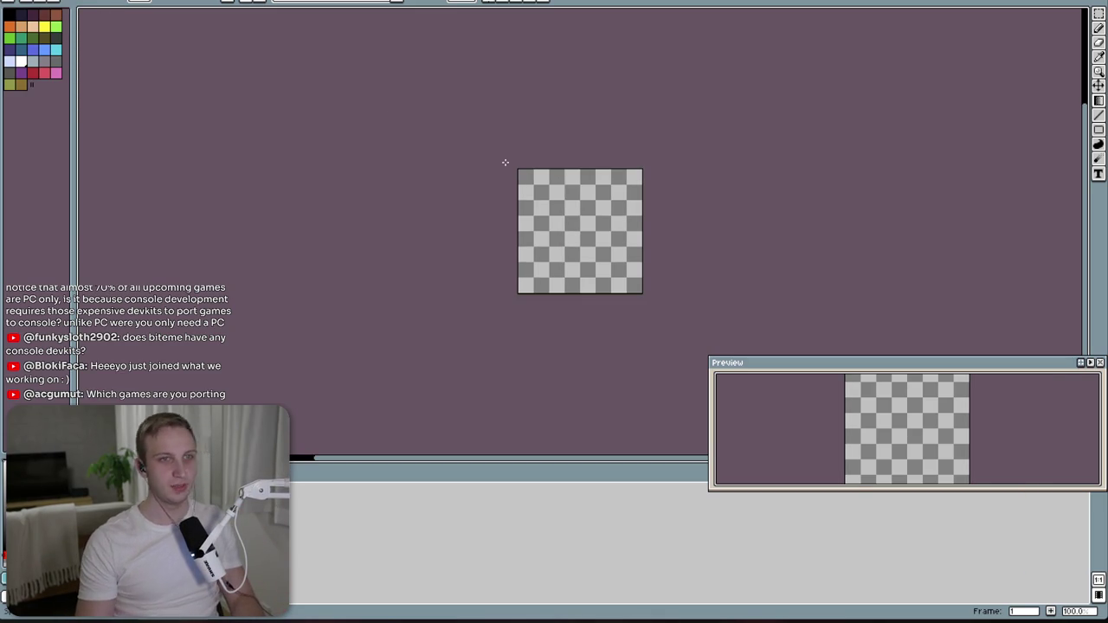
left_click_drag(516, 168, 582, 232)
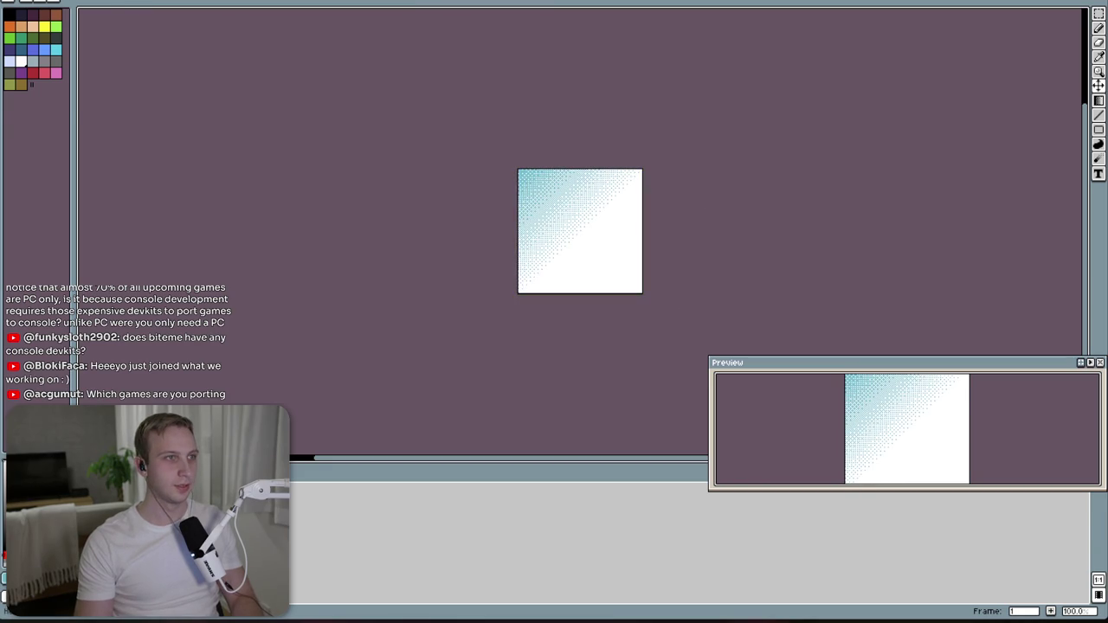
- Bring up the Export As settings for the gradient sprite
left_click(17, 2)
mouse_move(59, 66)
left_click(143, 62)
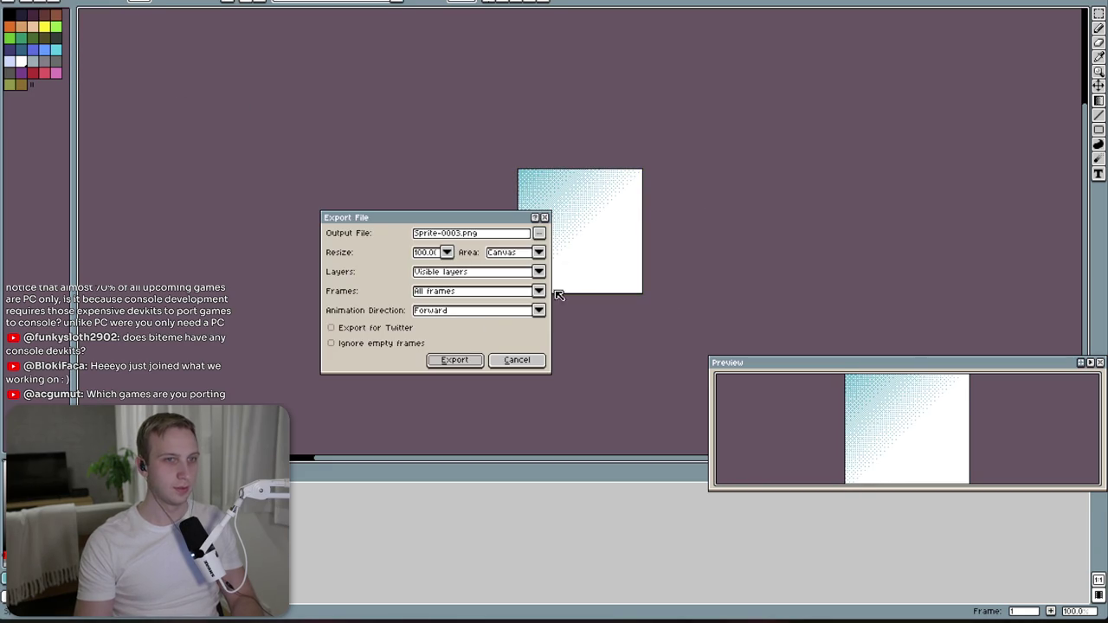
- Set the export destination to the project's Art folder and check the existing file name in Unity
left_click(538, 232)
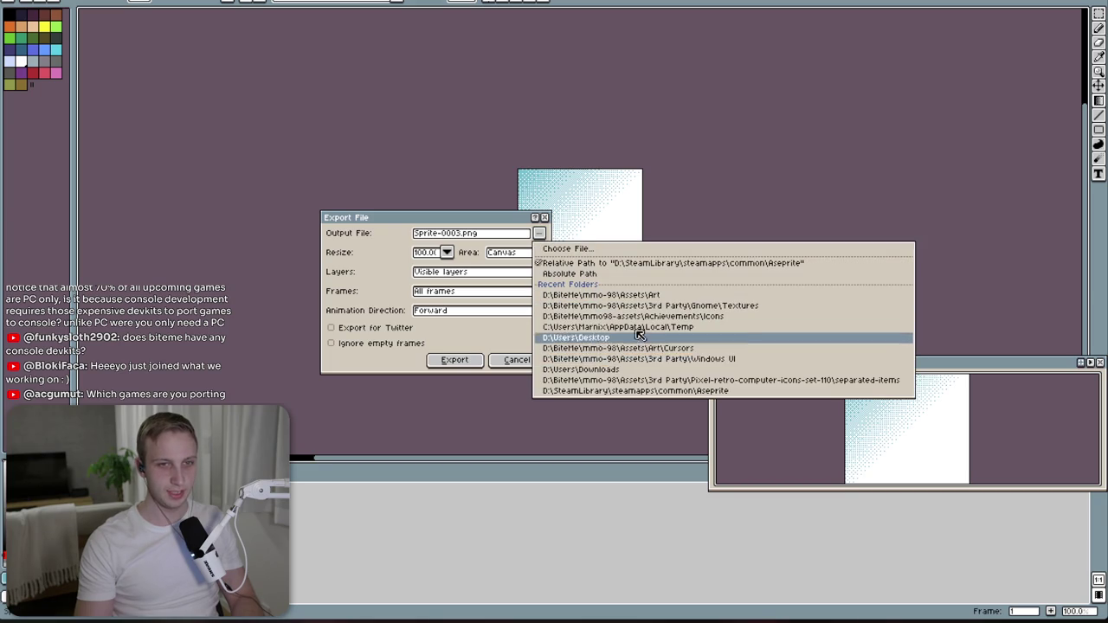
left_click(631, 295)
left_click_drag(465, 239, 360, 240)
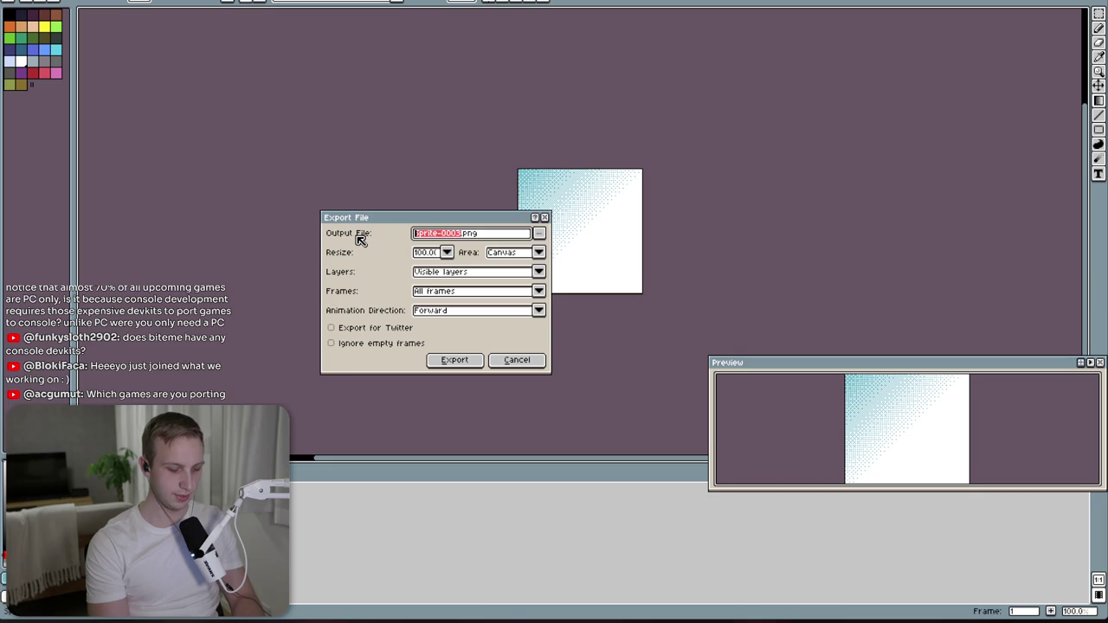
key("alt+Tab")
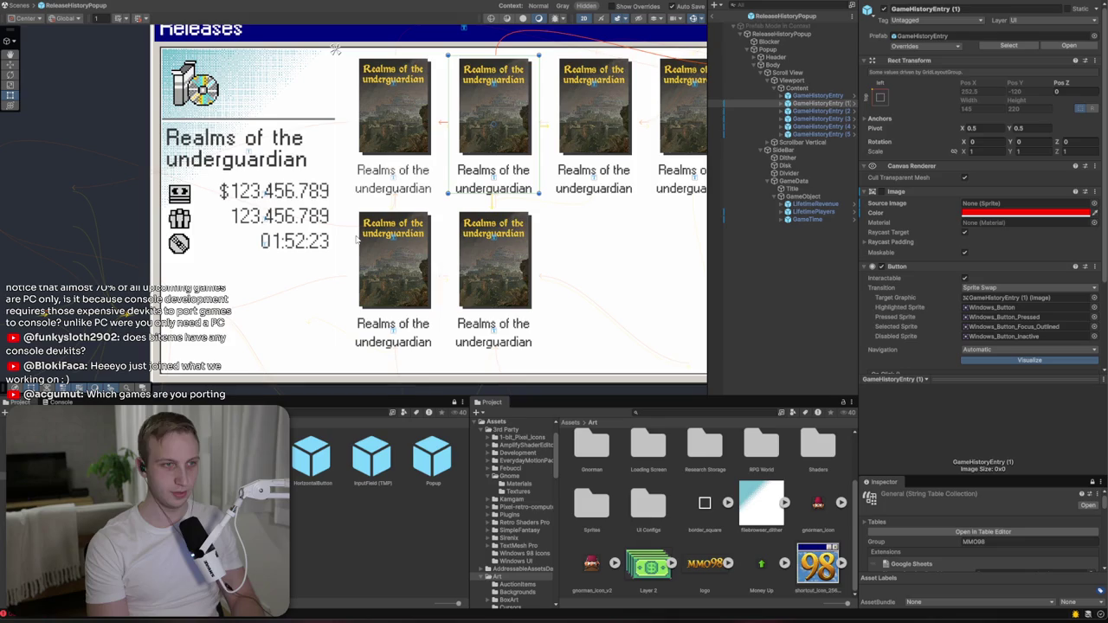
key("alt+Tab")
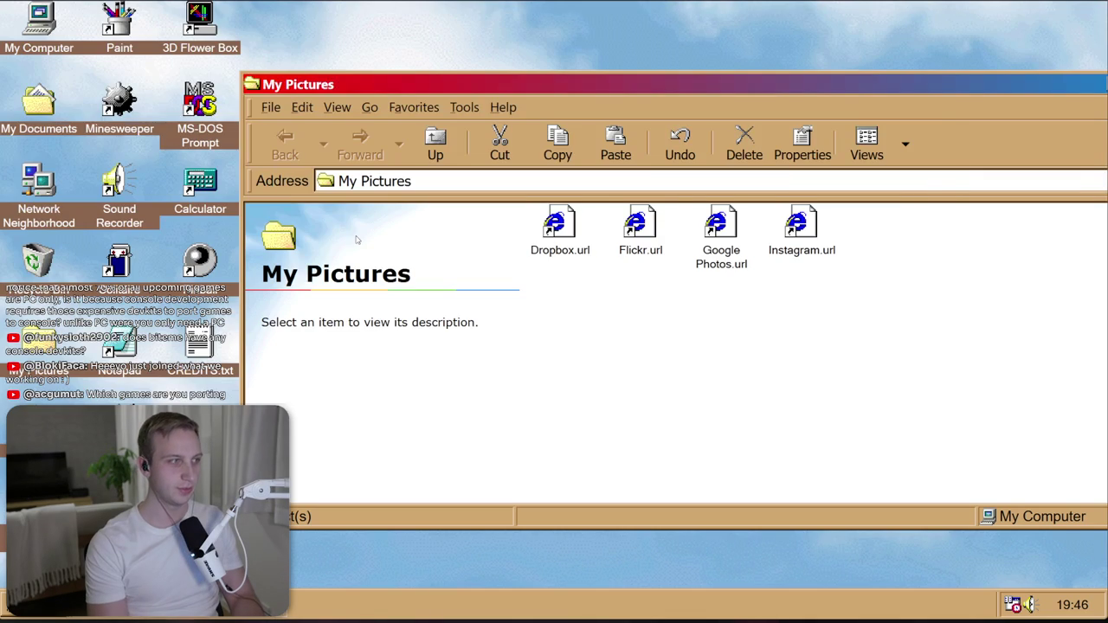
key("alt+Tab")
- Name the output filebrowser_dither, export the PNG and return to Unity
type("filebrowser")
type("_dither.png")
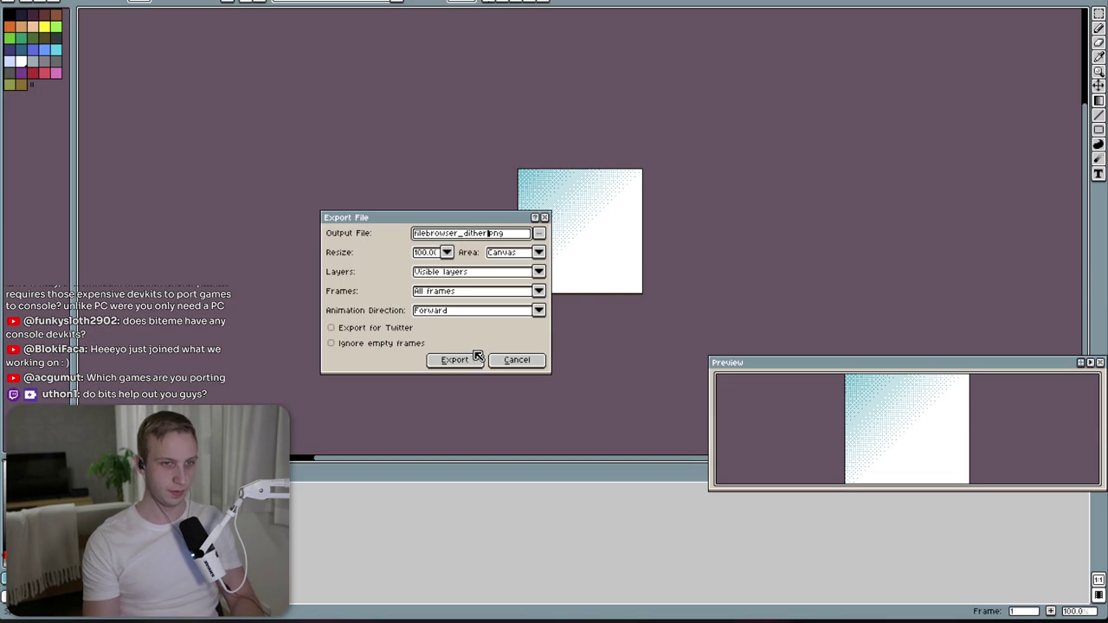
left_click(452, 358)
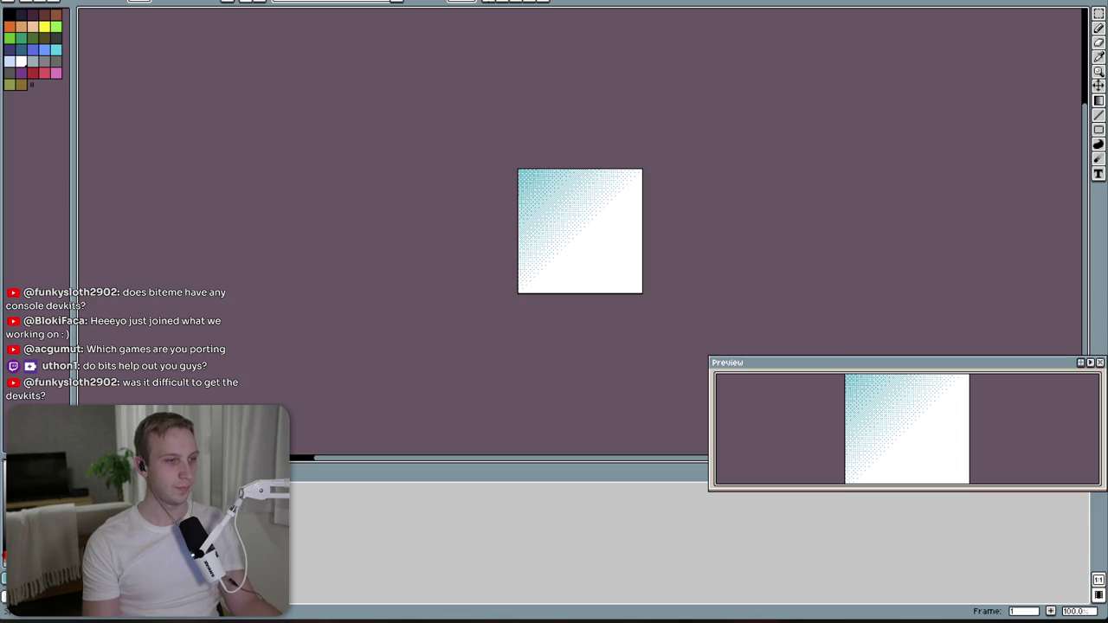
key("alt+Tab")
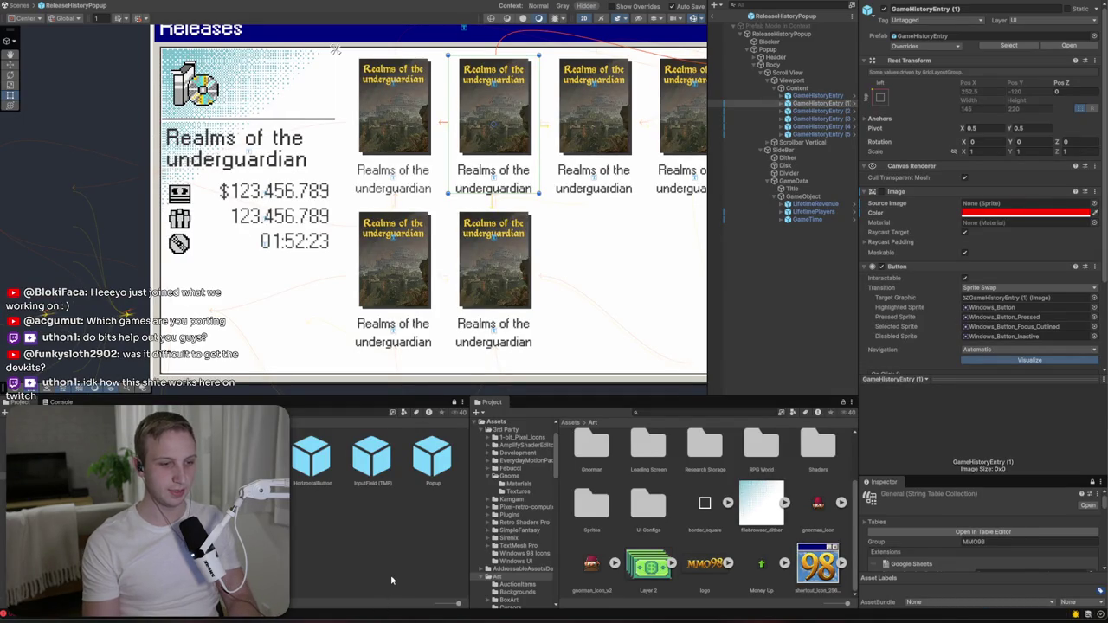
- Zoom the Scene view on the Releases popup and select the Disk element in the Hierarchy
scroll(336, 50, "up", 3)
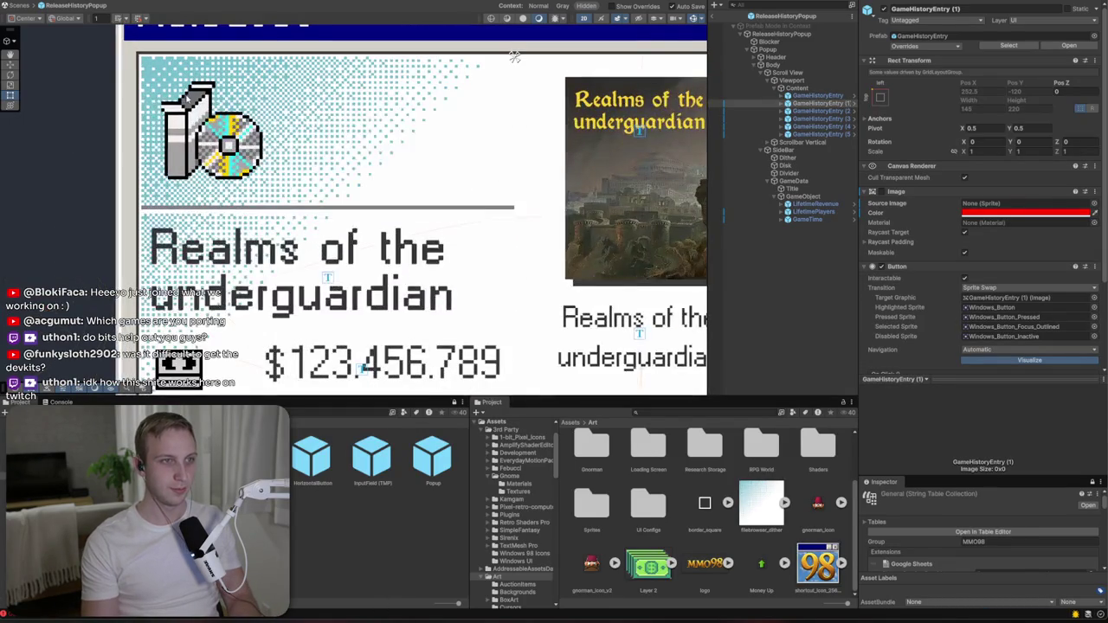
scroll(486, 60, "down", 1)
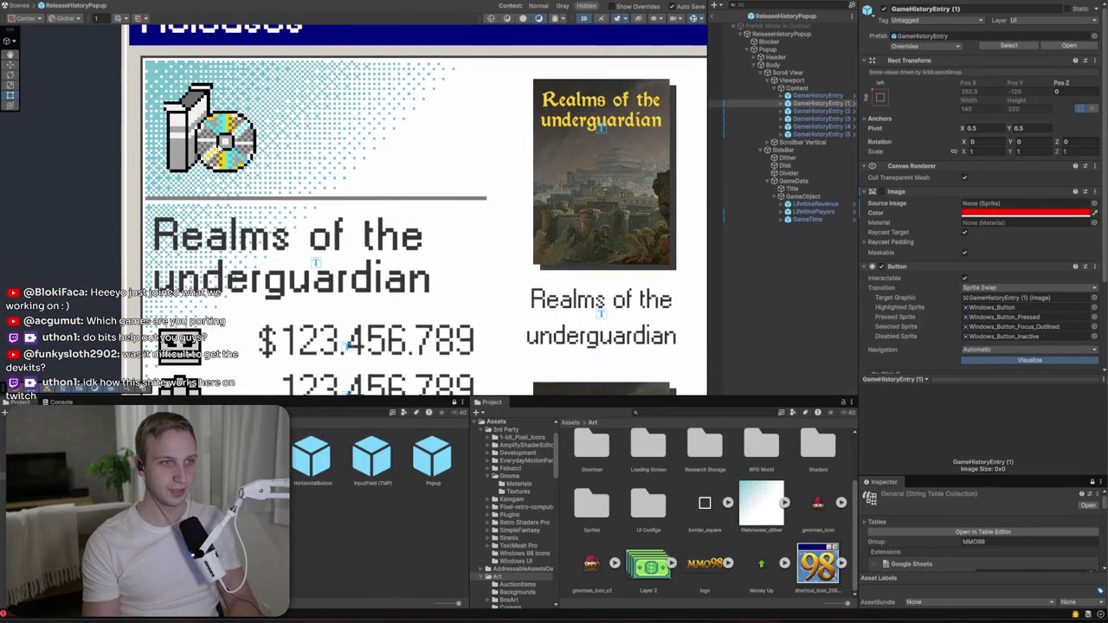
left_click(742, 164)
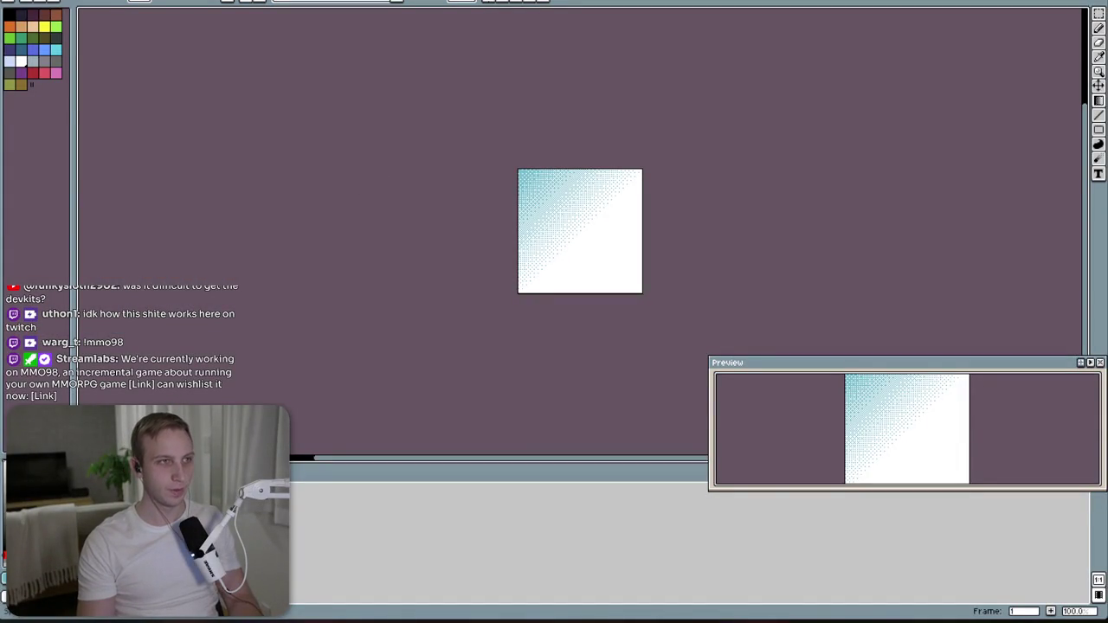
- Create a new 64×64 sprite and paint a chunkier dithered teal gradient from the top-left
key("alt+f")
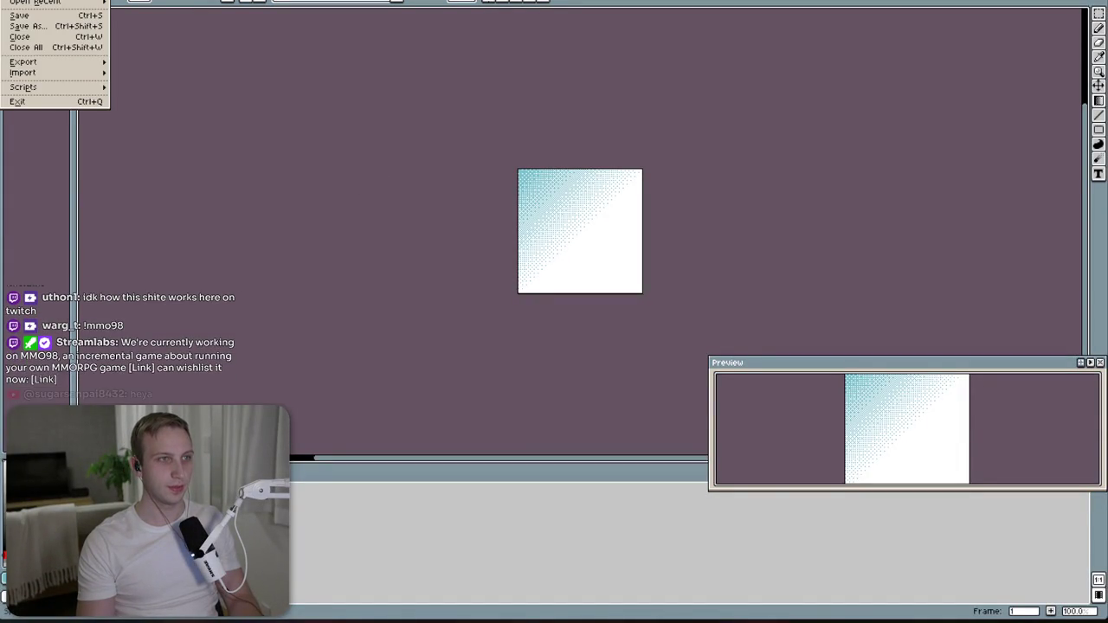
key("Right")
key("Left")
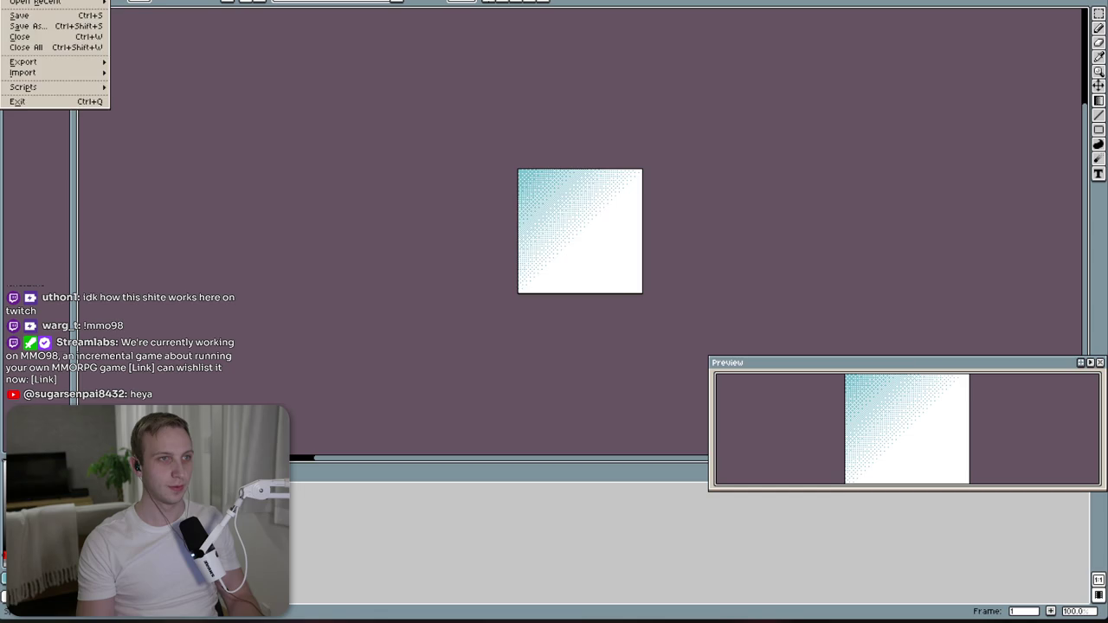
type("n")
type("64")
key("Tab")
type("64")
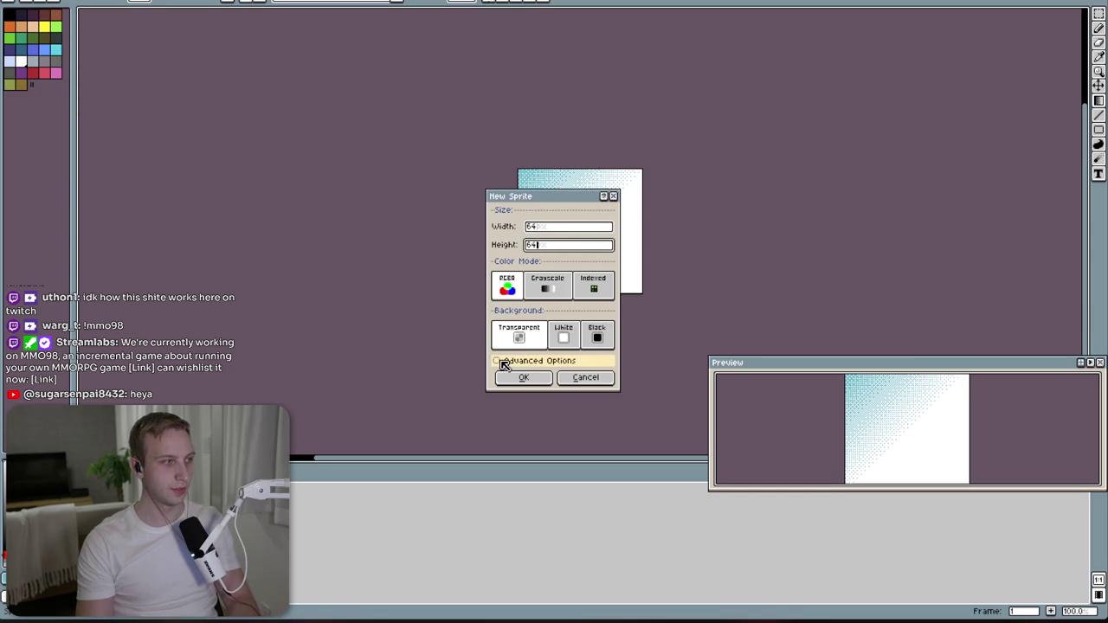
left_click(525, 379)
scroll(585, 227, "up", 5)
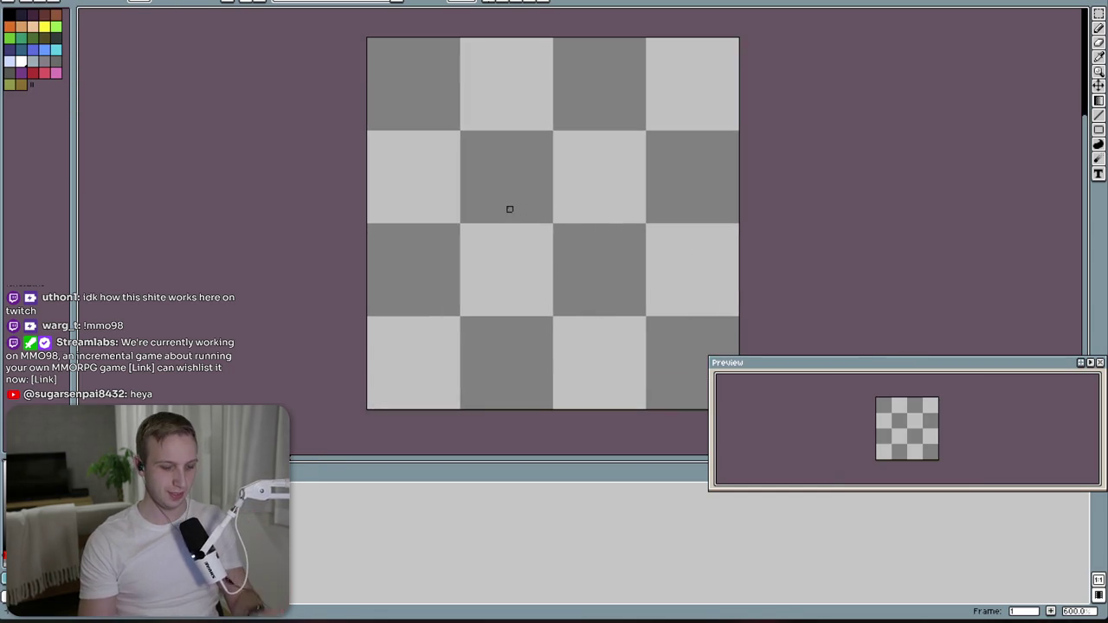
mouse_move(364, 40)
left_mouse_down()
mouse_move(583, 257)
mouse_move(567, 241)
mouse_move(590, 232)
mouse_move(637, 243)
left_mouse_up()
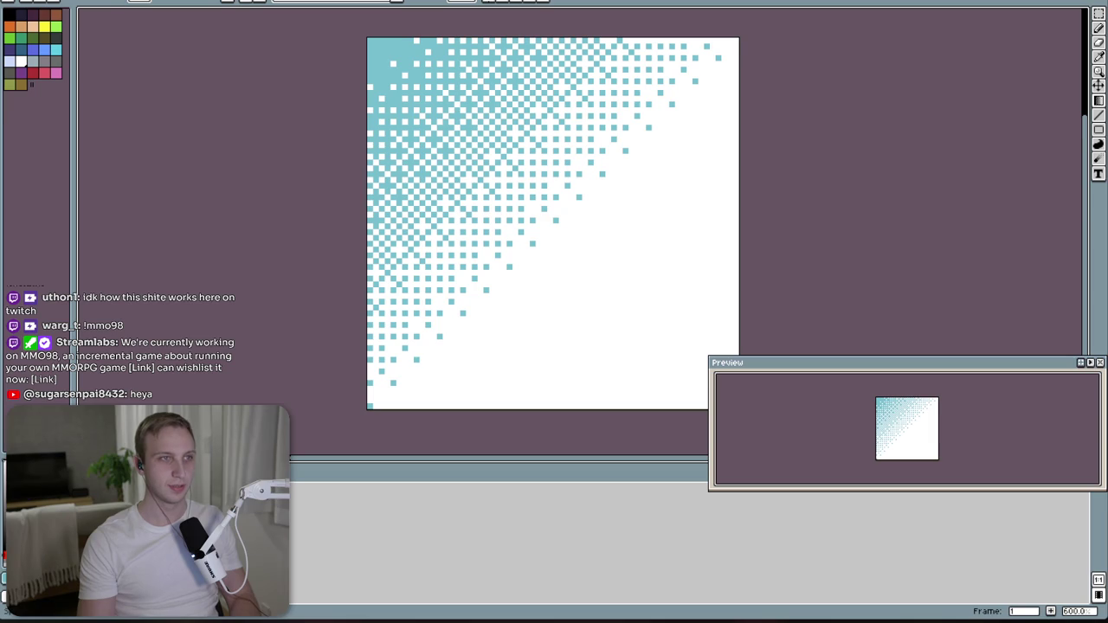
- Bring up the Export As settings for the 64×64 sprite
left_click(12, 3)
mouse_move(49, 64)
left_click(147, 64)
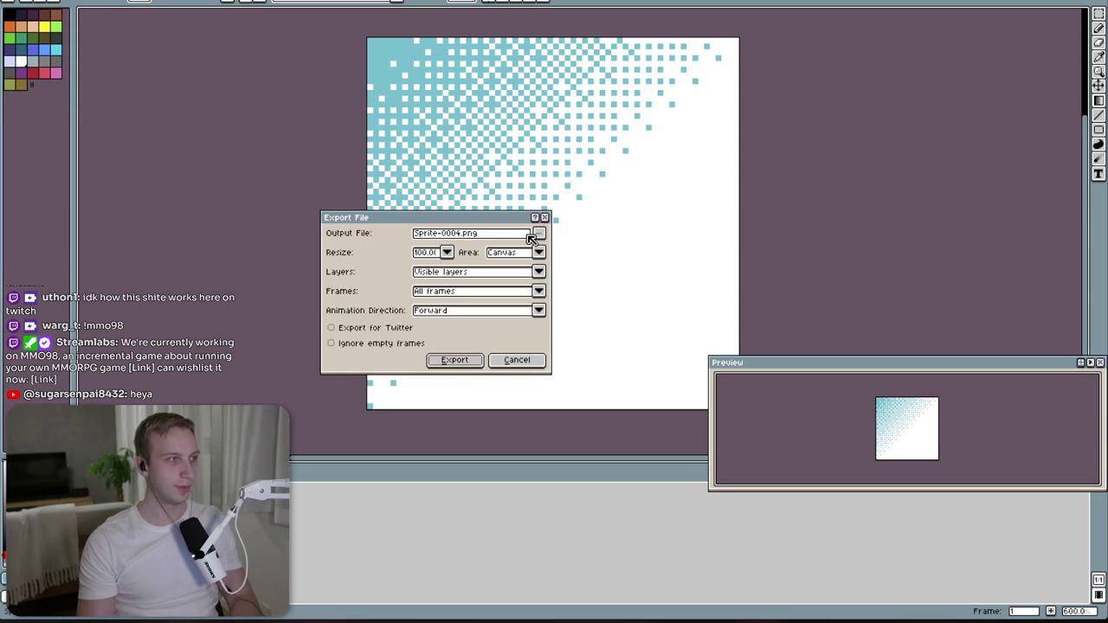
- Replace the default output file name with filebrowser_dither
left_click(460, 235)
double_click(460, 235)
type("filebr")
type("owser_dither")
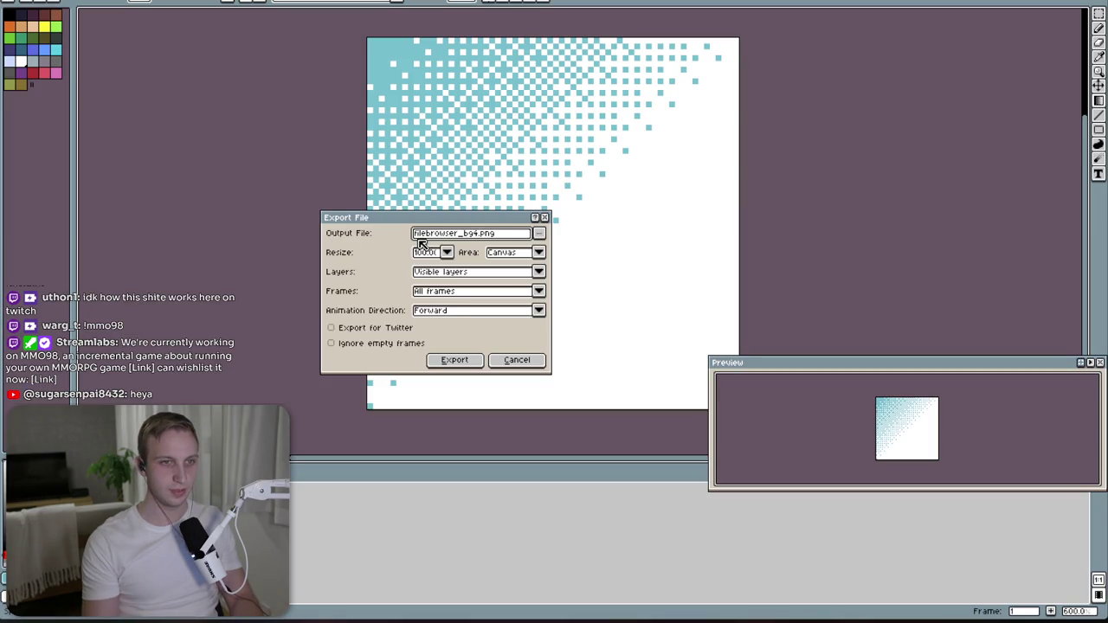
type("_dither")
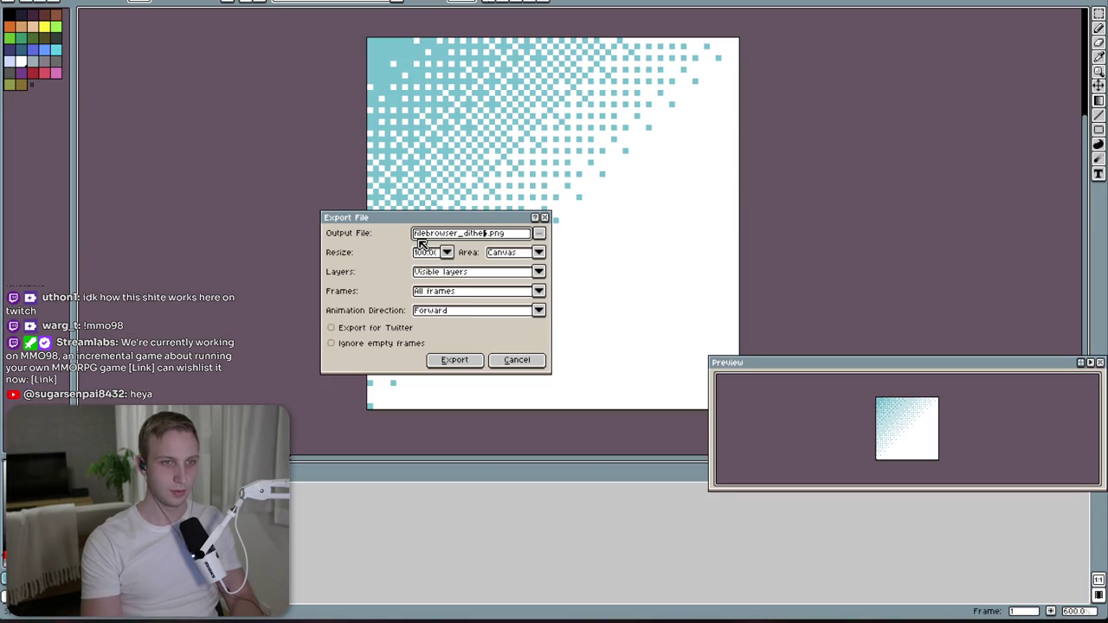
- Pick the recent Art folder as destination, export the PNG, and switch back to Unity
left_click(538, 232)
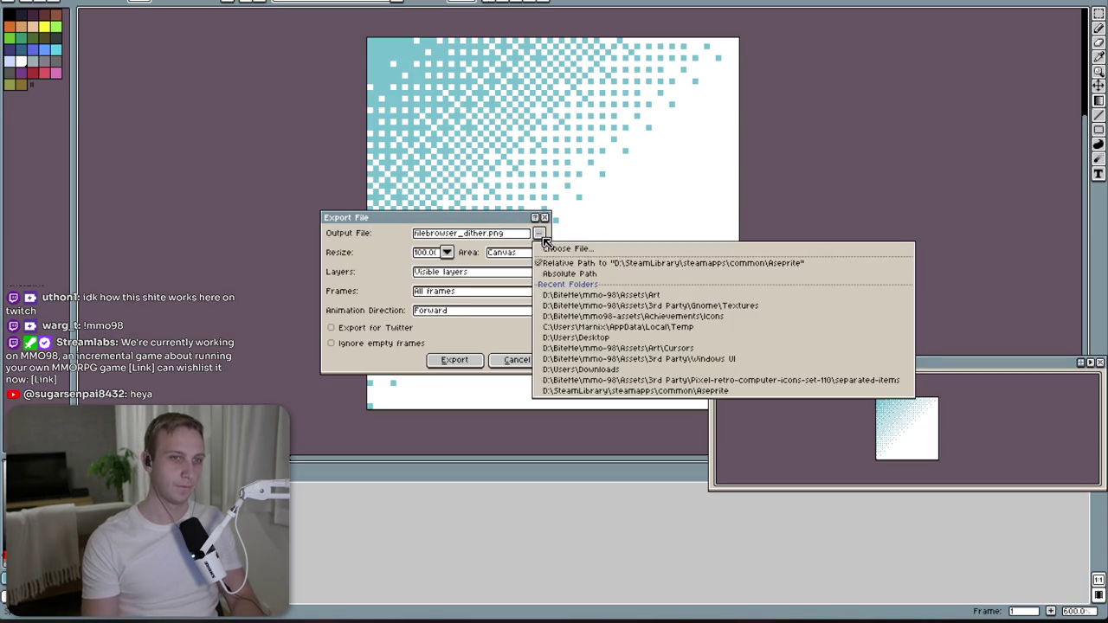
left_click(620, 268)
left_click(538, 233)
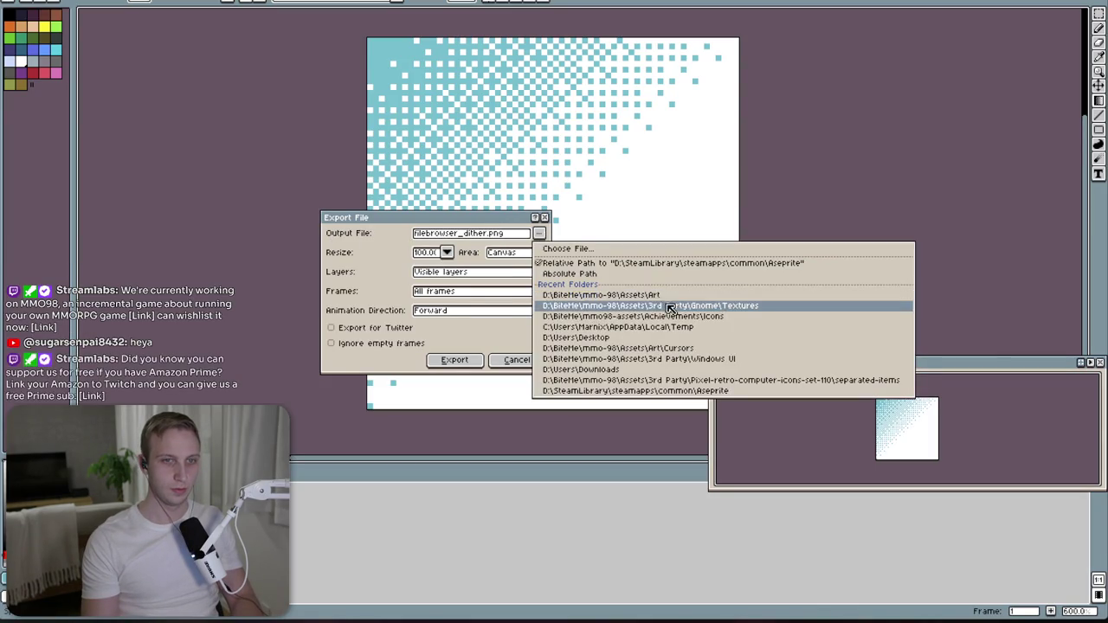
left_click(620, 314)
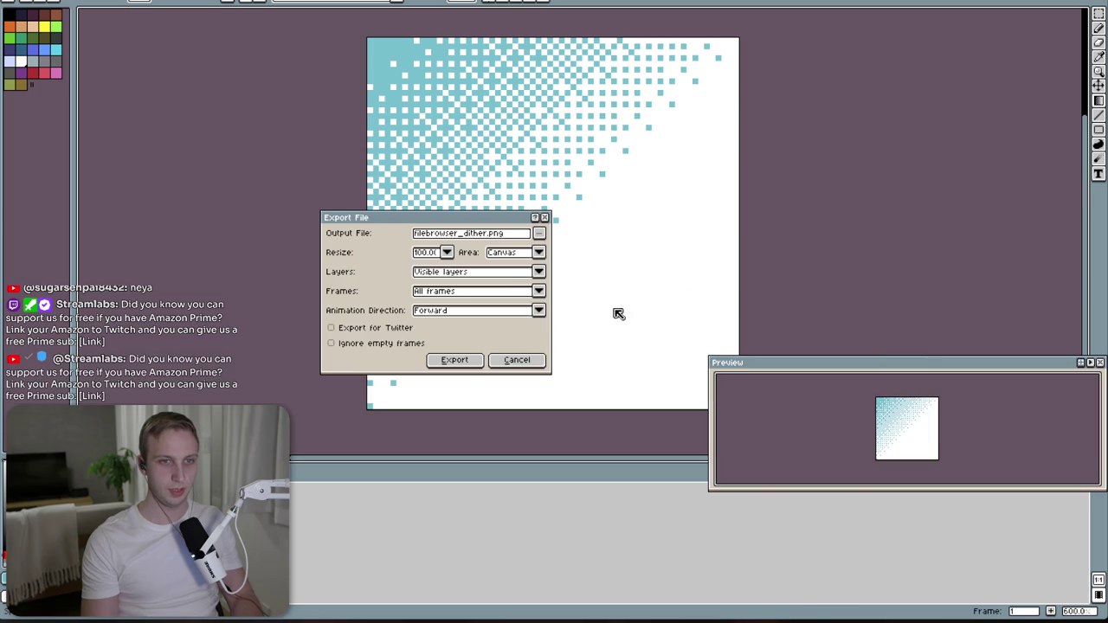
left_click(467, 368)
key("alt+Tab")
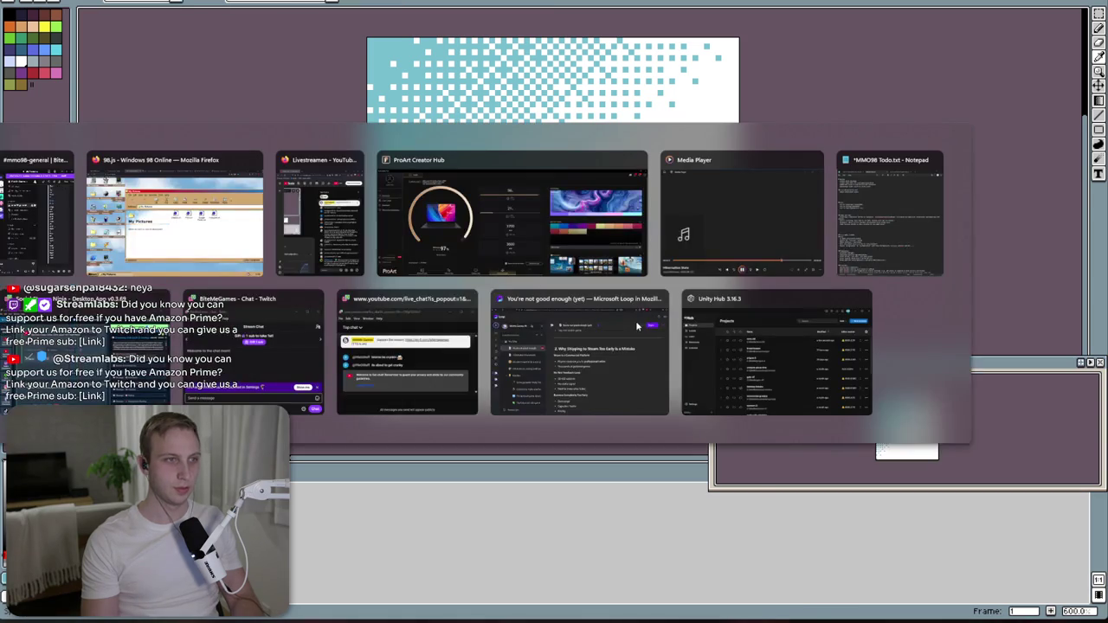
key("shift+Tab")
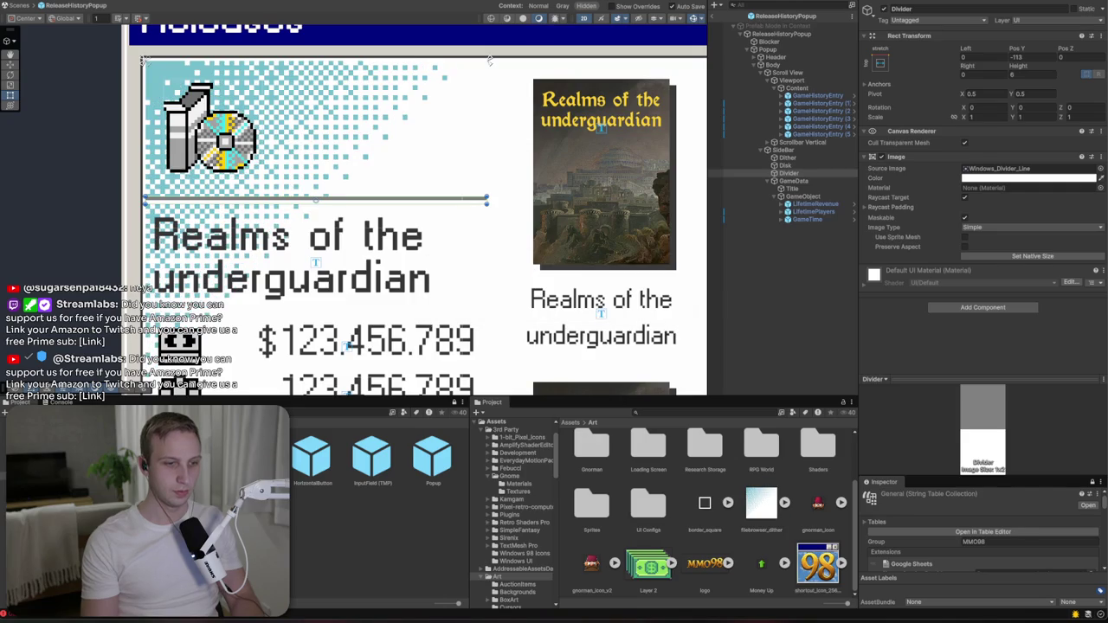
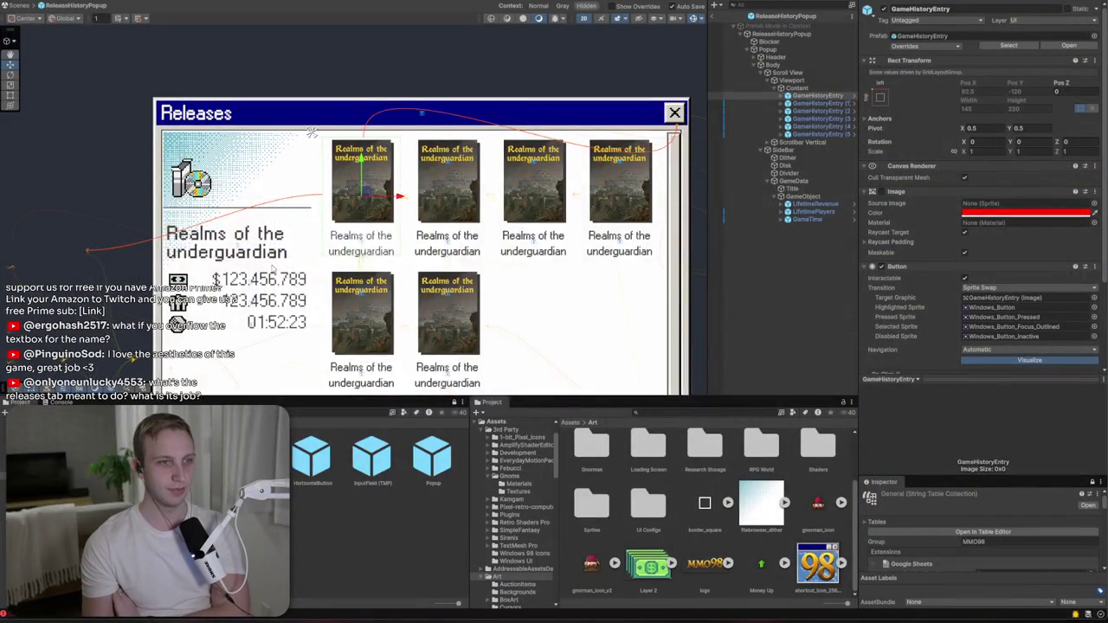
- Duplicate the GameTime stat row in the Releases popup sidebar
left_click_drag(312, 132, 360, 67)
left_click(360, 67)
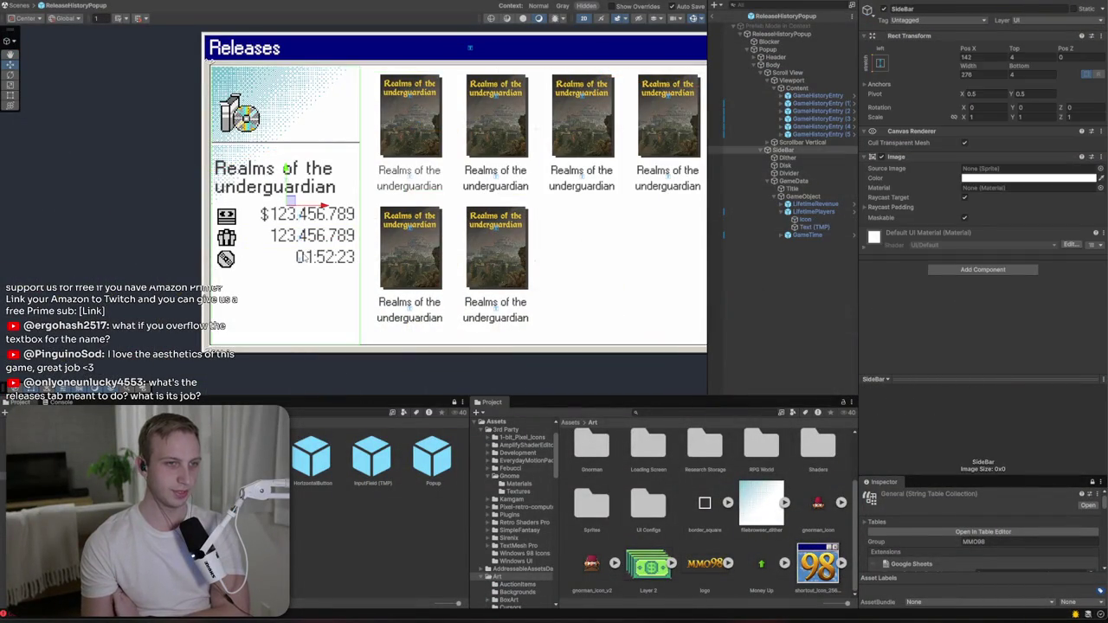
left_click(304, 266)
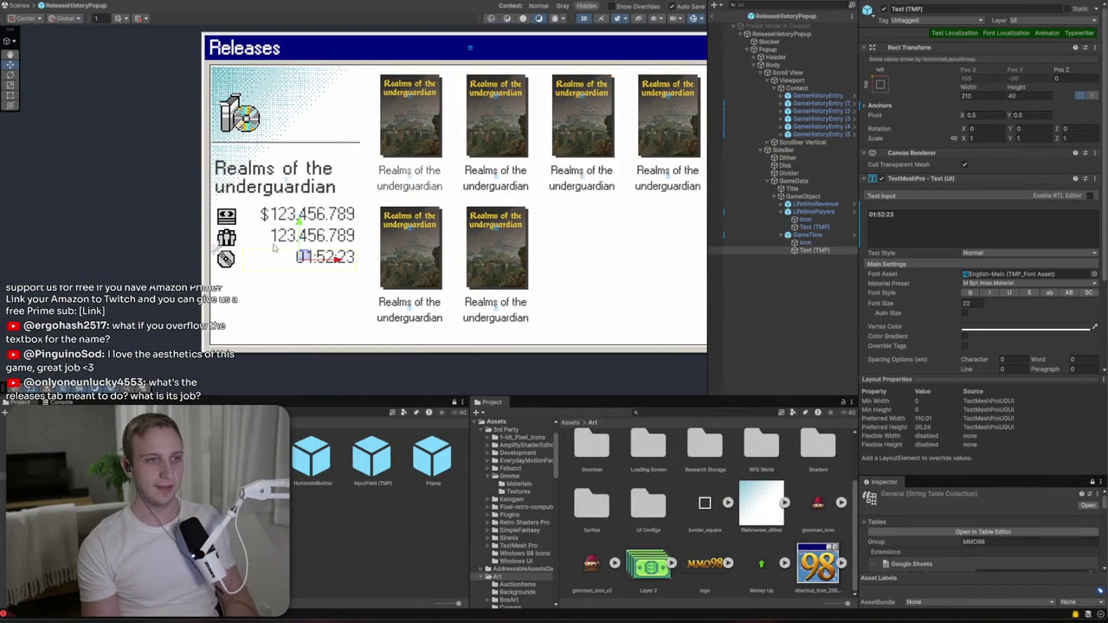
left_click(229, 270)
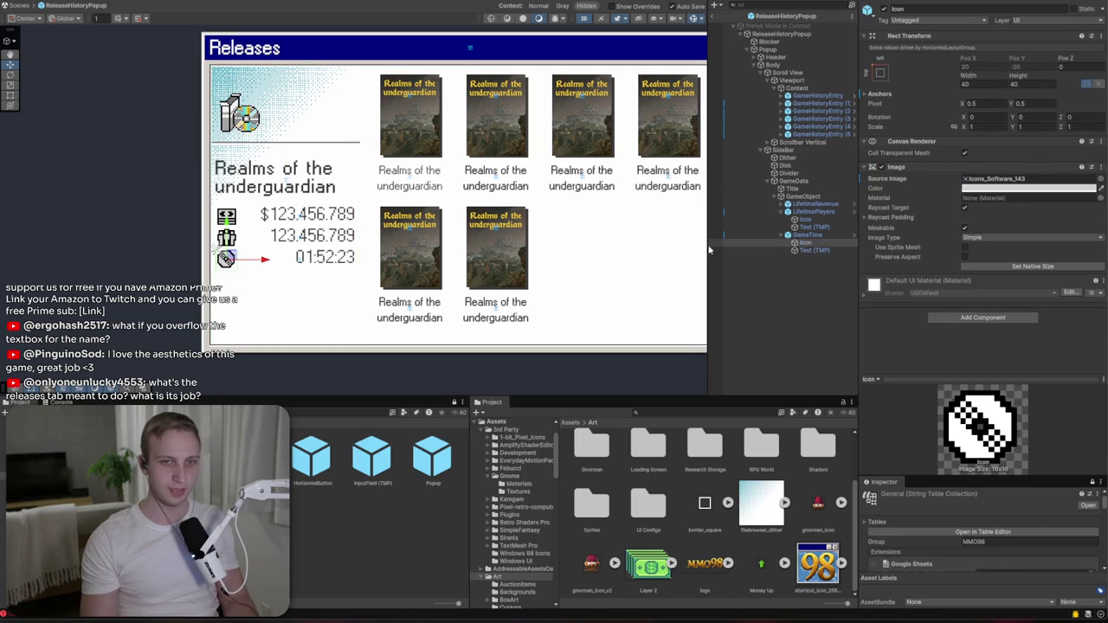
left_click(807, 235)
key("ctrl+d")
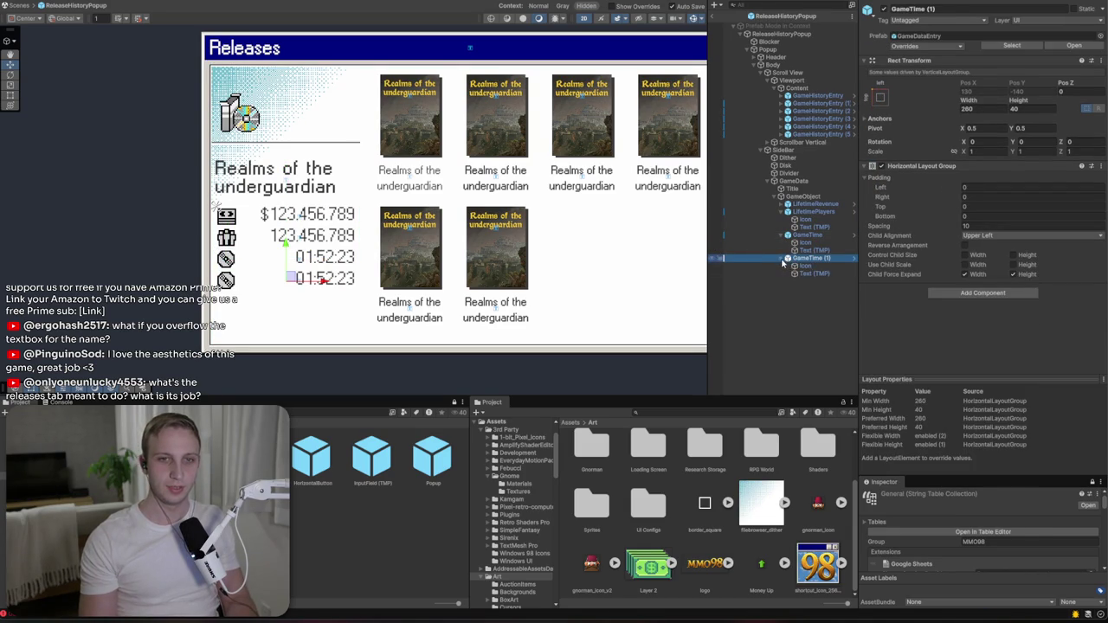
- Rename the copy PassiveRevenue and start choosing a new Source Image for its icon
left_click(945, 10)
type("PassiveRevenue")
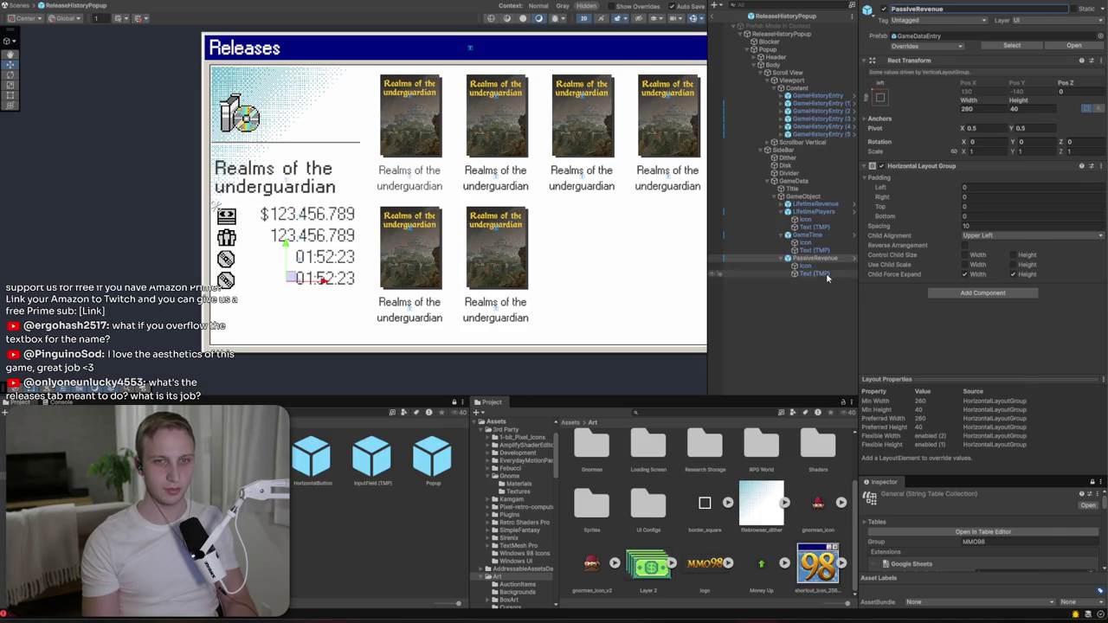
left_click(818, 265)
left_click(1097, 187)
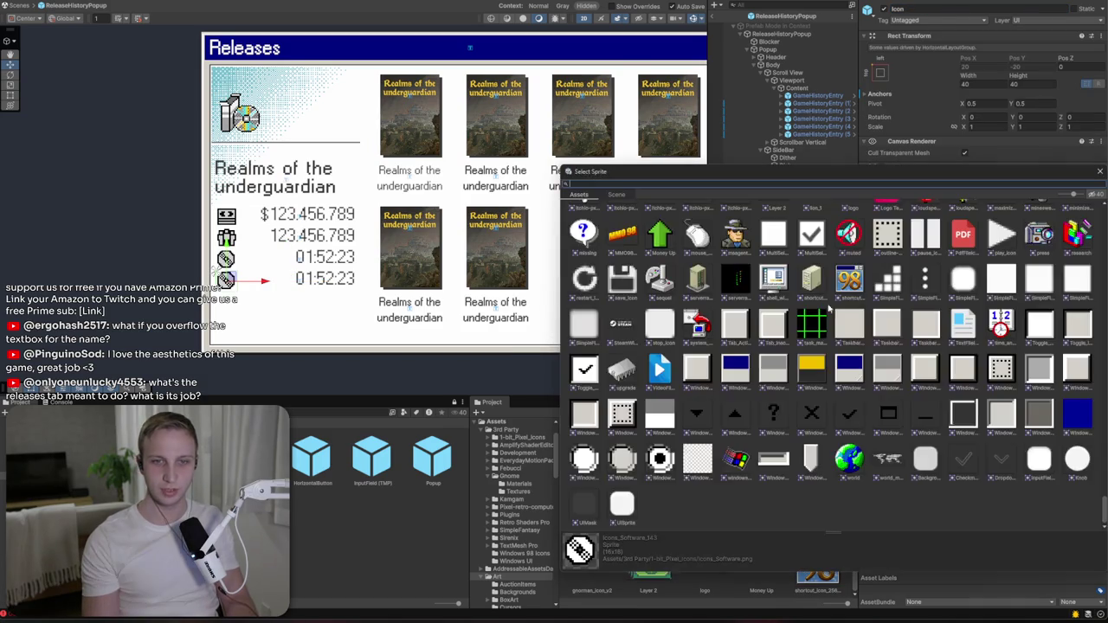
- Browse the 1-bit icon set and choose the coin-stack sprite Icons_RPG_123 for the row's icon
scroll(831, 363, "down", 10)
scroll(831, 364, "up", 5)
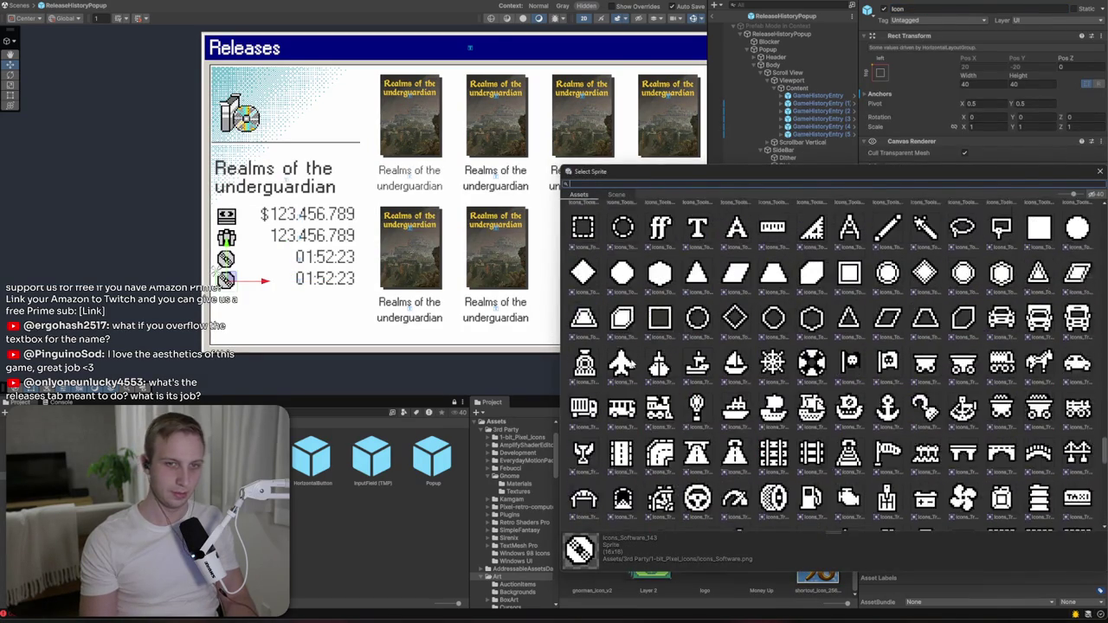
scroll(662, 407, "up", 10)
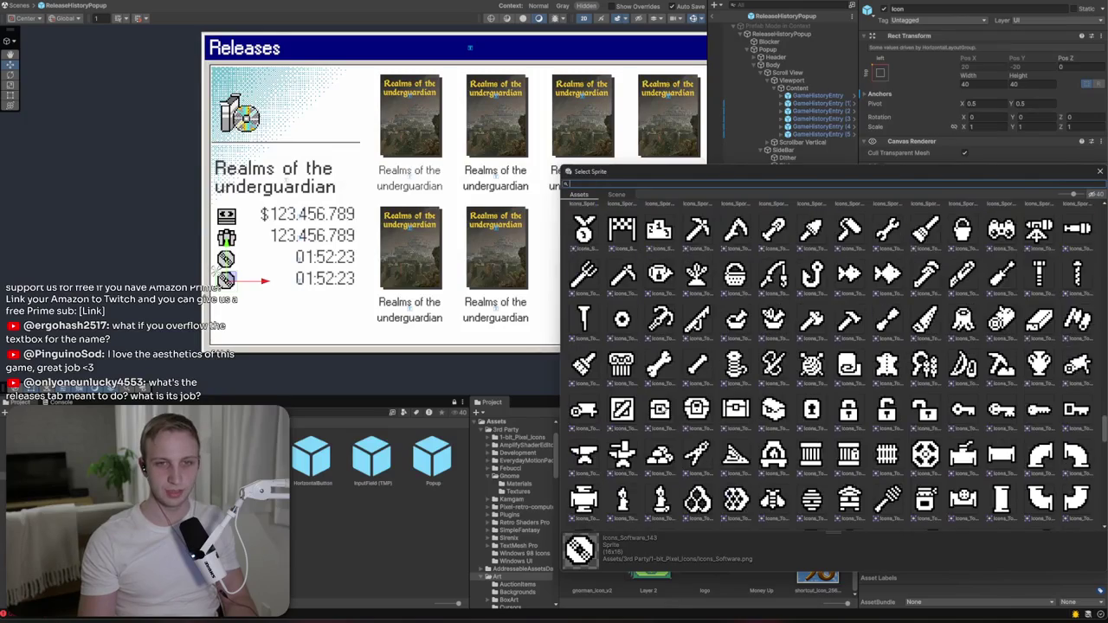
scroll(661, 406, "up", 8)
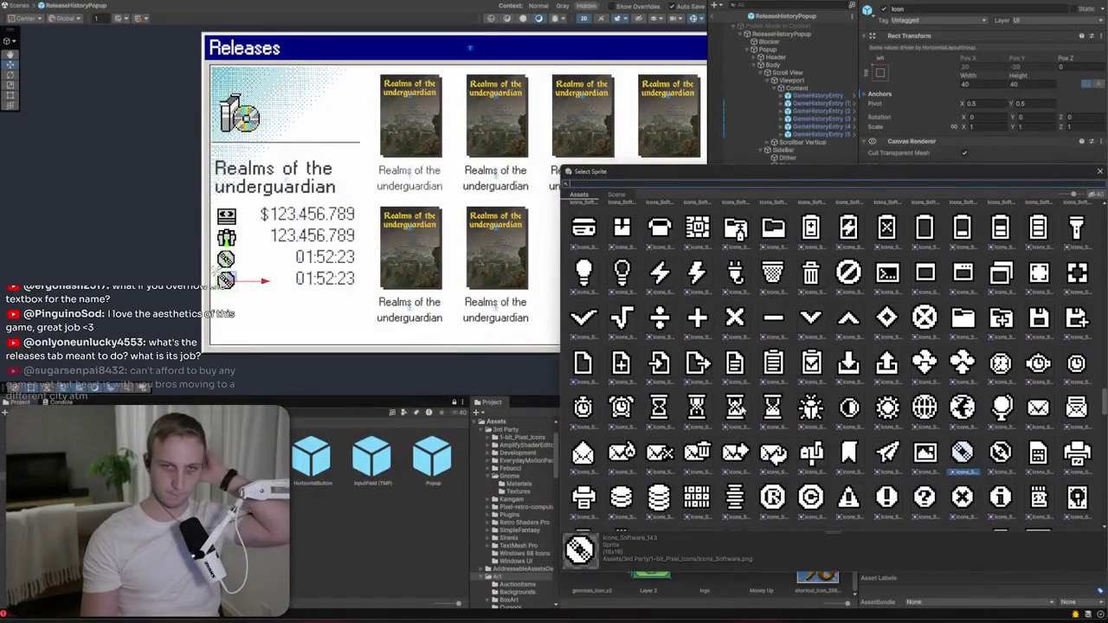
scroll(748, 407, "up", 7)
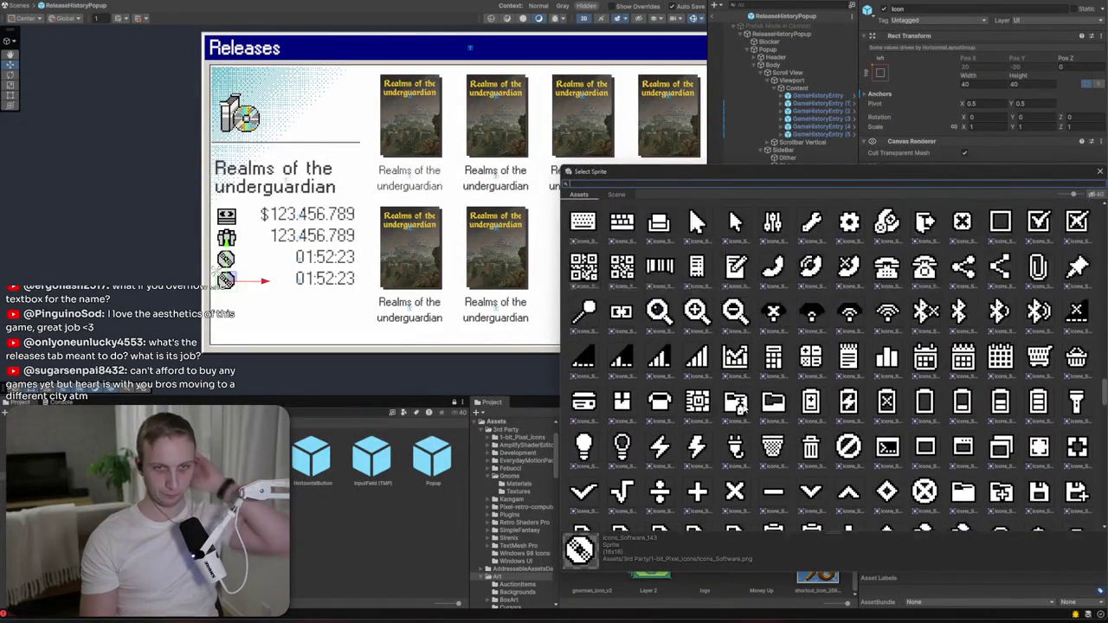
scroll(747, 405, "up", 5)
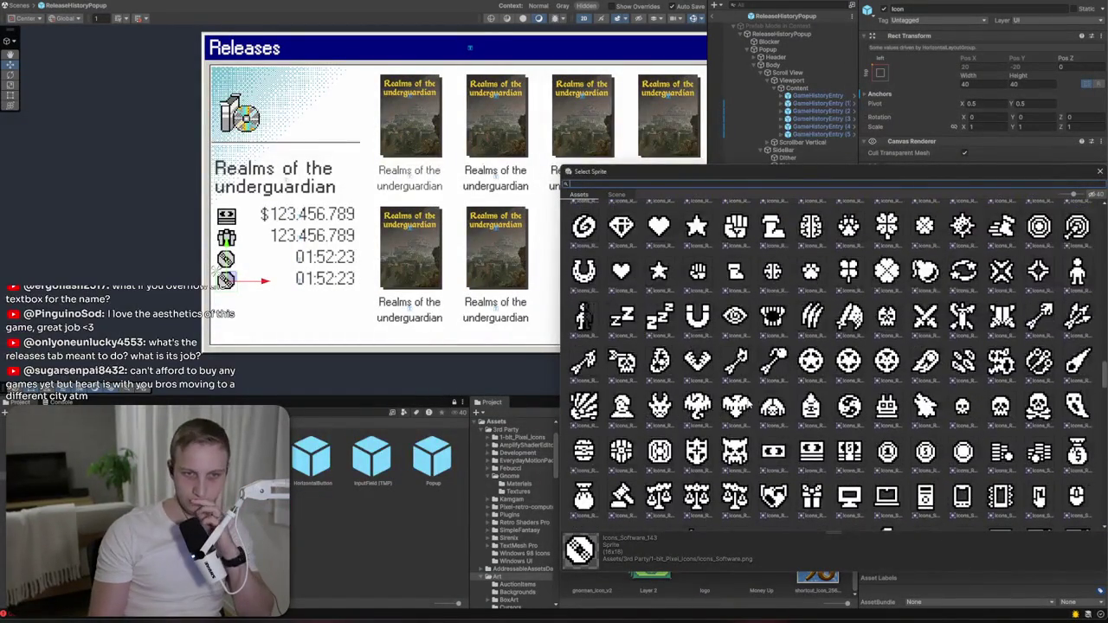
scroll(744, 427, "up", 10)
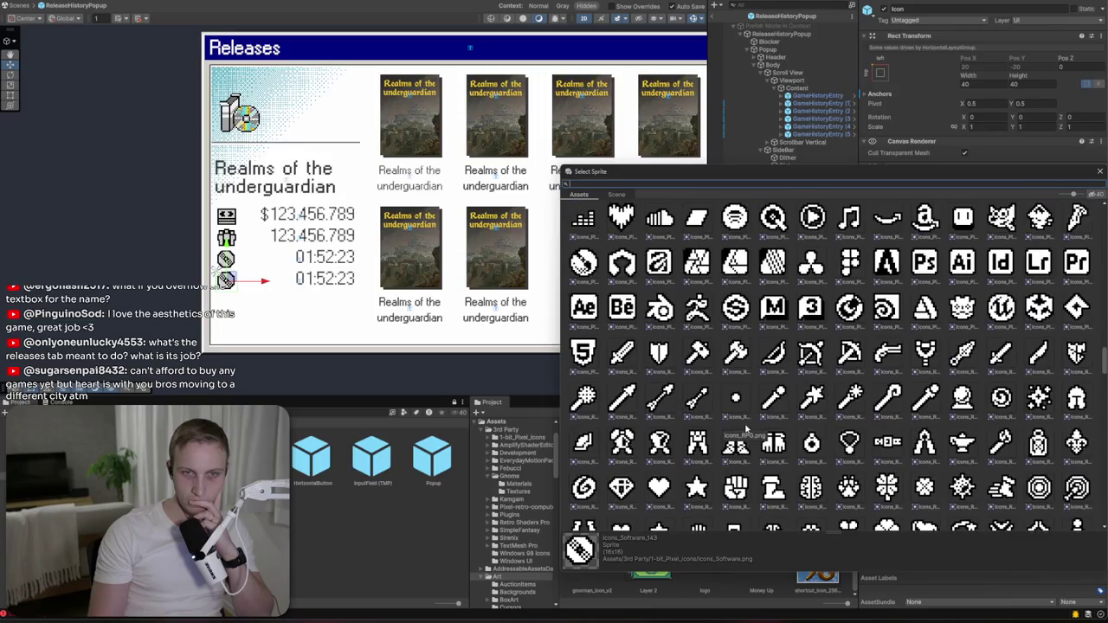
scroll(740, 427, "up", 8)
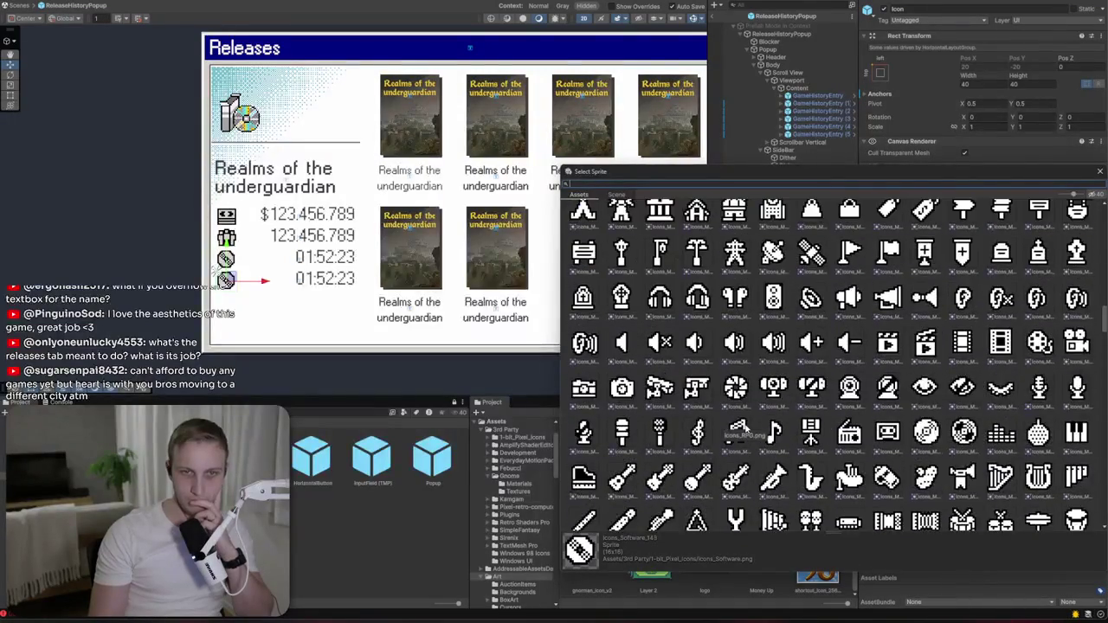
scroll(746, 427, "up", 10)
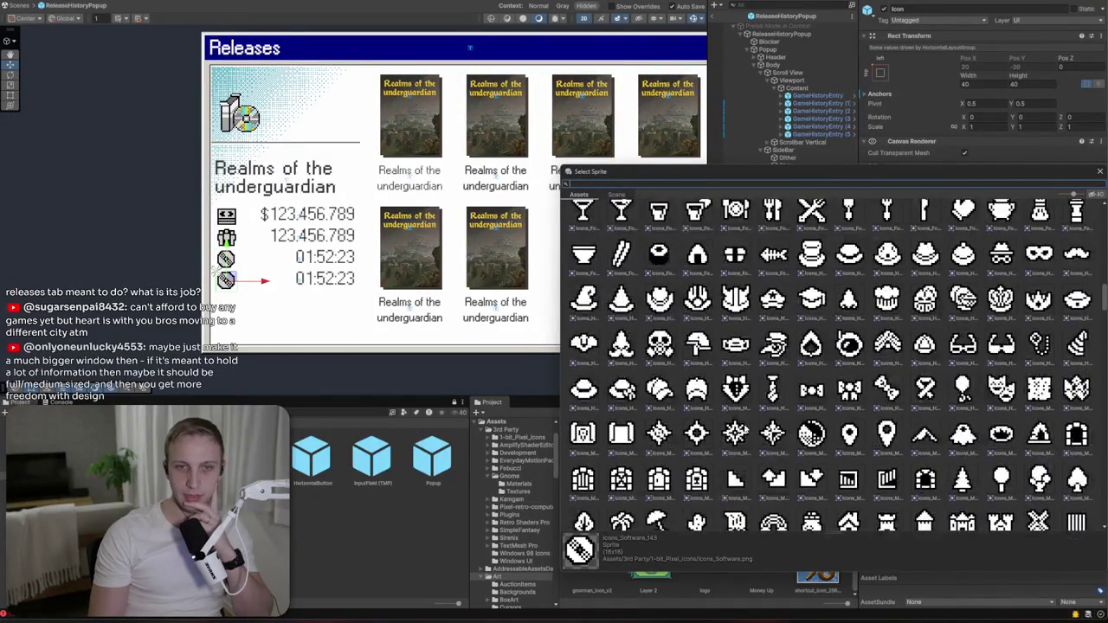
scroll(744, 427, "up", 10)
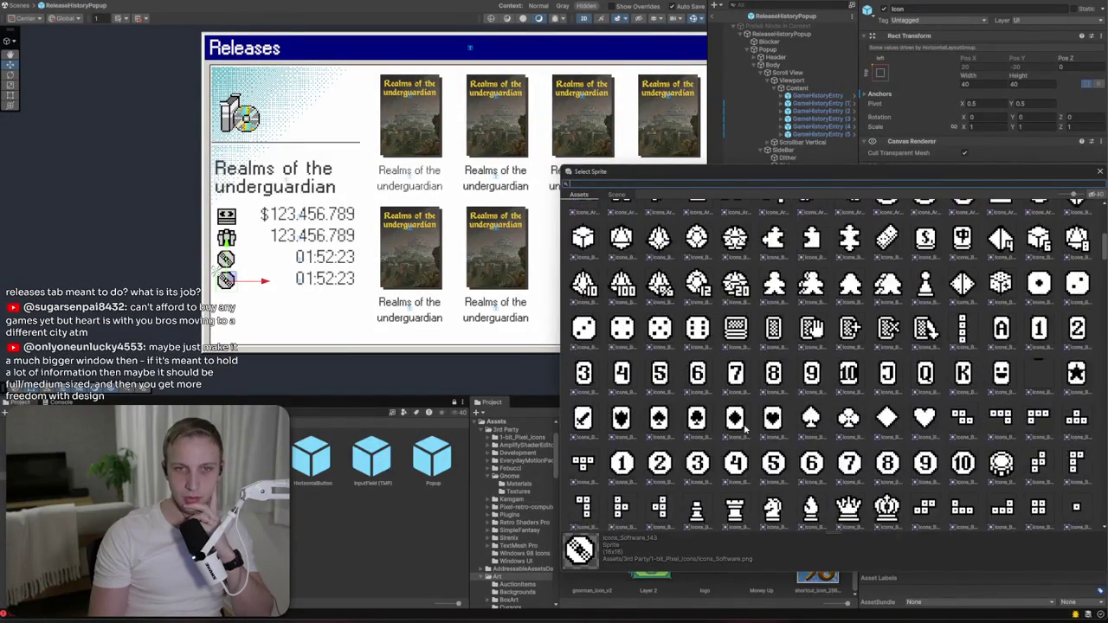
scroll(742, 428, "up", 5)
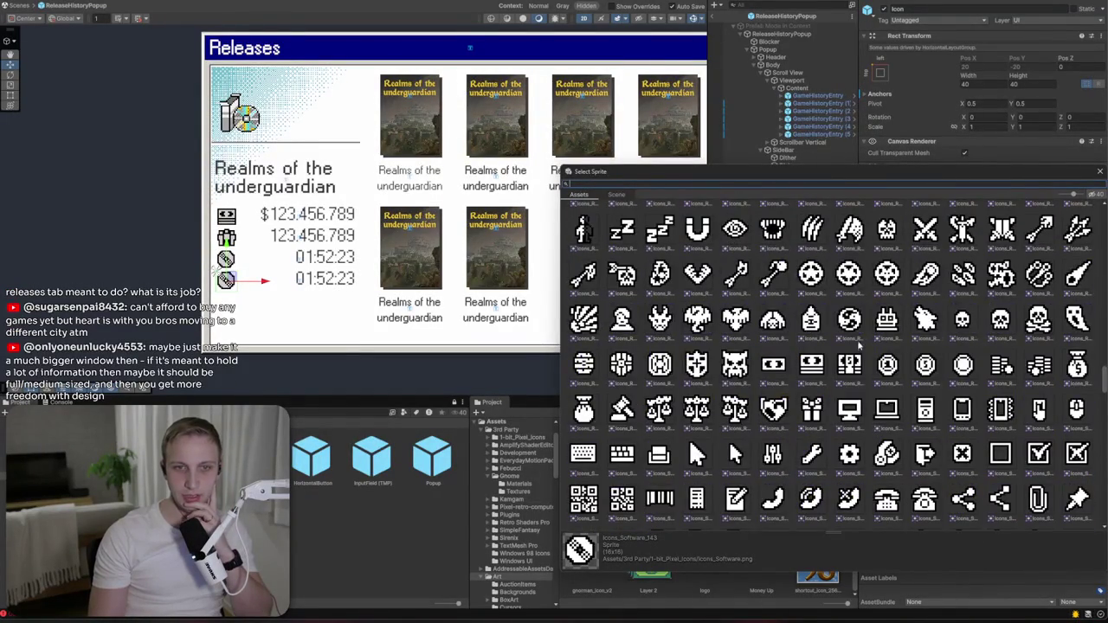
left_click(962, 364)
left_click(1071, 366)
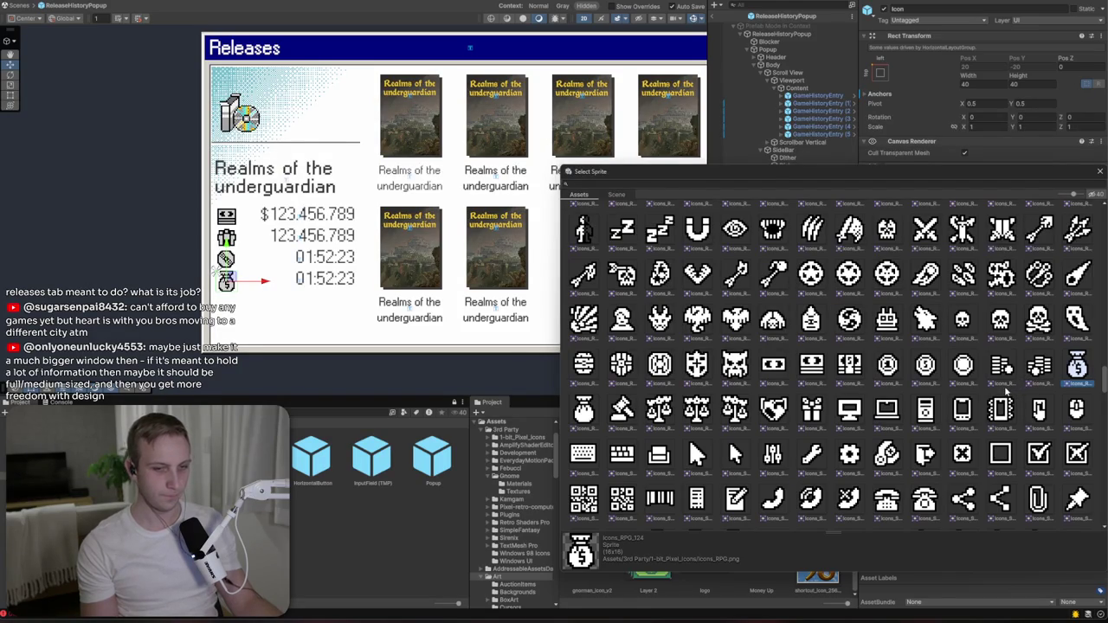
left_click(596, 413)
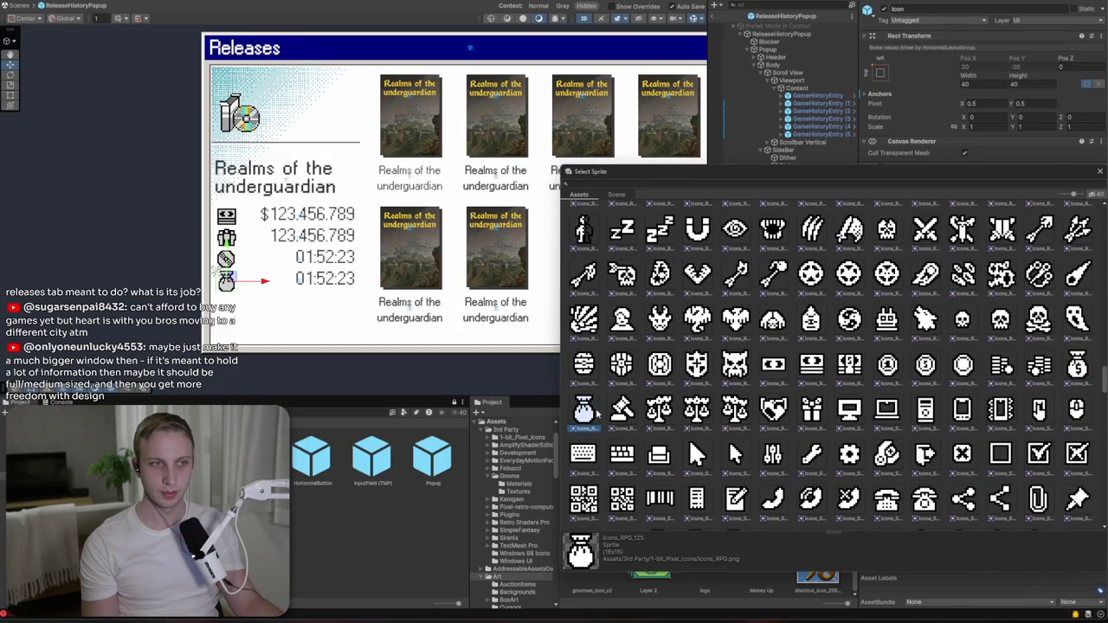
left_click(1000, 367)
left_click(1039, 367)
double_click(1039, 367)
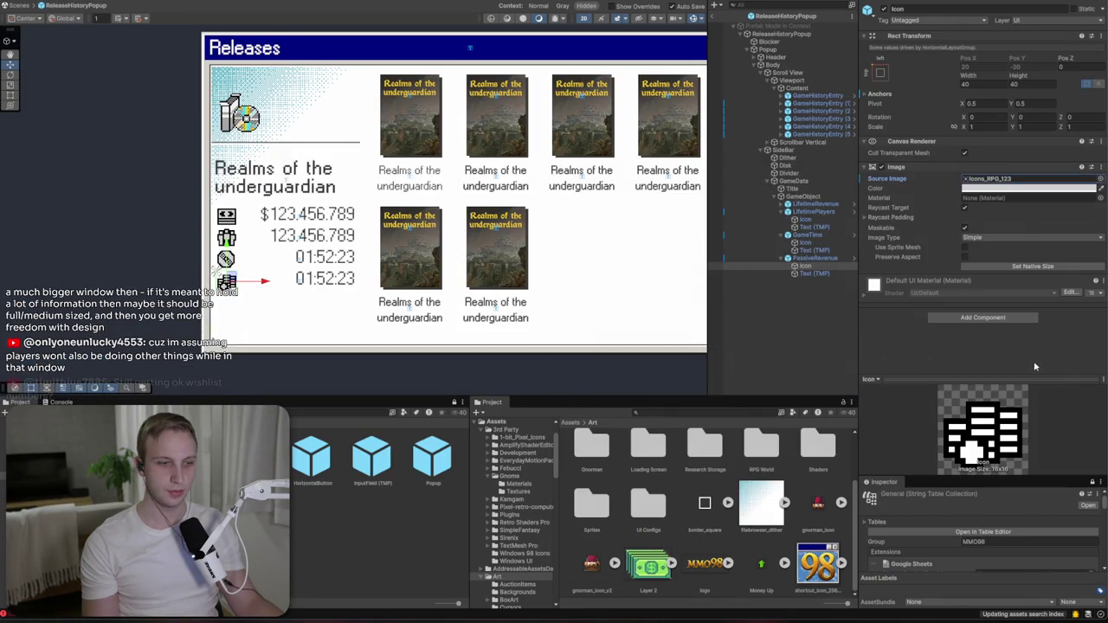
- Change the PassiveRevenue row's text from 01:52:23 to $1.234/s
left_click(813, 273)
left_click(991, 240)
type("$123")
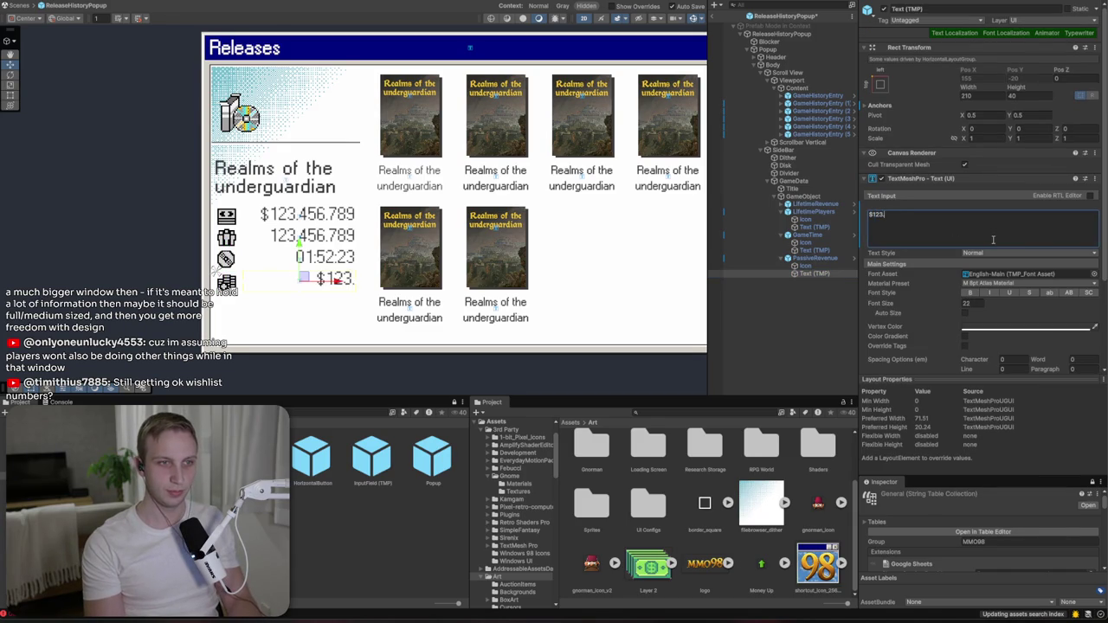
key("BackSpace")
key("BackSpace")
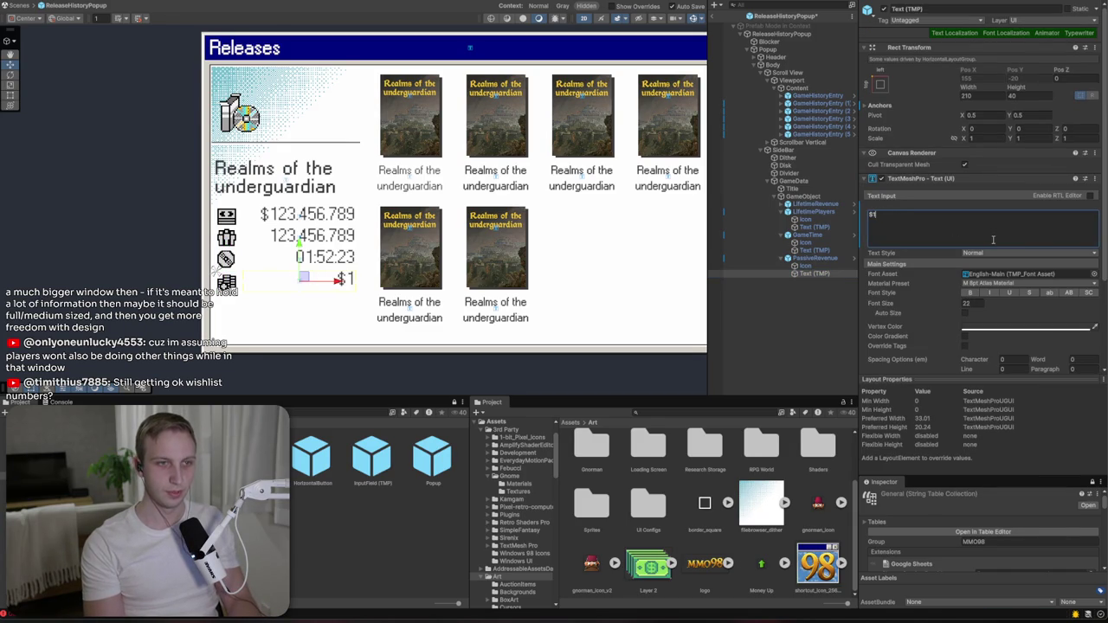
type(".234/s")
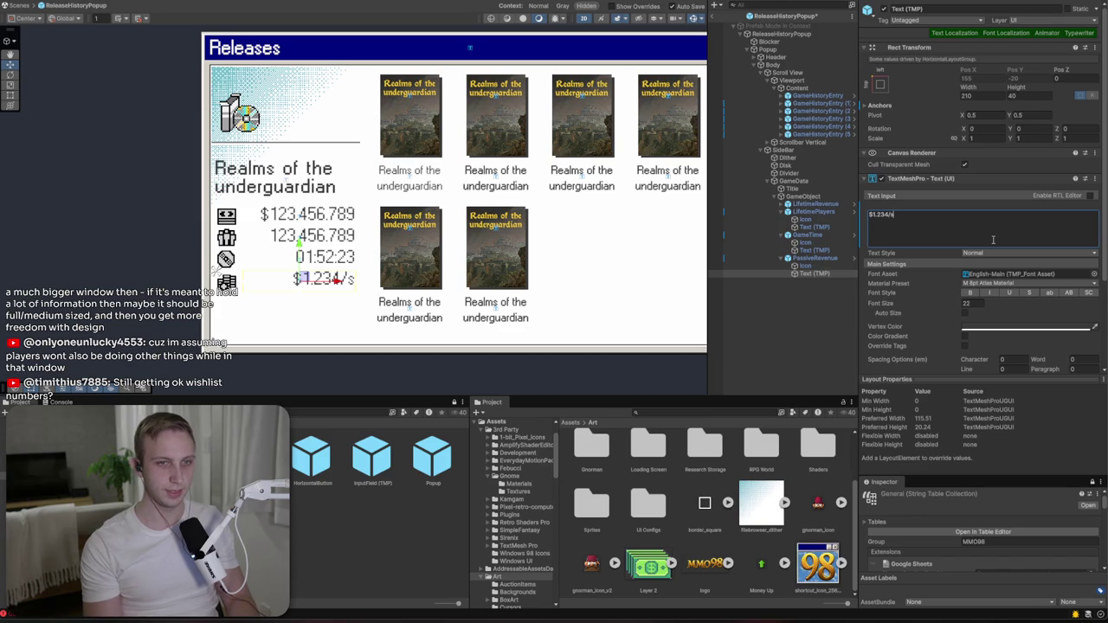
left_click(814, 258)
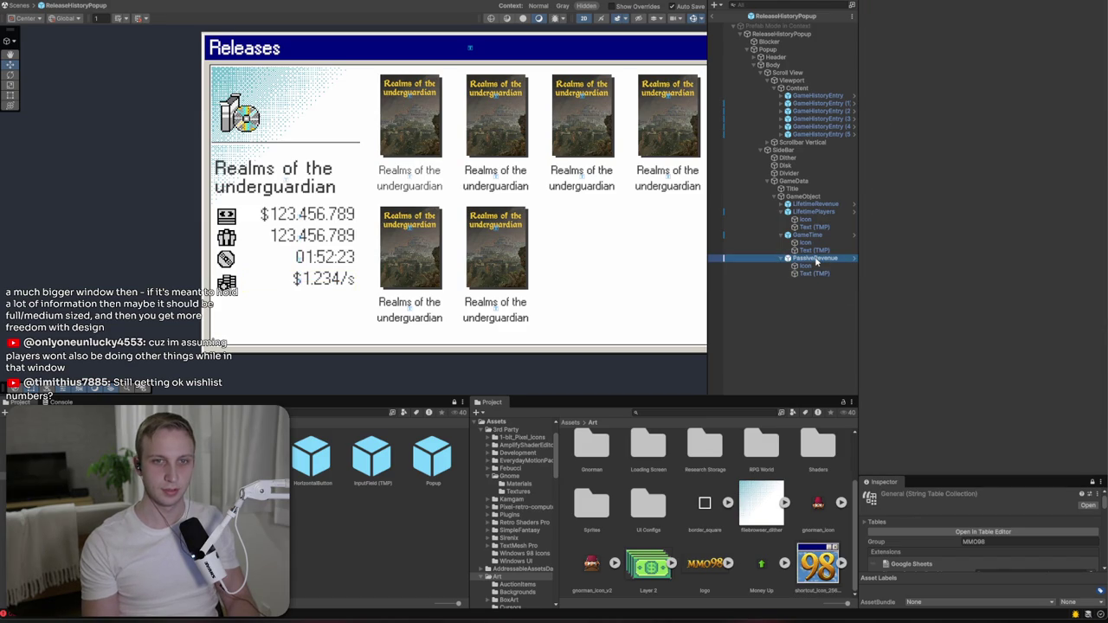
- Move PassiveRevenue above LifetimePlayers and set the stat rows' layout spacing to 4
left_click_drag(819, 214, 818, 214)
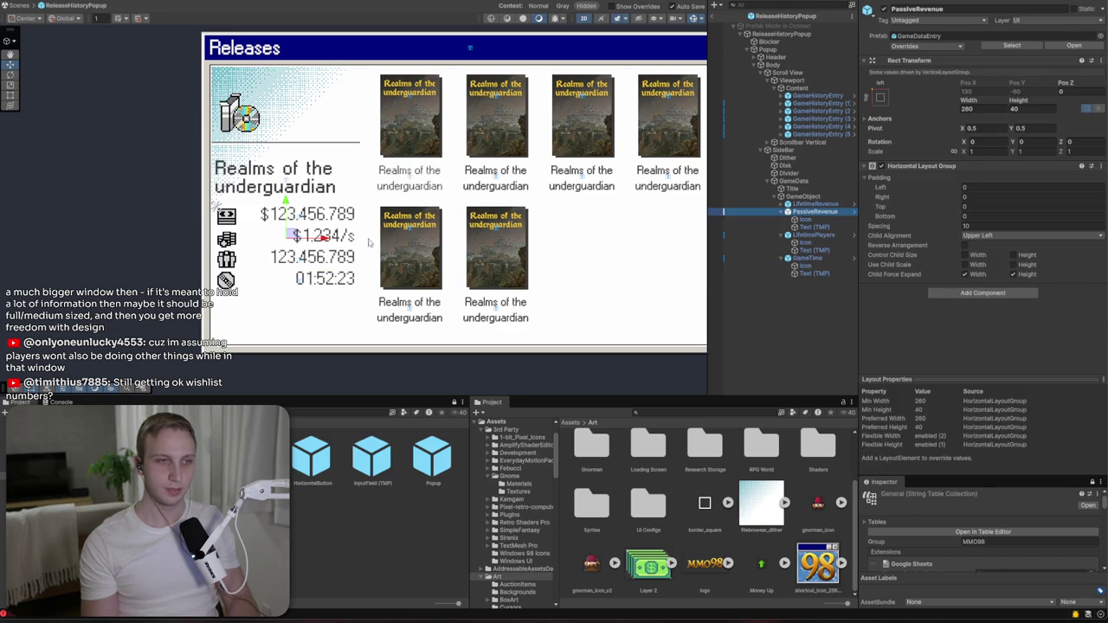
left_click(200, 31)
left_click(803, 198)
left_click(975, 201)
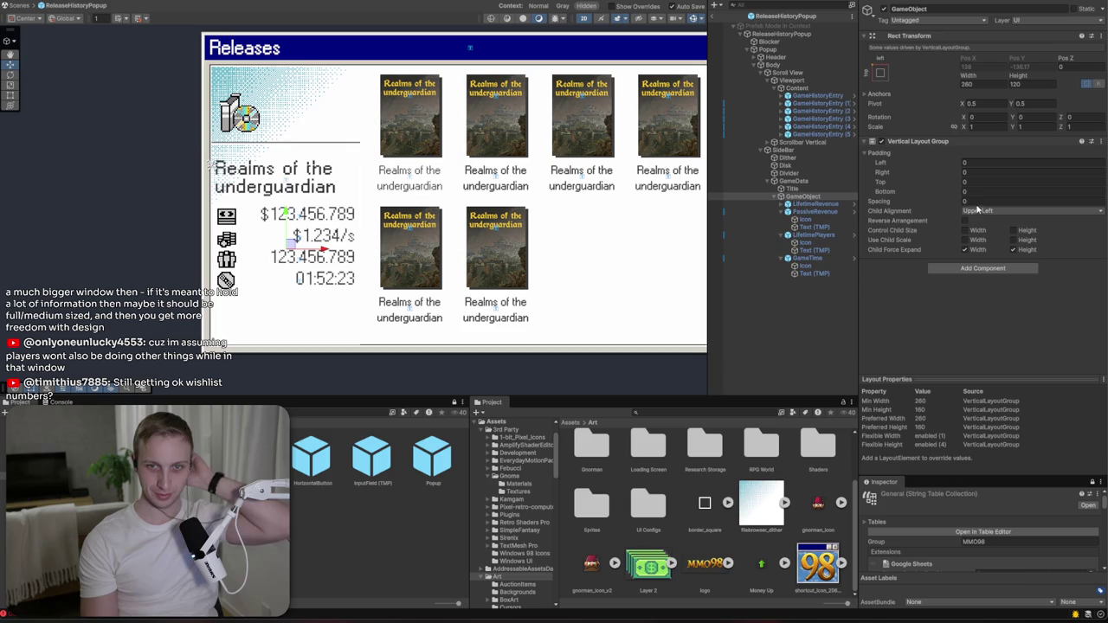
type("4")
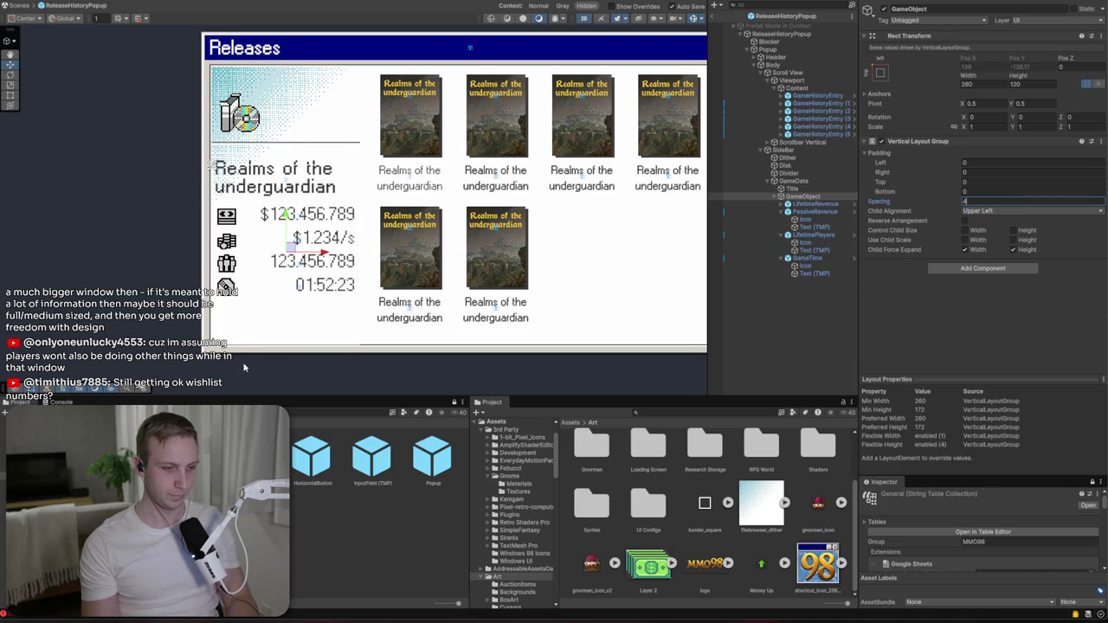
- Nudge the disk illustration up slightly, then switch to the browser
left_click(243, 114)
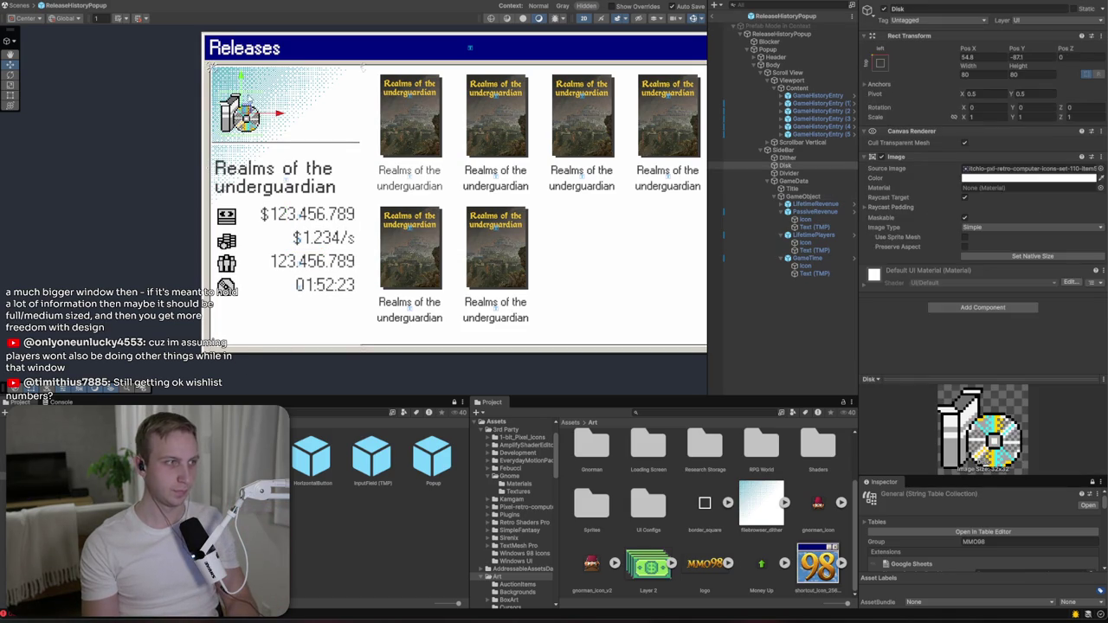
left_click_drag(246, 83, 245, 79)
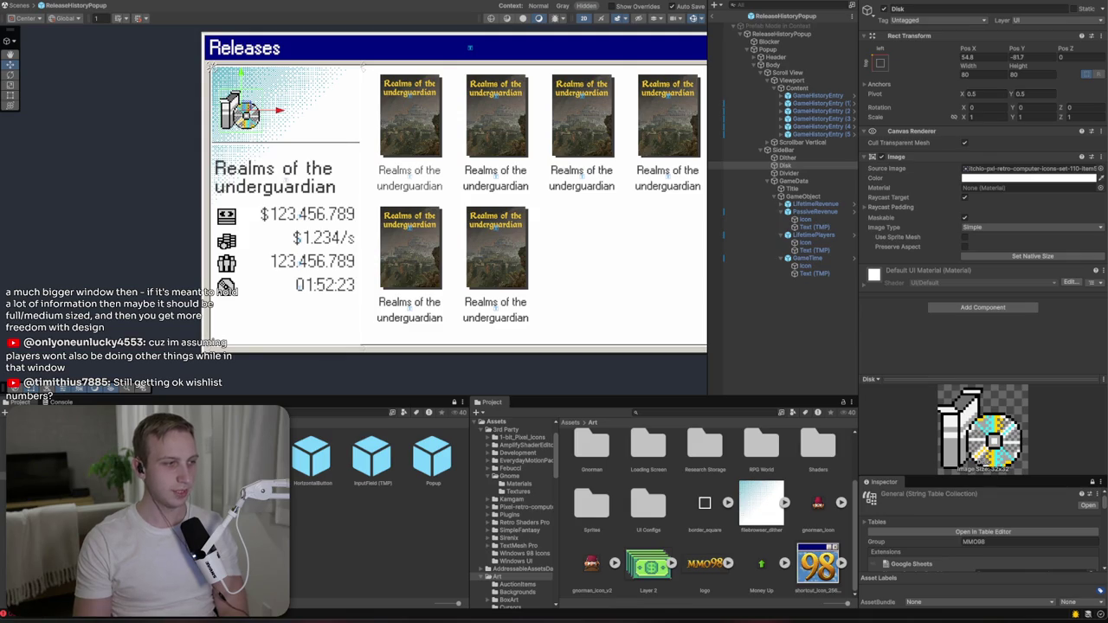
key("alt+Tab")
key("ctrl+l")
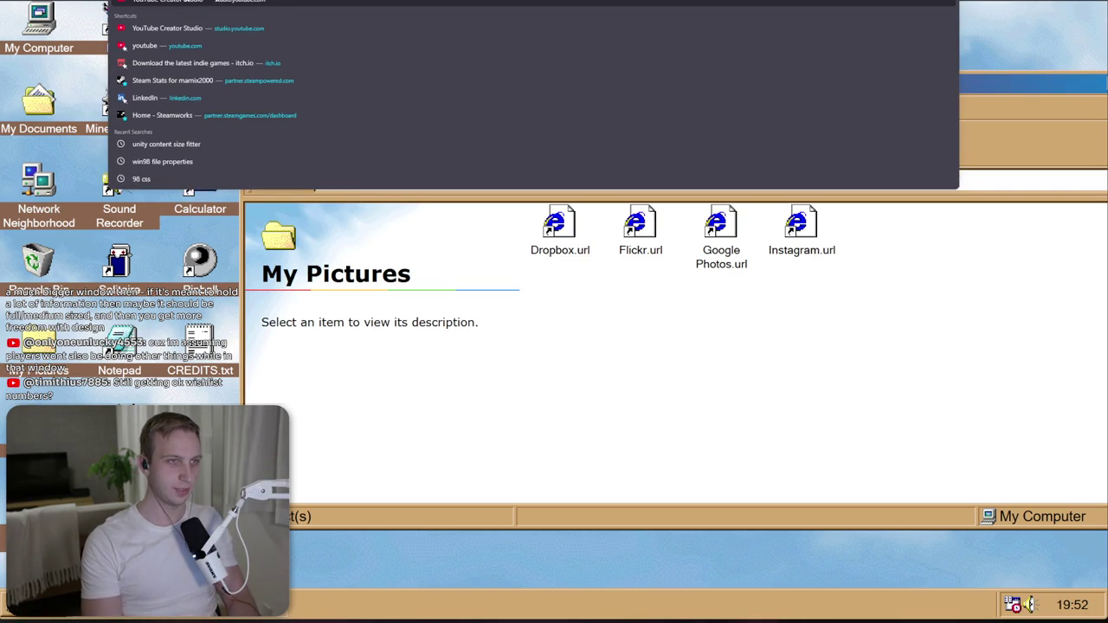
- On MMO 98's SteamDB page, widen the player-count chart back to 22 Feb
left_click(388, 129)
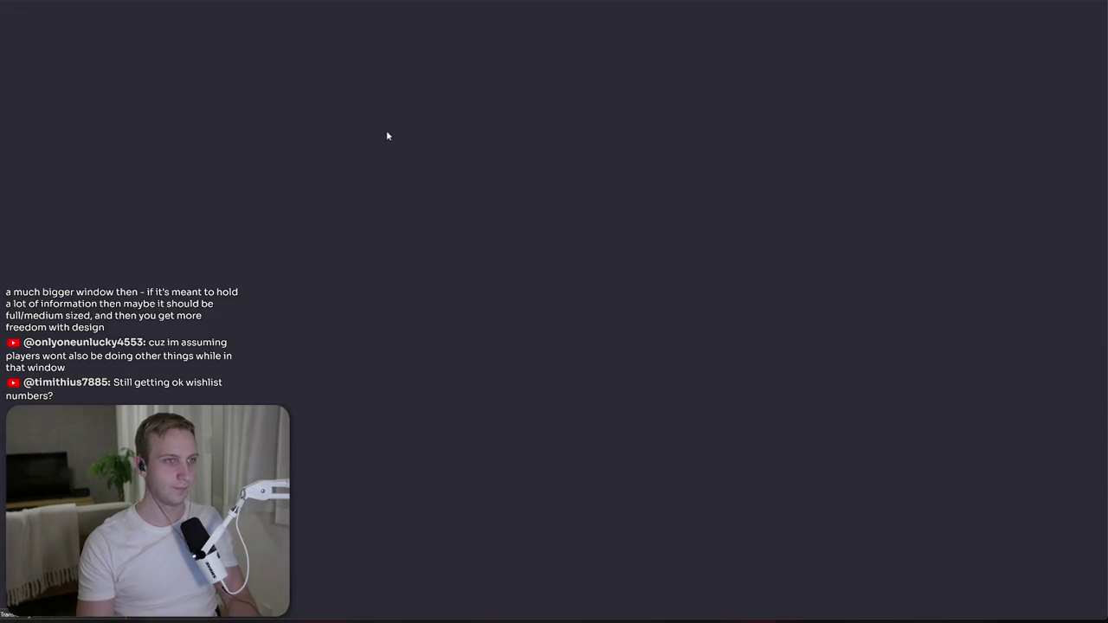
scroll(615, 262, "down", 7)
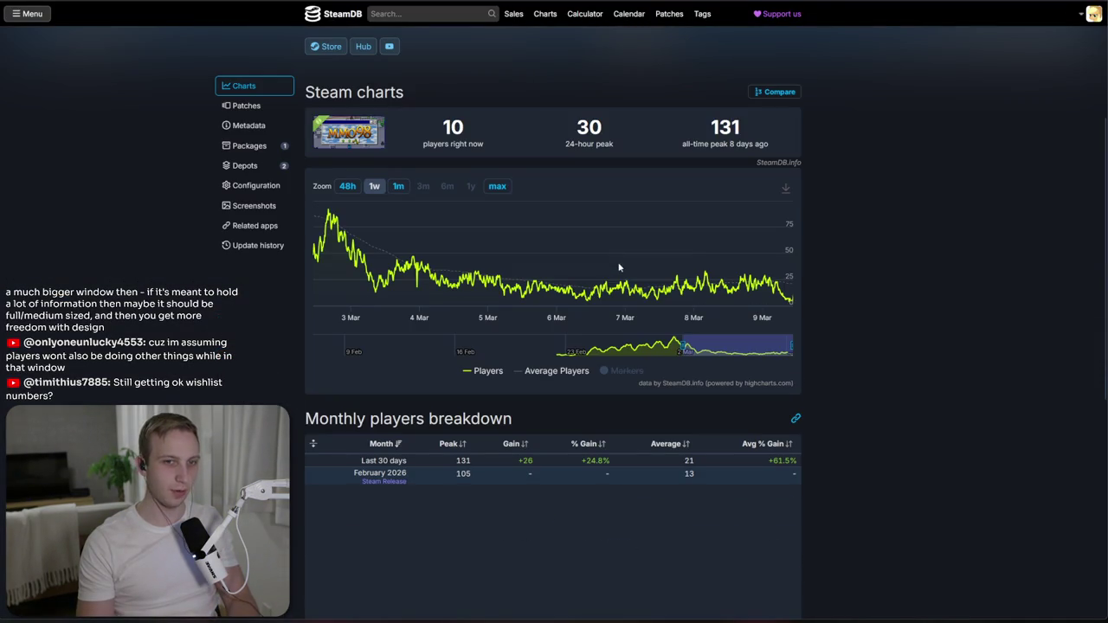
mouse_move(786, 298)
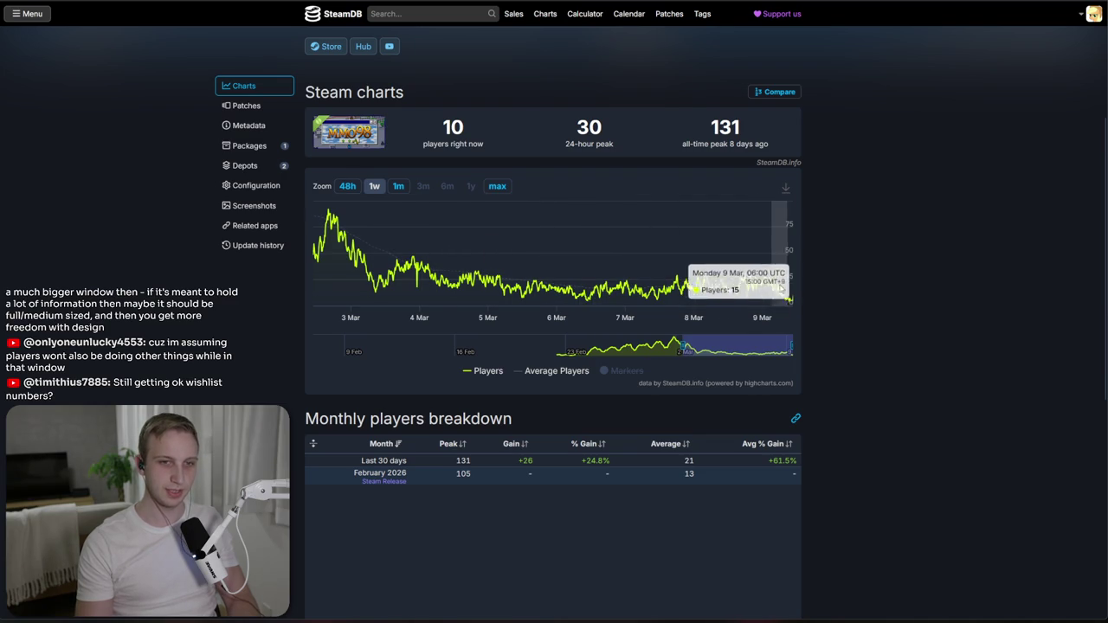
left_click_drag(683, 345, 546, 369)
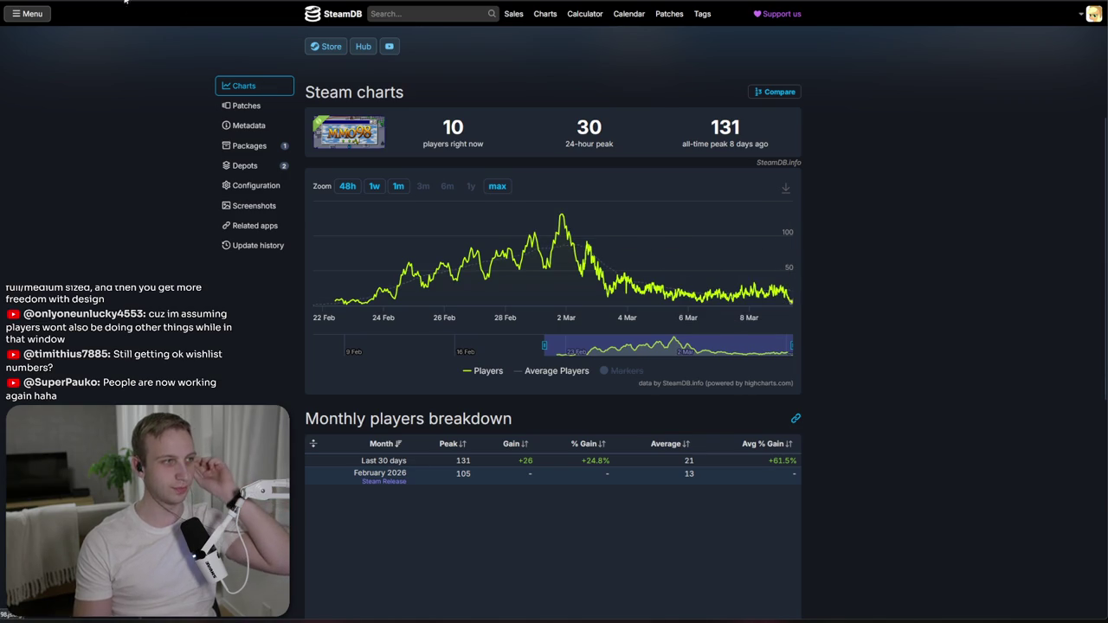
- Open the Steam Stats bookmark and switch to the Steamworks sales report tab
left_click(26, 3)
mouse_move(87, 33)
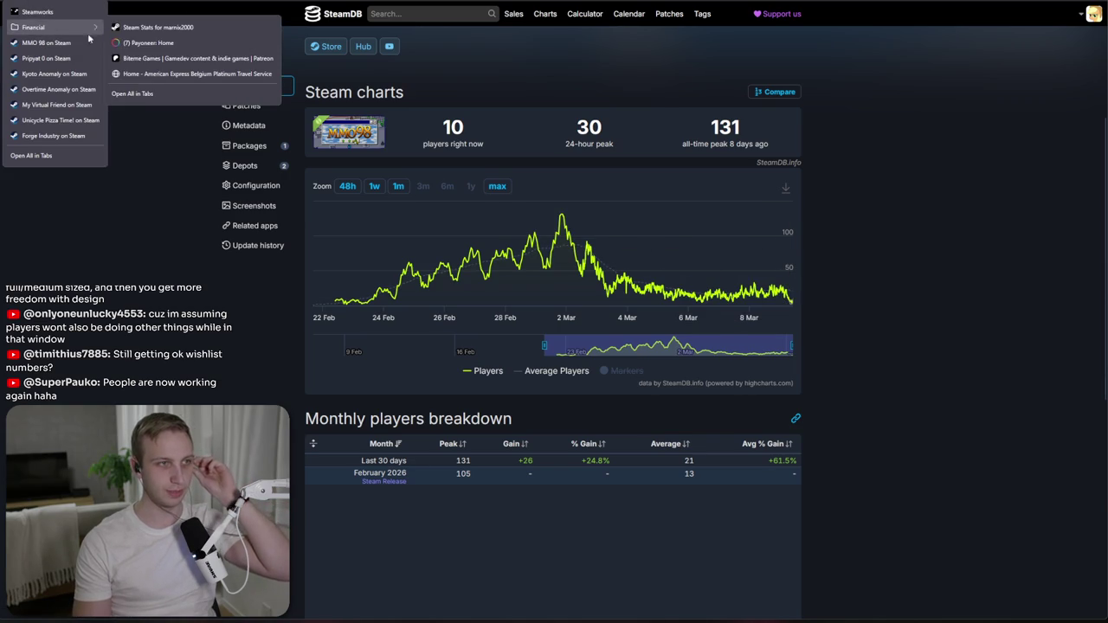
left_click(155, 35)
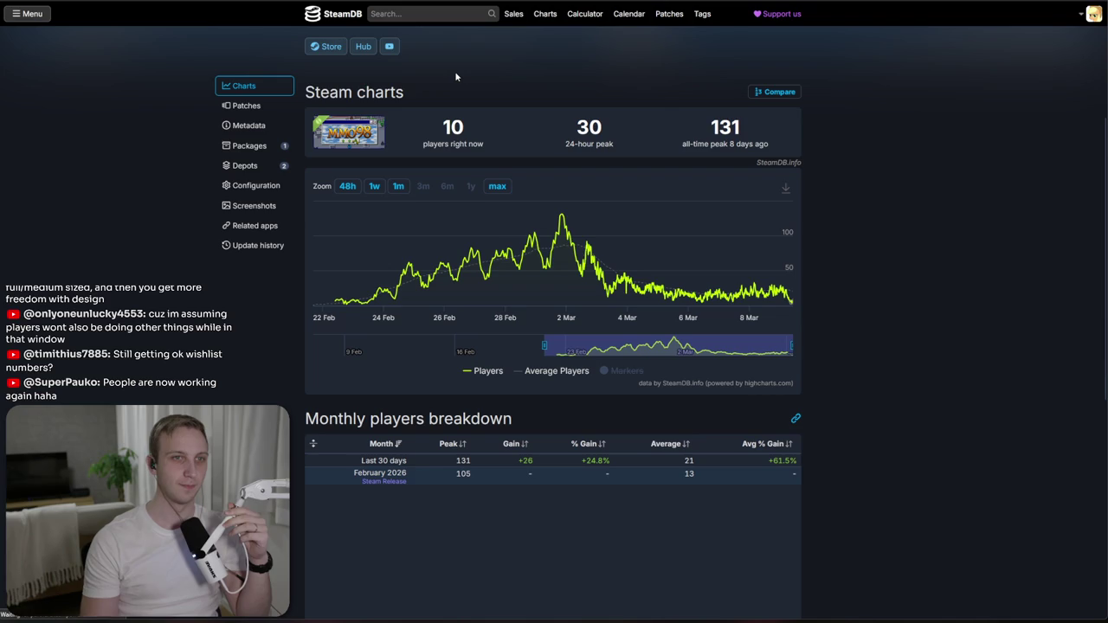
key("ctrl+Tab")
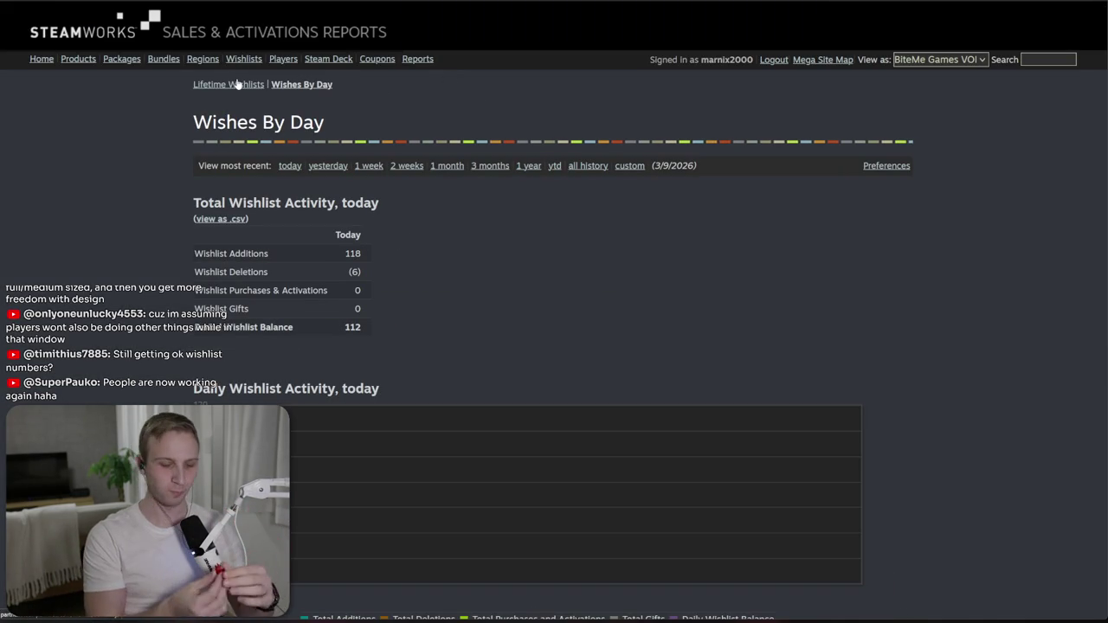
- Review MMO 98's one-week wishlist activity in Steamworks, then move over to YouTube
scroll(264, 285, "down", 3)
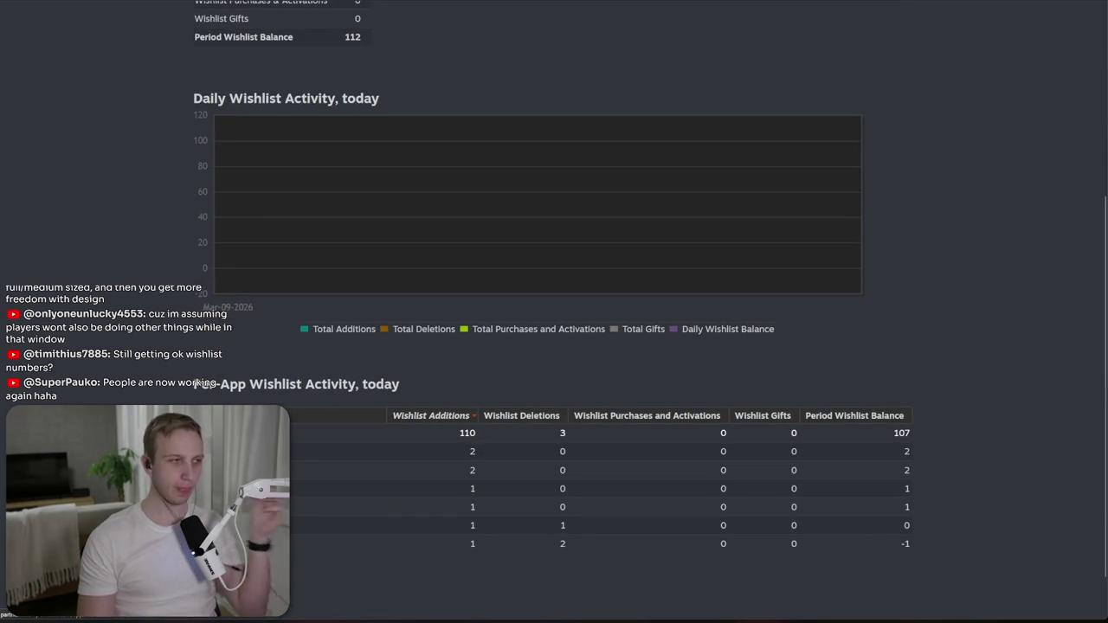
scroll(251, 298, "up", 10)
scroll(277, 240, "down", 2)
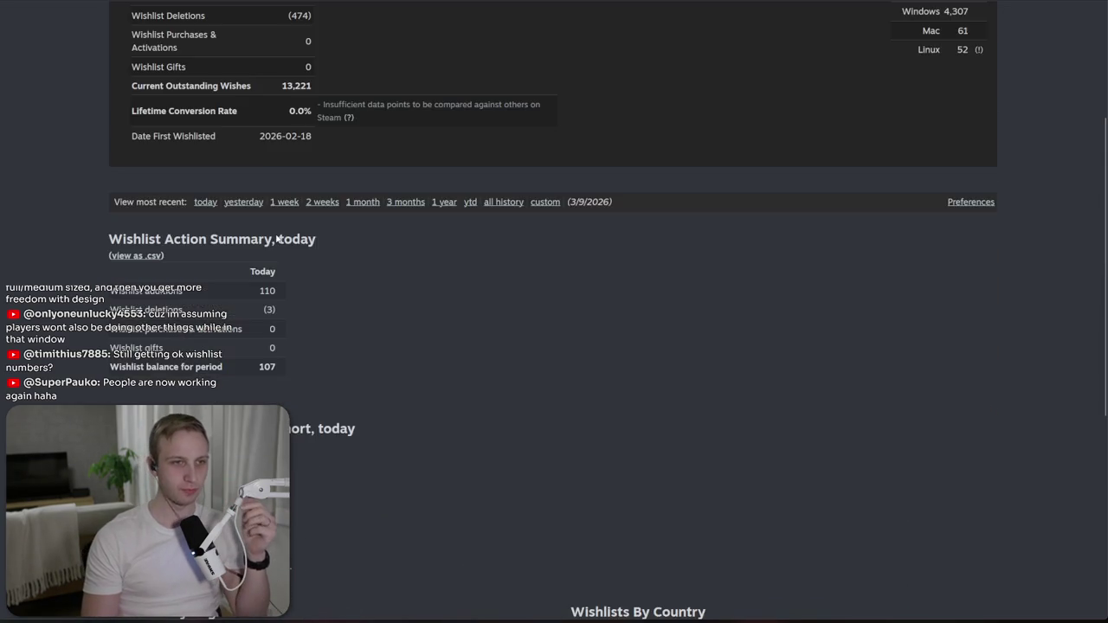
scroll(278, 237, "up", 2)
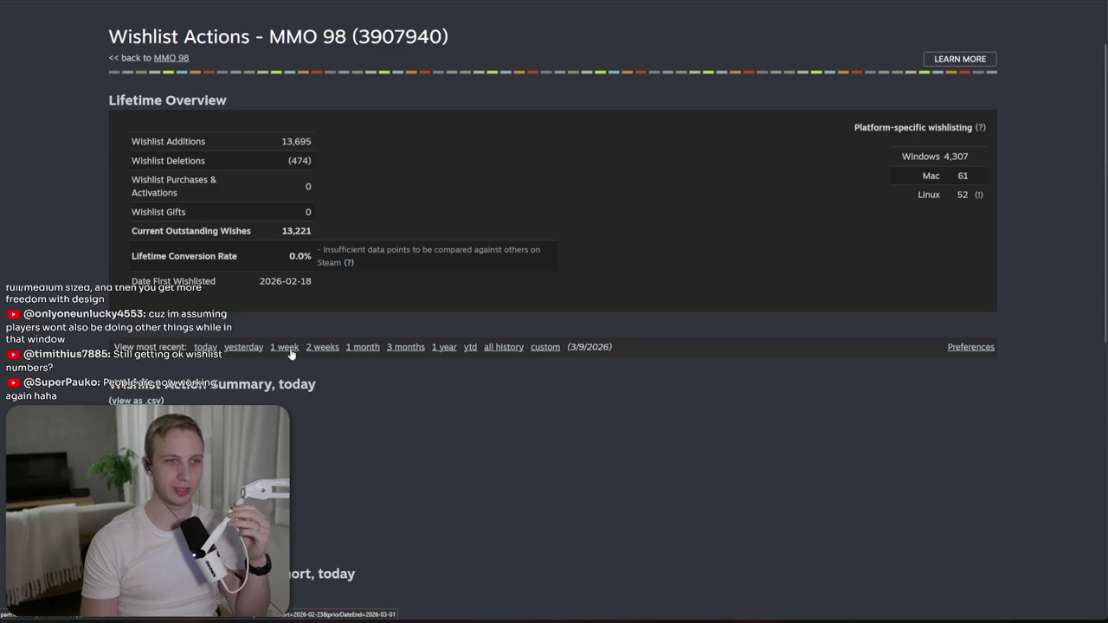
scroll(334, 259, "down", 3)
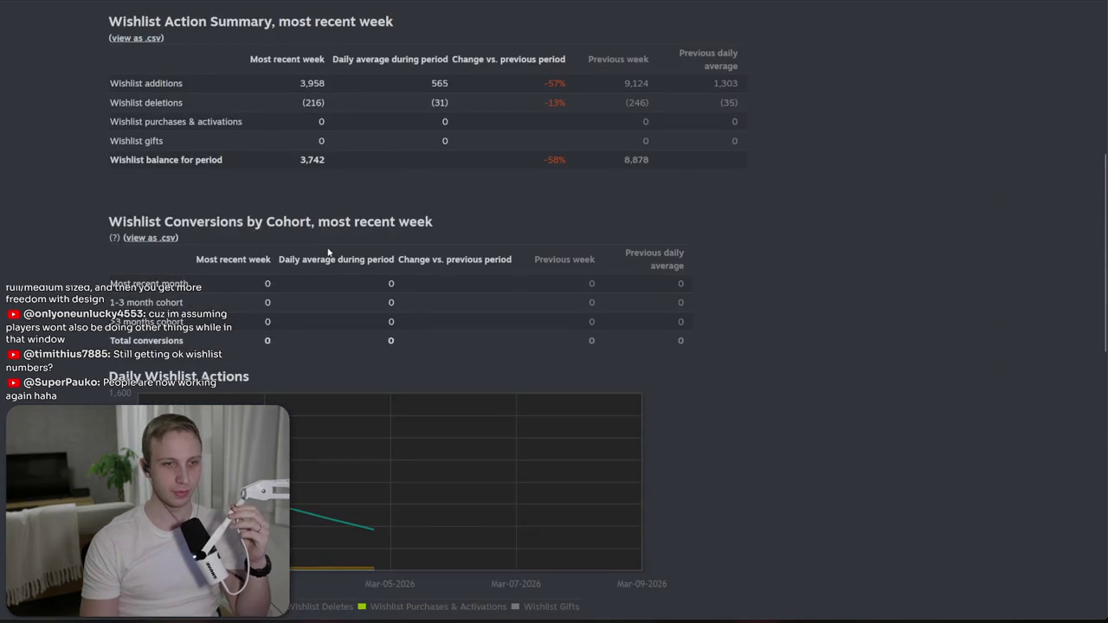
mouse_move(580, 520)
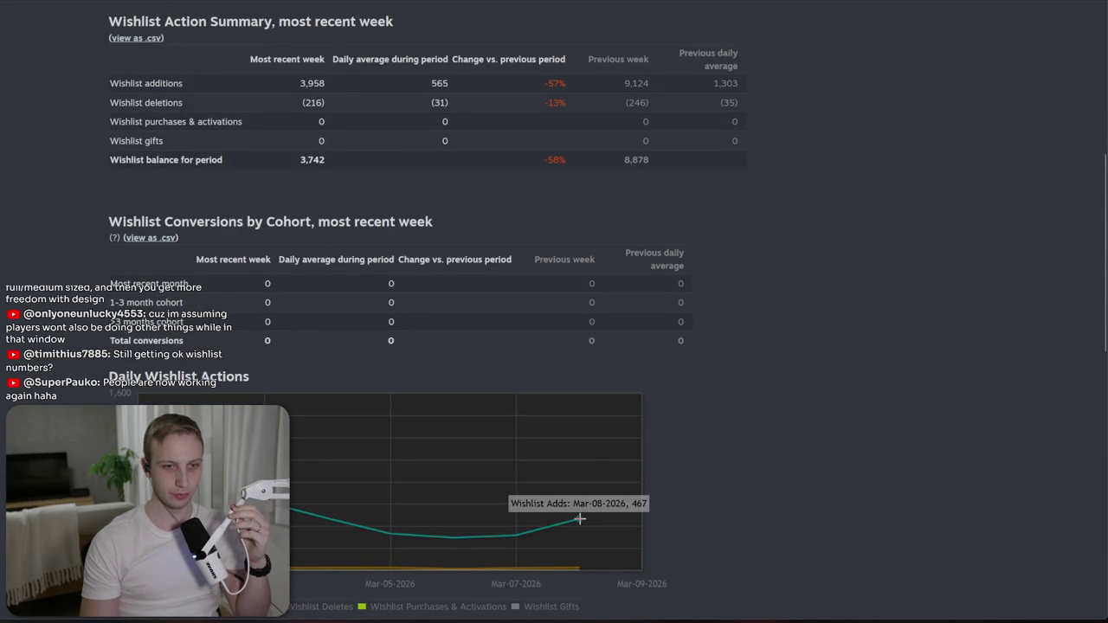
scroll(579, 519, "down", 2)
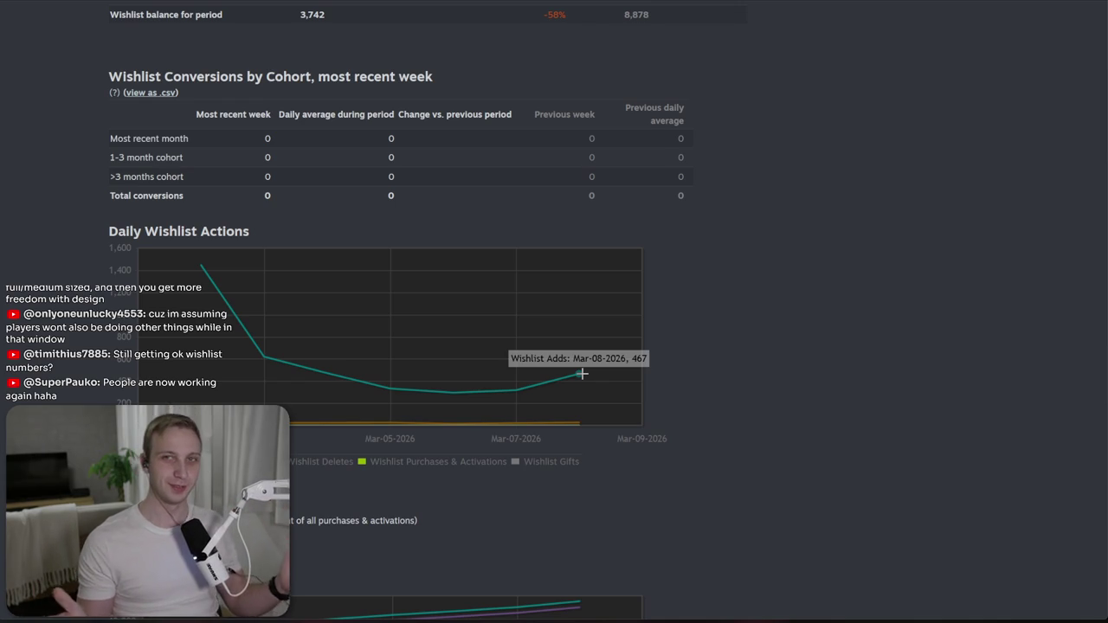
key("alt+Tab")
left_click(493, 20)
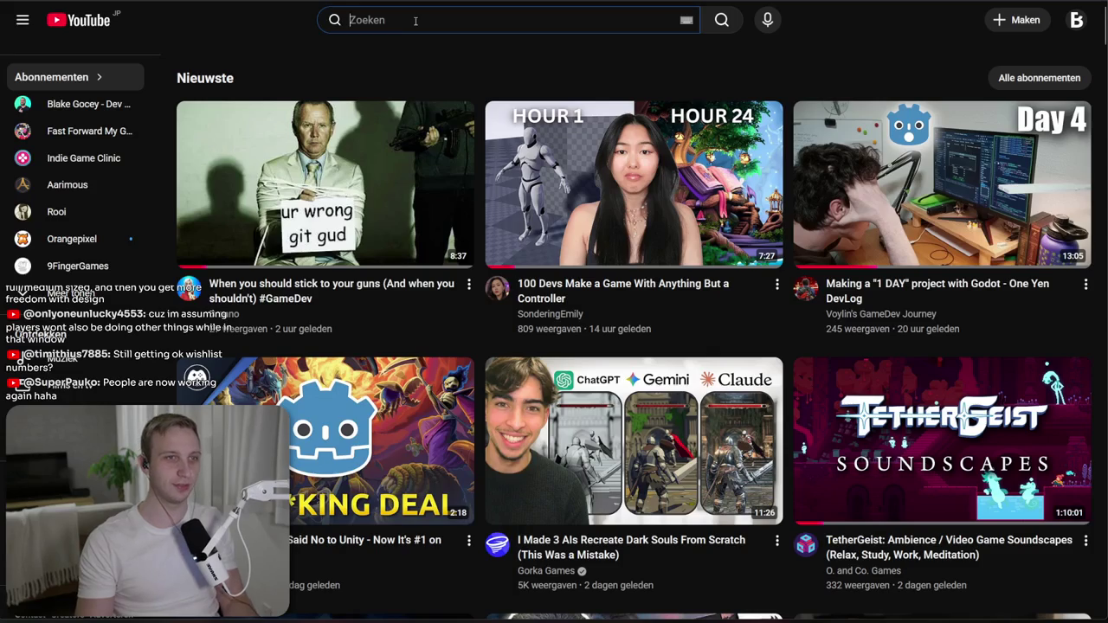
- Search YouTube for 'mmo 98' and scroll through the results
type("mmo 98")
key("Return")
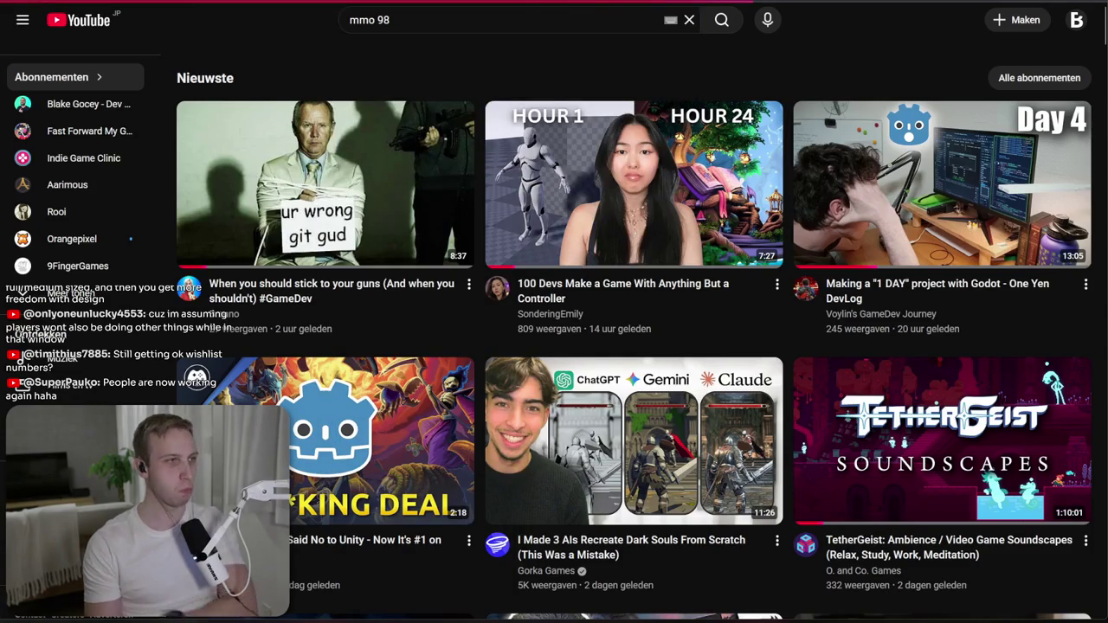
scroll(390, 204, "down", 3)
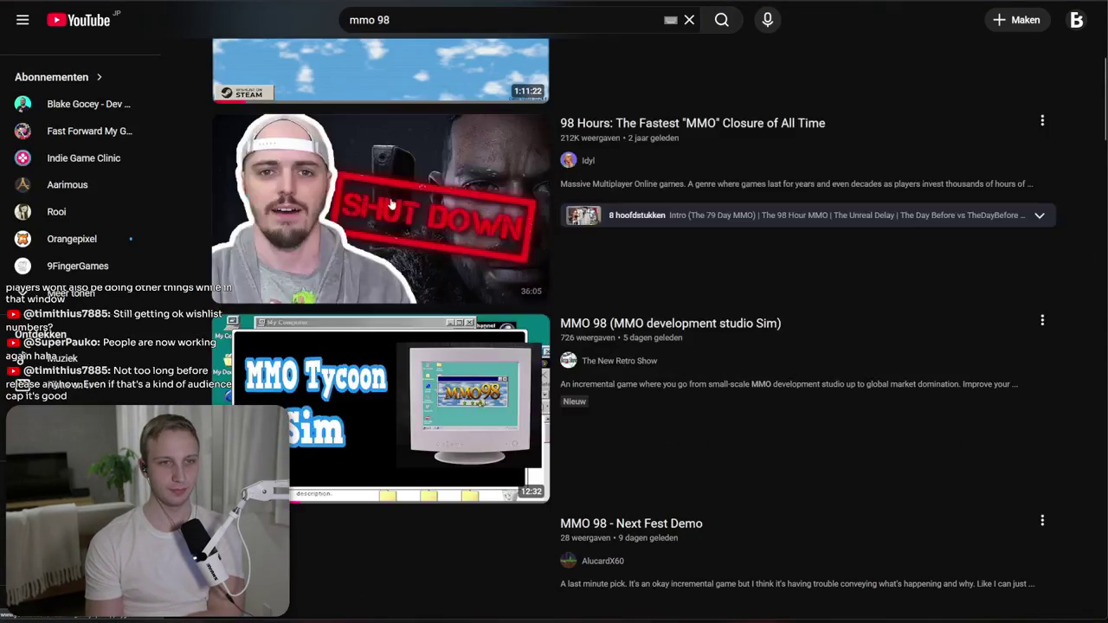
scroll(394, 202, "down", 3)
scroll(694, 232, "down", 3)
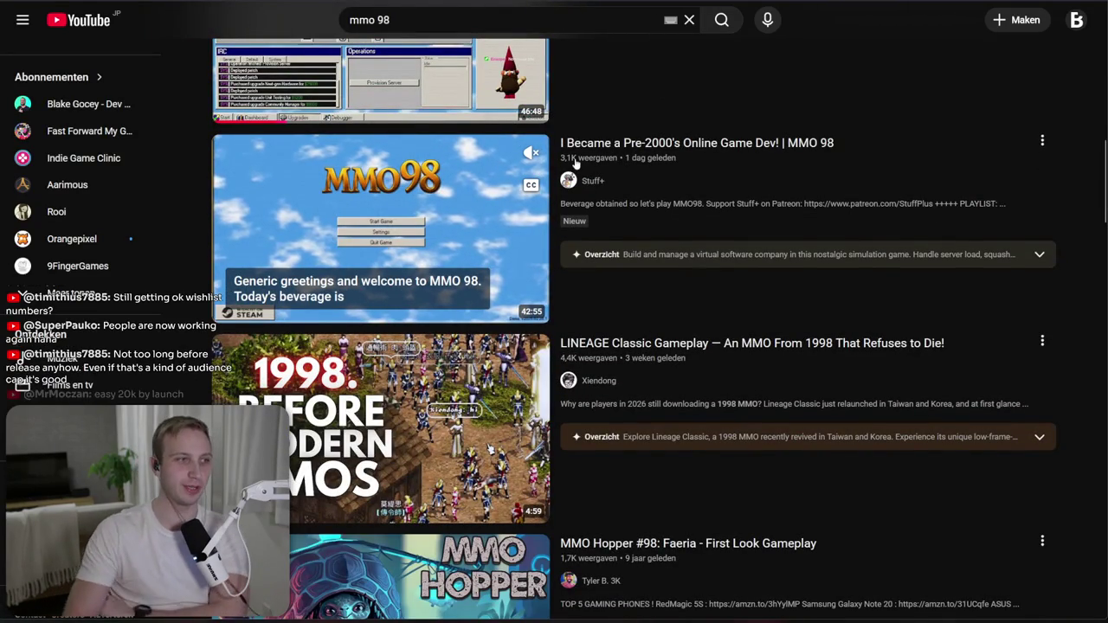
scroll(574, 163, "down", 3)
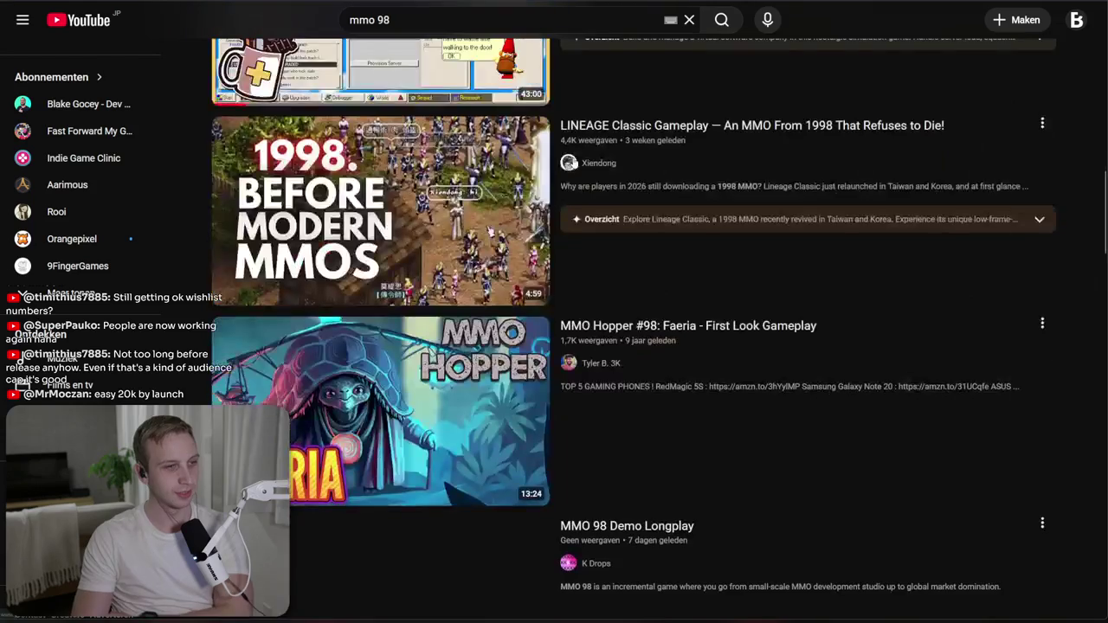
scroll(576, 148, "down", 5)
scroll(576, 127, "down", 6)
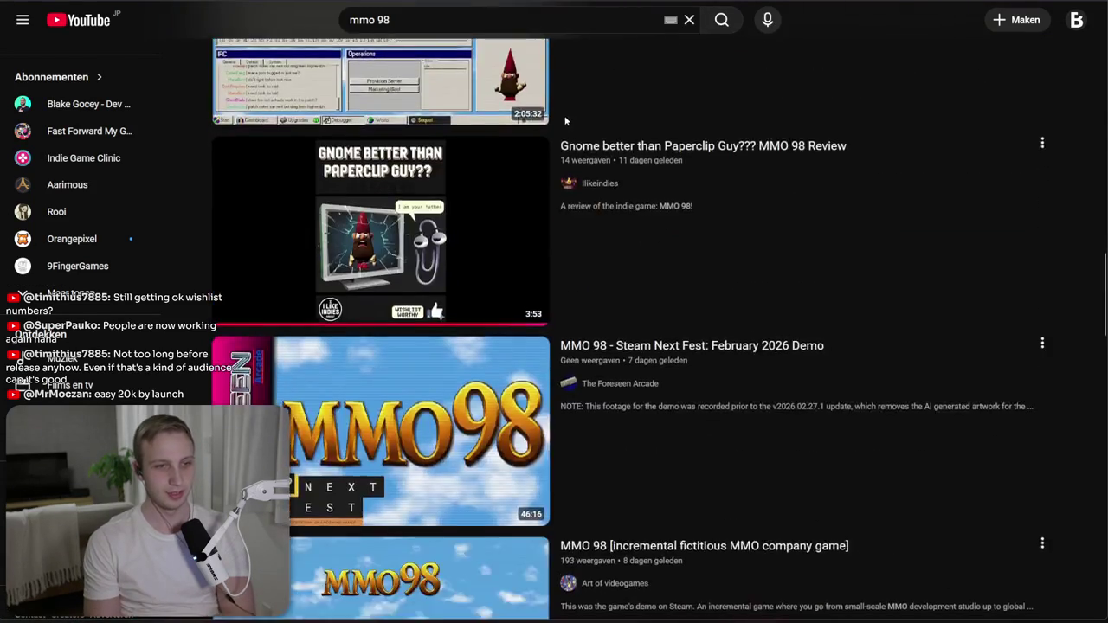
scroll(561, 114, "down", 3)
scroll(561, 114, "down", 5)
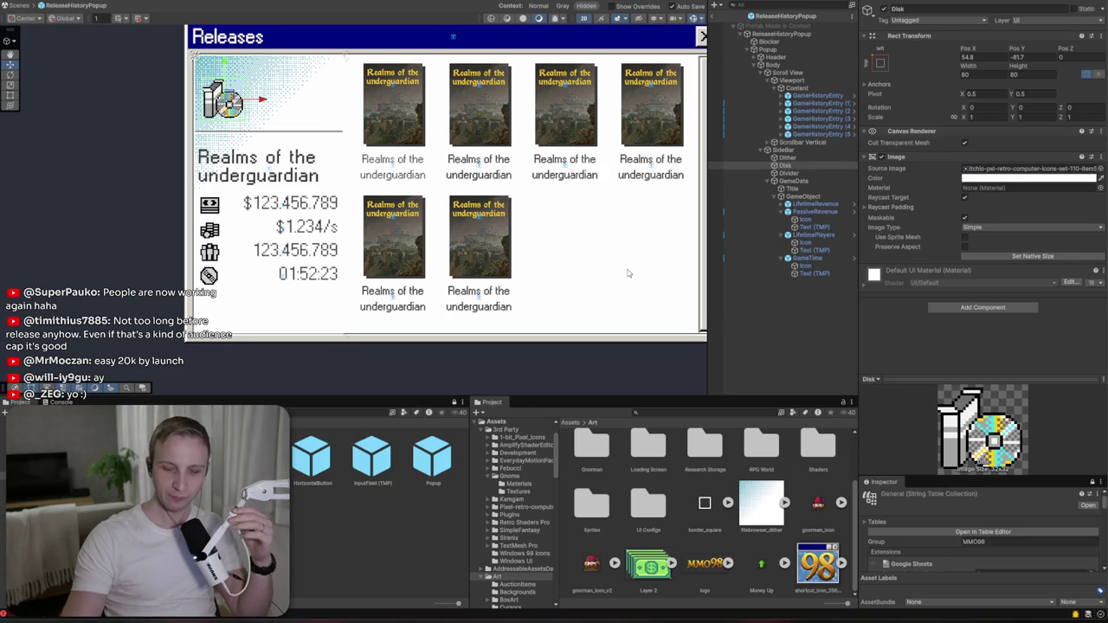
left_click_drag(540, 230, 420, 211)
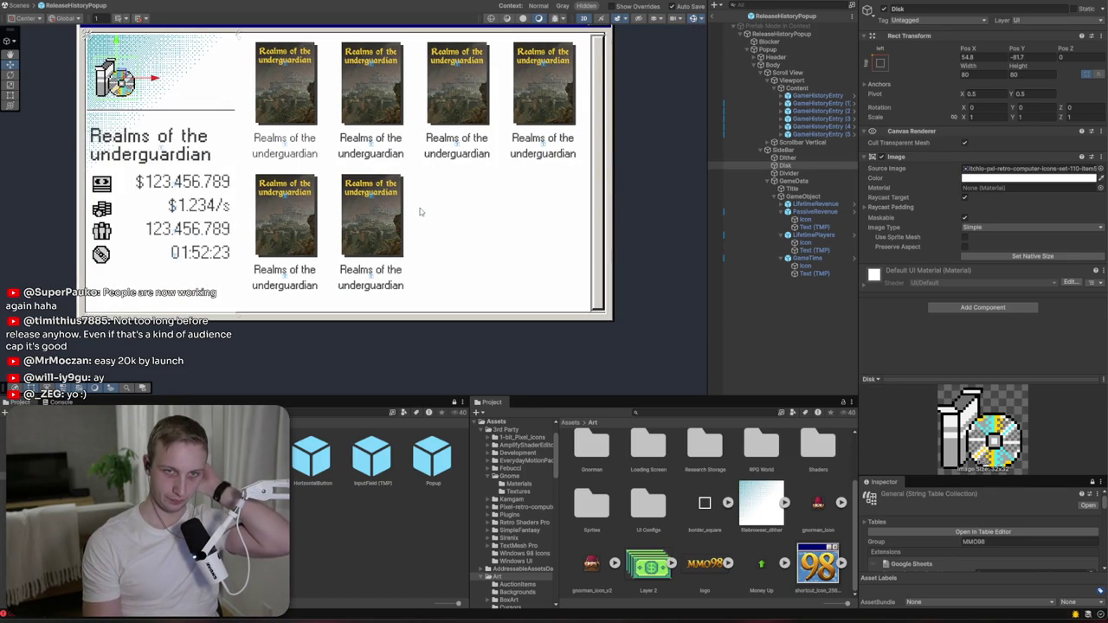
left_click(810, 96)
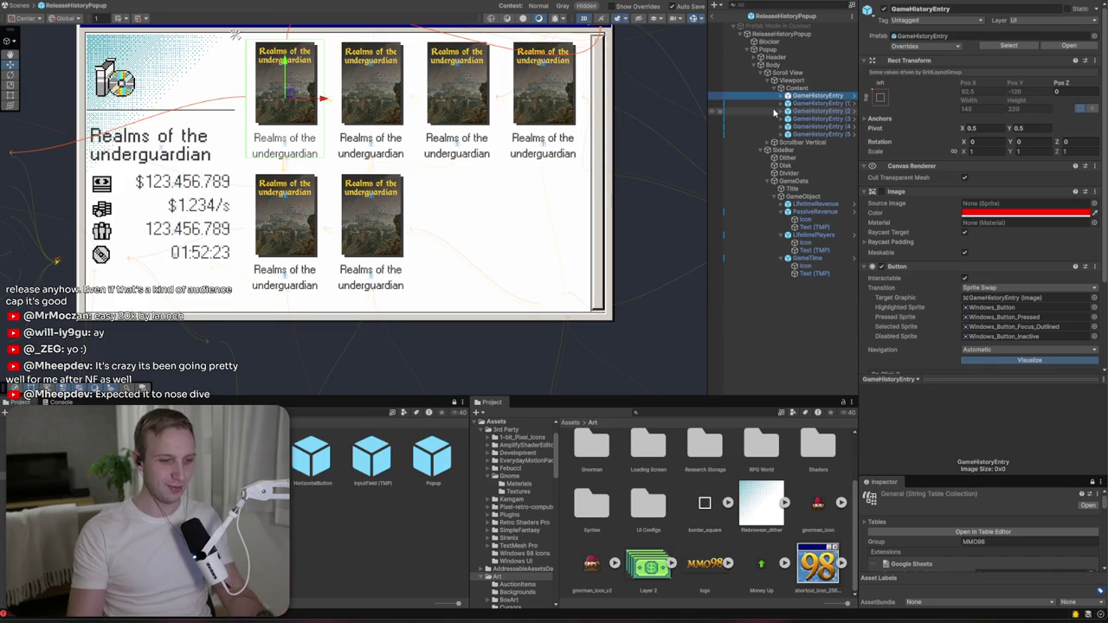
left_click(812, 205)
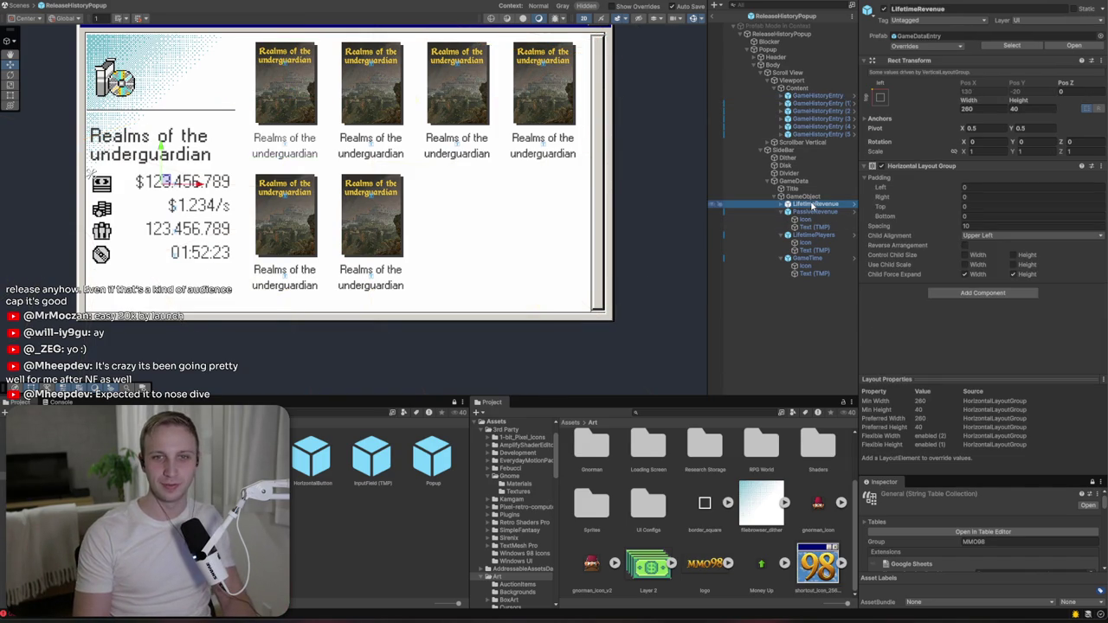
- Set the lifetime revenue value text's font size to 20, keeping its original alignment
left_click(781, 204)
left_click(814, 219)
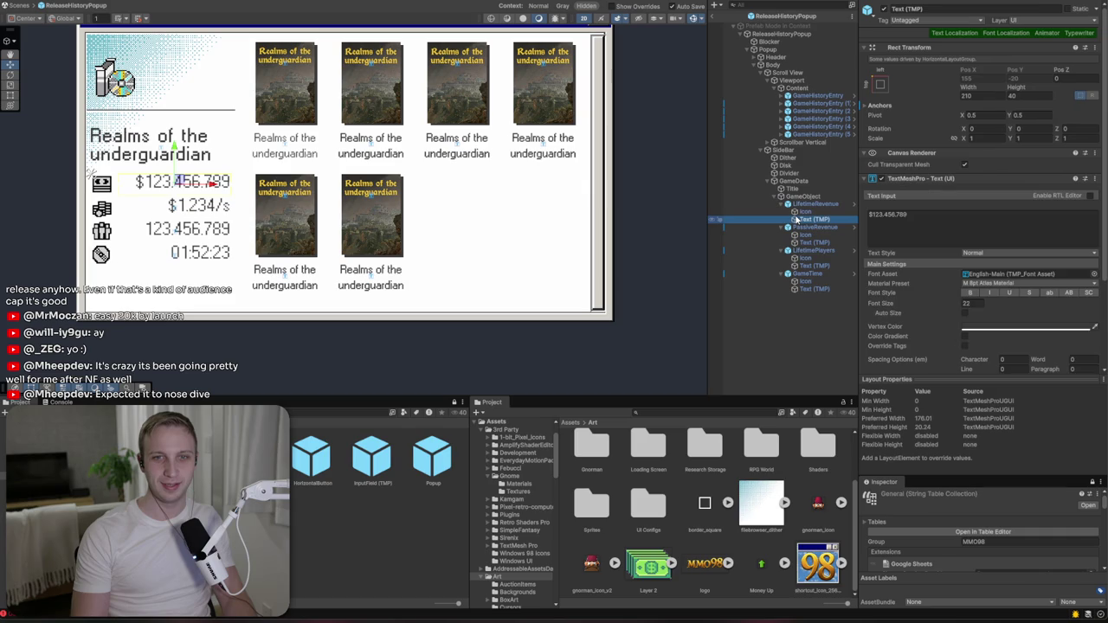
type("20")
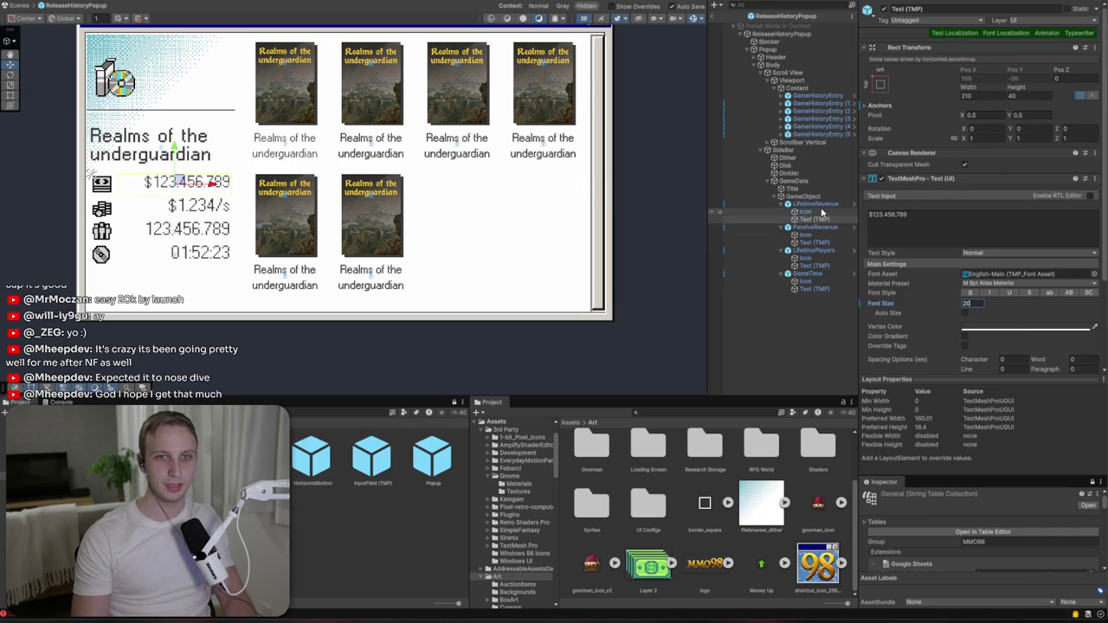
scroll(993, 300, "down", 3)
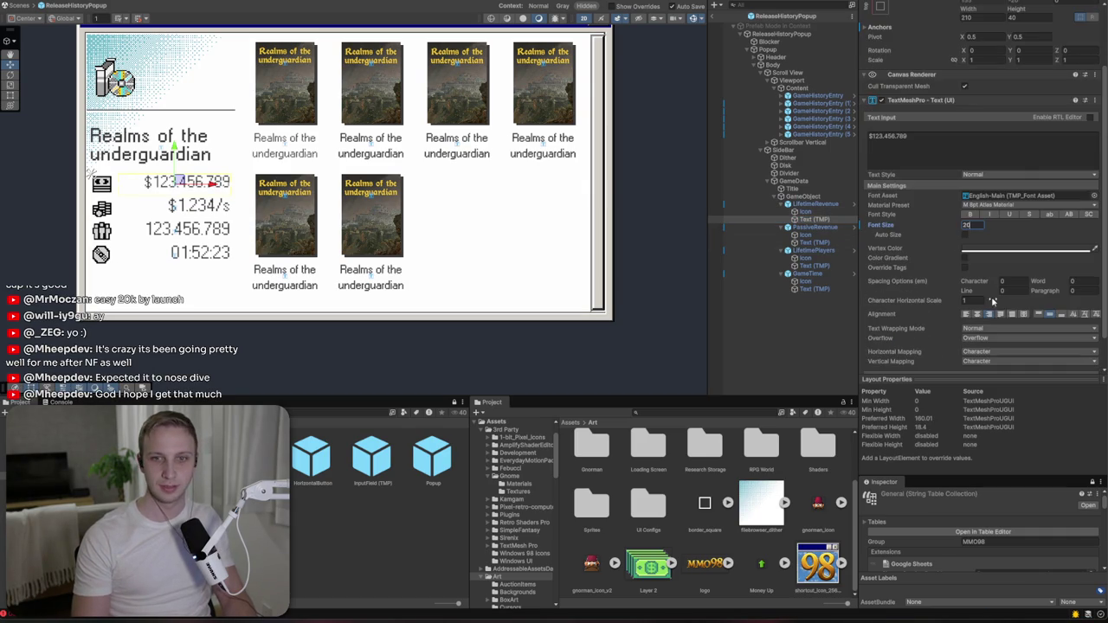
left_click(1062, 317)
left_click(1048, 314)
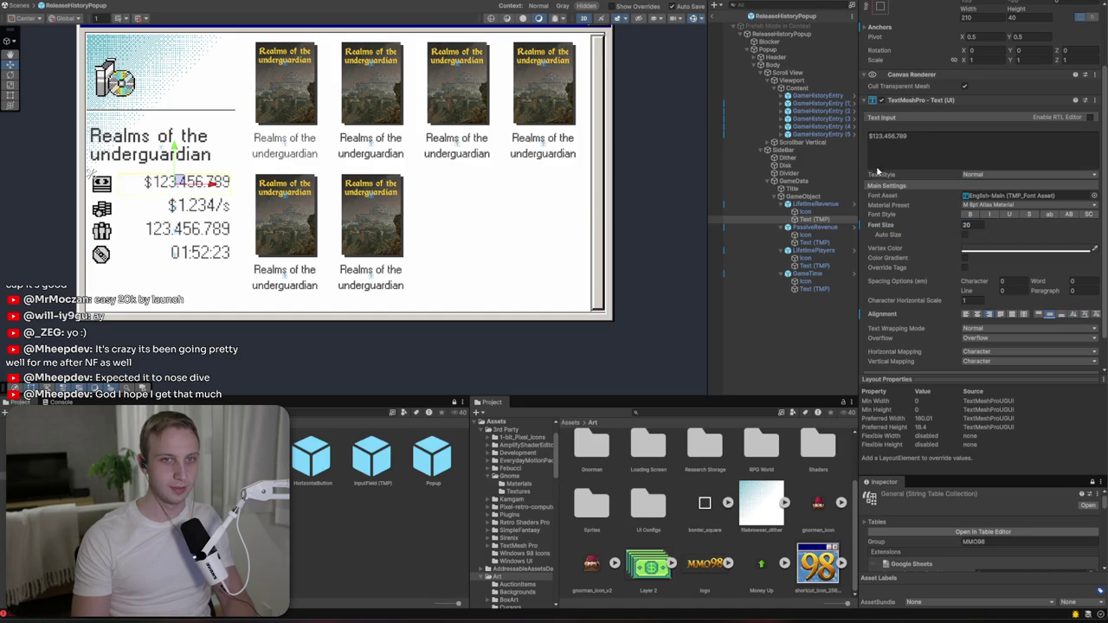
- Apply all LifetimeRevenue overrides to the GameDataEntry prefab
left_click(813, 204)
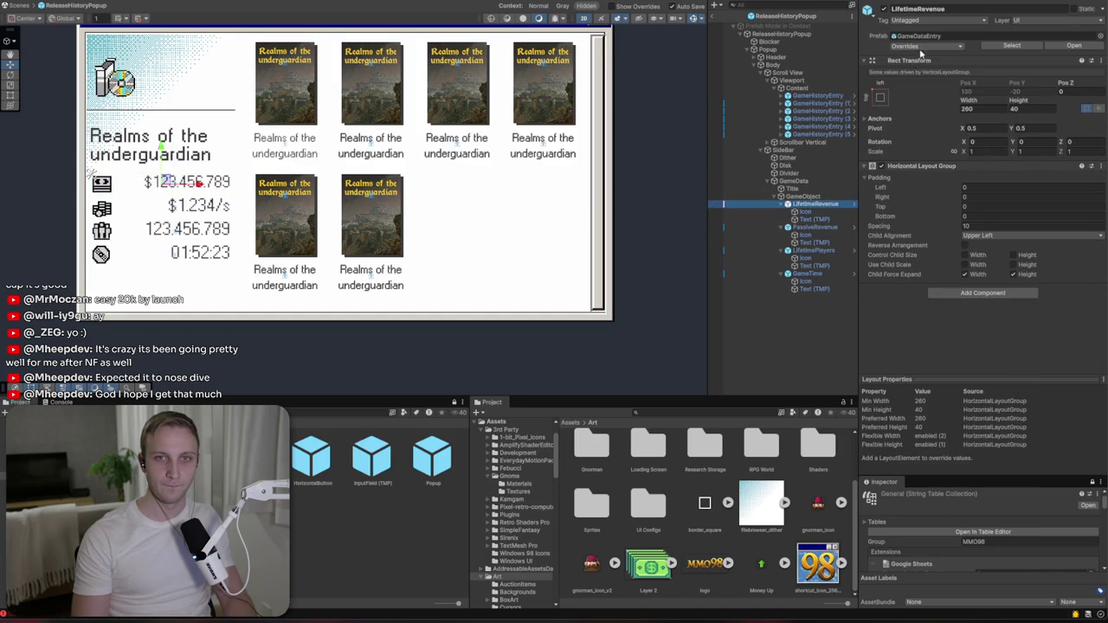
left_click(921, 49)
left_click(1013, 115)
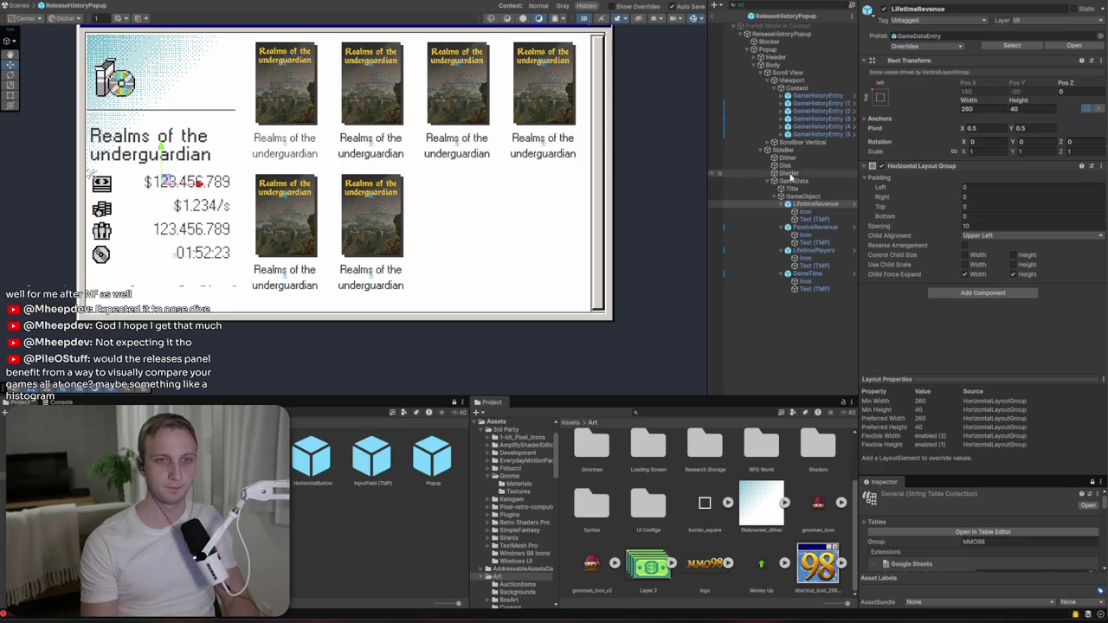
- Select Scrollbar Vertical and enter -1 in its Rect Transform position field
scroll(607, 86, "up", 5)
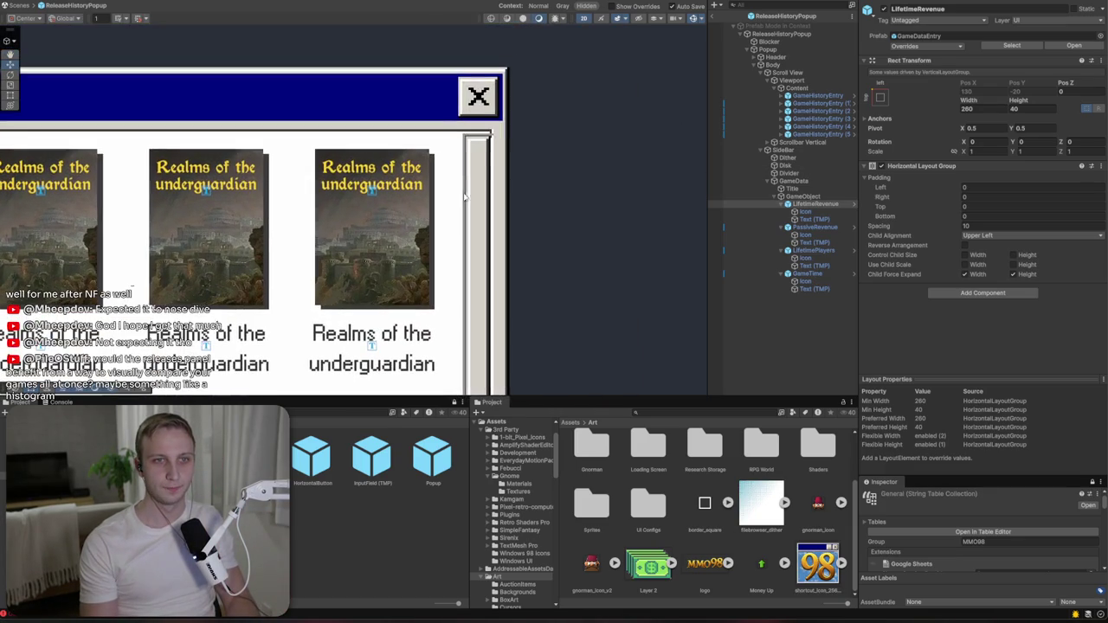
left_click(735, 143)
left_click(803, 144)
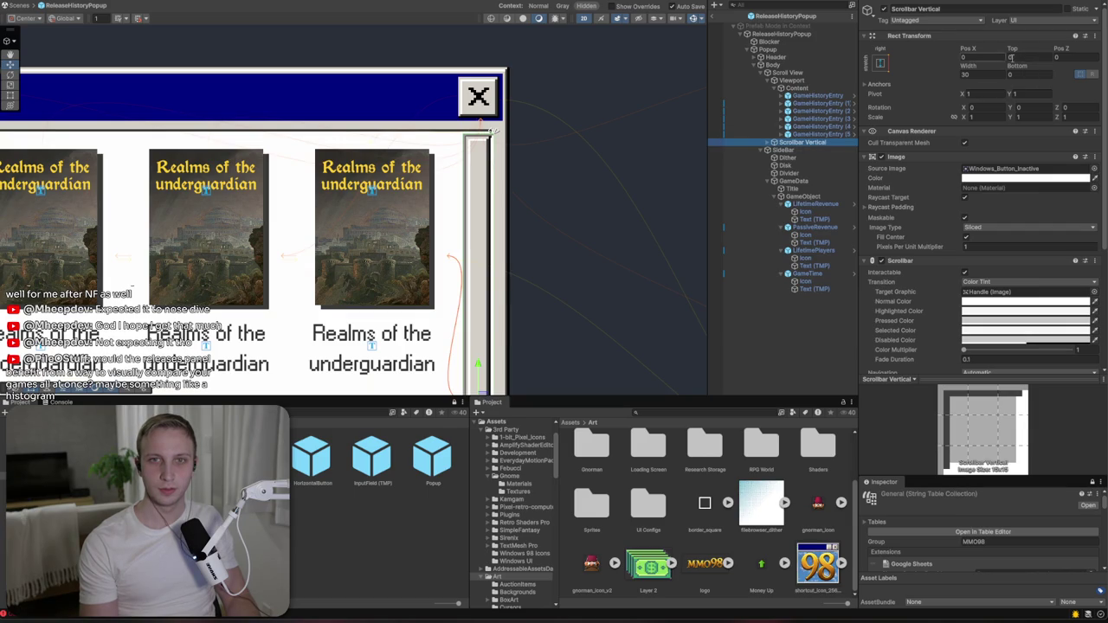
left_click(973, 57)
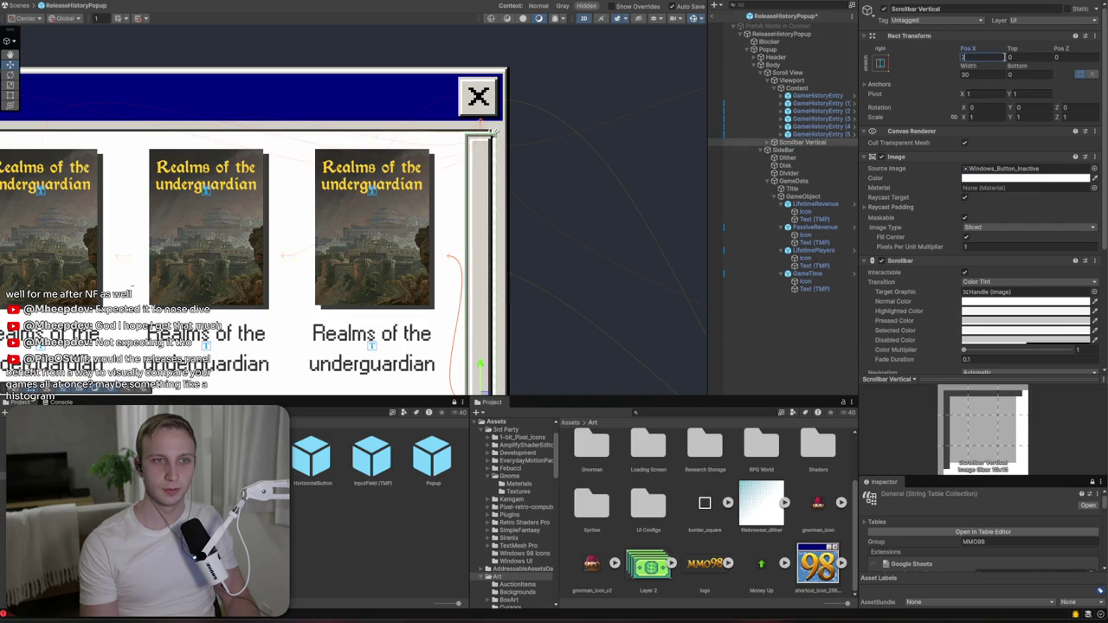
type("-1")
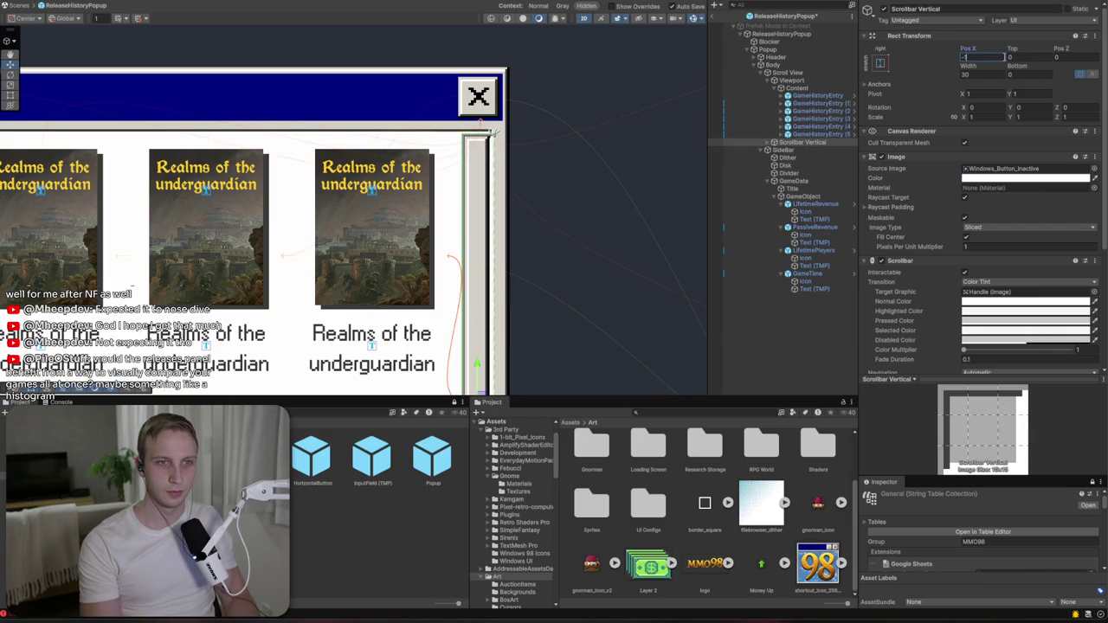
left_click(1009, 74)
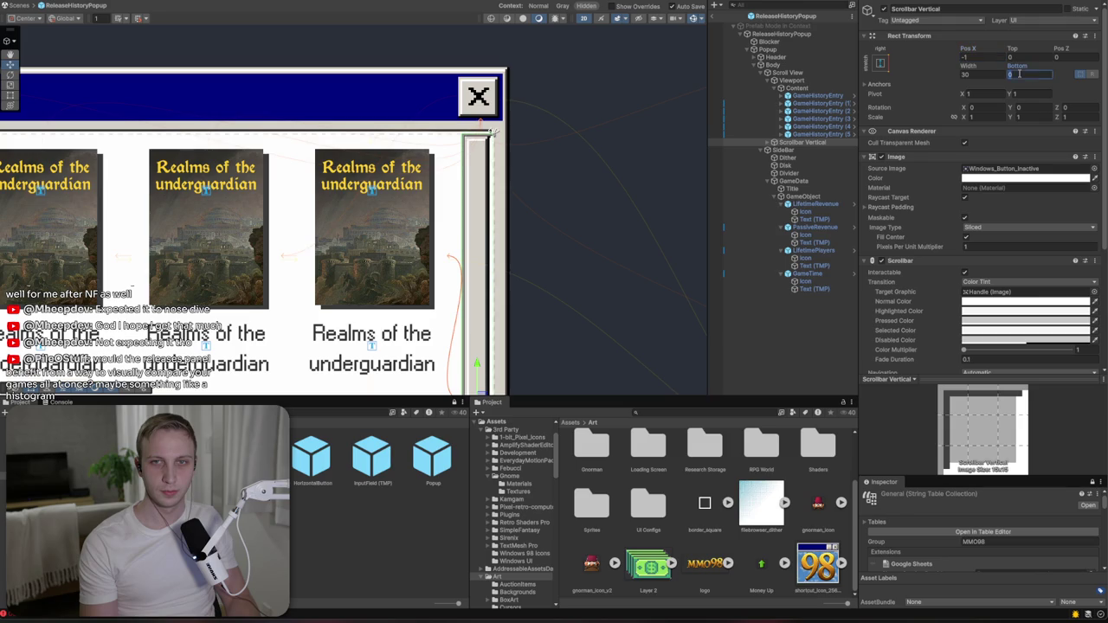
- Flatten the Scene view to 2D and set the vertical scrollbar's Top offset to -1
key("2")
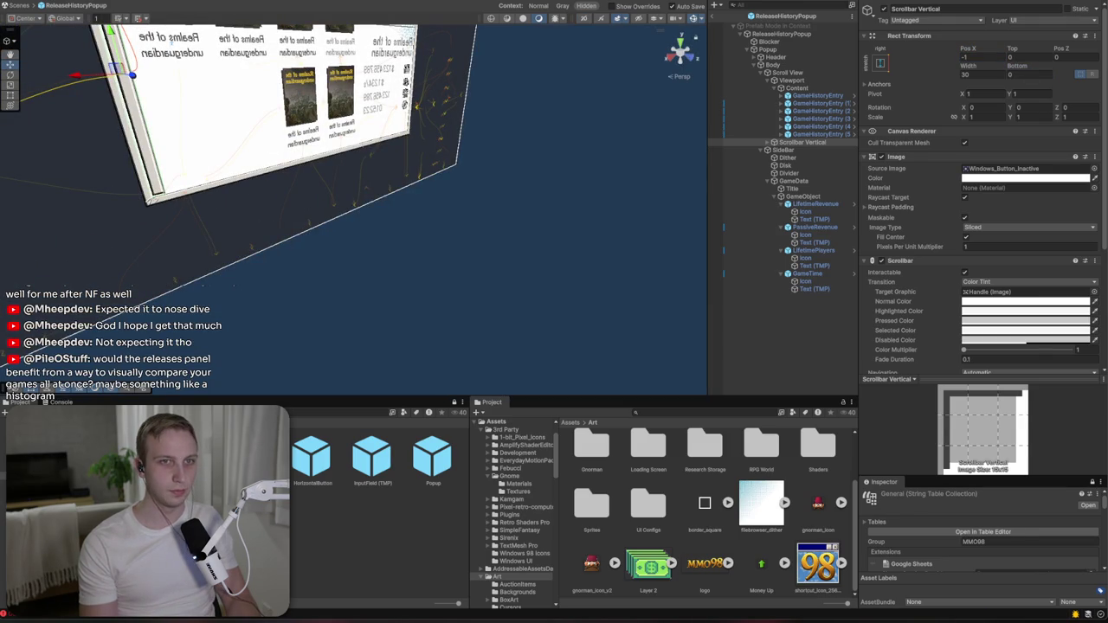
left_click(583, 18)
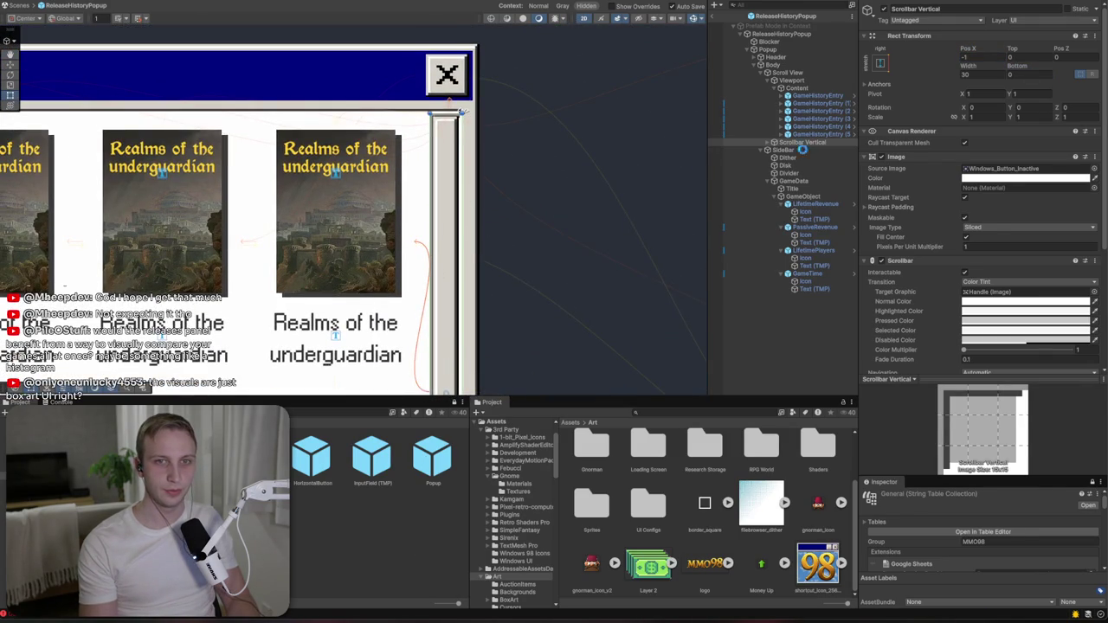
left_click(798, 90)
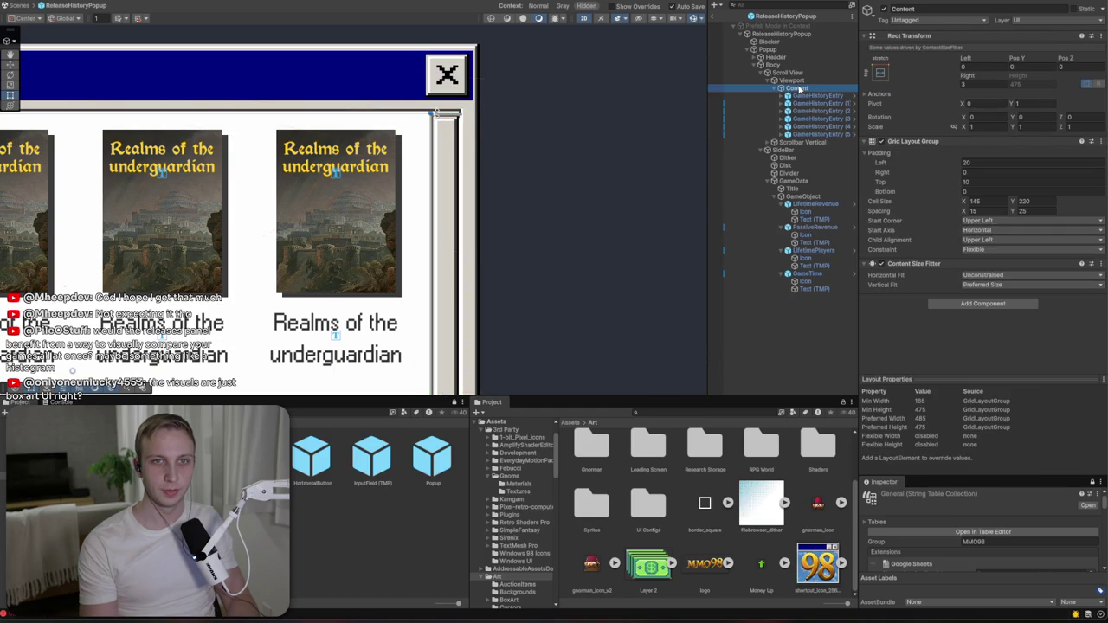
left_click(786, 141)
left_click(1021, 57)
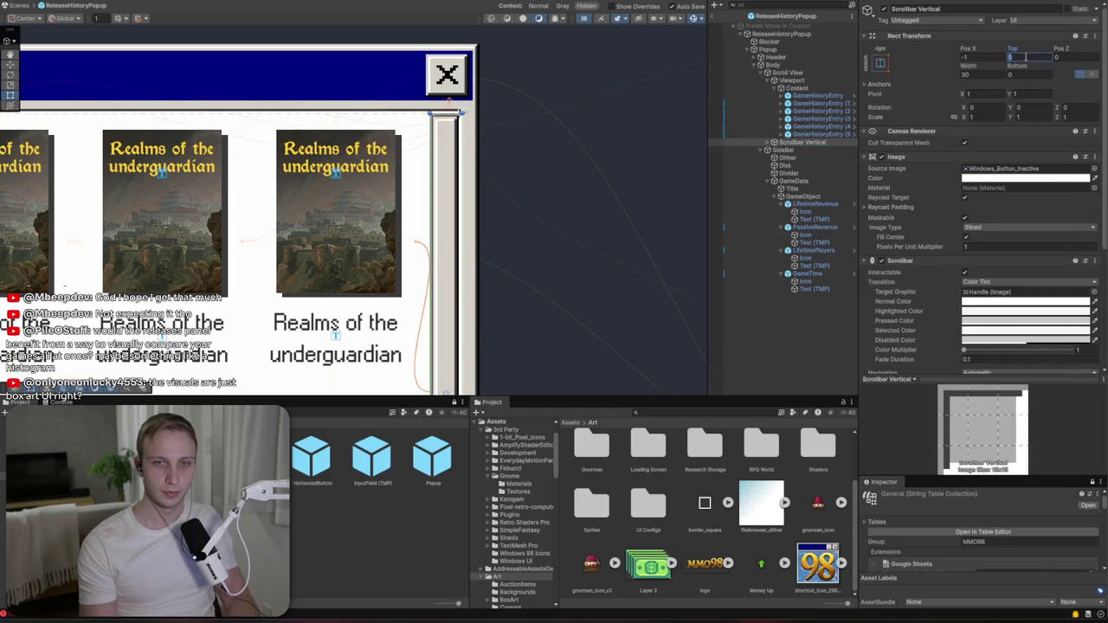
type("-1")
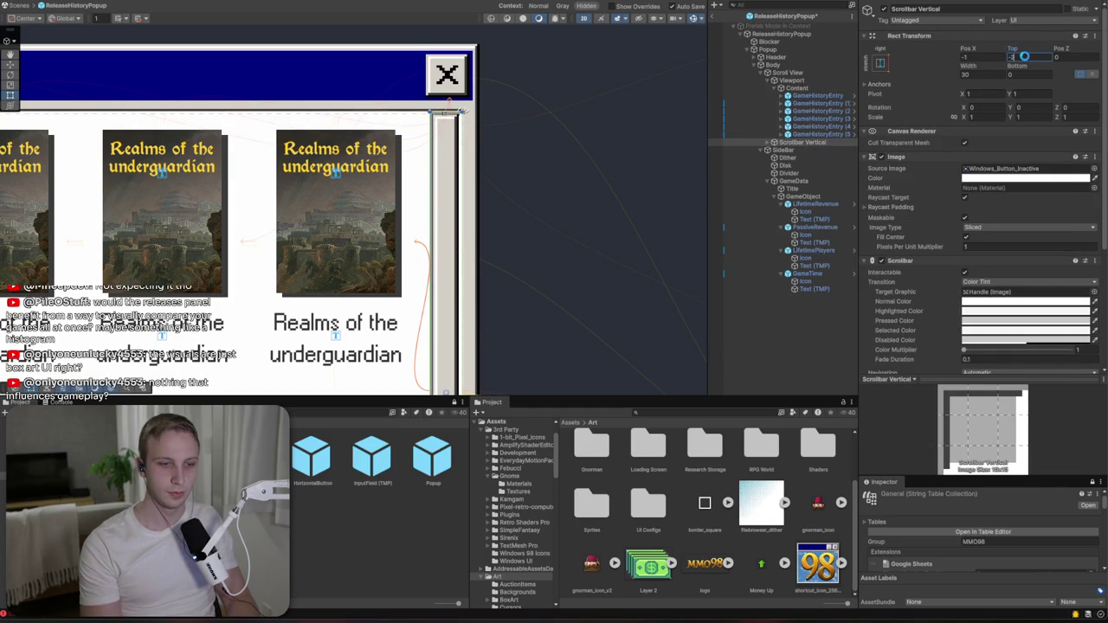
left_click(835, 85)
key("Up")
key("Up")
scroll(1021, 296, "down", 2)
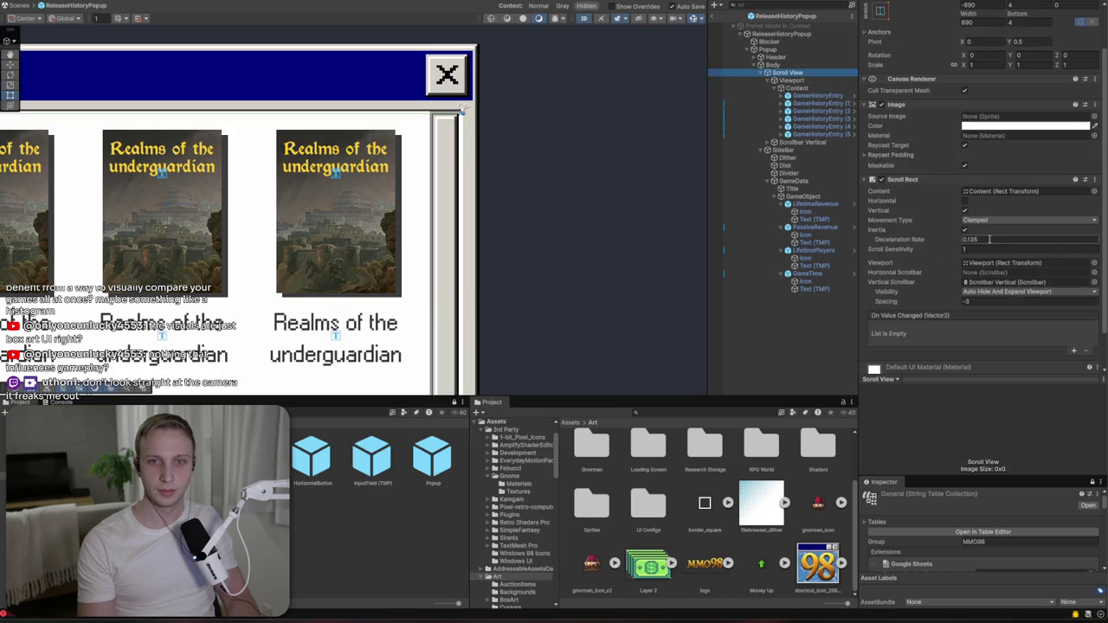
left_click(1010, 292)
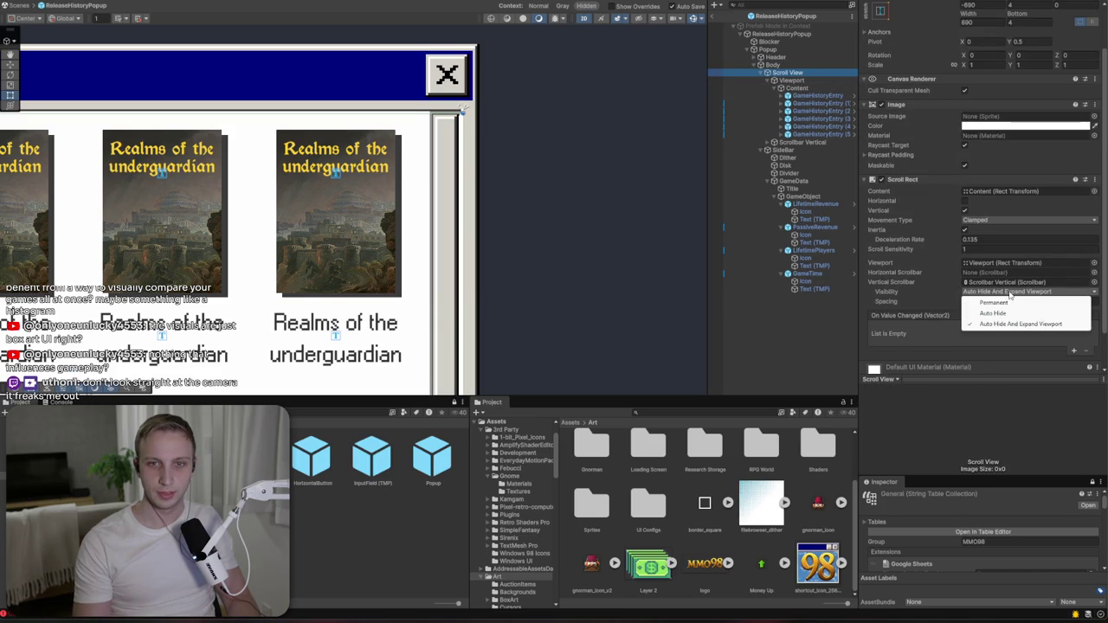
left_click(964, 222)
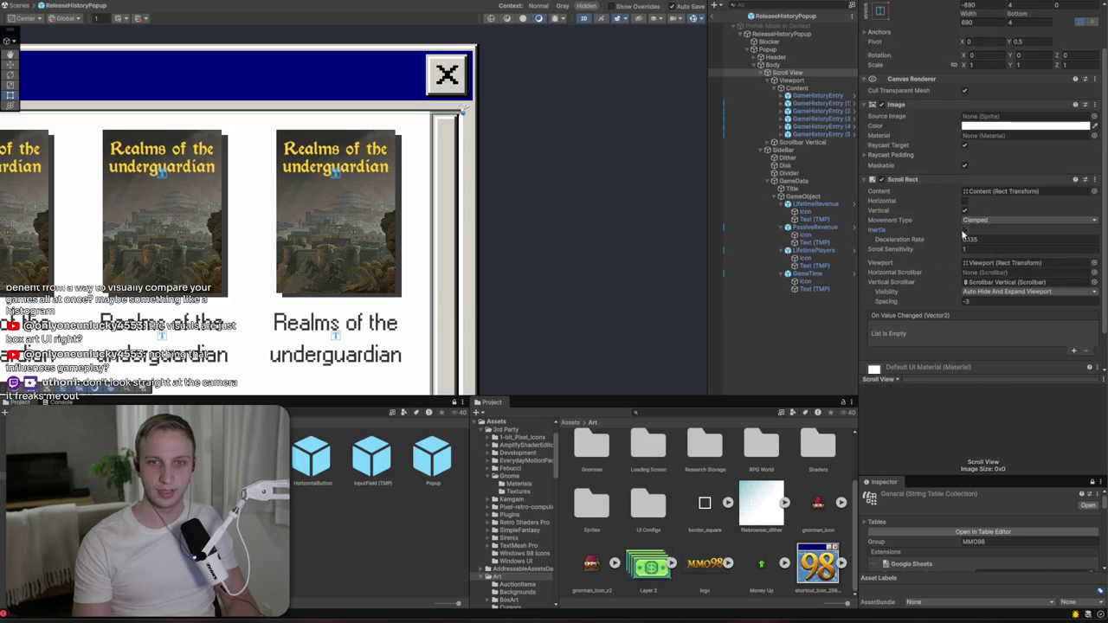
left_click(975, 222)
left_click(978, 231)
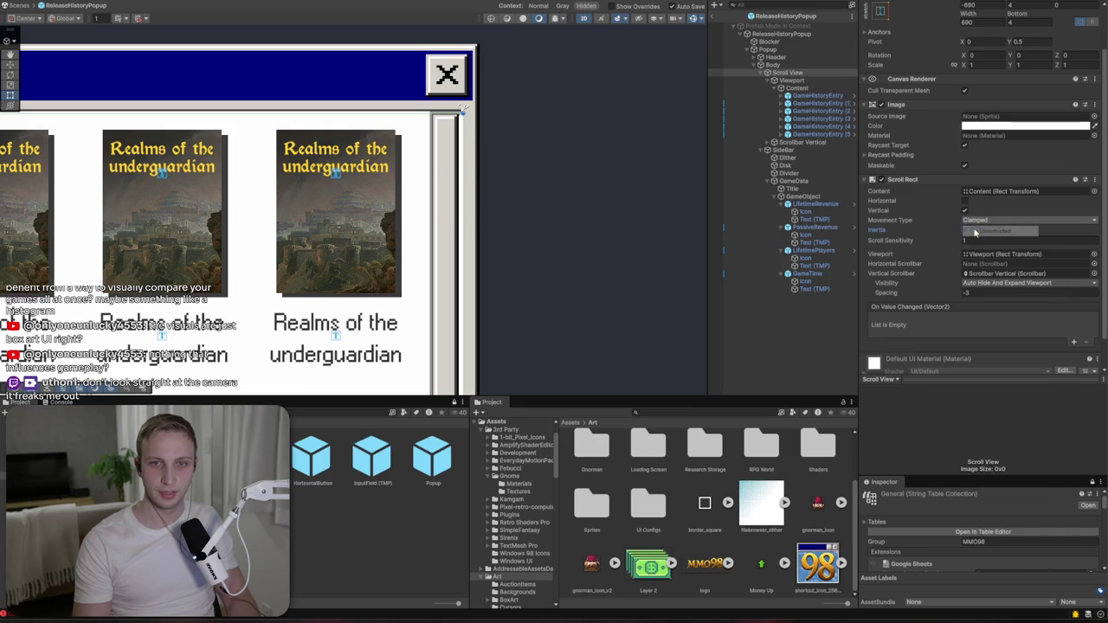
left_click(977, 222)
left_click(991, 252)
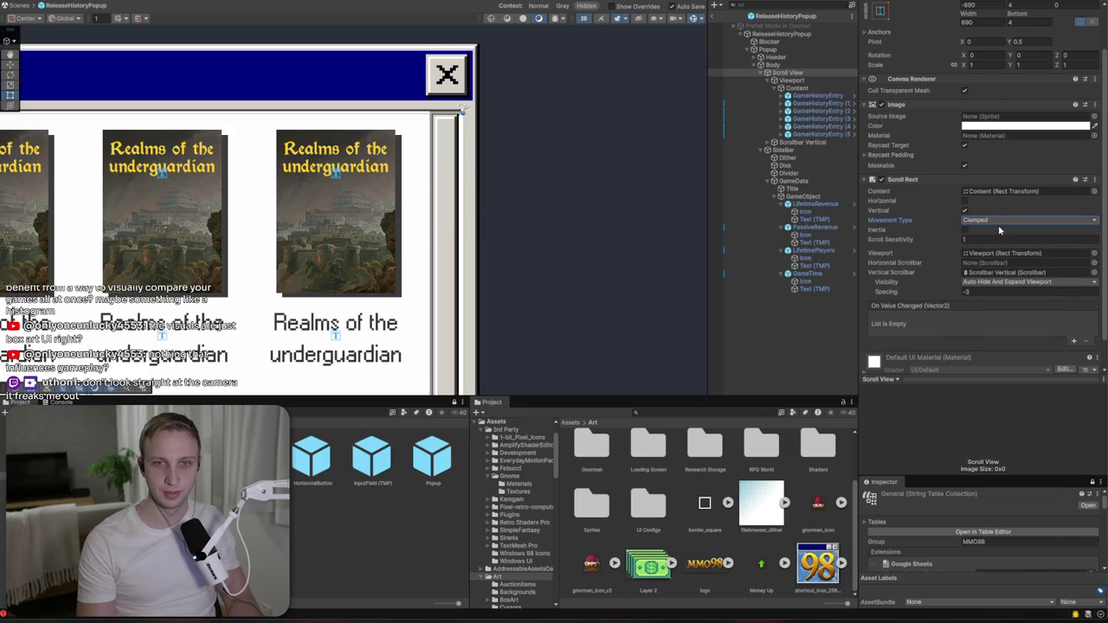
scroll(969, 204, "down", 1)
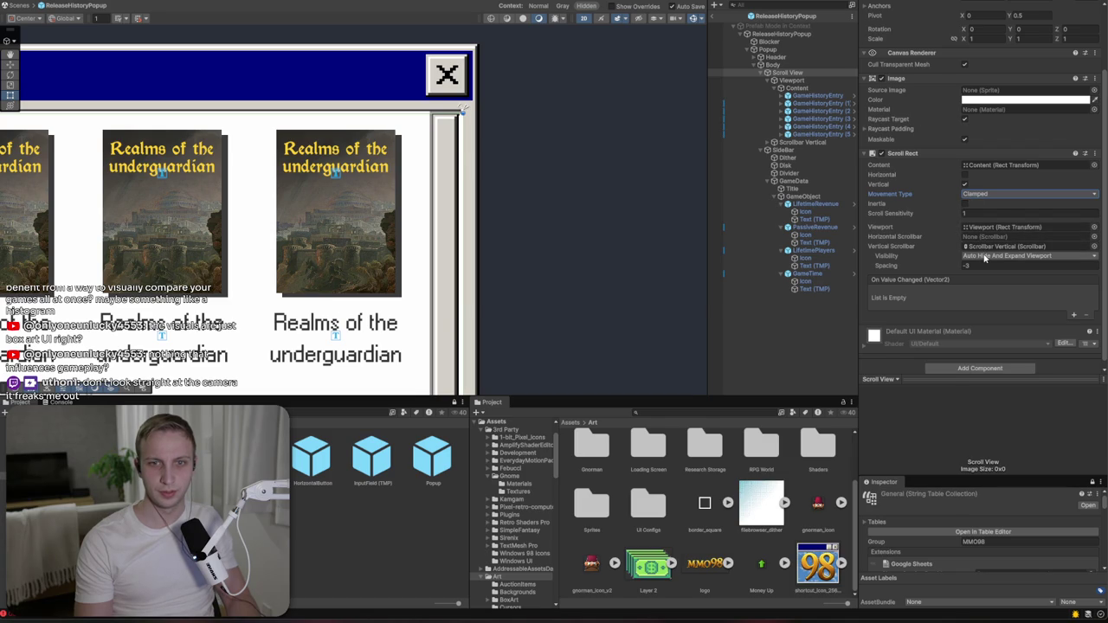
scroll(983, 258, "down", 1)
scroll(521, 184, "down", 5)
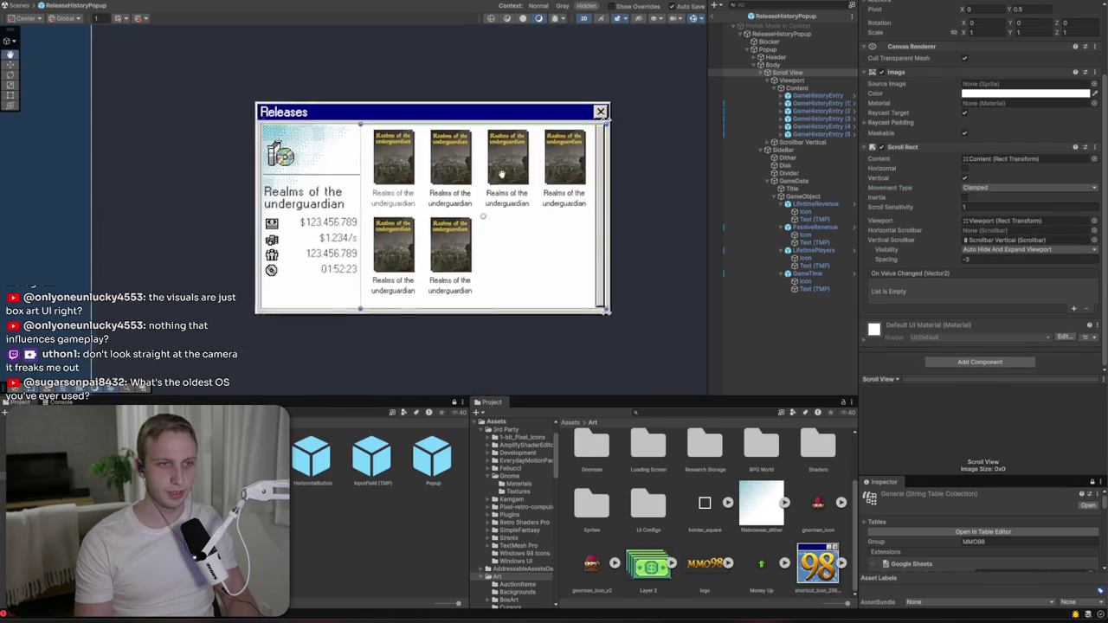
- Duplicate the last release entry, GameHistoryEntry (5), twice
left_click_drag(521, 184, 406, 165)
left_click(817, 135)
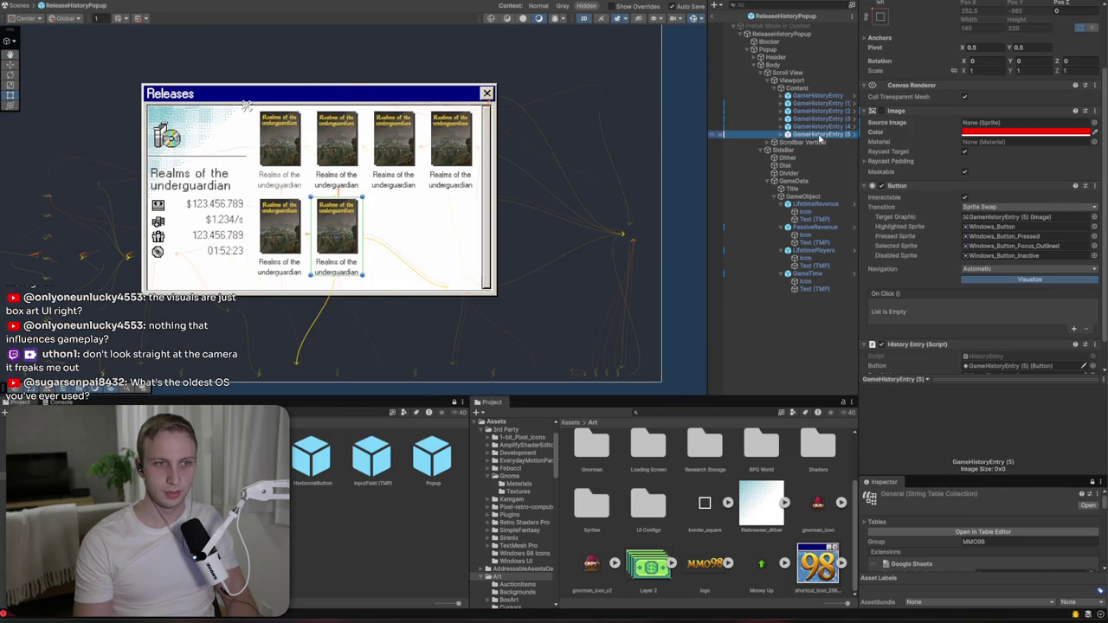
key("ctrl+d")
key("ctrl+d")
key("ctrl+d")
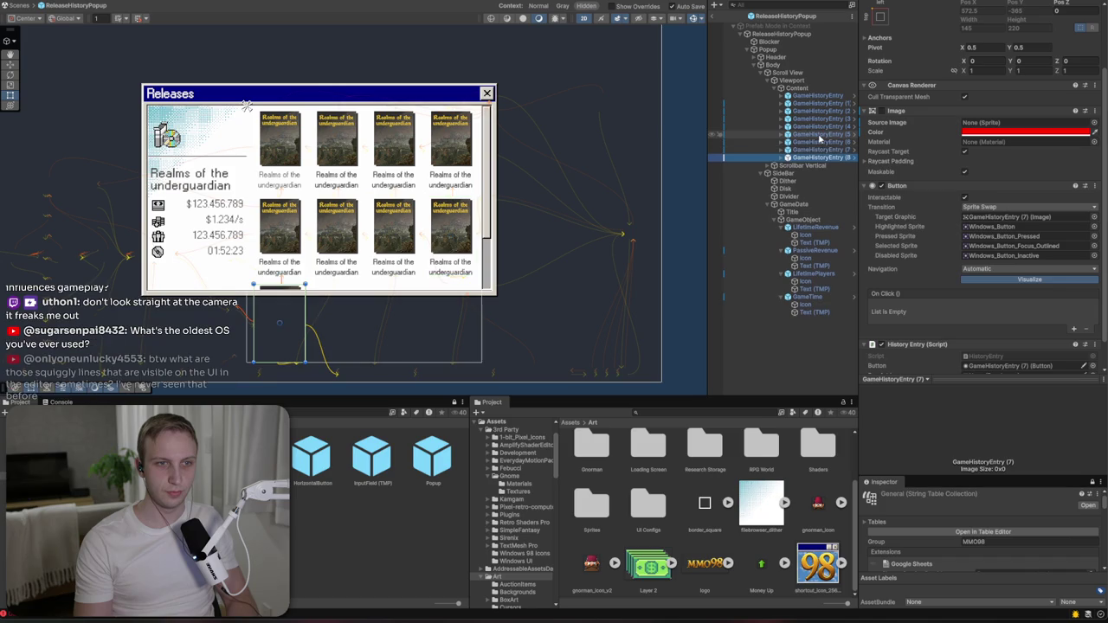
key("ctrl+d")
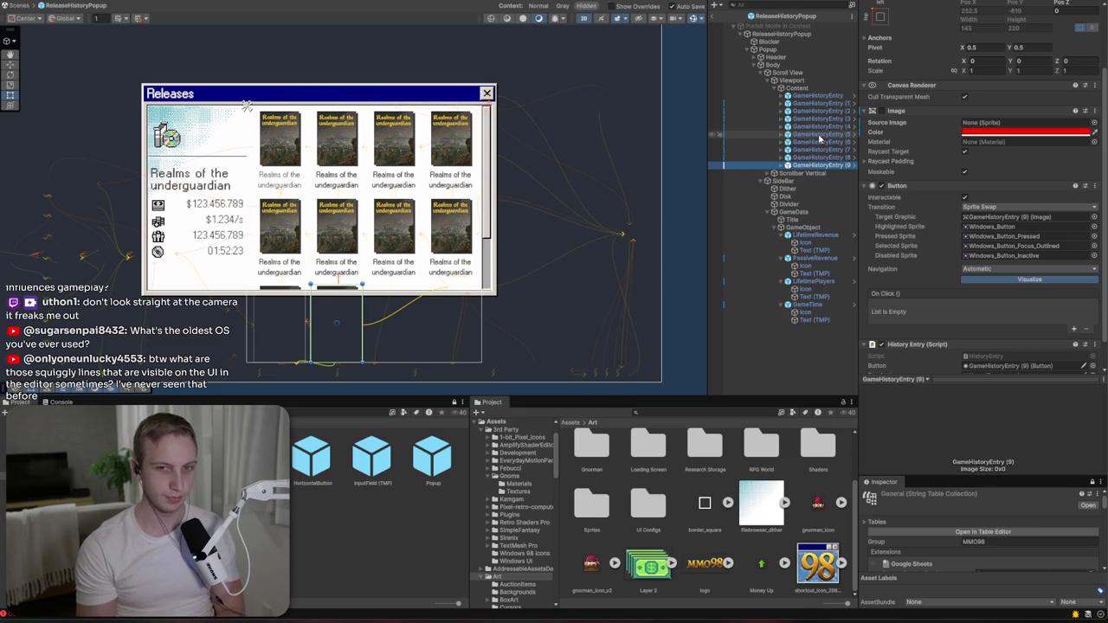
- Inspect the History Entry component on GameHistoryEntry (6) and (7)
left_click(824, 142)
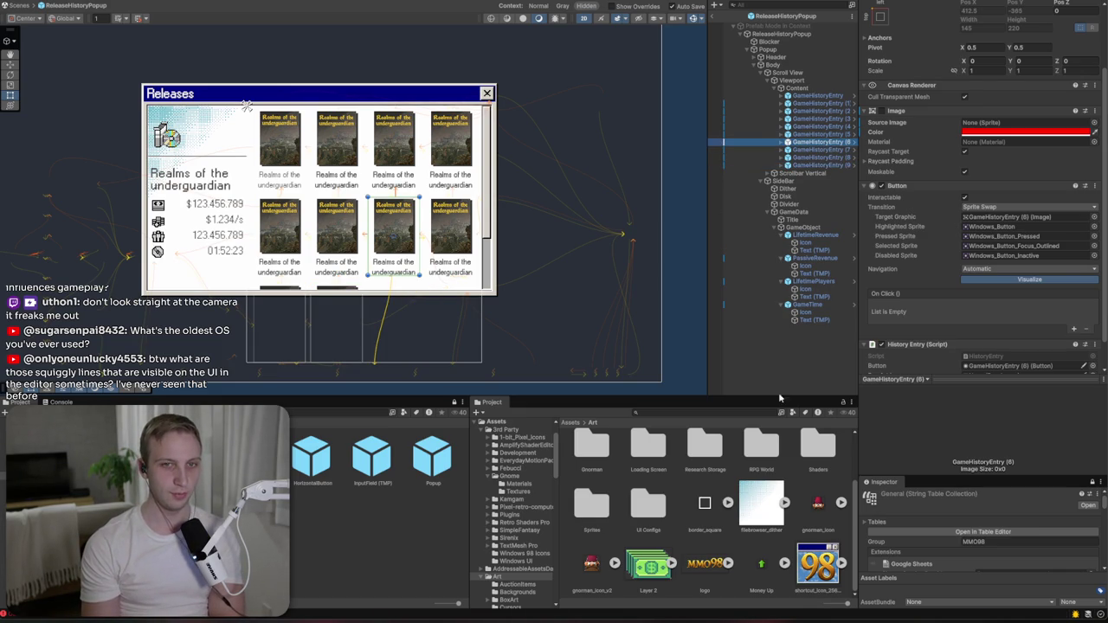
left_click(826, 149)
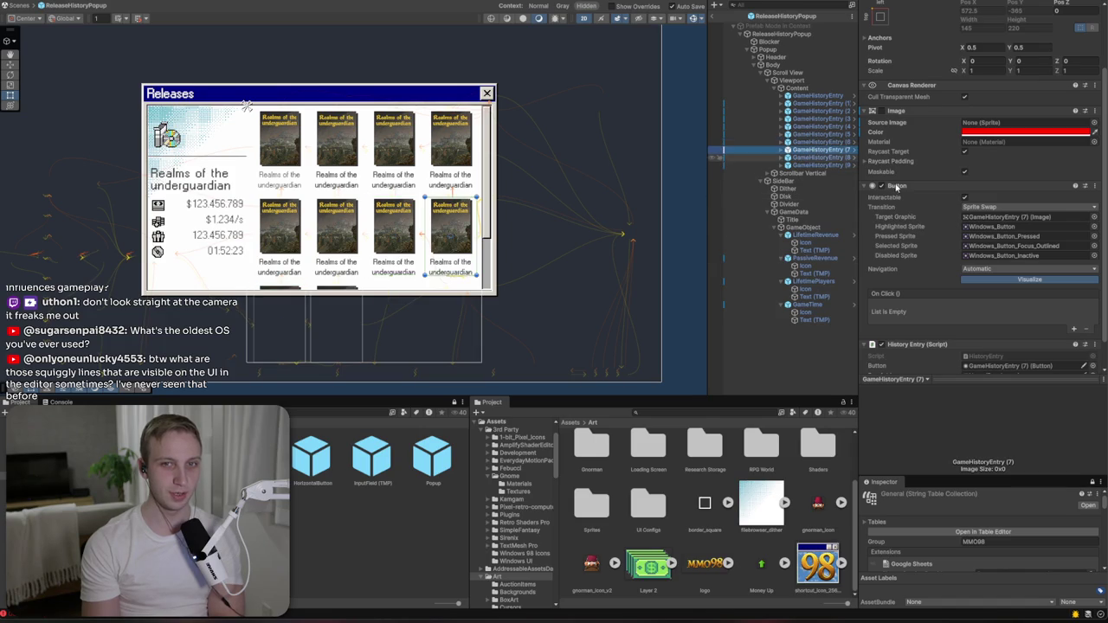
scroll(958, 221, "down", 1)
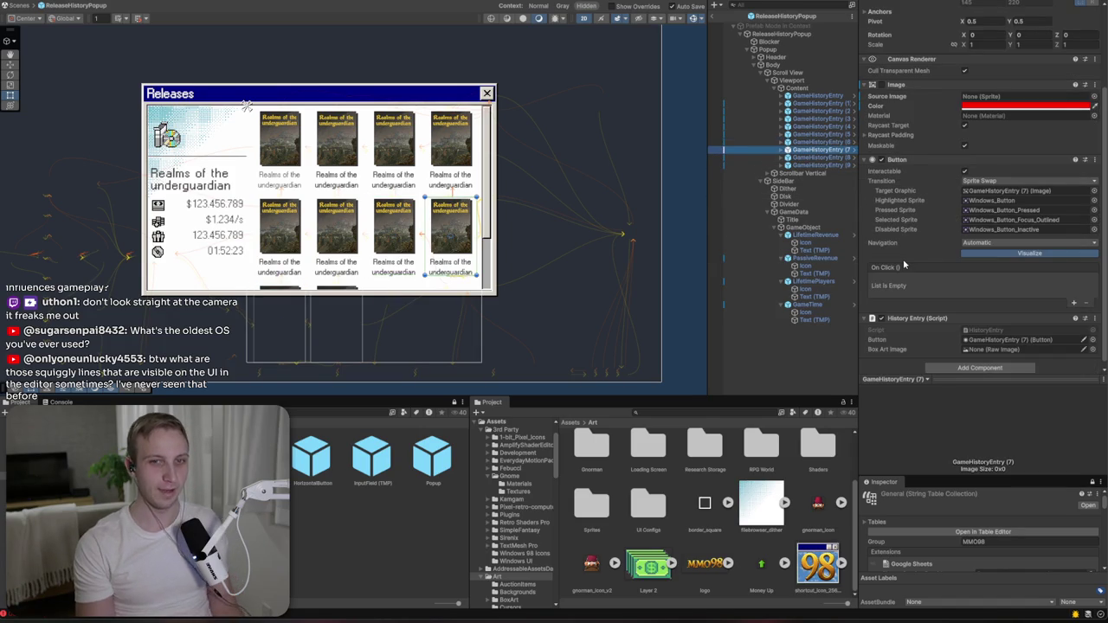
right_click(949, 320)
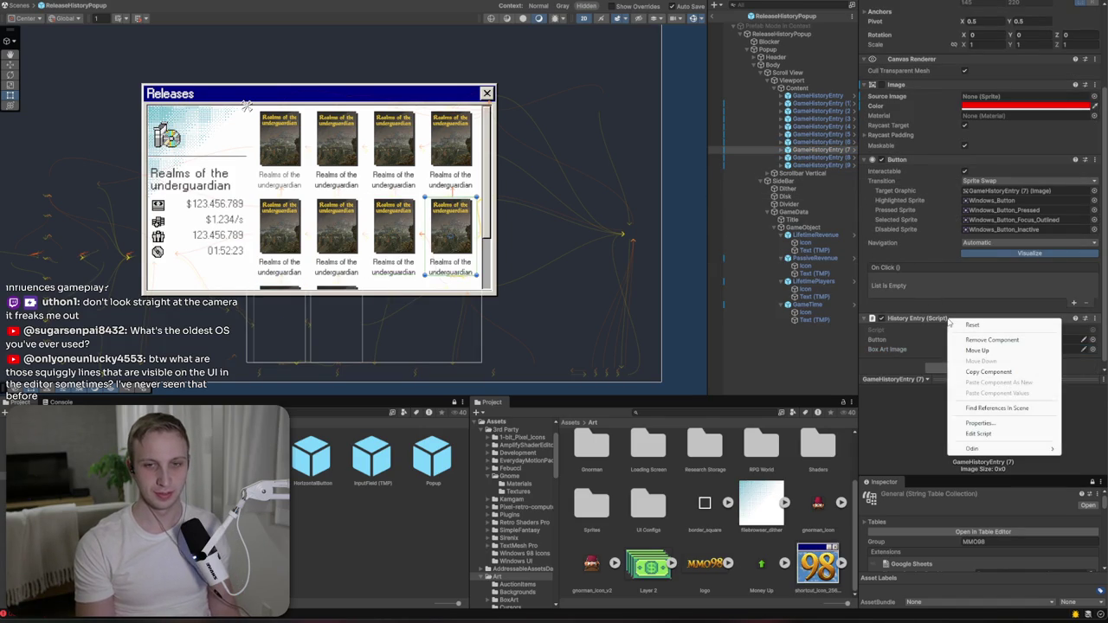
- Open the History Entry script in the code editor and show the Scene view Gizmos options
left_click(978, 433)
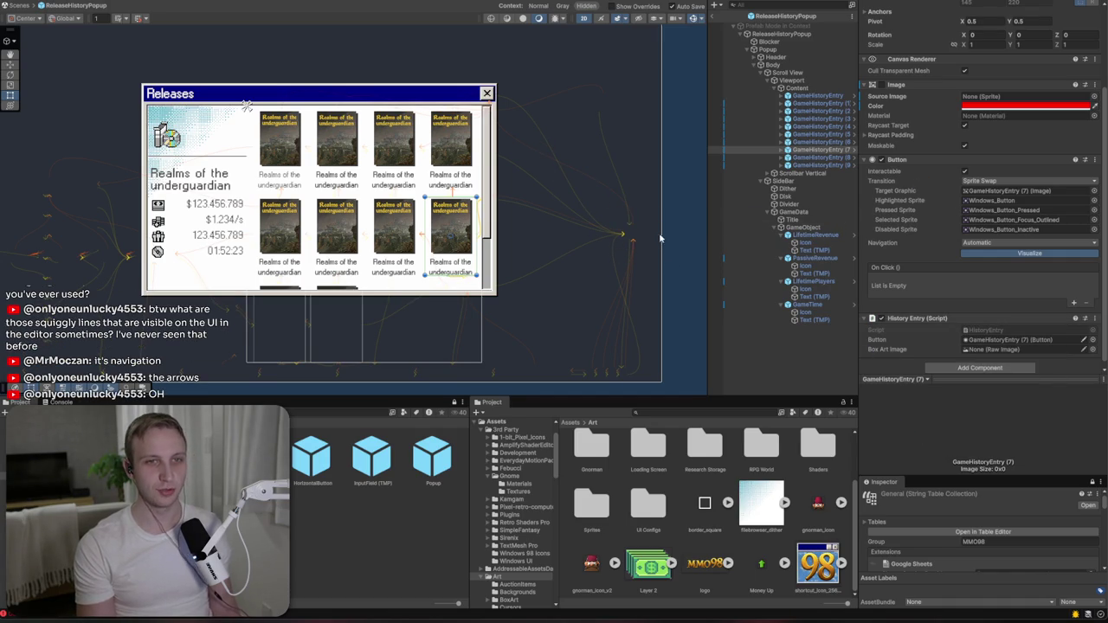
left_click(701, 19)
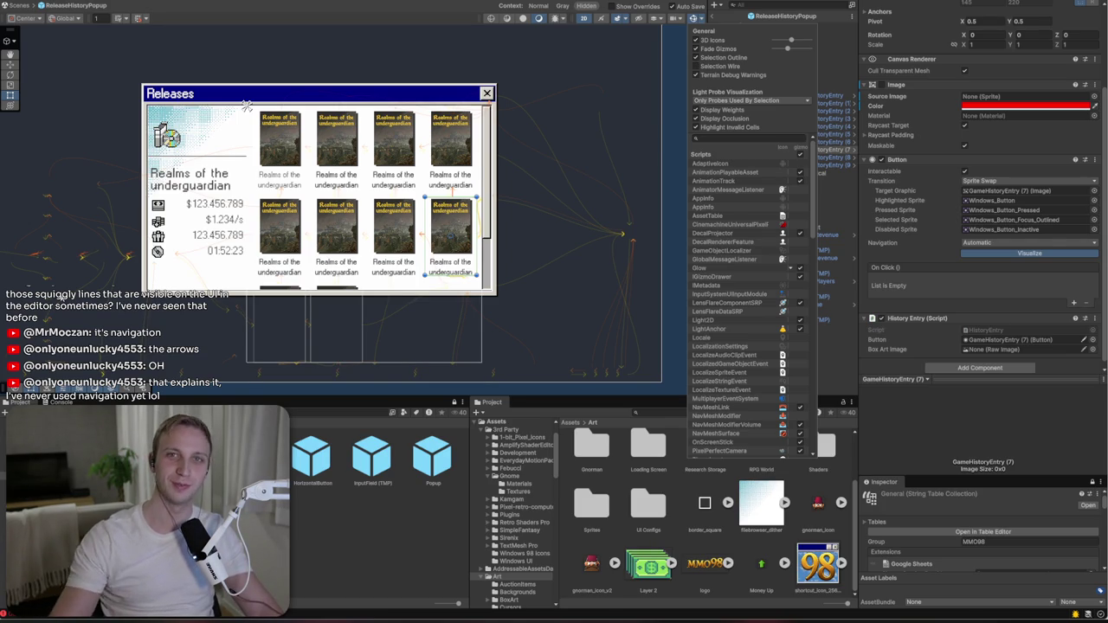
key("alt+Tab")
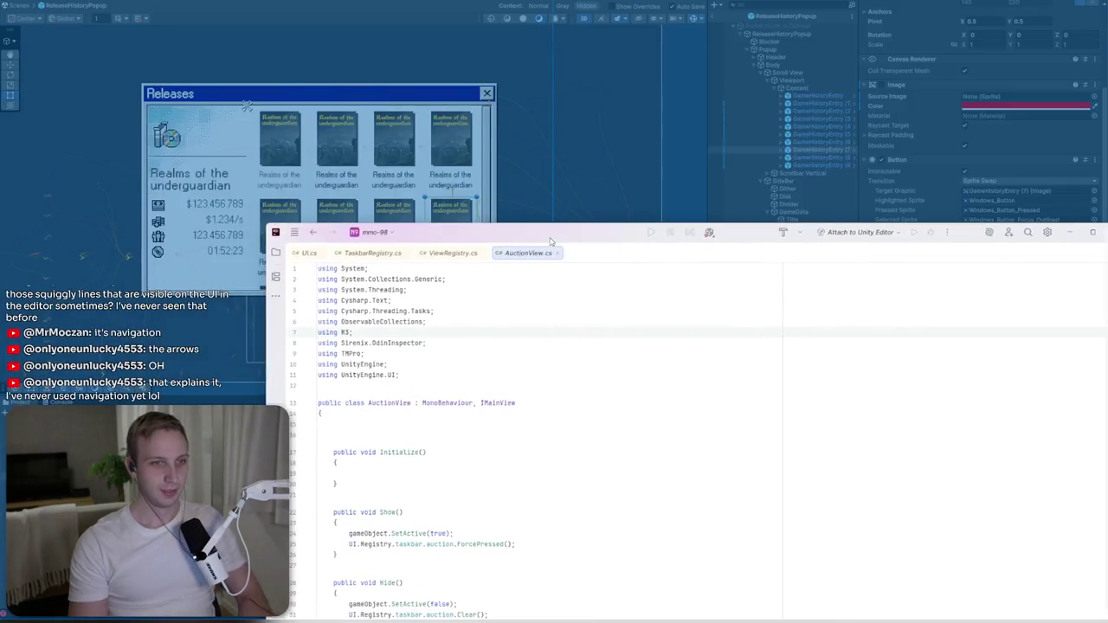
- Arrange the Rider window showing AuctionView.cs, restoring it and moving it up and right
double_click(536, 232)
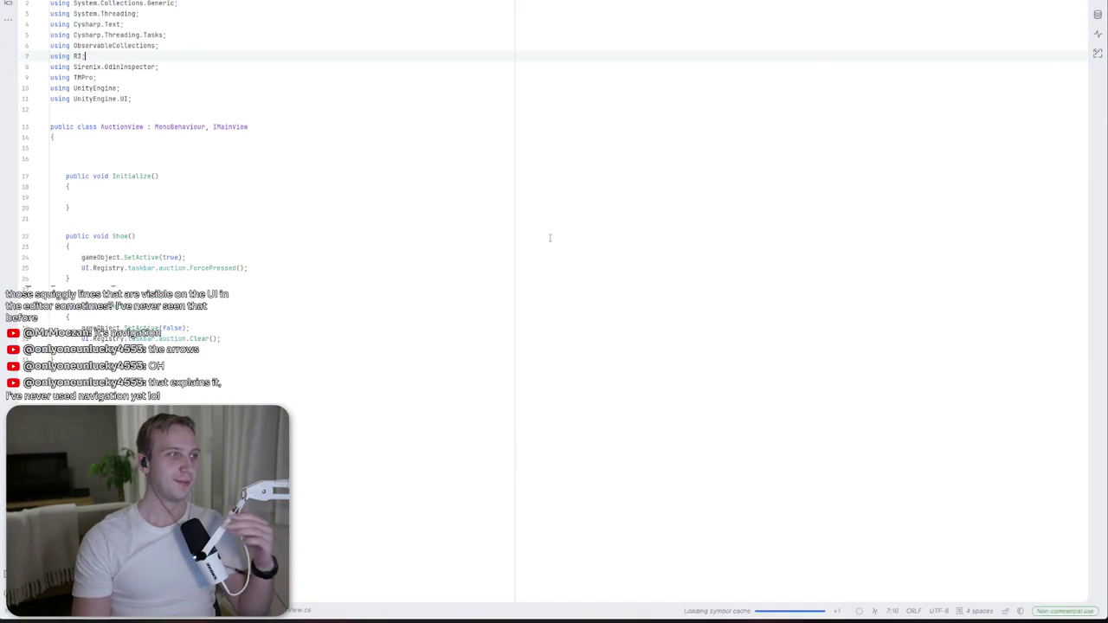
left_click(216, 187)
left_click(209, 257)
key("alt+Tab")
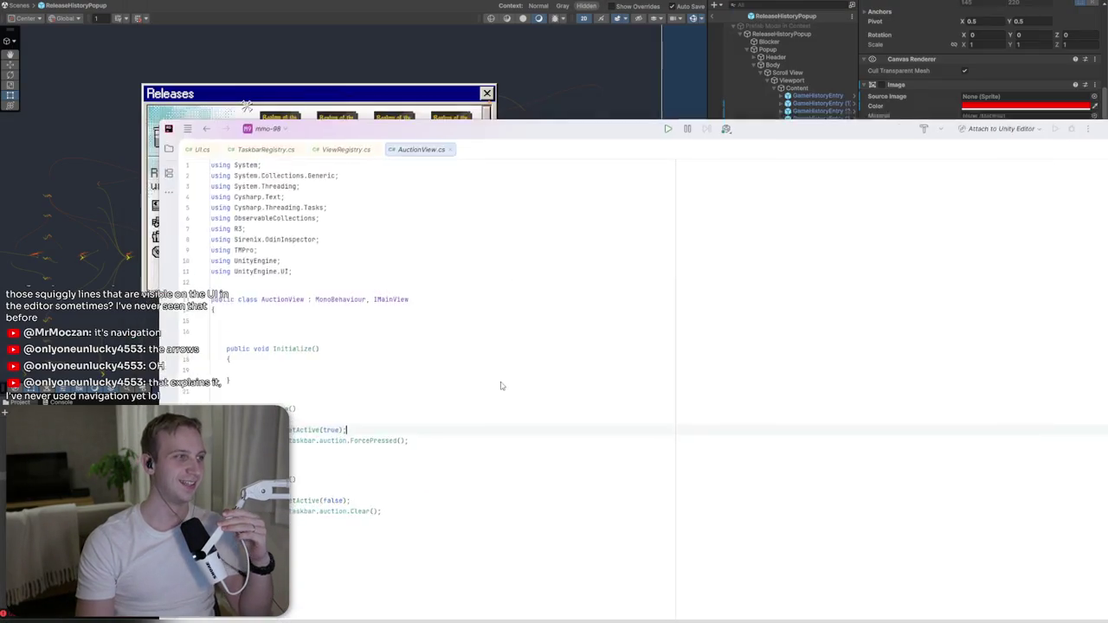
key("alt+Tab")
double_click(356, 34)
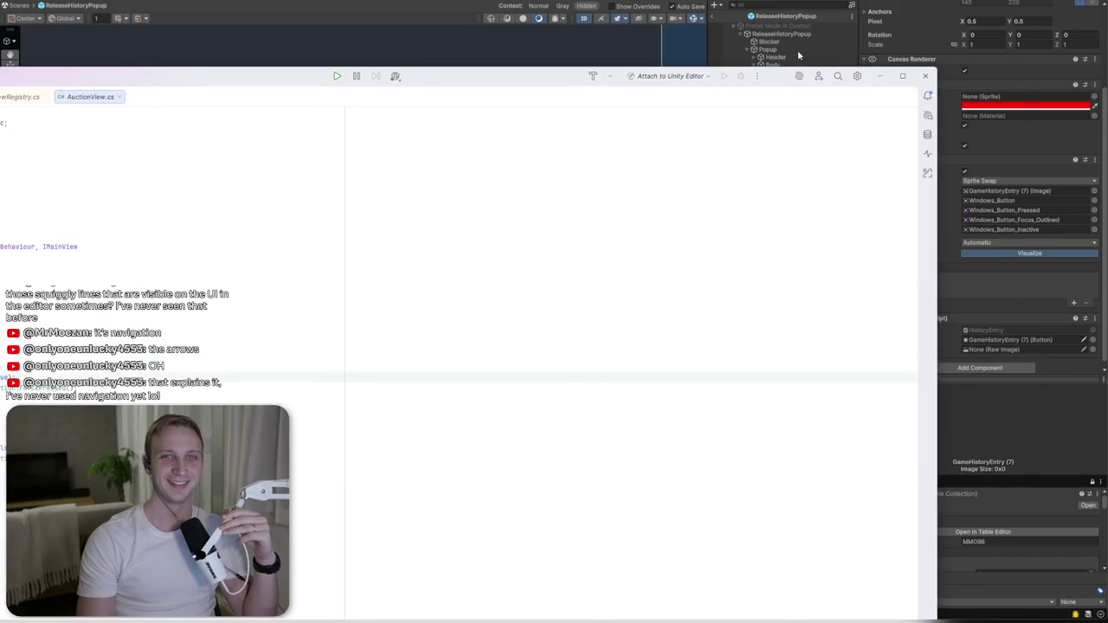
left_click(857, 76)
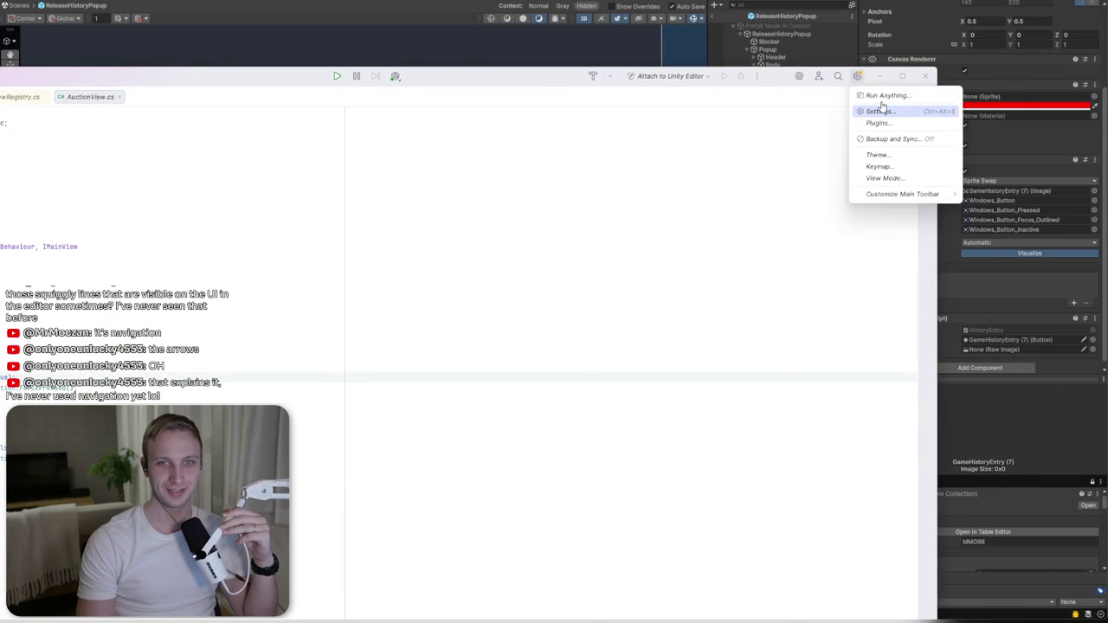
left_click(736, 150)
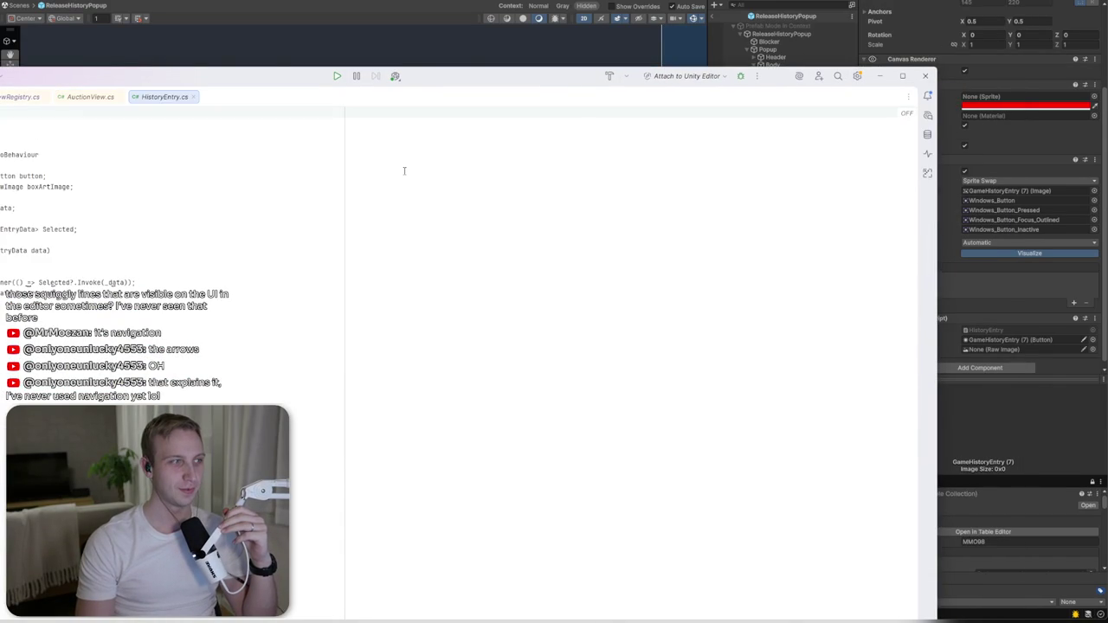
left_click_drag(437, 84, 527, 25)
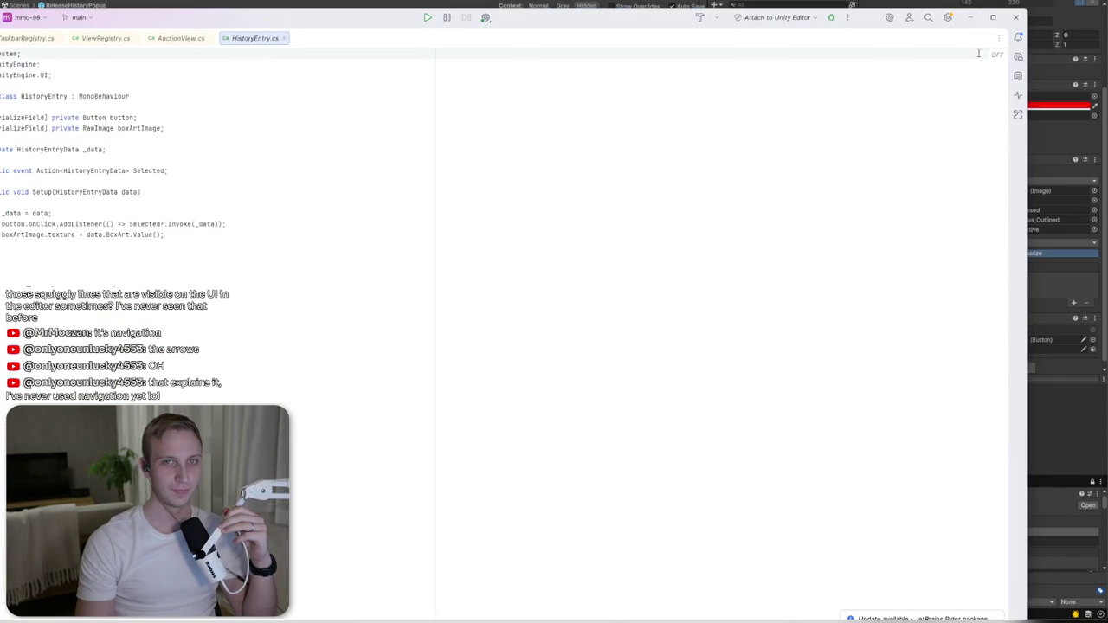
- Switch Rider to the Islands Dark theme
left_click(948, 19)
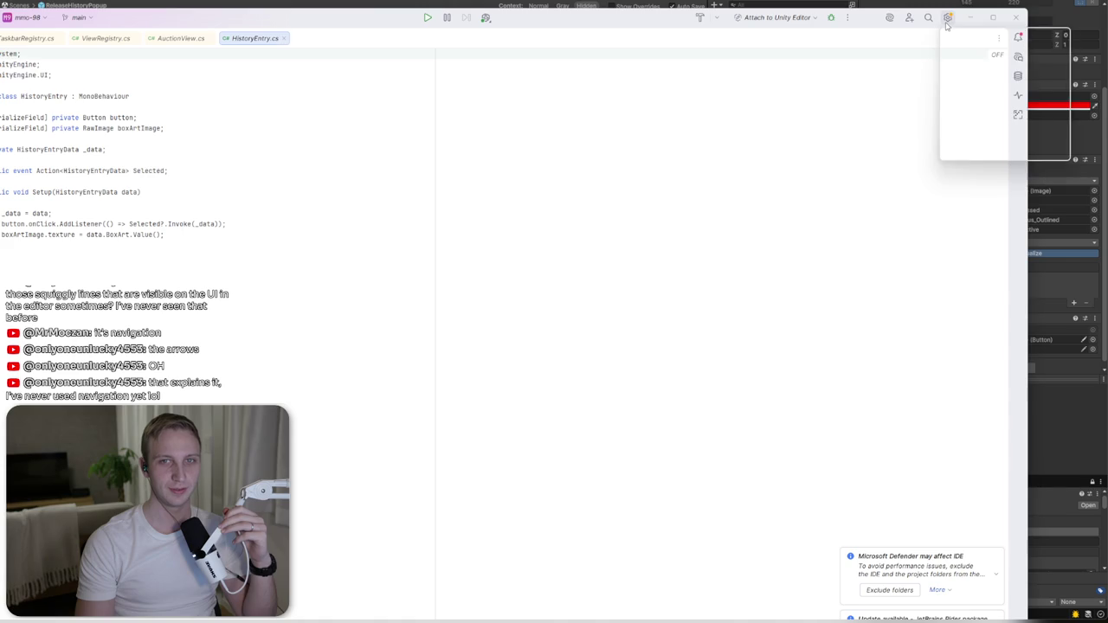
left_click(977, 115)
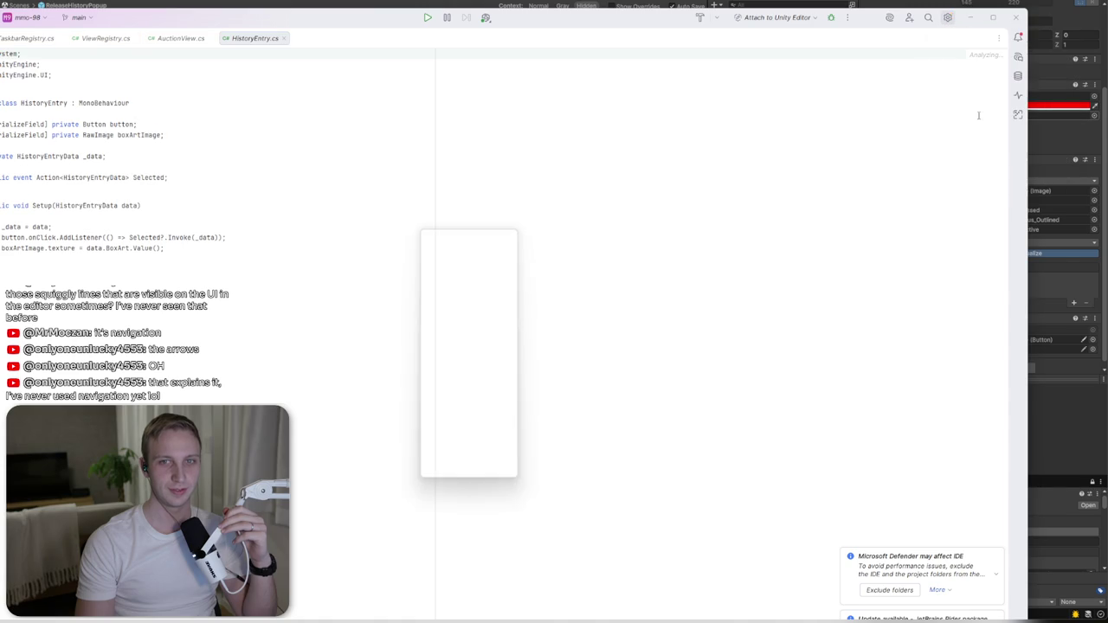
left_click(463, 255)
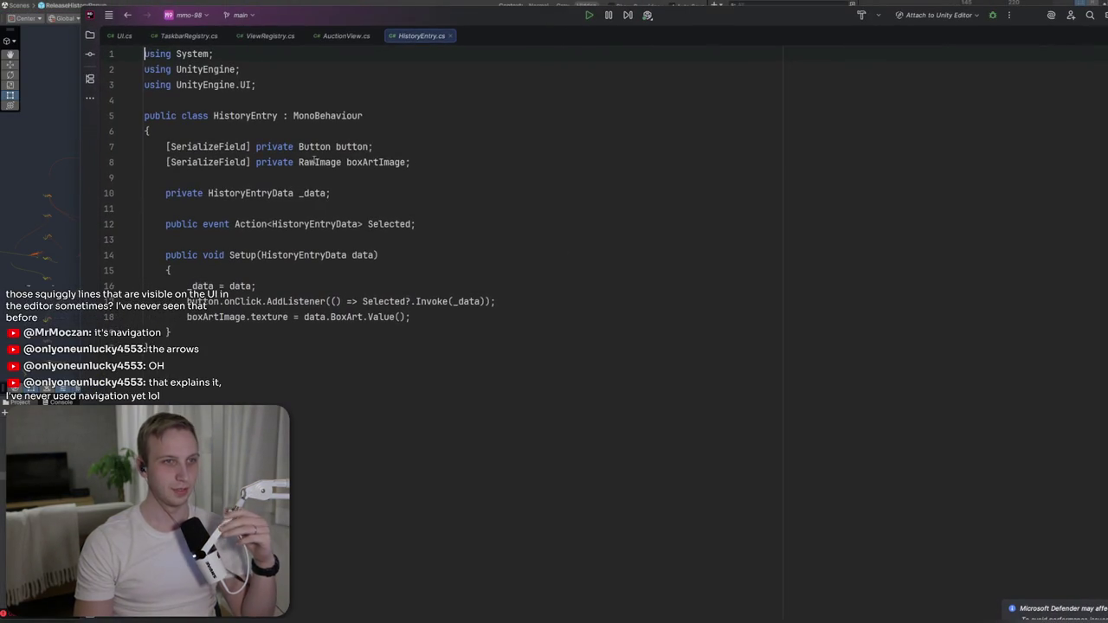
- Change the box art field on line 8 from RawImage to Image, then return to Unity
type("Image")
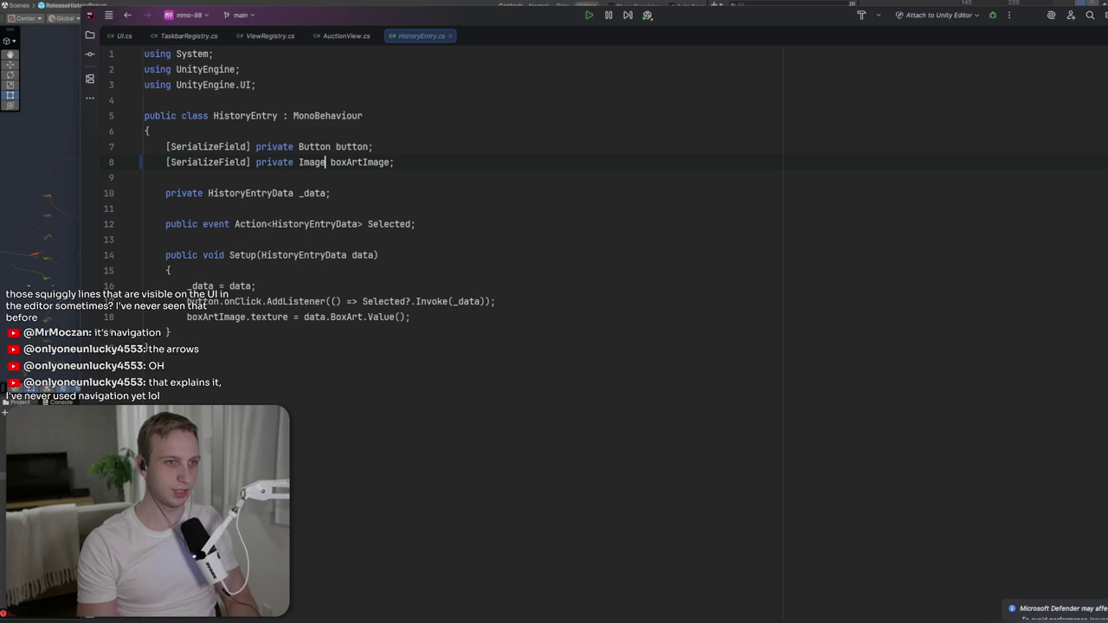
left_click(472, 214)
key("alt+Tab")
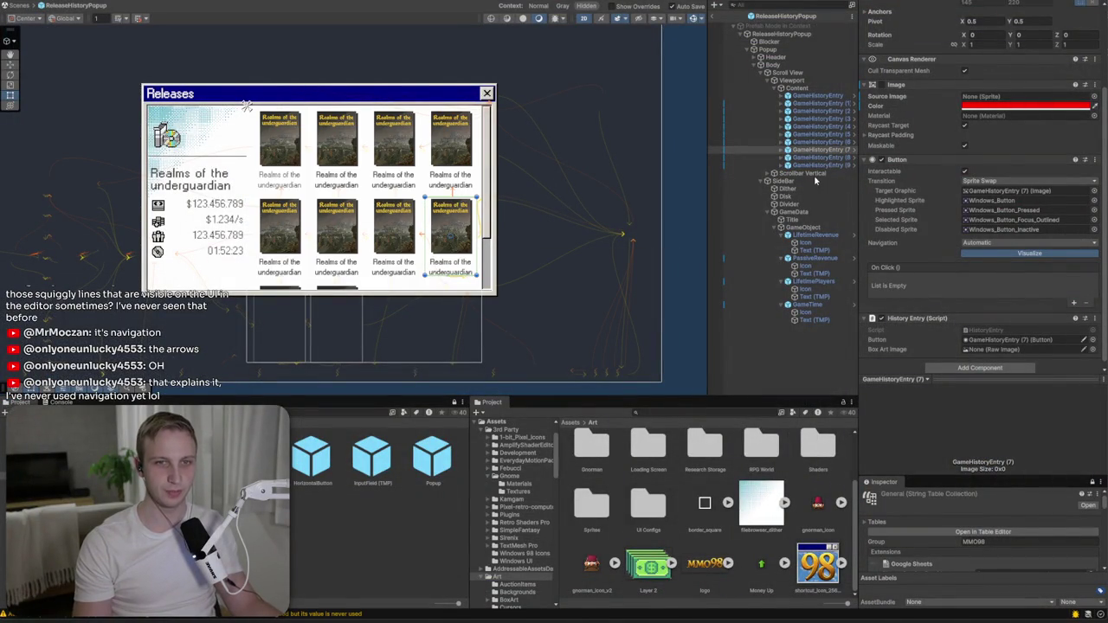
- Delete GameHistoryEntry (3) through (9), leaving three grid entries
left_click(817, 164)
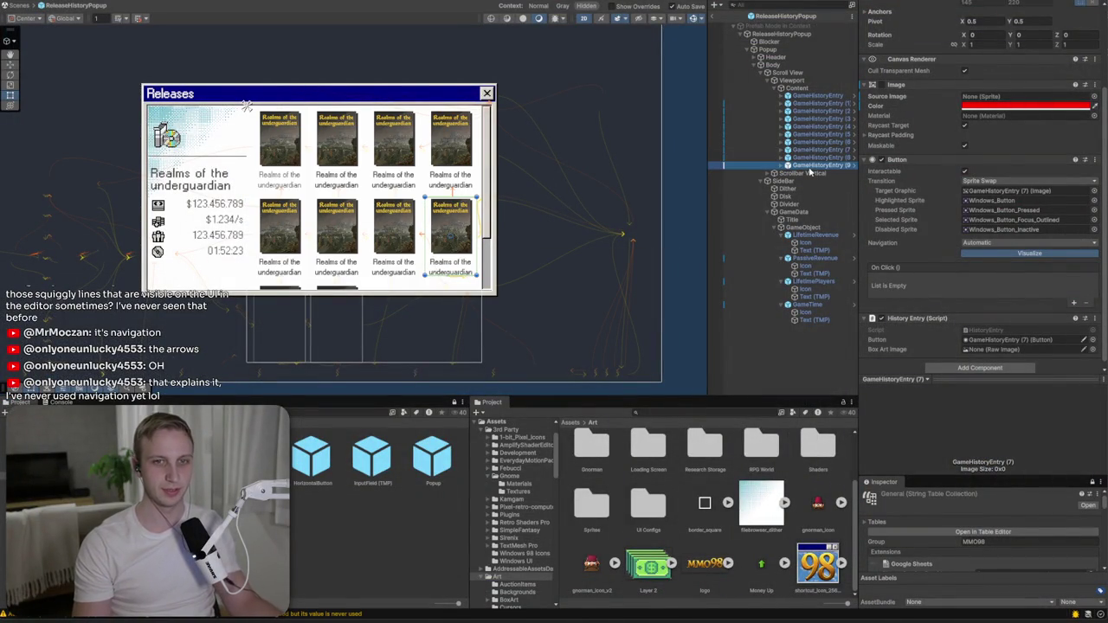
left_click(814, 118, "shift")
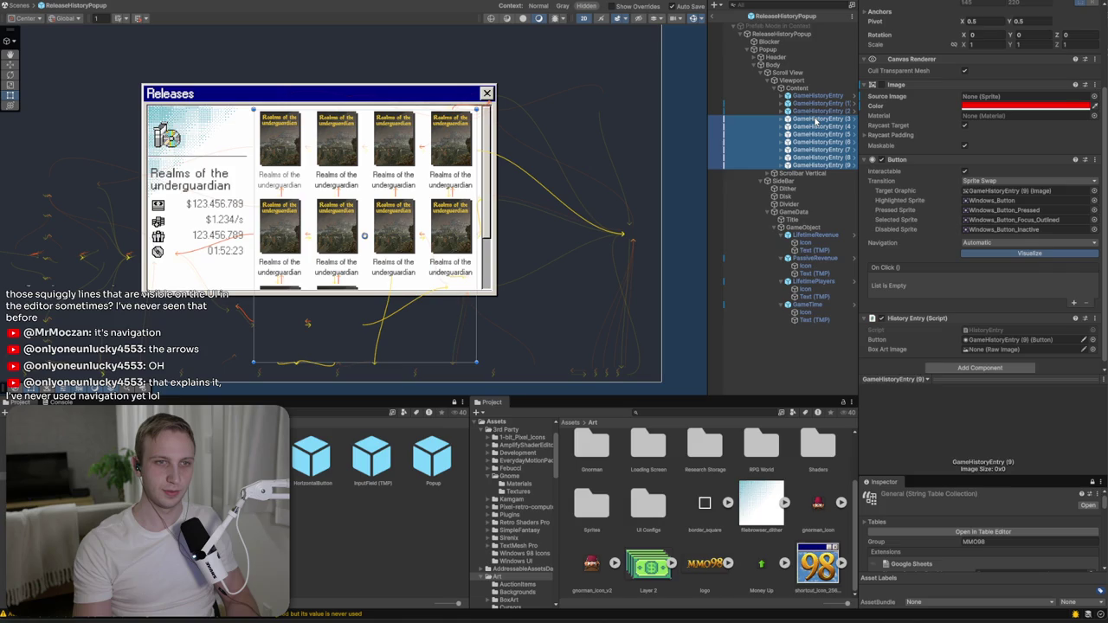
key("Delete")
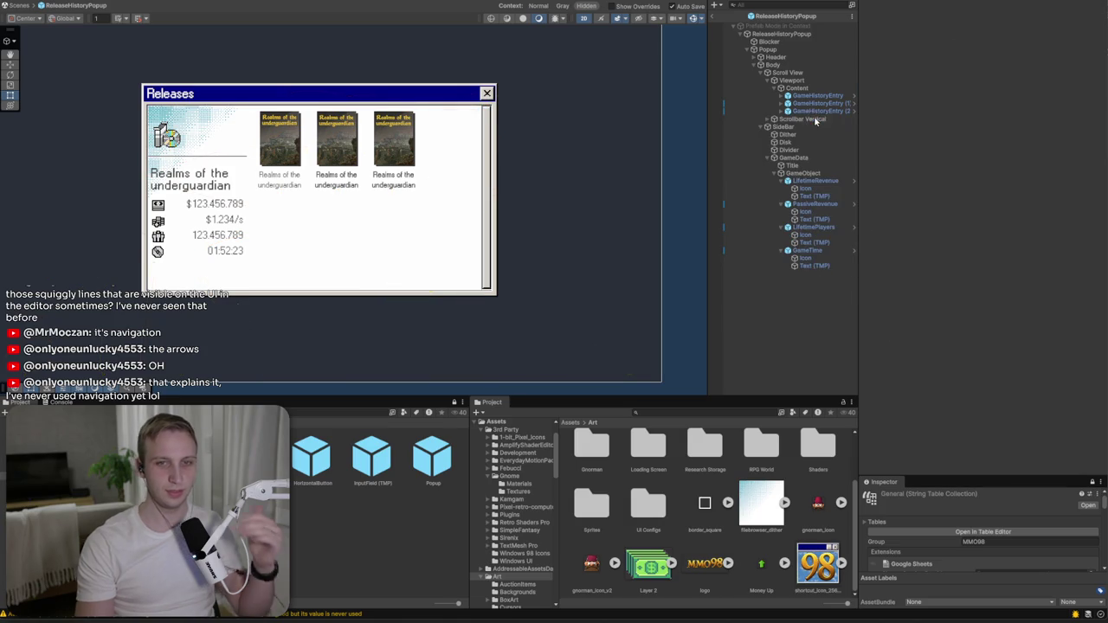
- Check the first GameHistoryEntry's Box Art Image reference, then return to HistoryEntry.cs
left_click(818, 96)
scroll(933, 337, "down", 3)
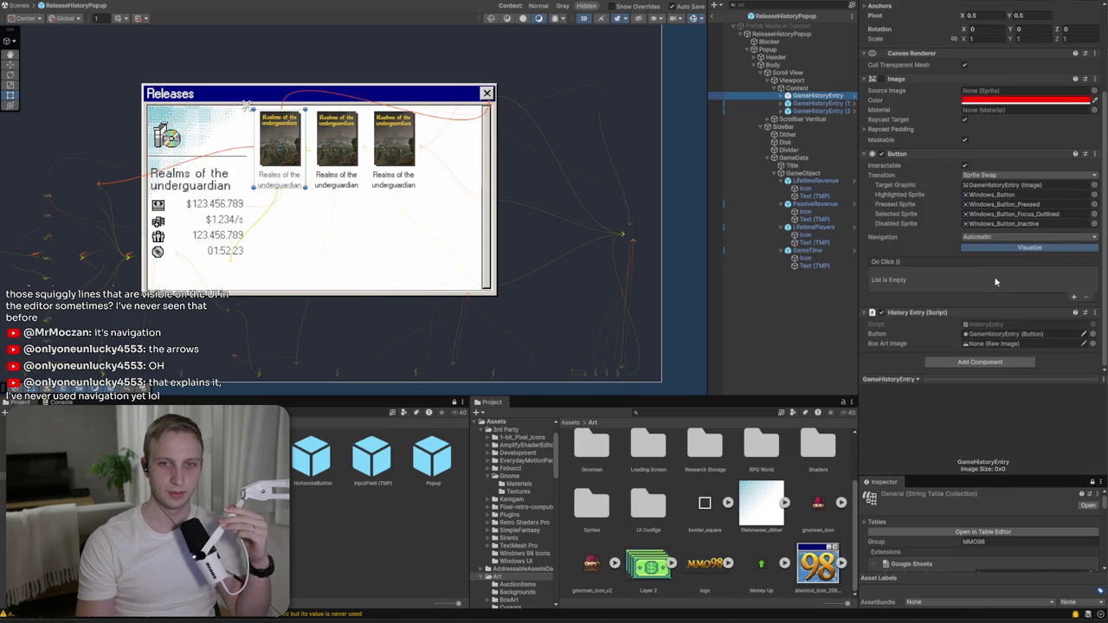
left_click(902, 360)
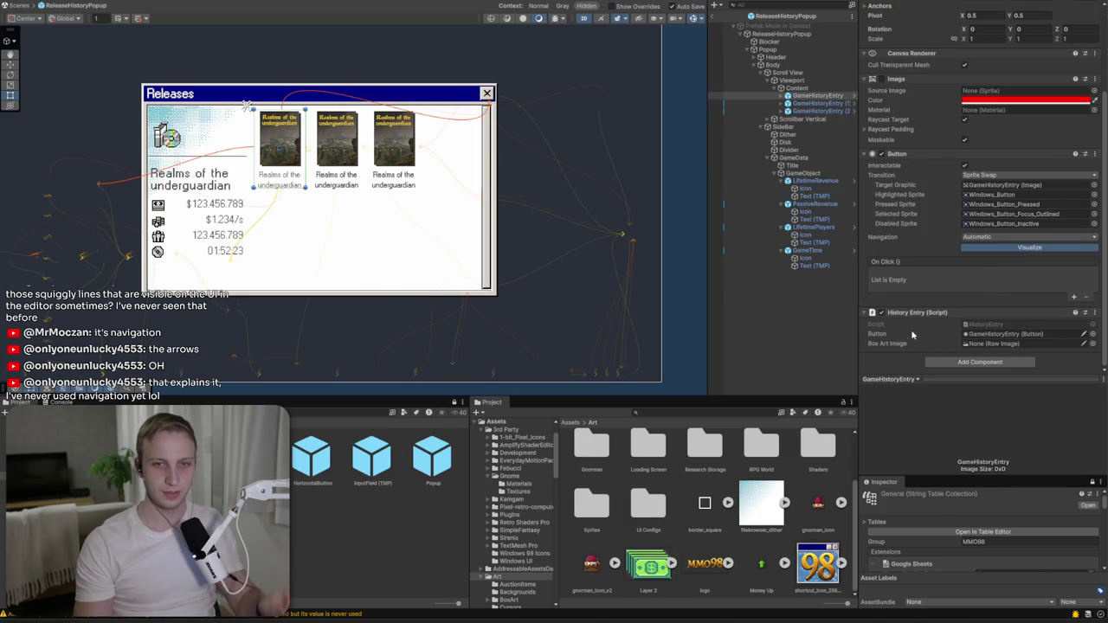
left_click(980, 346)
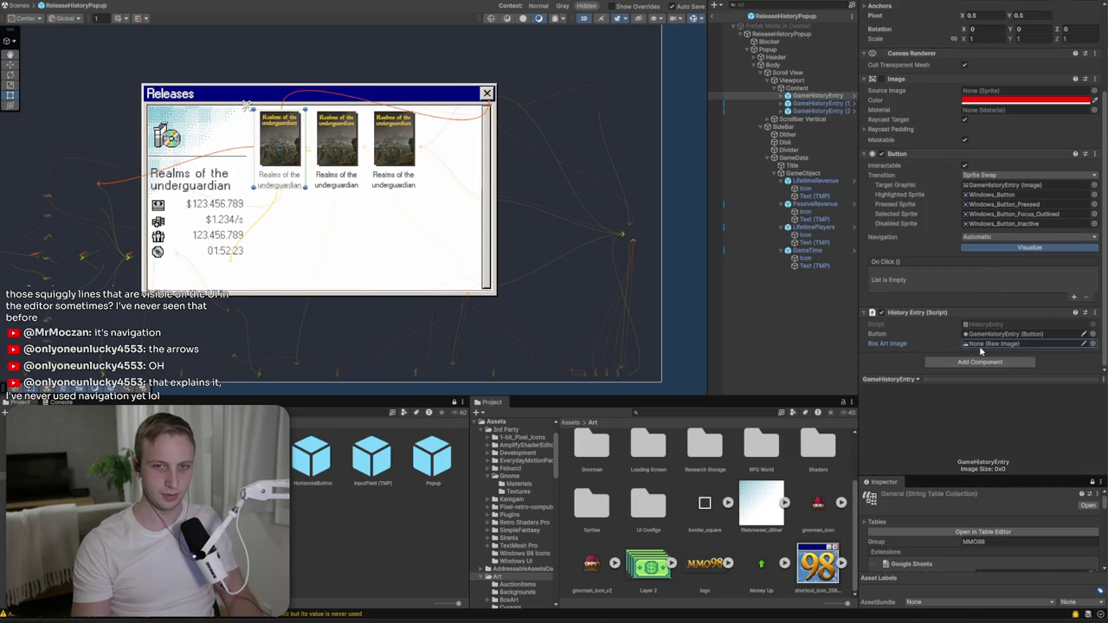
key("alt+Tab")
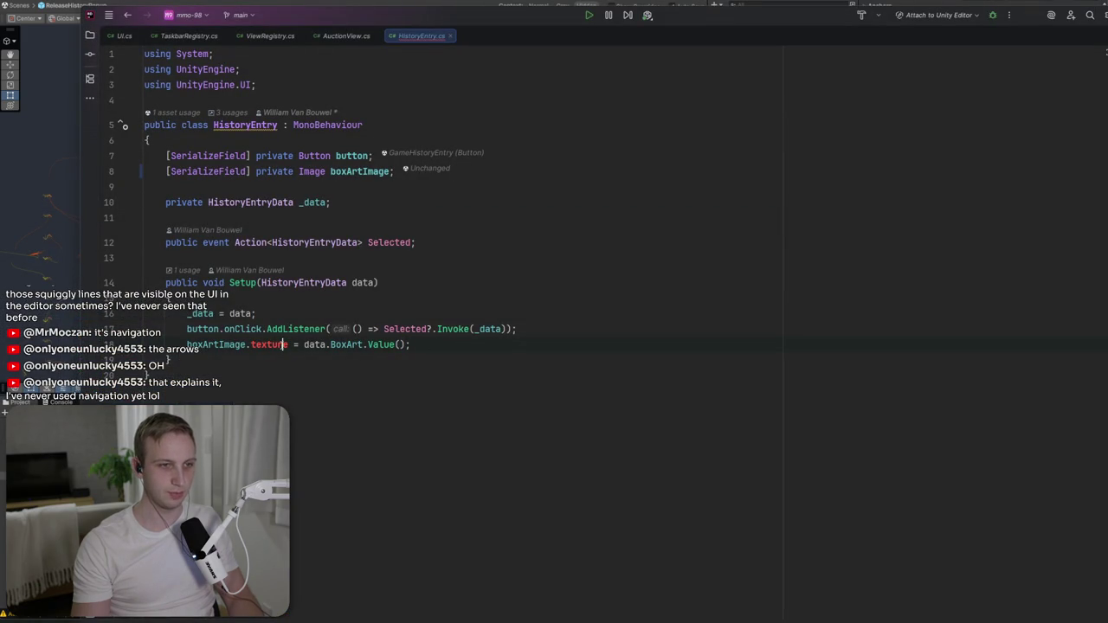
- Drop .texture from the box-art assignment and insert boxArtImage.mainTexture via autocomplete
key("BackSpace")
key("BackSpace")
key("BackSpace")
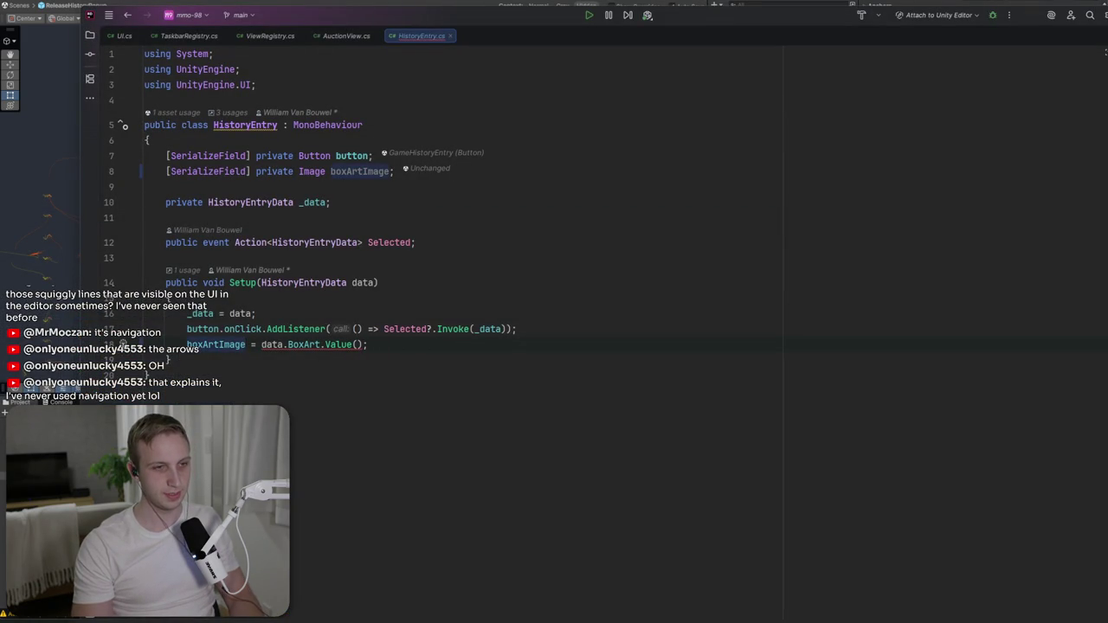
left_click(284, 344)
left_click(325, 345)
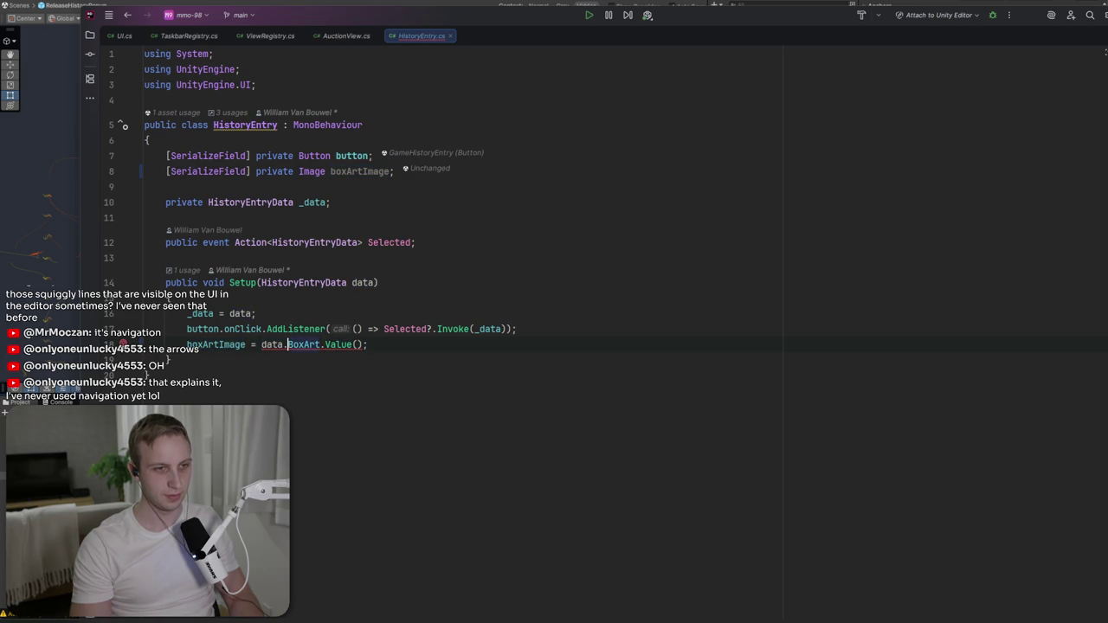
left_click(249, 344)
type(".")
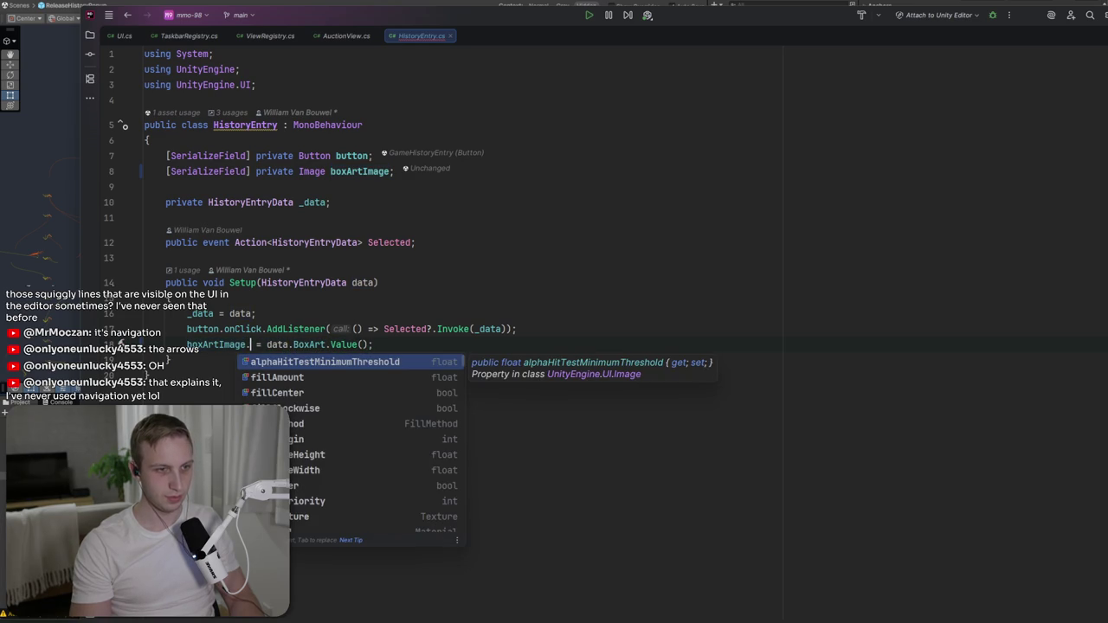
key("Down")
key("Down")
key("Down")
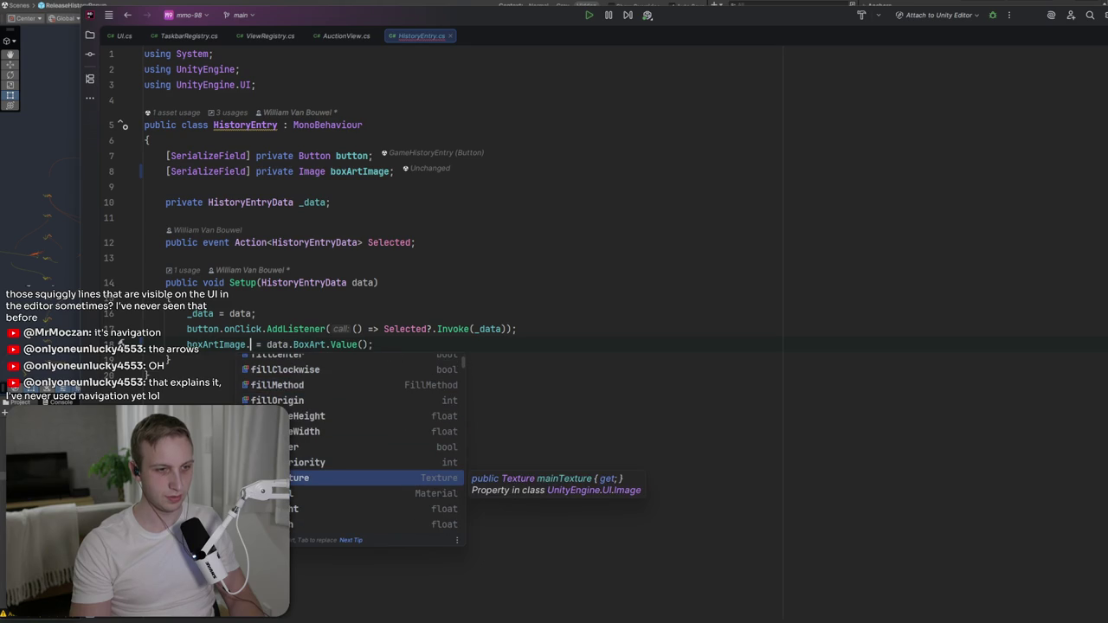
key("Return")
- Try assigning to .sprite, then revert the assignment to mainTexture after the error
key("BackSpace")
key("BackSpace")
key("BackSpace")
type("sprite")
key("alt+Tab")
key("alt+Tab")
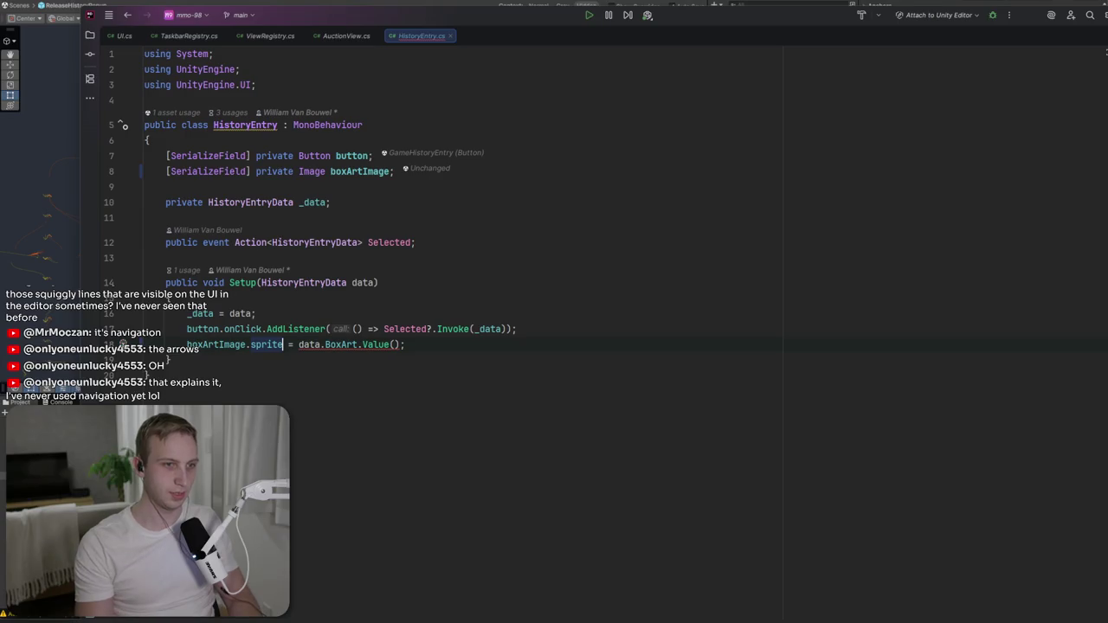
left_click(344, 345)
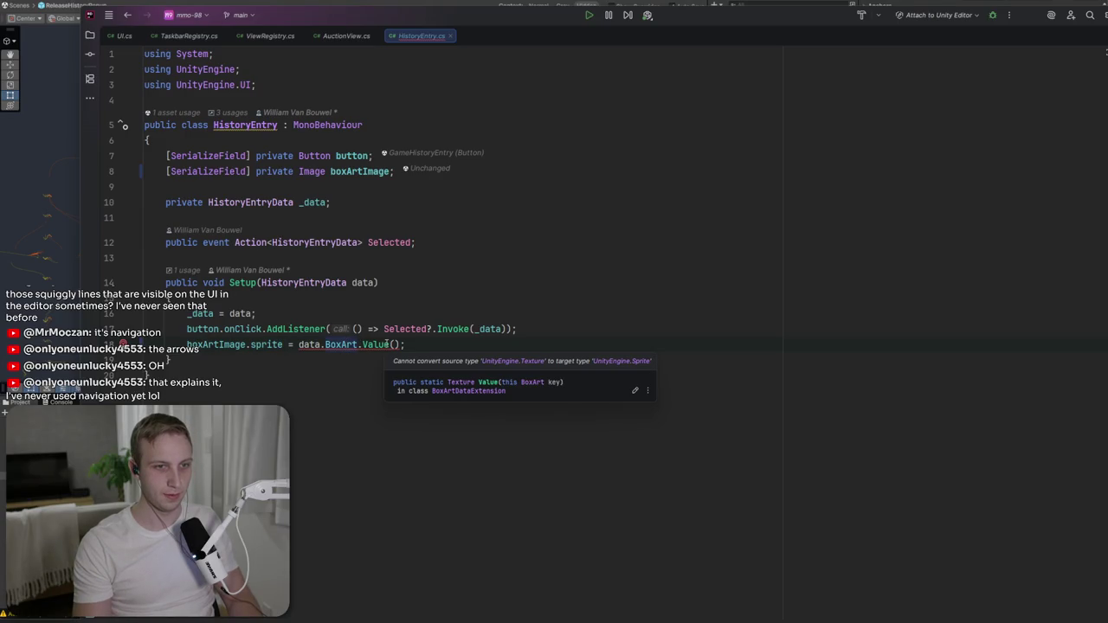
double_click(265, 345)
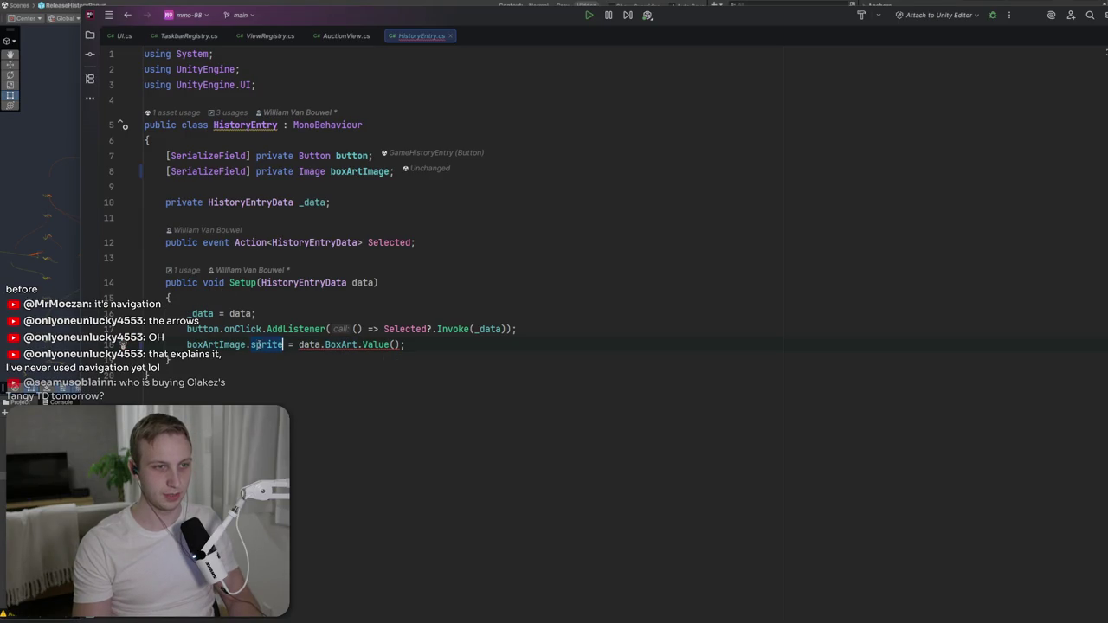
type("main")
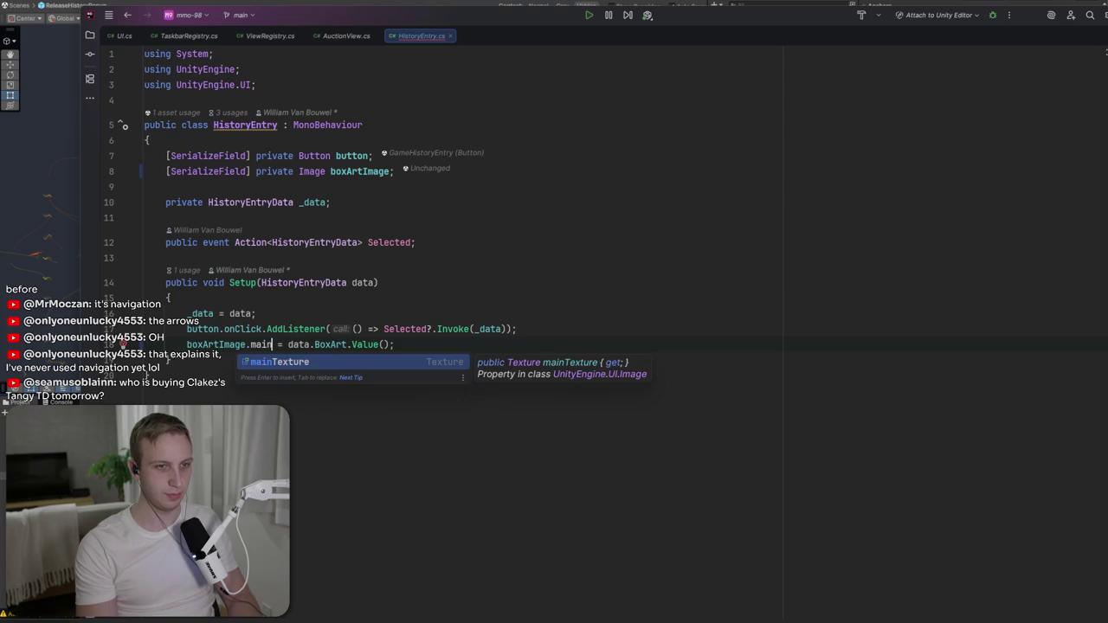
key("Return")
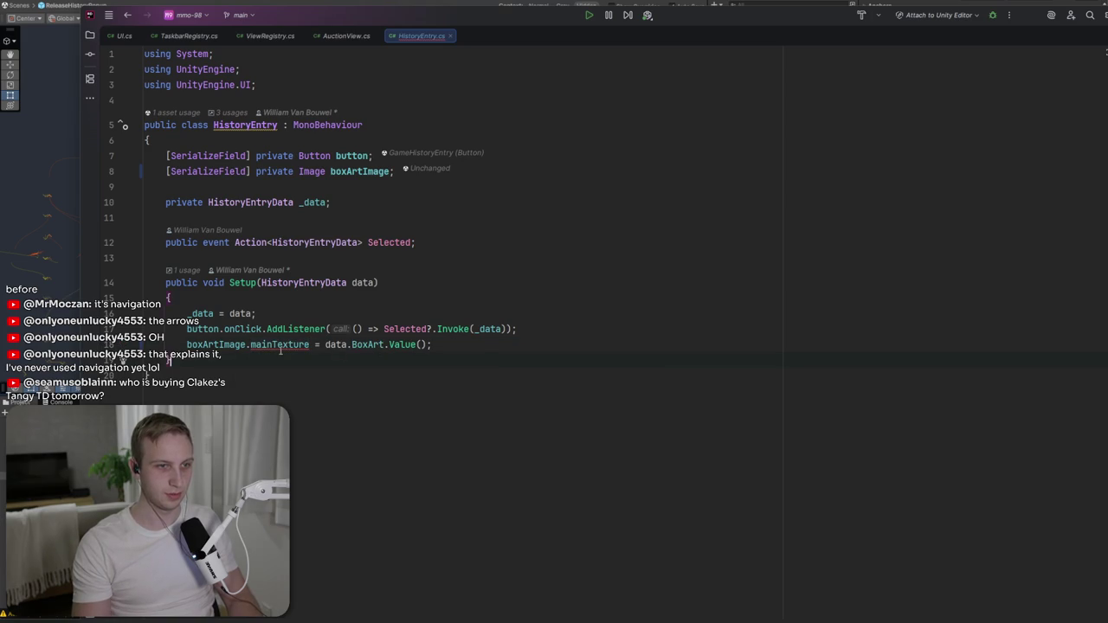
- Comment out the boxArtImage assignment on line 17 with //
double_click(305, 346)
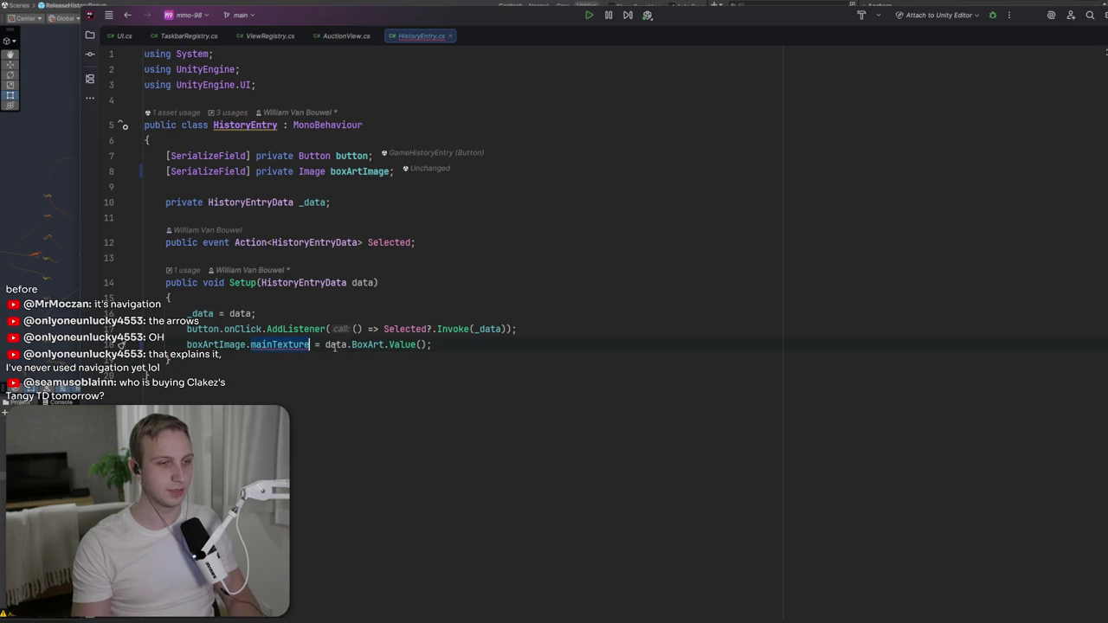
left_click(451, 347)
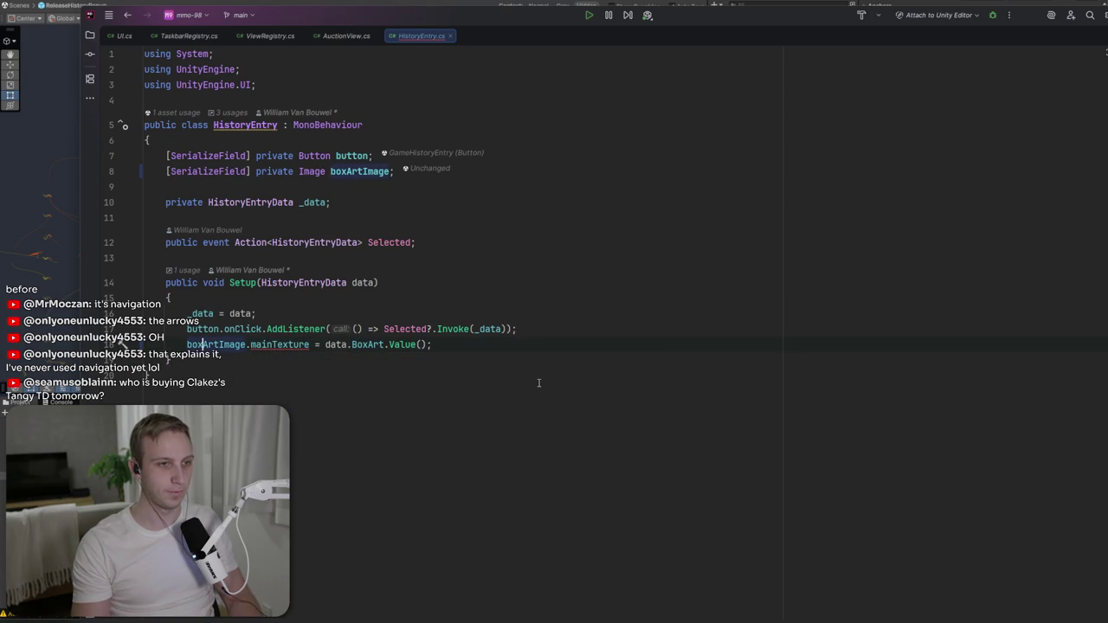
key("alt+Left")
type("//")
key("Return")
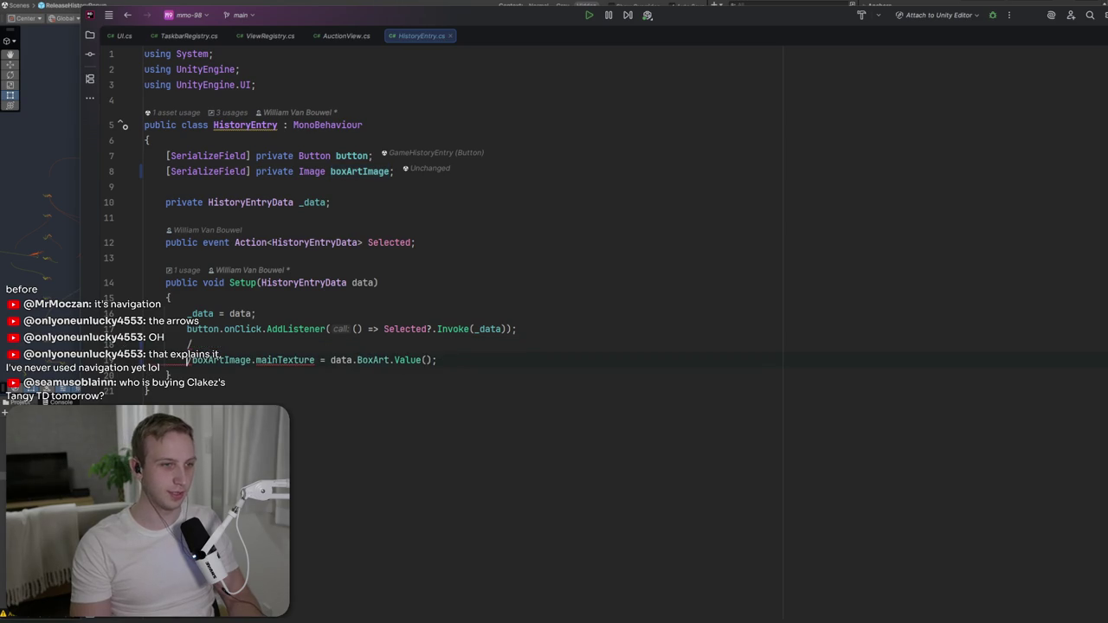
key("ctrl+z")
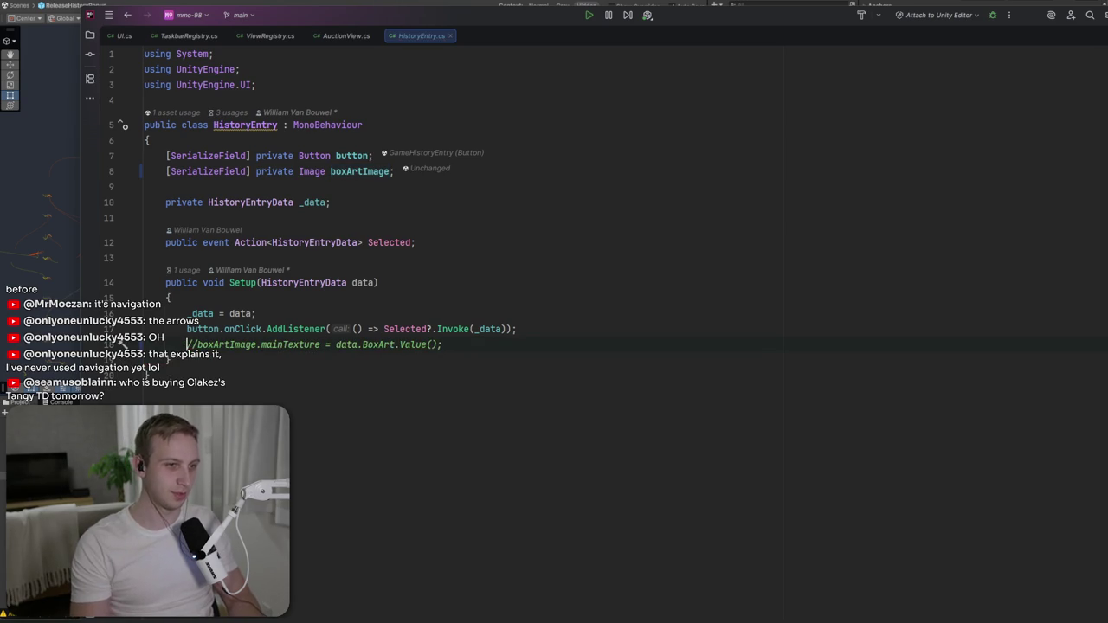
- Add a TODO comment above it noting the swap from raw image to image
key("ctrl+alt+Return")
type("// T")
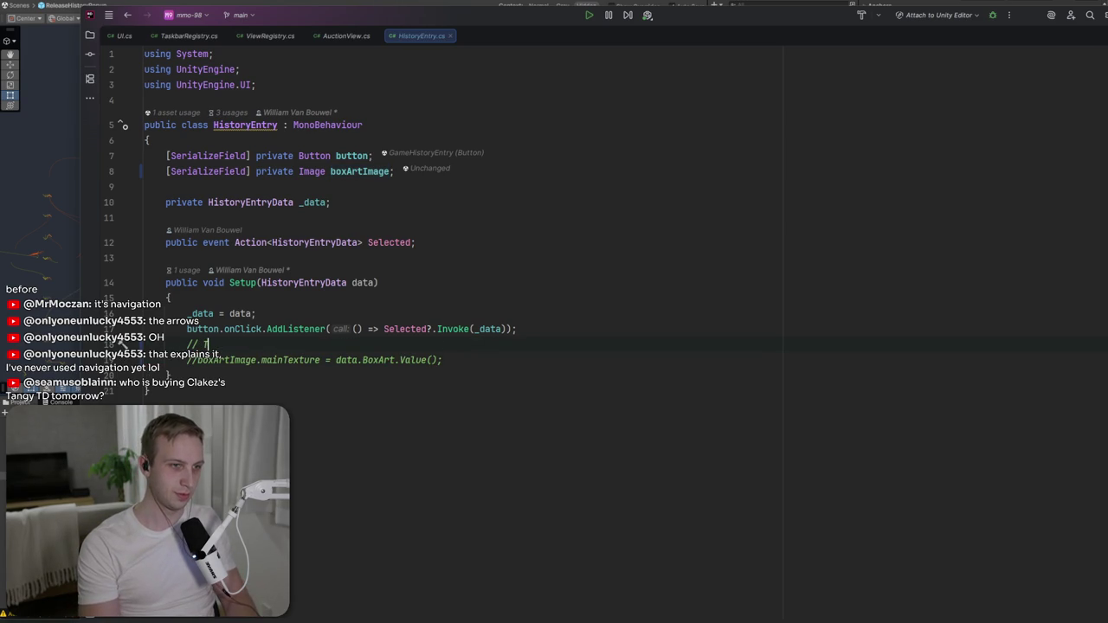
type("TODO: ")
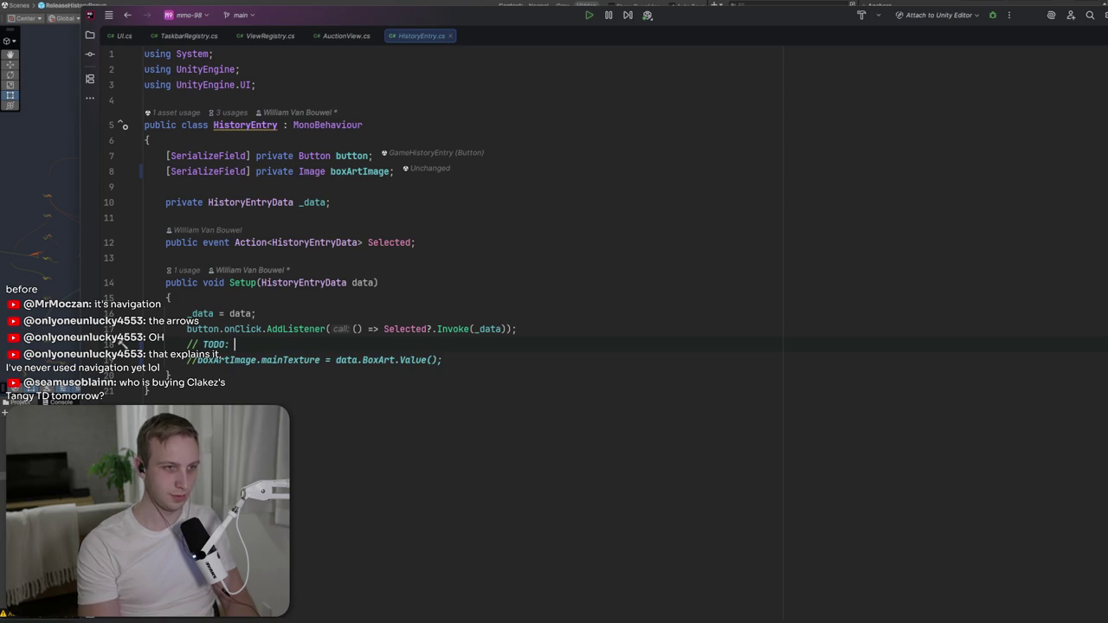
type("I pedd")
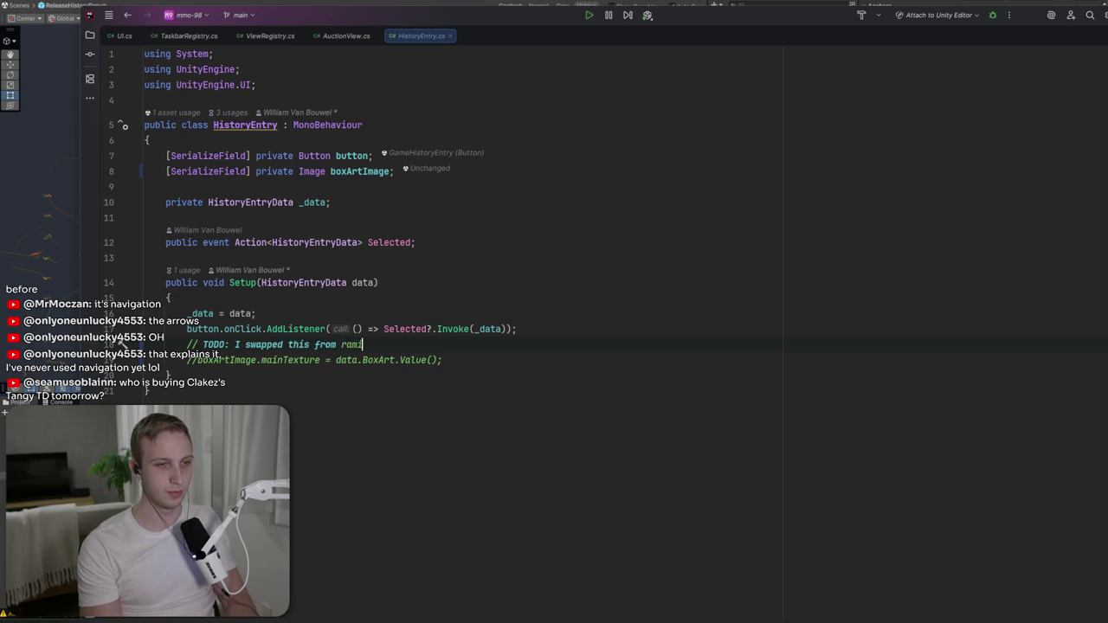
key("BackSpace")
key("BackSpace")
key("BackSpace")
type("image")
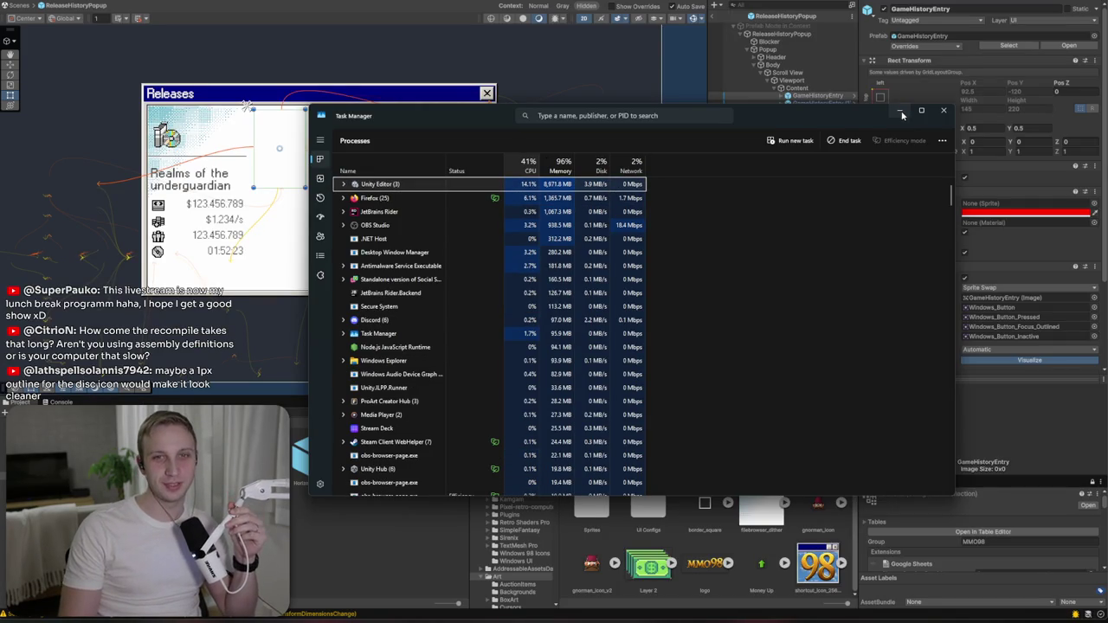
- Minimize Task Manager, answer Unity's 'Scene(s) Have Been Modified' prompt, and go to Aseprite
left_click(902, 113)
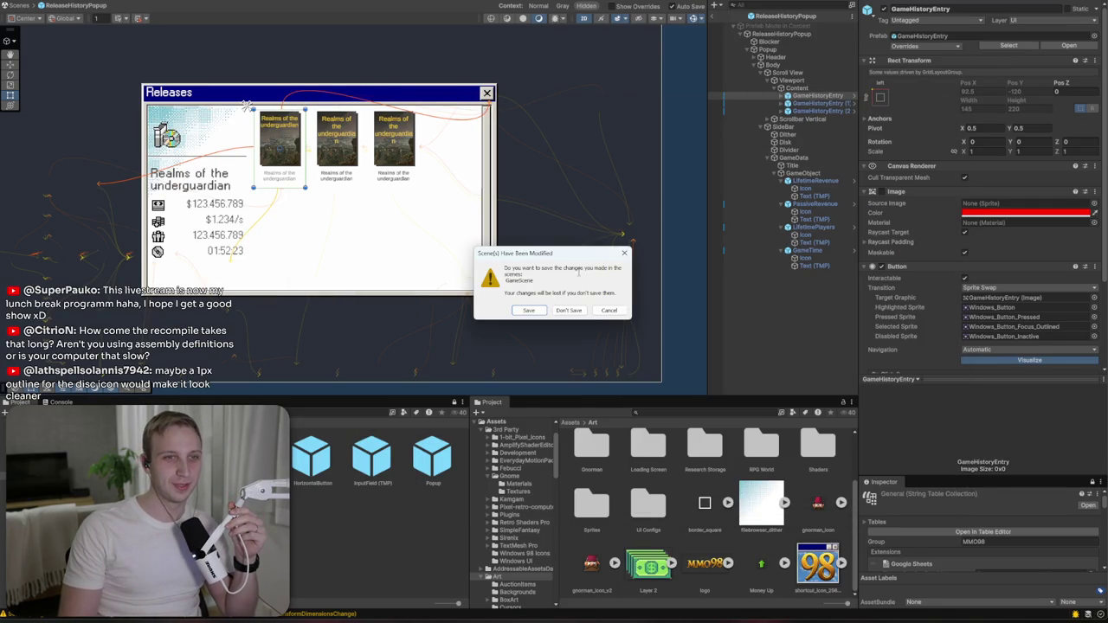
left_click(543, 310)
key("alt+Tab")
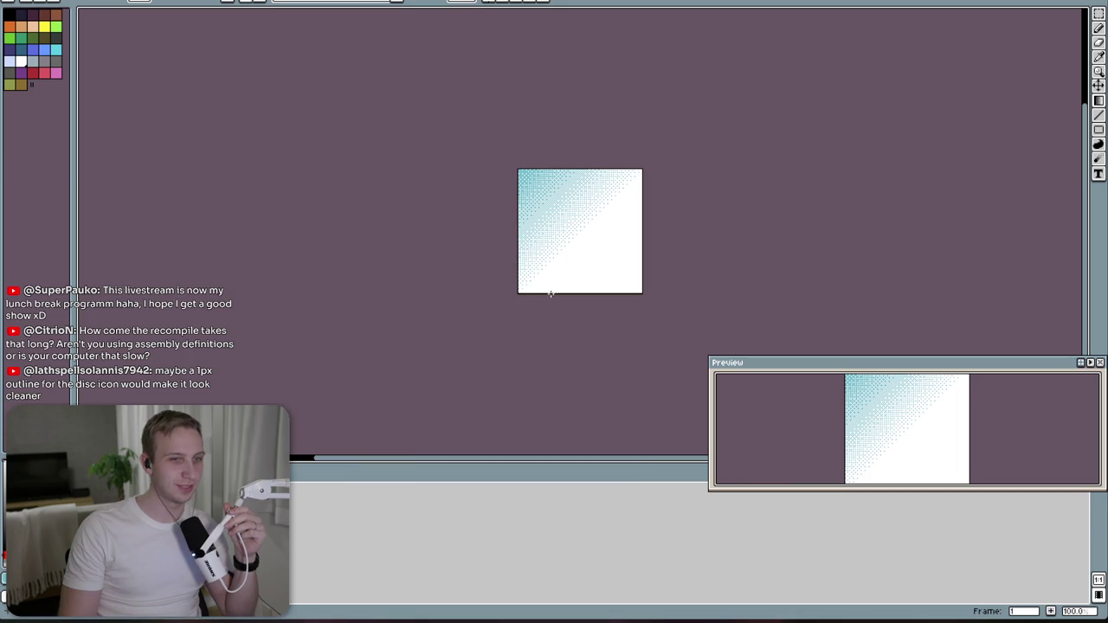
- Quit Aseprite, choosing Don't Save for Sprite-0002, Sprite-0003 and Sprite-0004
key("ctrl+q")
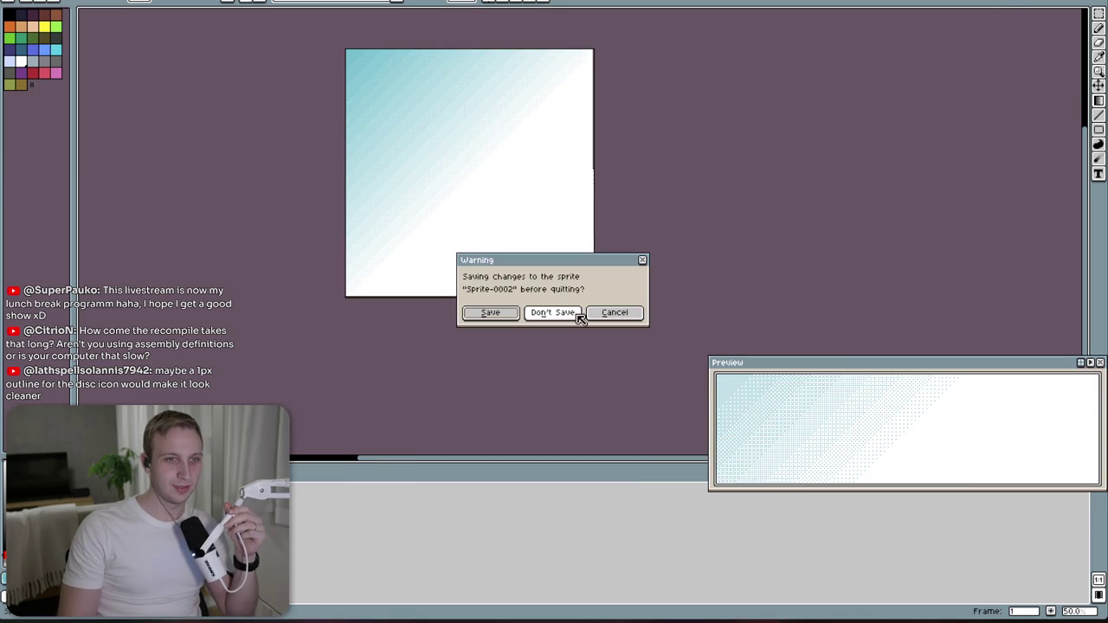
left_click(575, 313)
left_click(578, 315)
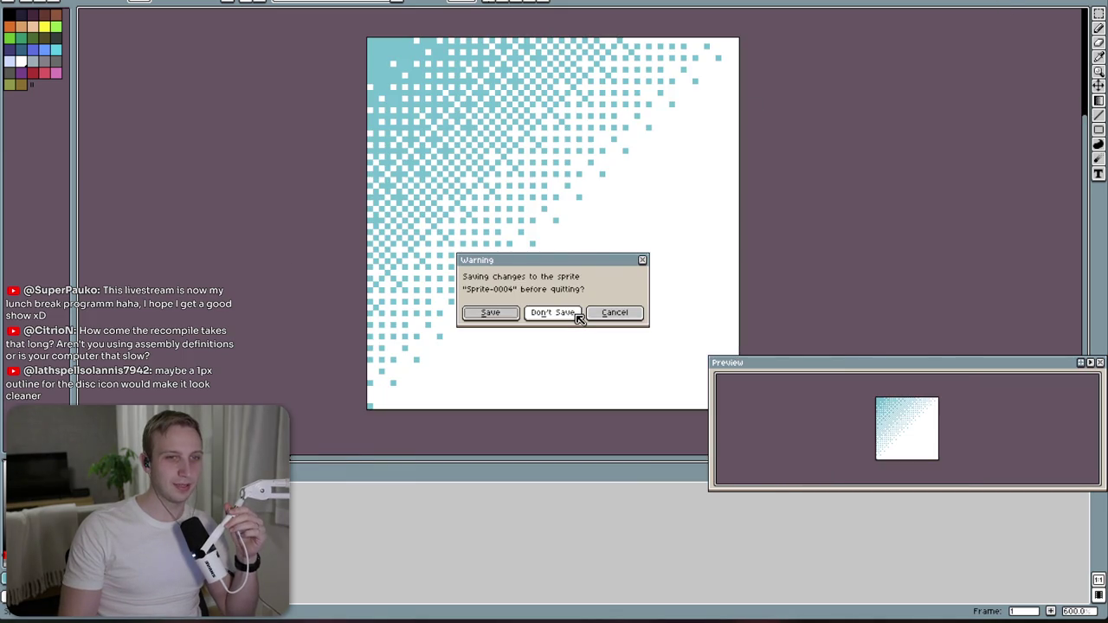
left_click(578, 315)
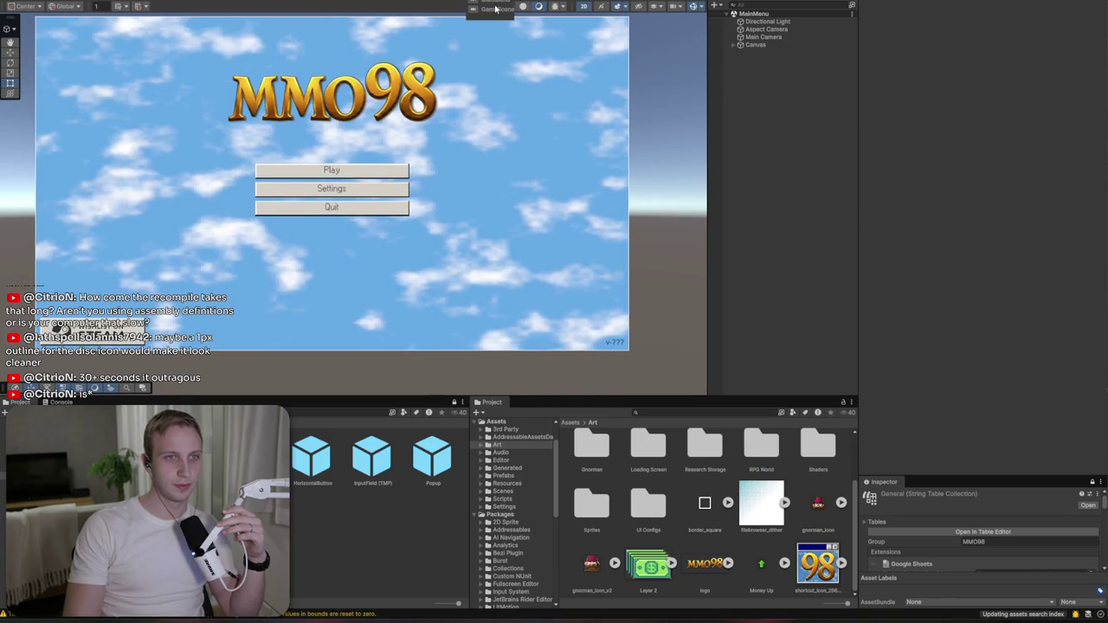
- Enter play mode so GameScene shows the Releases popup with three box-art tiles
left_click(563, 7)
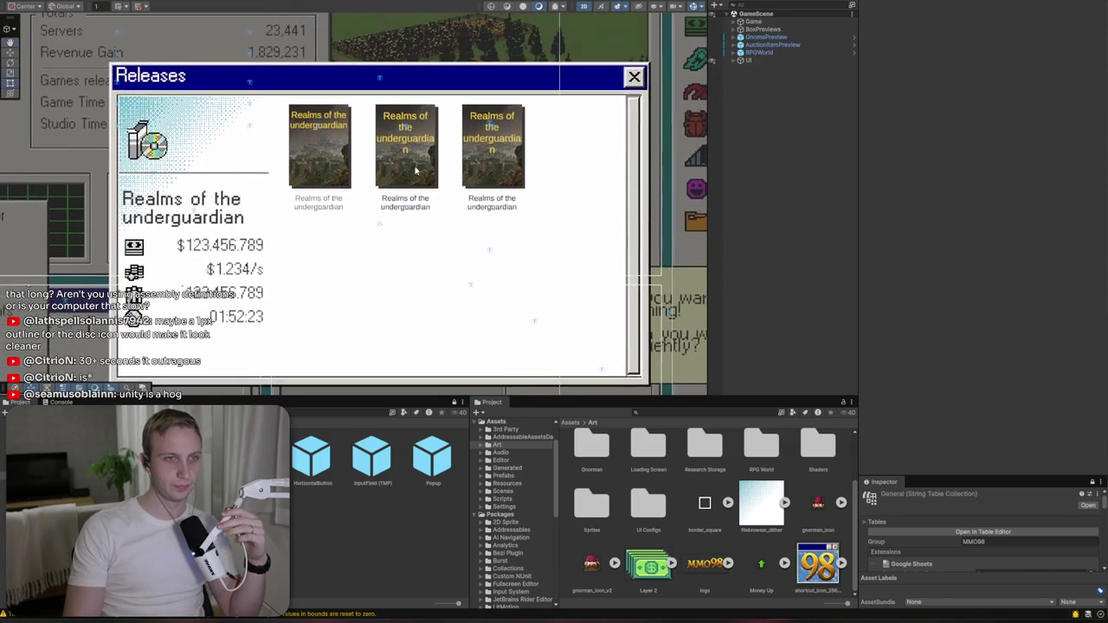
- Revert all HistoryPopup overrides and open the ReleaseHistoryPopup prefab in Prefab Mode
left_click(421, 183)
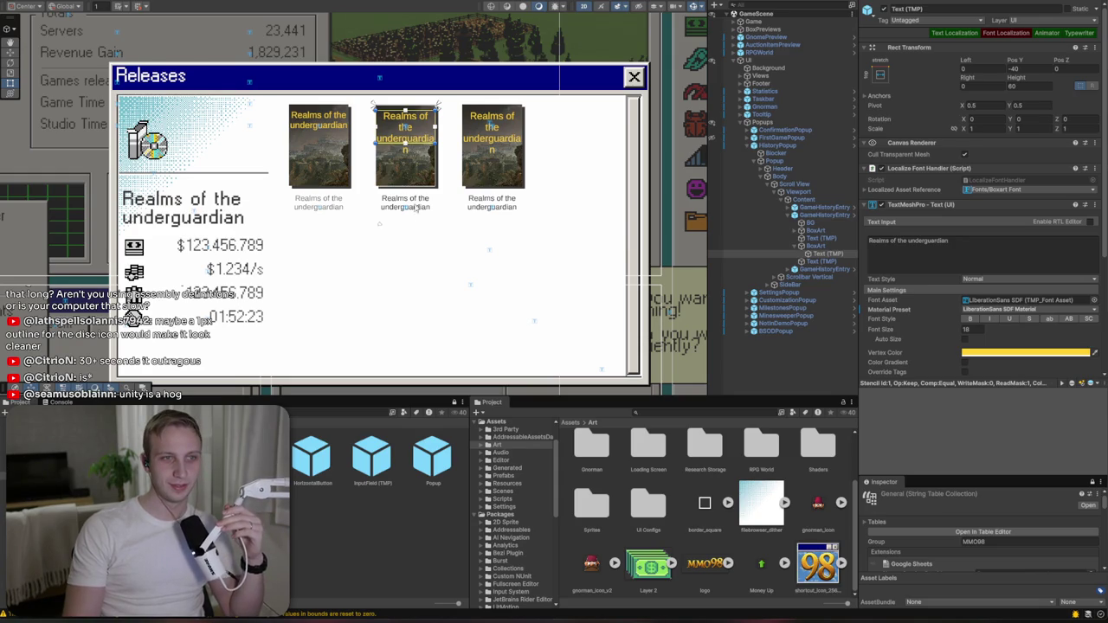
left_click(832, 208)
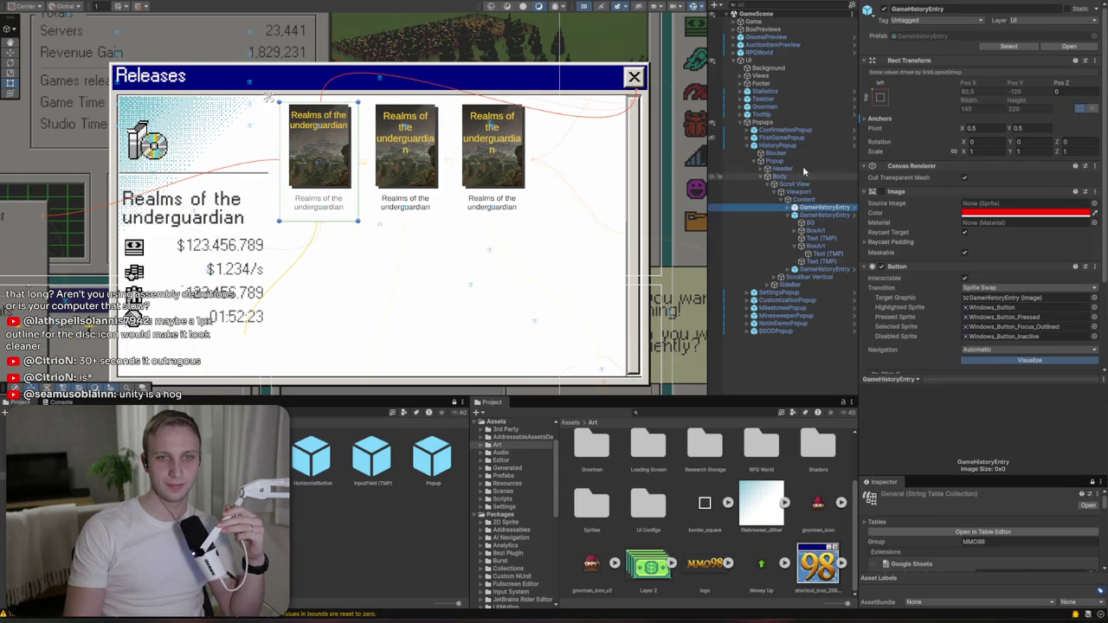
left_click(794, 148)
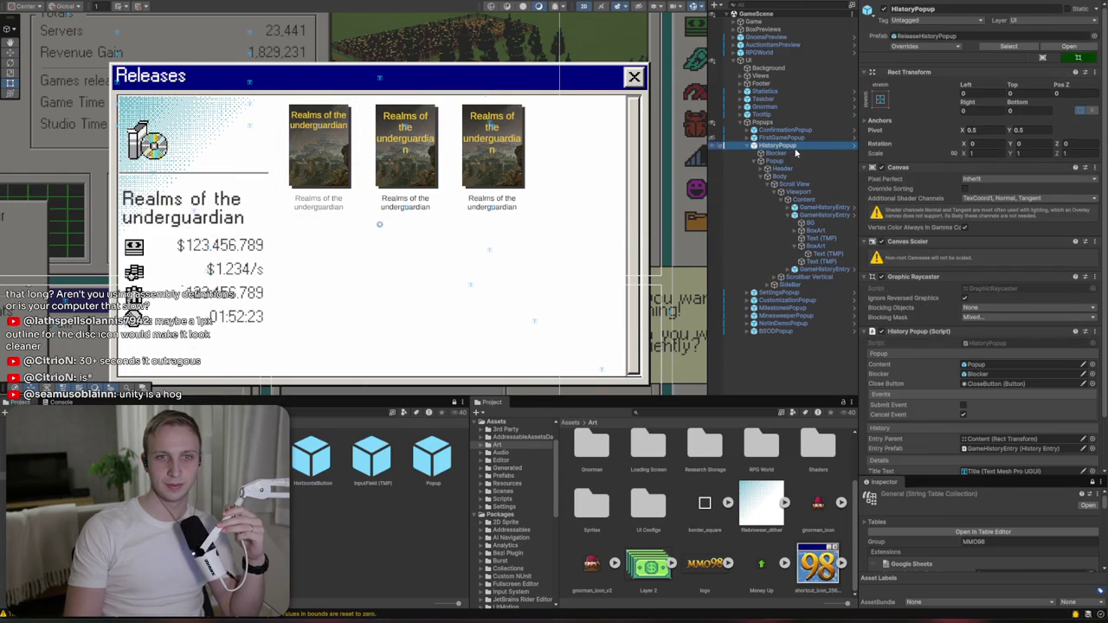
left_click(932, 47)
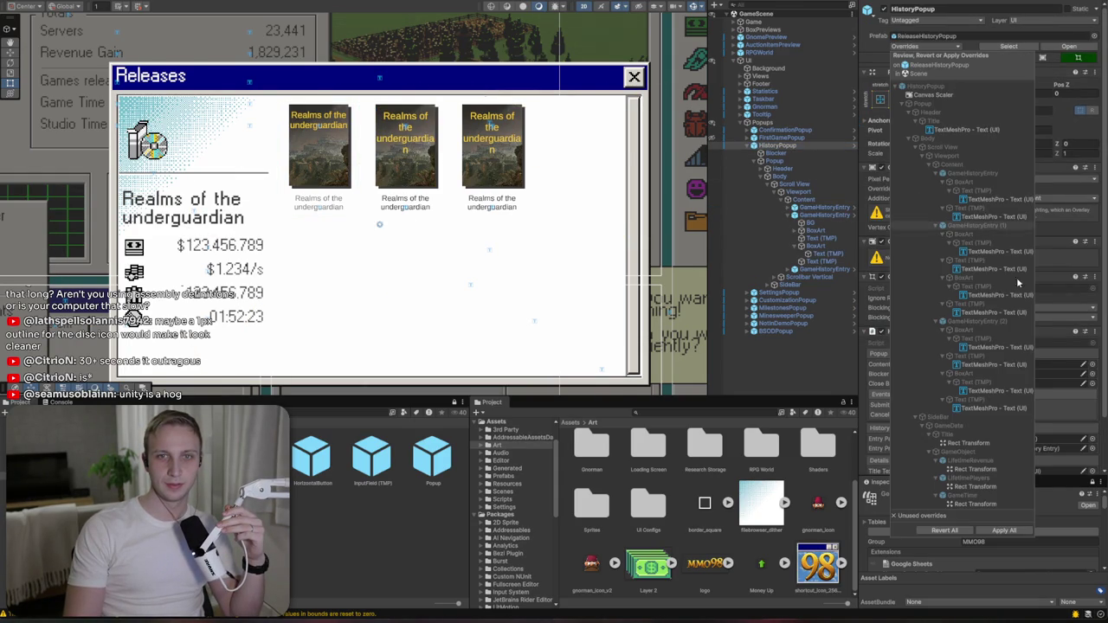
left_click(939, 531)
left_click(778, 147)
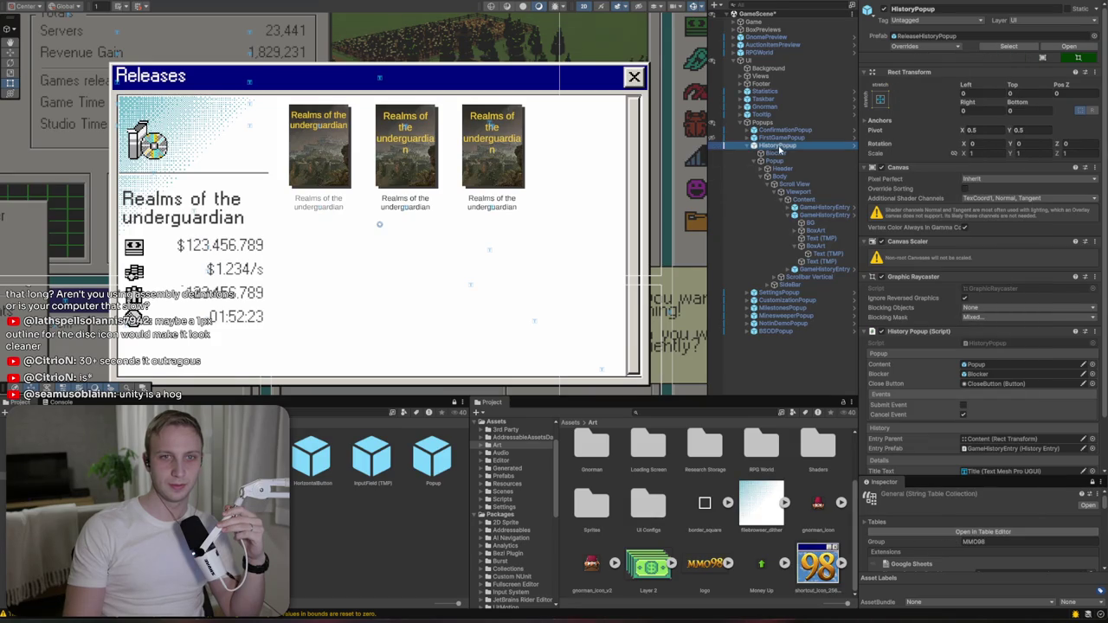
left_click(852, 146)
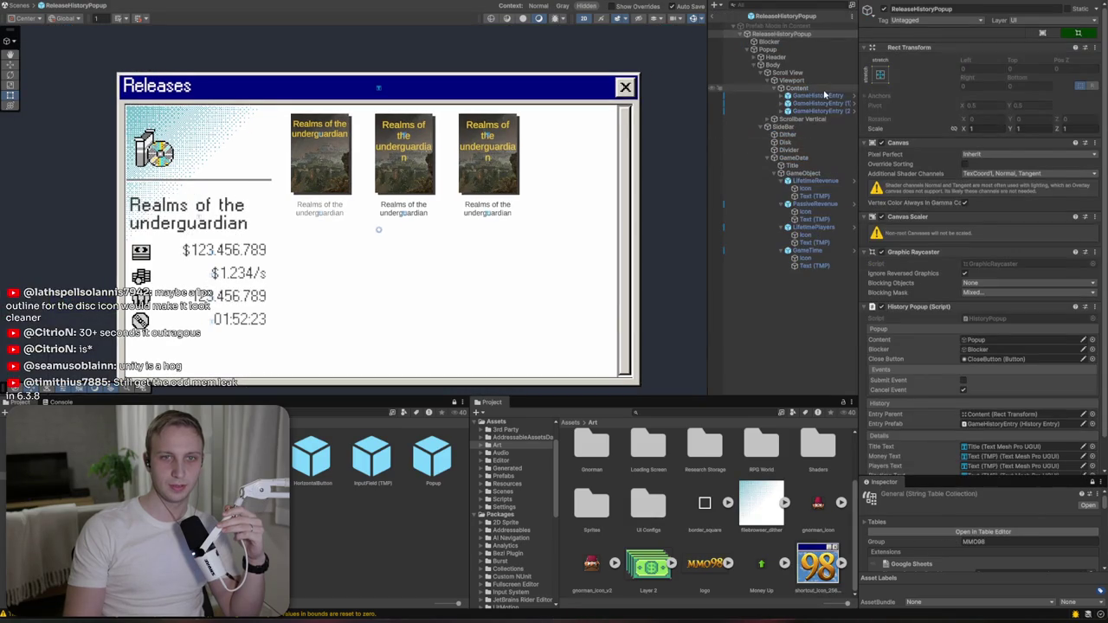
- Delete GameHistoryEntry (1) and (2), leaving a single box-art tile
left_click(822, 88)
left_click(822, 95)
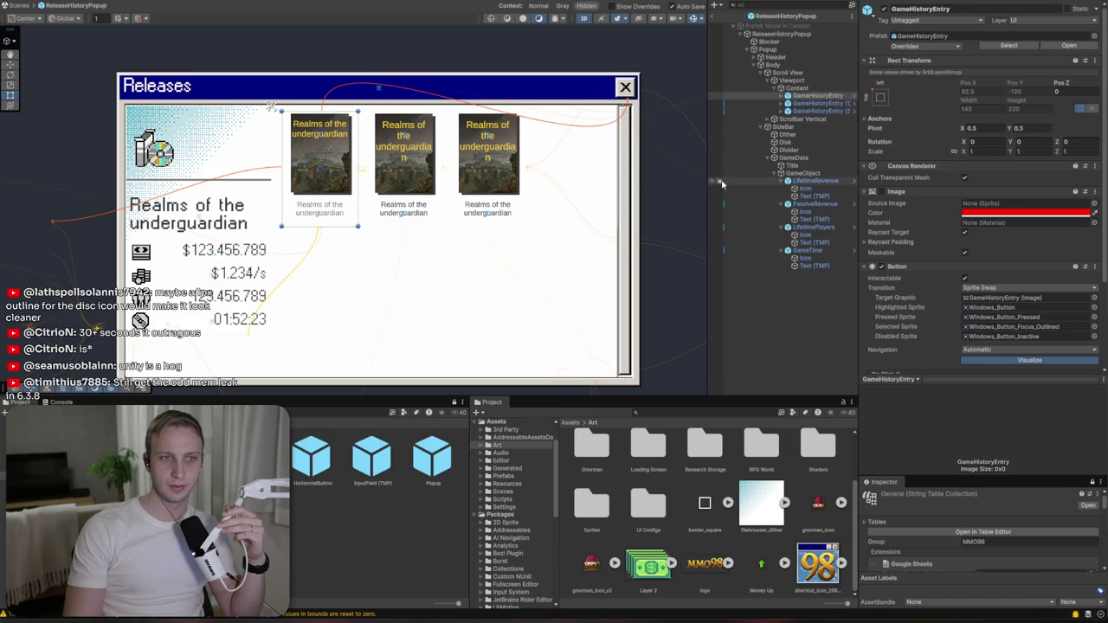
left_click(818, 111)
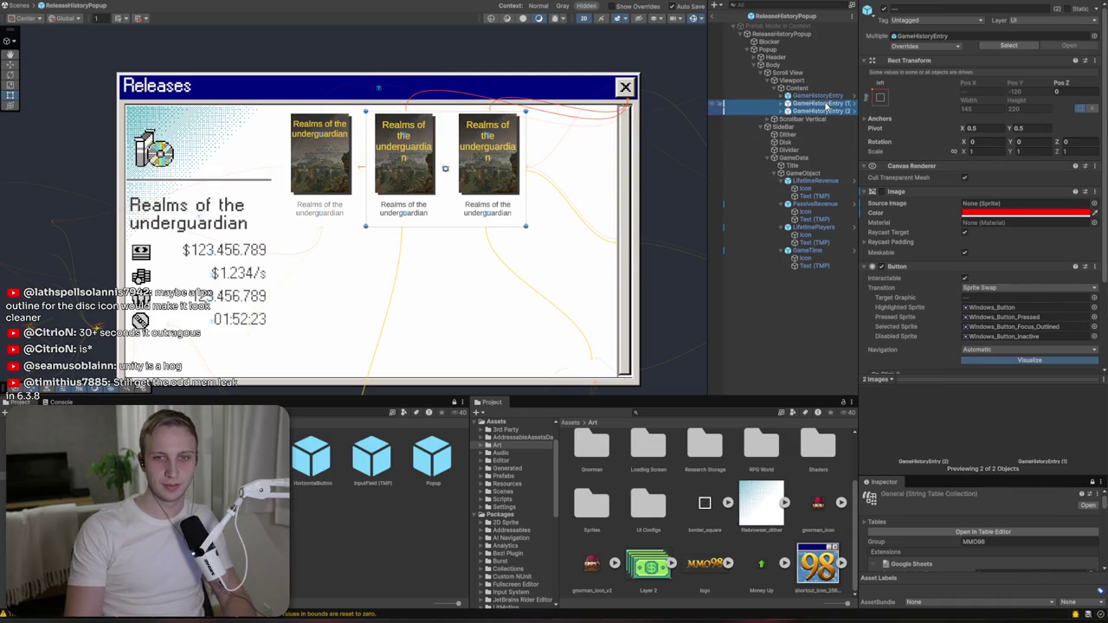
key("Delete")
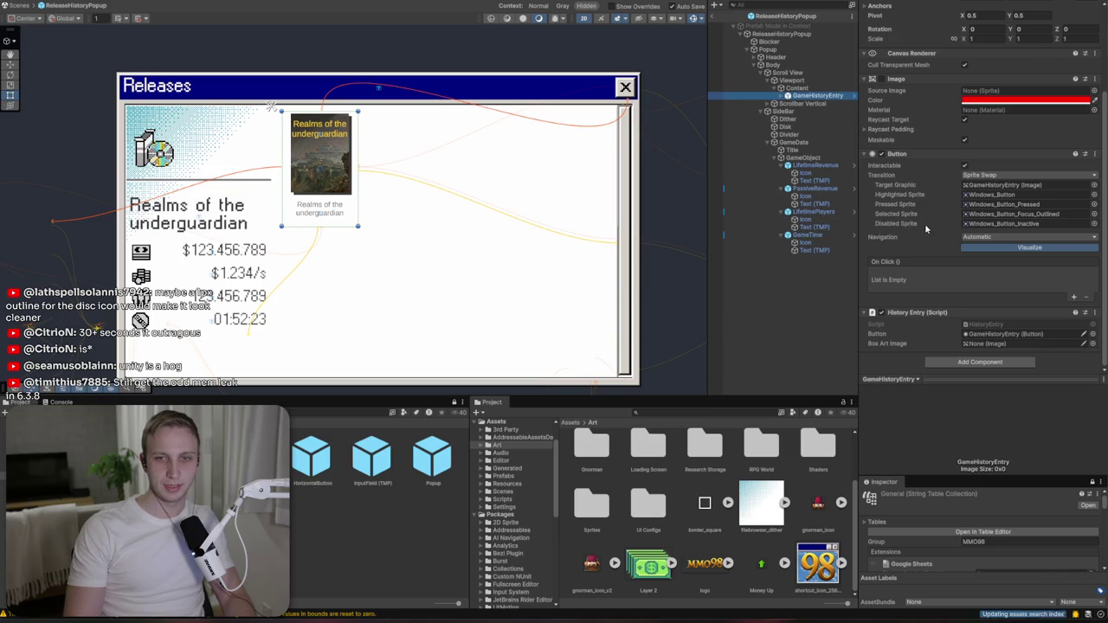
- Link BoxArt to the entry's Box Art Image field and apply all overrides to GameHistoryEntry
left_click(785, 95)
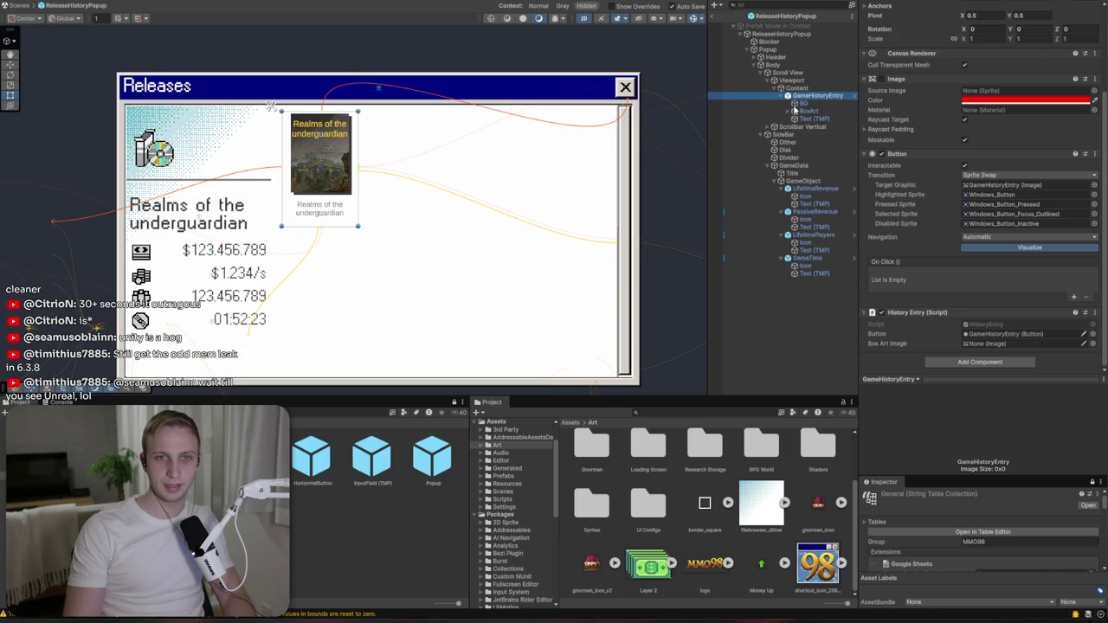
left_click(787, 111)
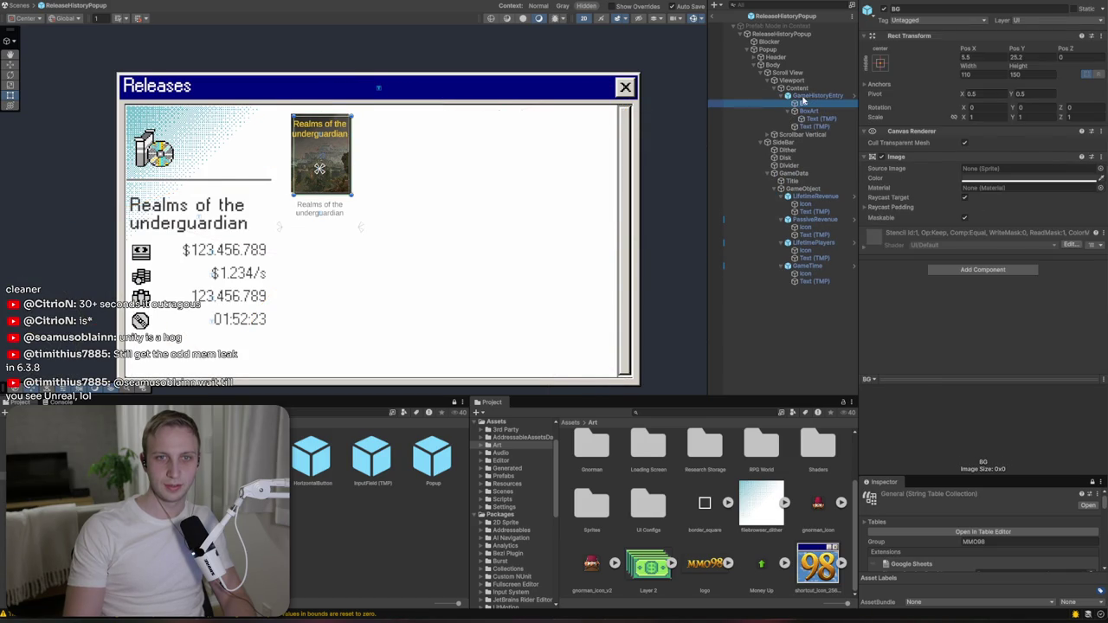
scroll(978, 190, "down", 3)
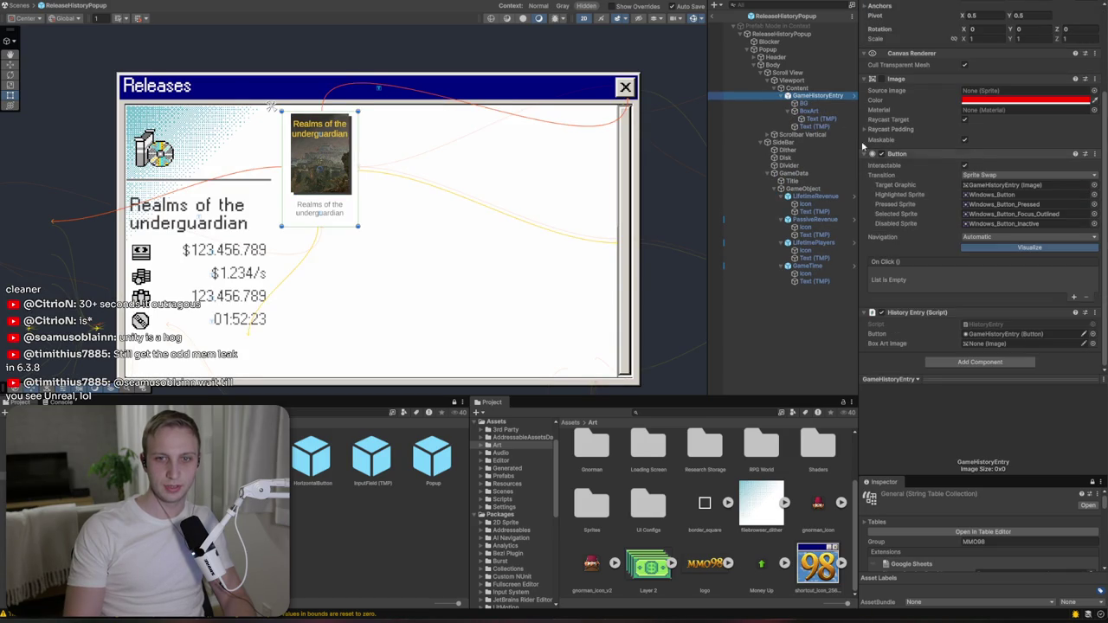
left_click_drag(806, 110, 974, 342)
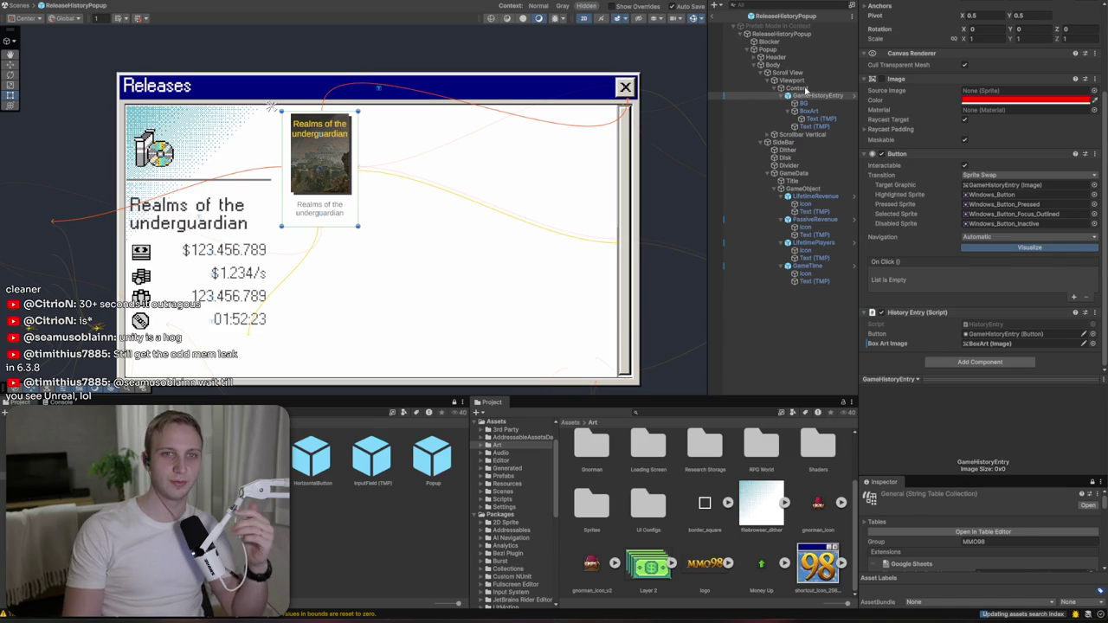
scroll(923, 52, "up", 3)
left_click(924, 45)
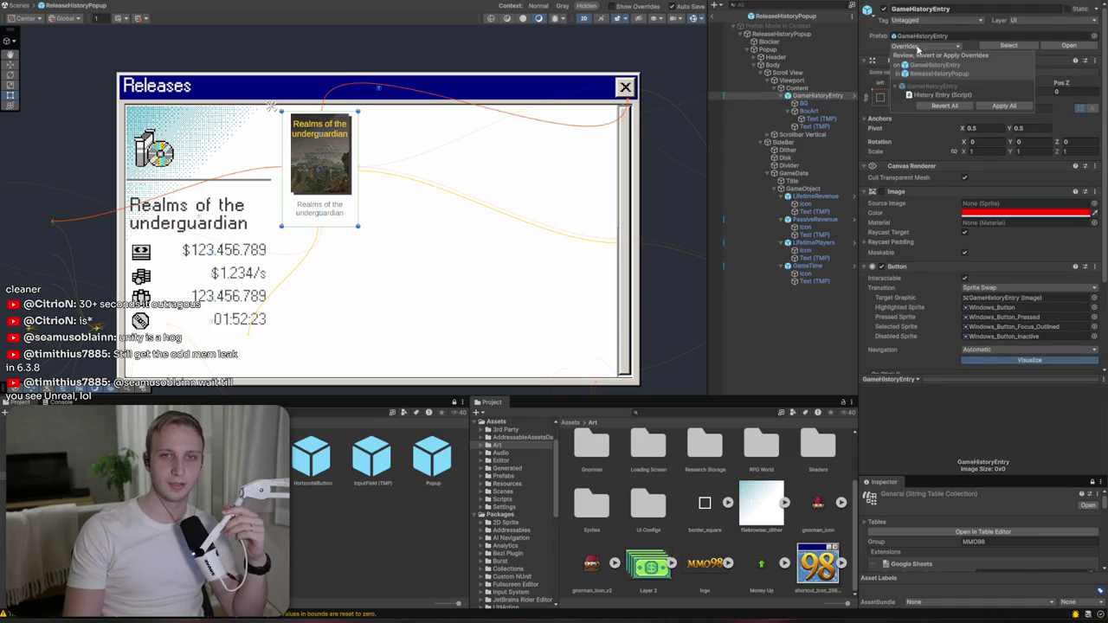
left_click(992, 107)
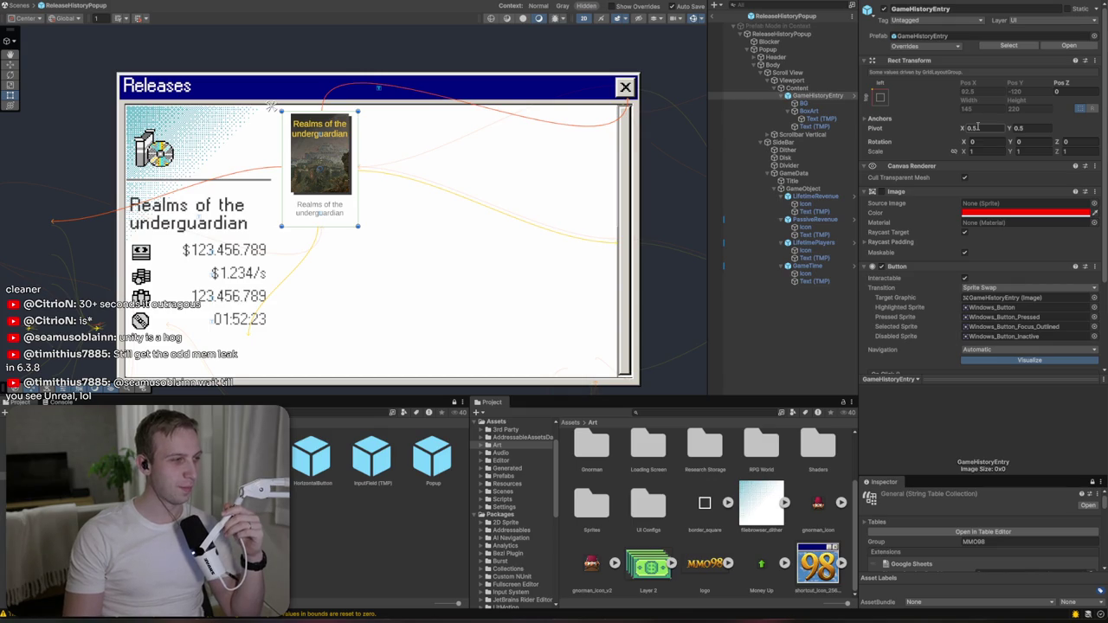
key("Return")
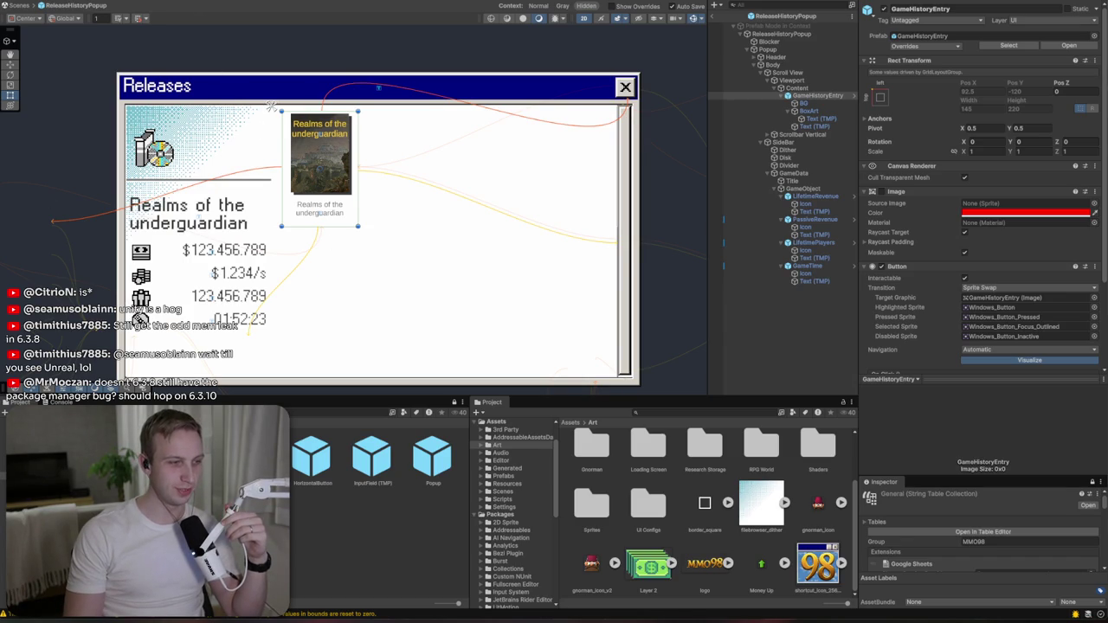
key("alt+Tab")
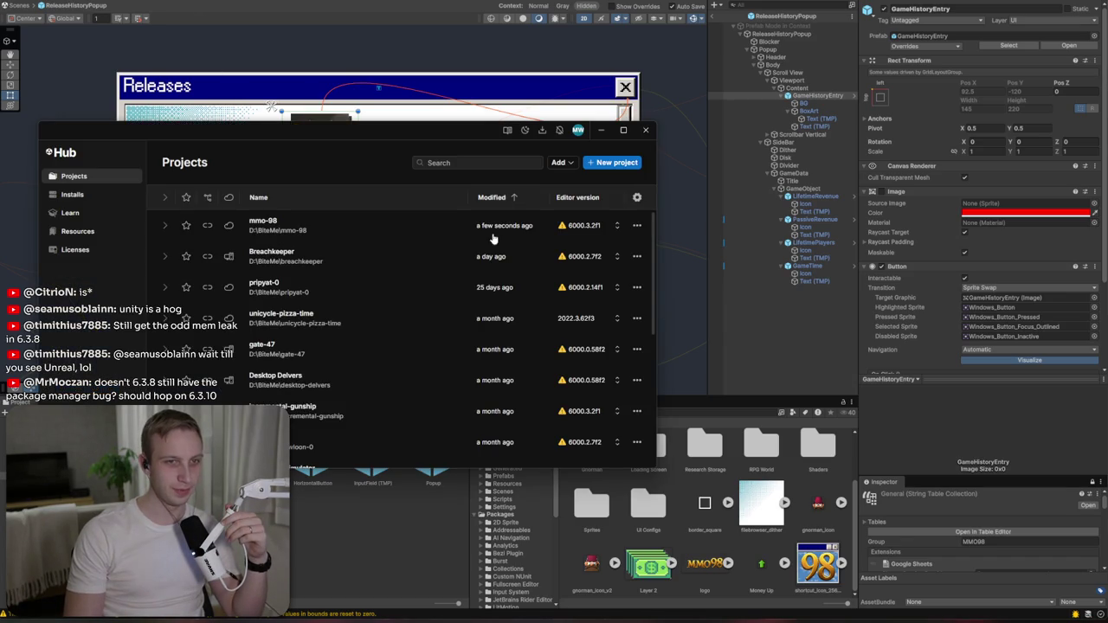
mouse_move(595, 231)
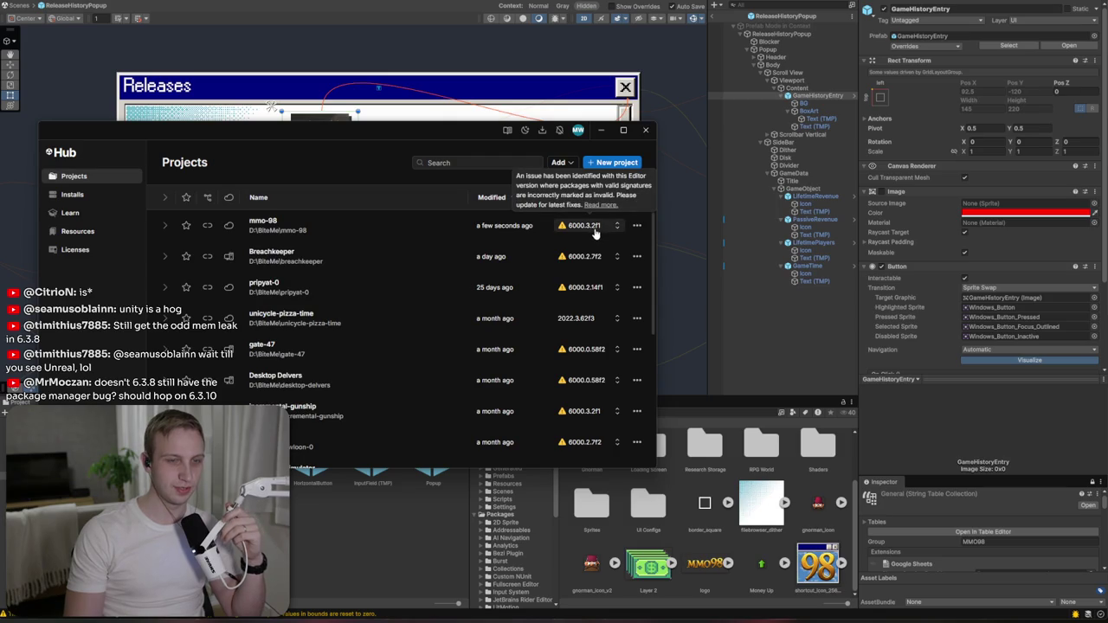
left_click(596, 232)
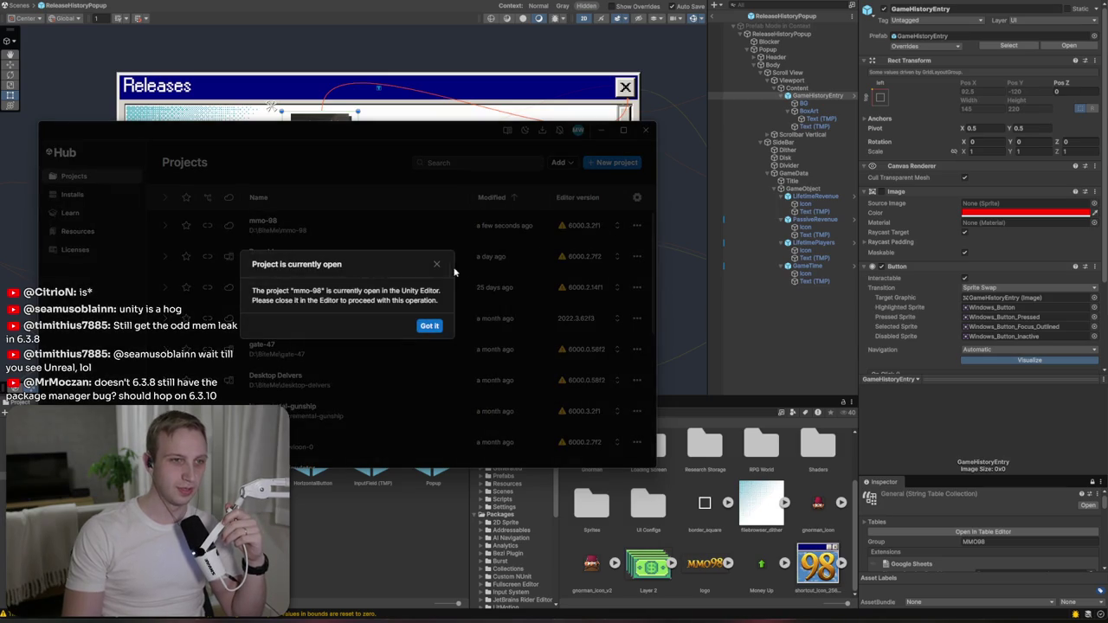
left_click(436, 264)
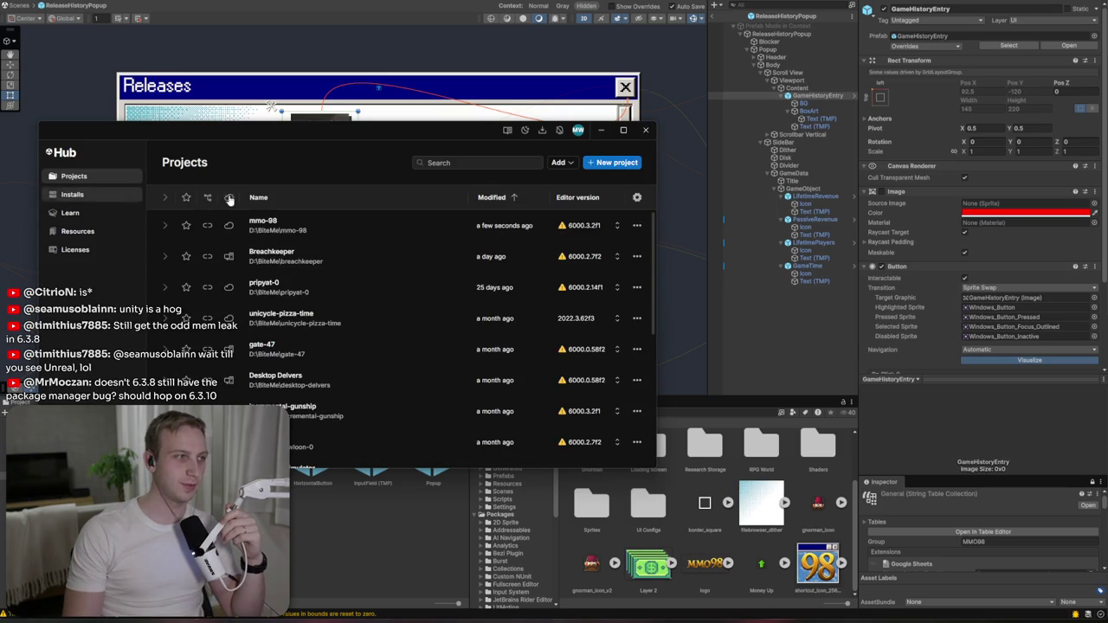
left_click_drag(409, 132, 620, 145)
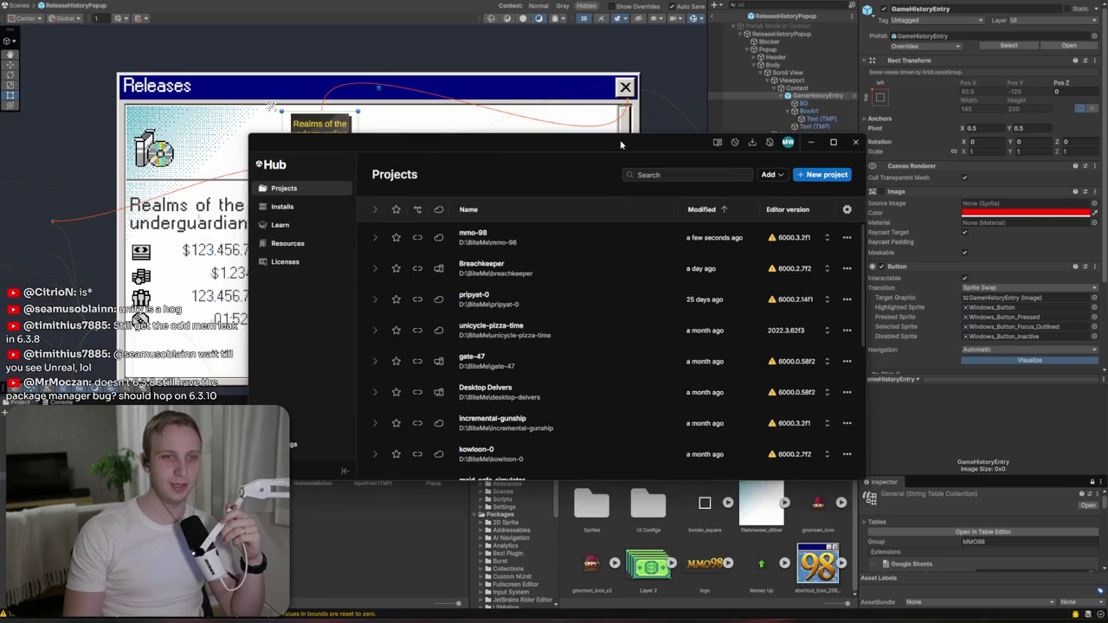
left_click(318, 207)
left_click(482, 203)
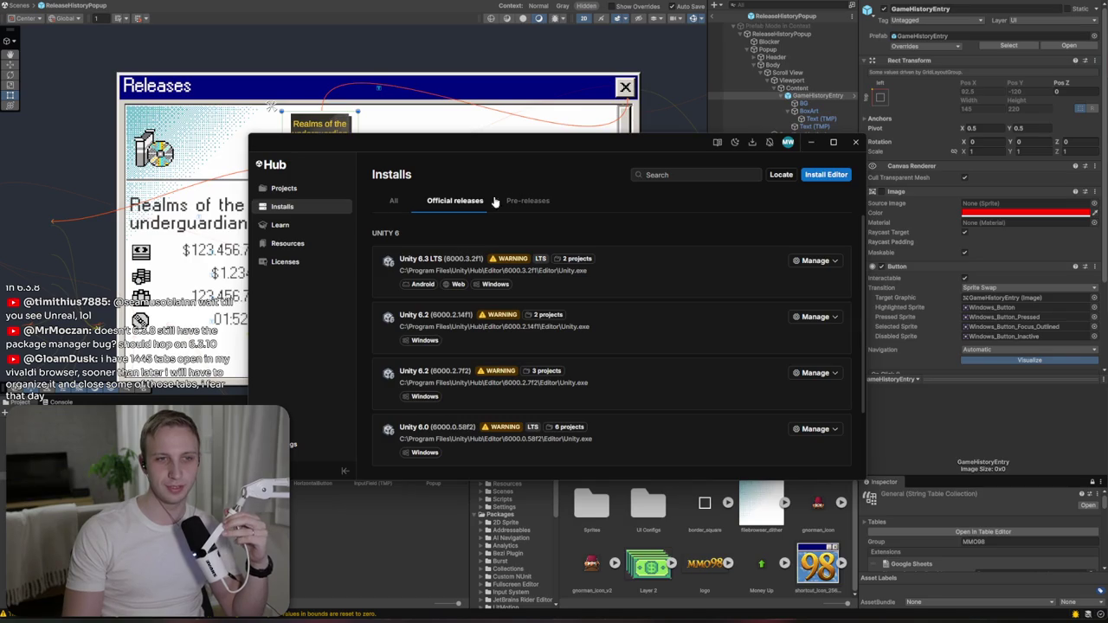
left_click(509, 201)
left_click(389, 209)
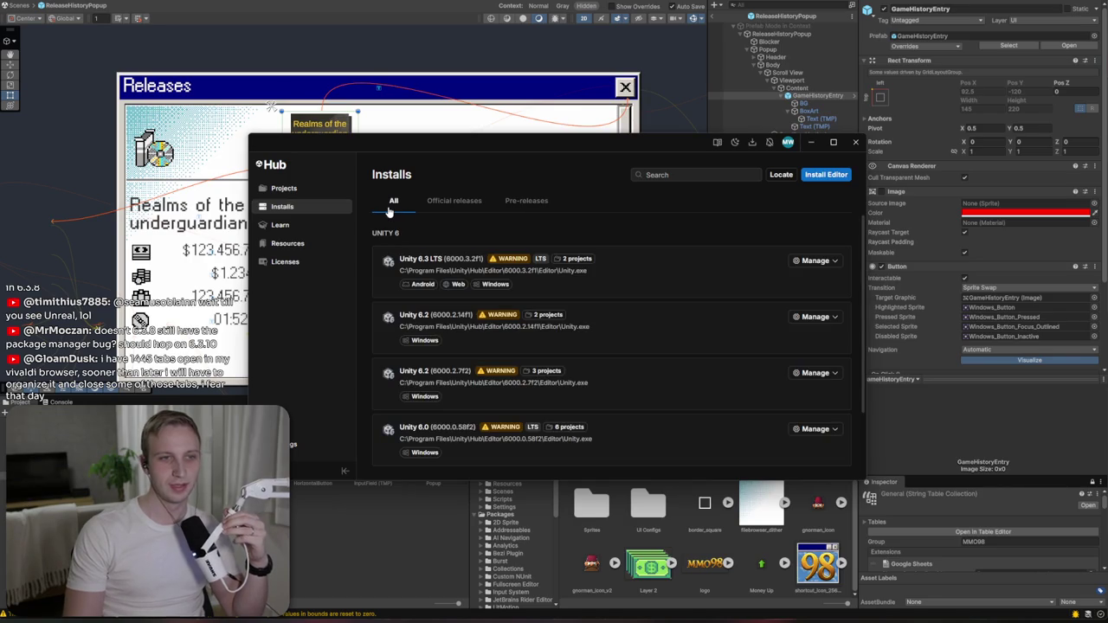
left_click(805, 140)
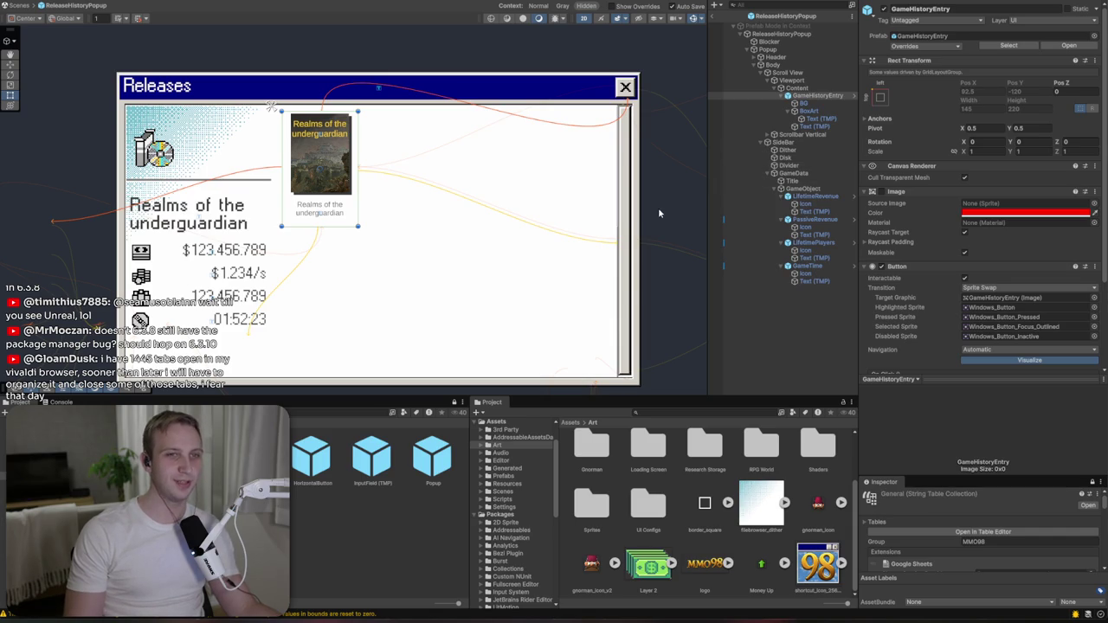
left_click(805, 97)
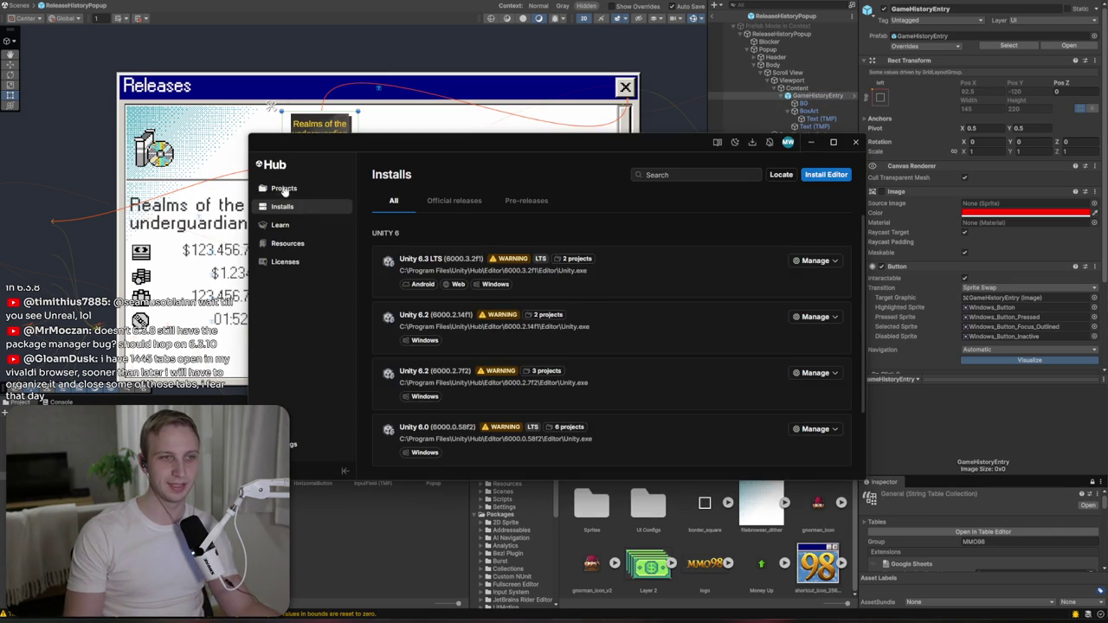
left_click(284, 189)
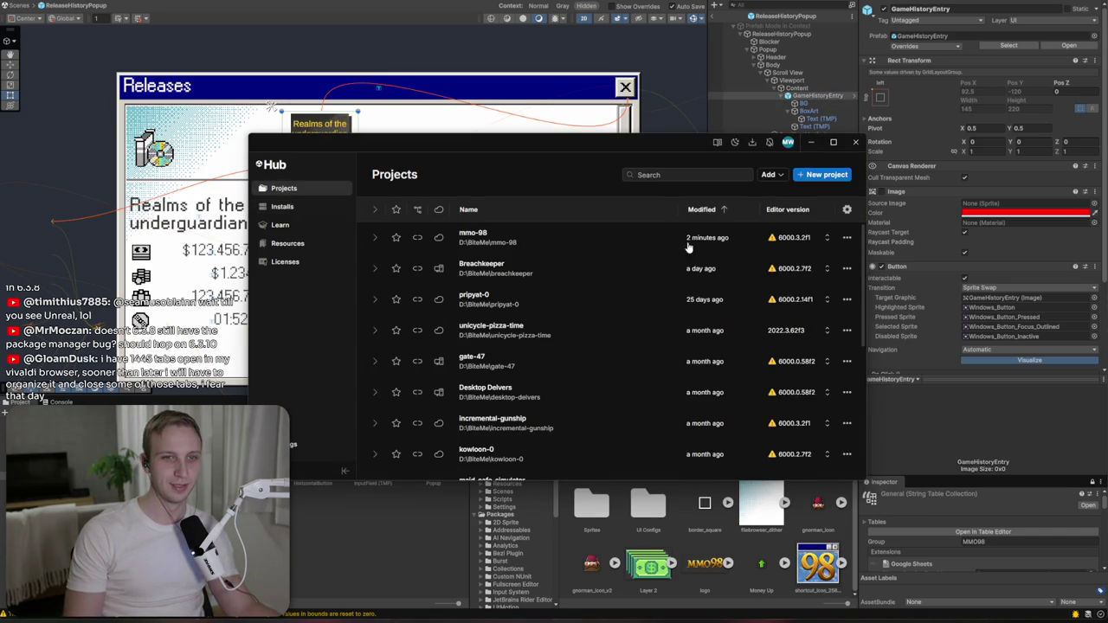
mouse_move(770, 307)
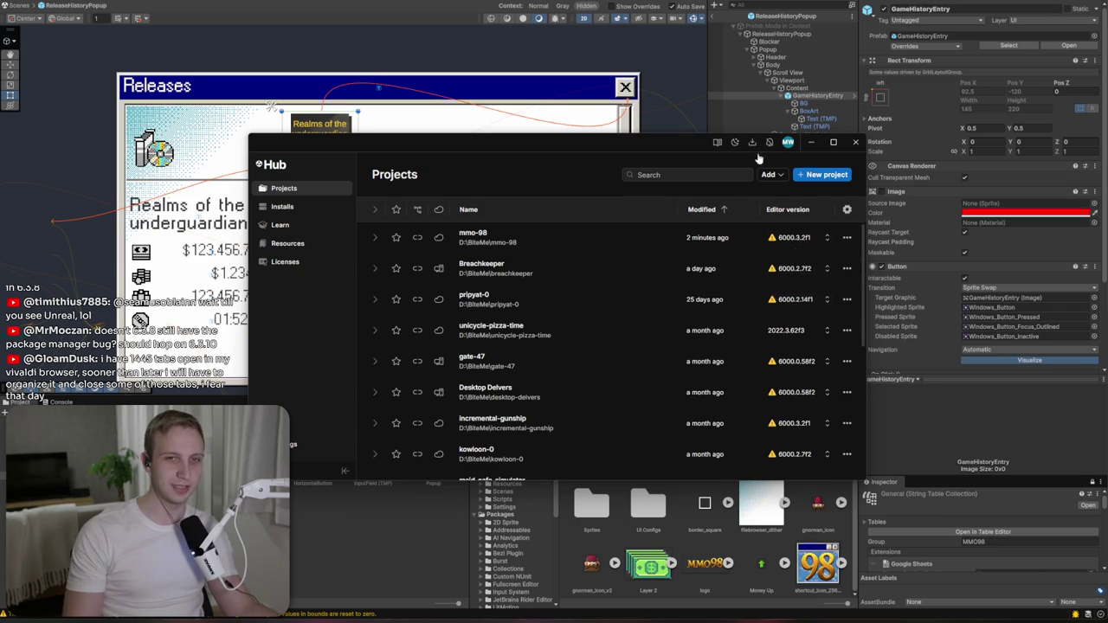
left_click(811, 144)
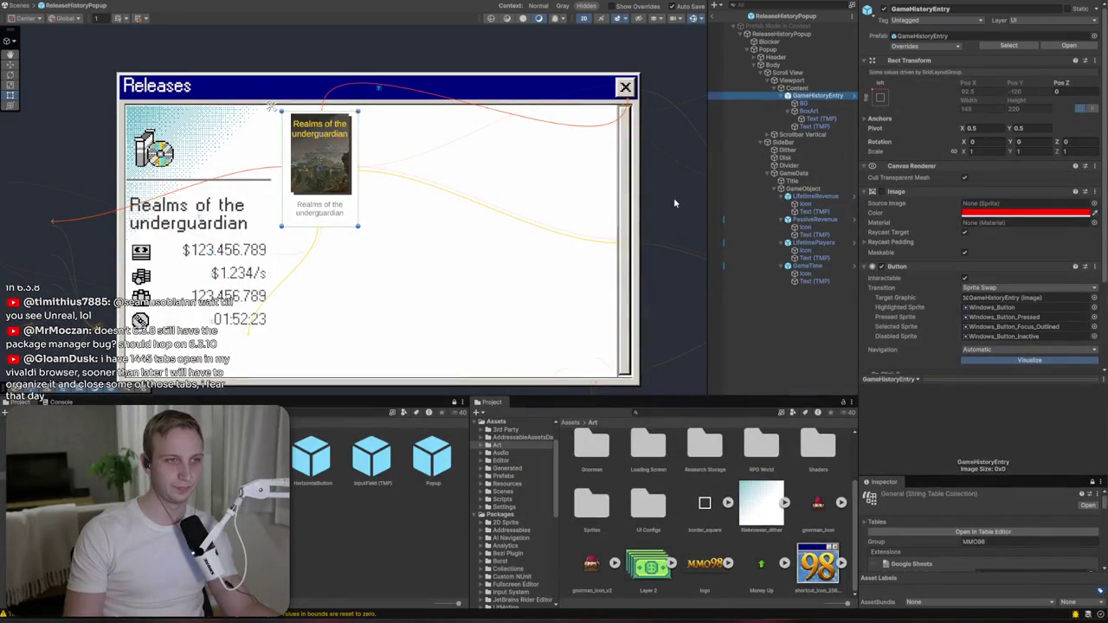
left_click(166, 158)
- Duplicate the Disk as a black Disk (1) placed behind and offset to form an outline
scroll(170, 162, "up", 5)
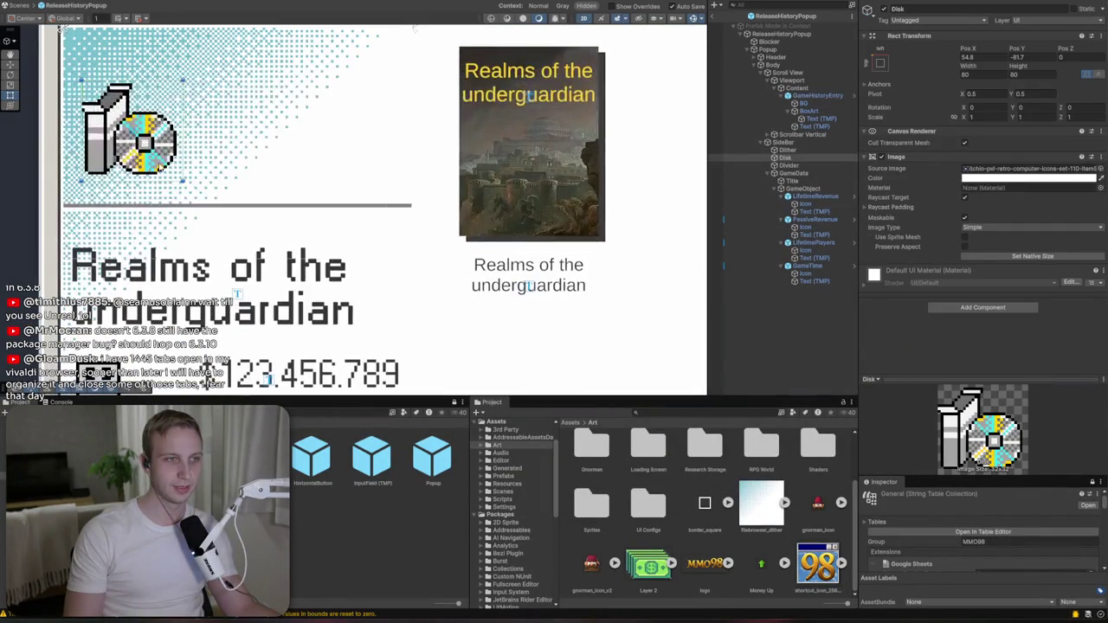
left_click(809, 151)
left_click(808, 157)
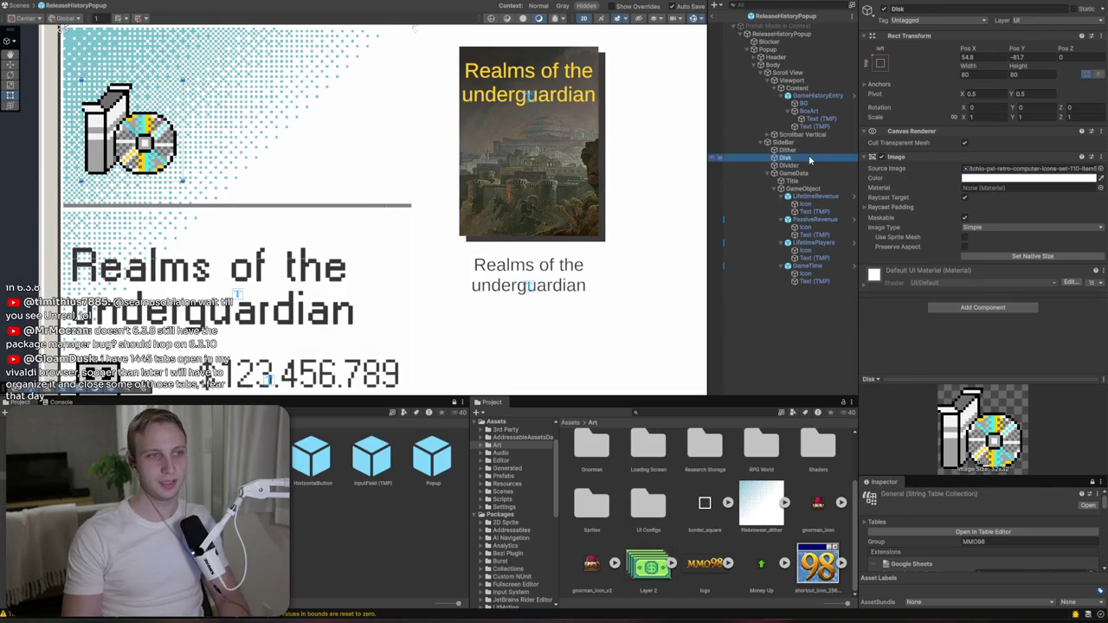
key("ctrl+d")
left_click(1004, 178)
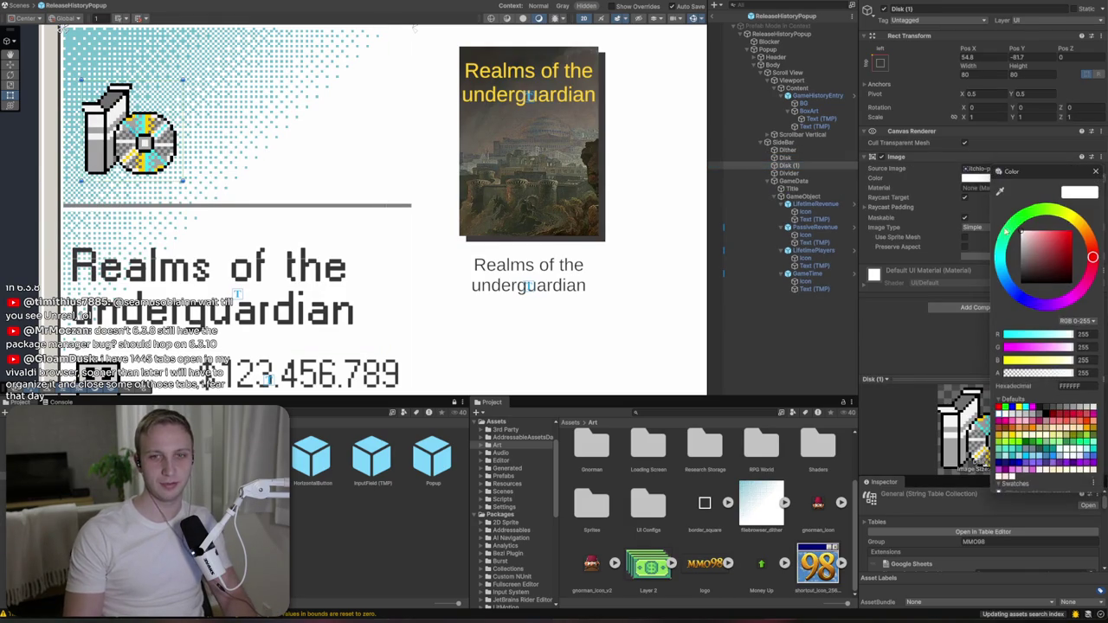
left_click(998, 406)
left_click(797, 164)
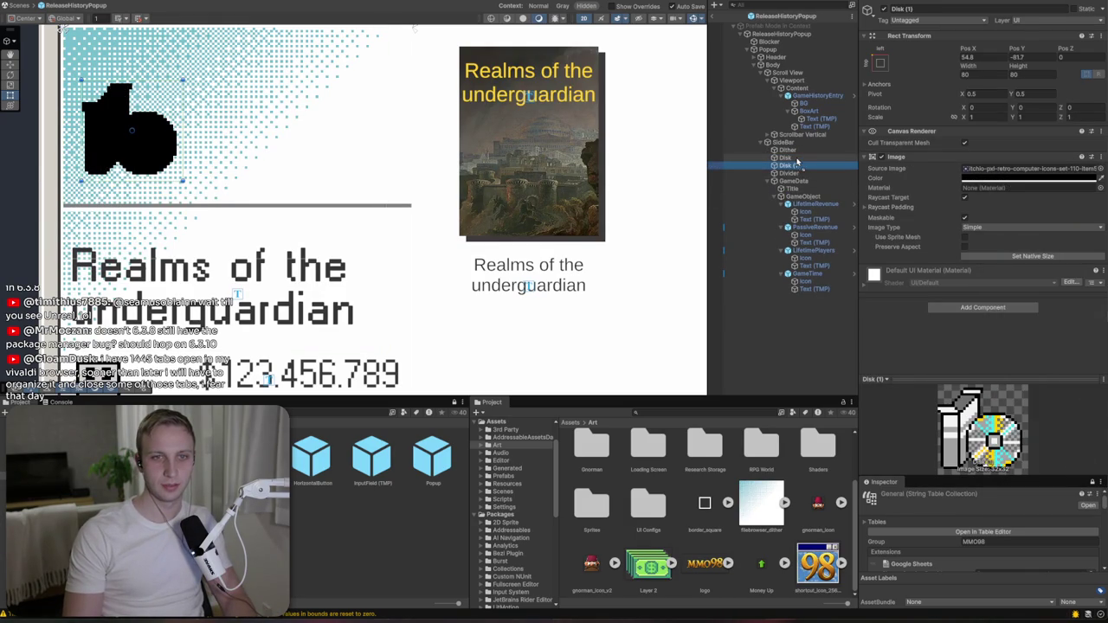
left_click_drag(788, 165, 788, 156)
key("w")
left_click_drag(137, 124, 138, 125)
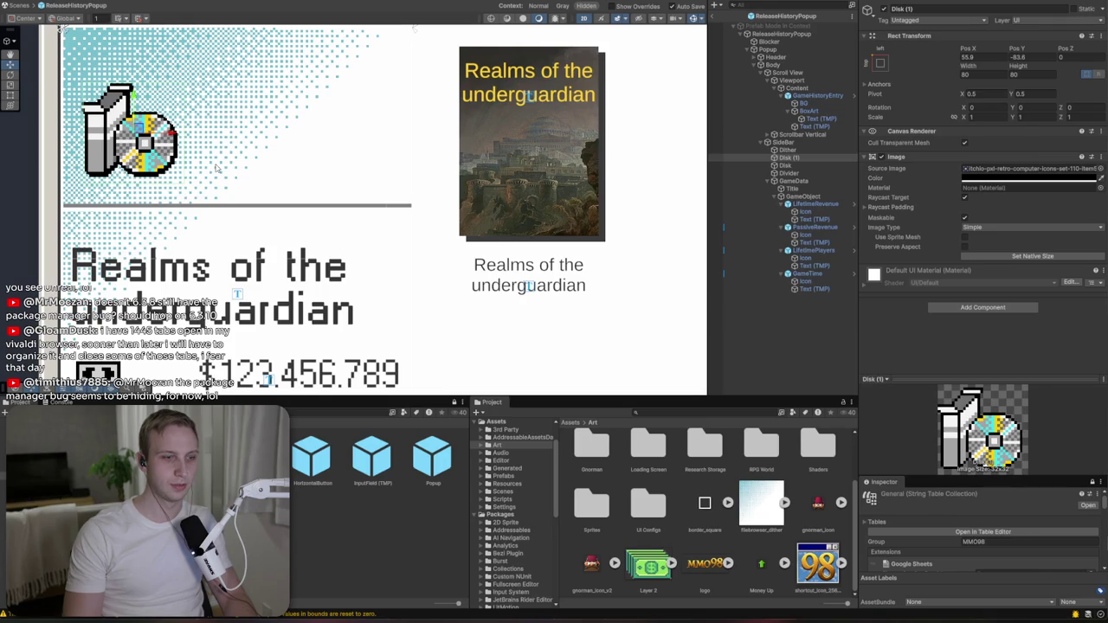
- Nudge the disk icon right from Pos X 55.9 to 57.5, then select the Blocker
scroll(282, 346, "down", 5)
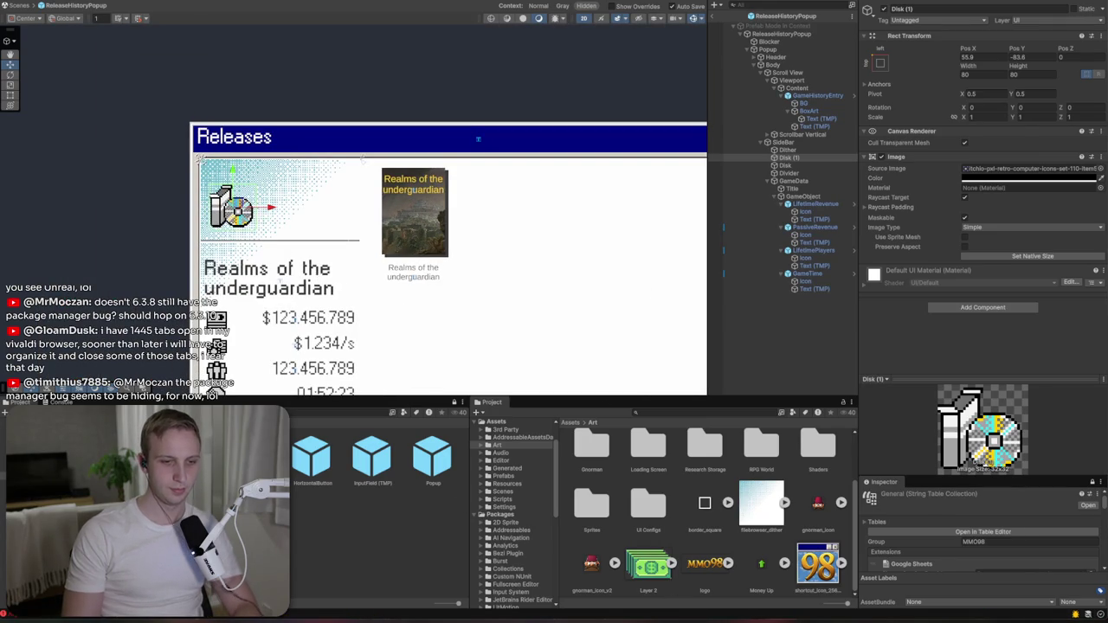
scroll(229, 198, "up", 4)
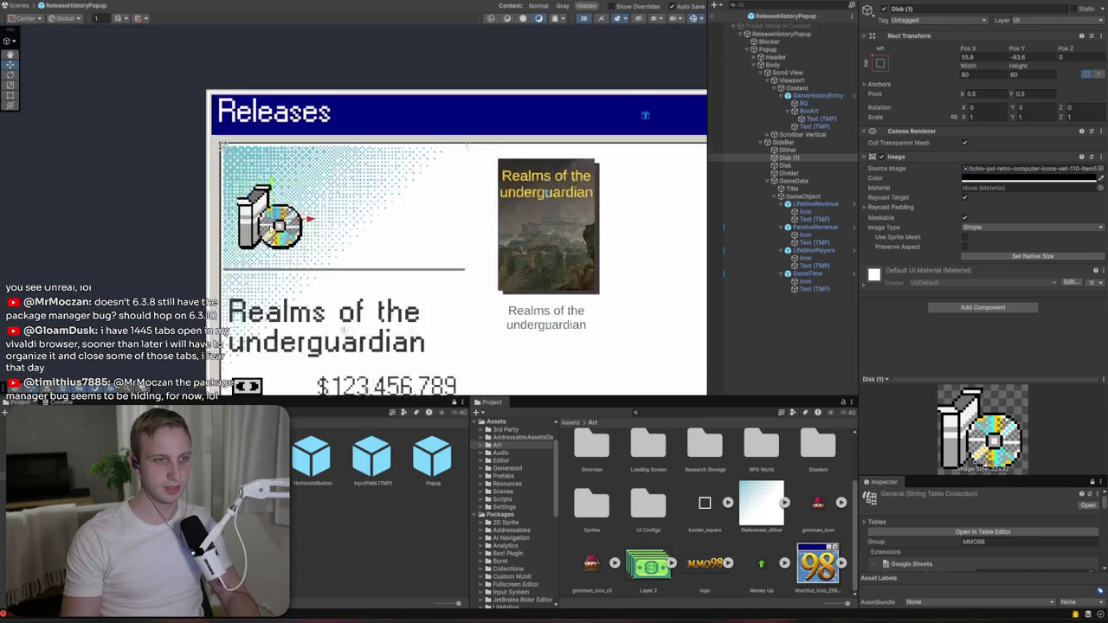
left_click_drag(230, 190, 232, 191)
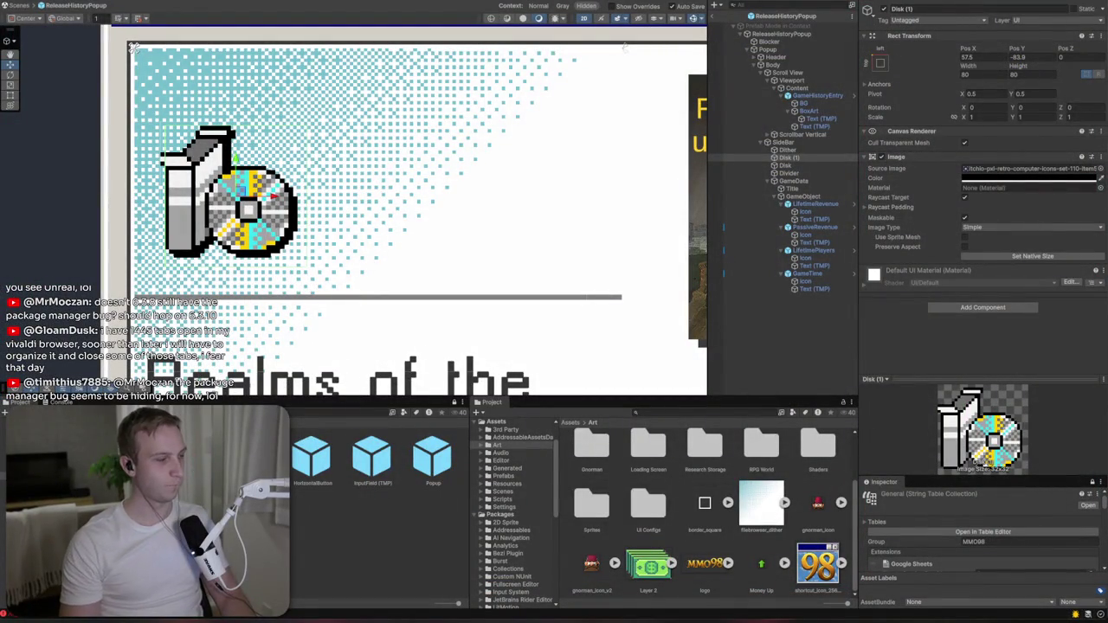
scroll(356, 268, "down", 3)
scroll(355, 269, "down", 2)
left_click(460, 129)
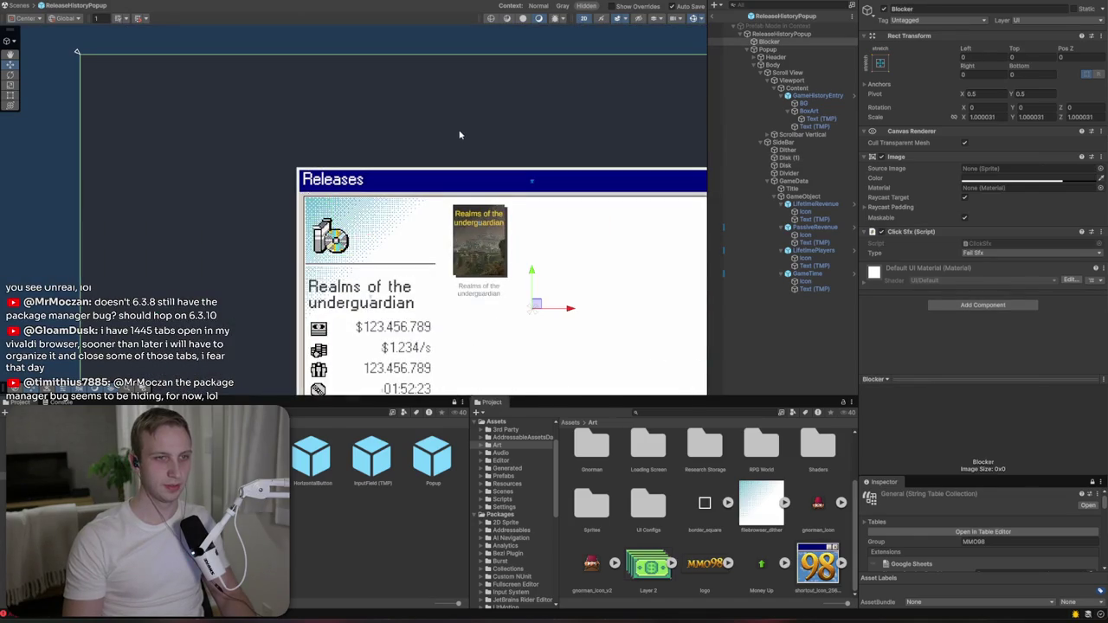
- Duplicate the GameHistoryEntry card twice for three tiles and enable its Image component
key("f")
left_click(804, 96)
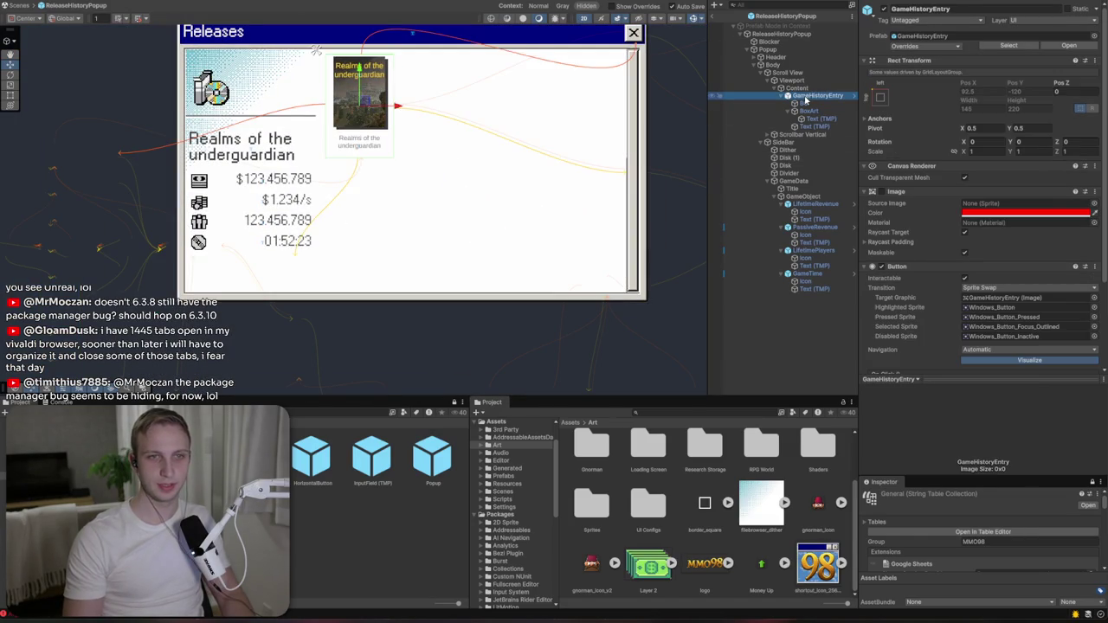
key("ctrl+d")
key("ctrl+d")
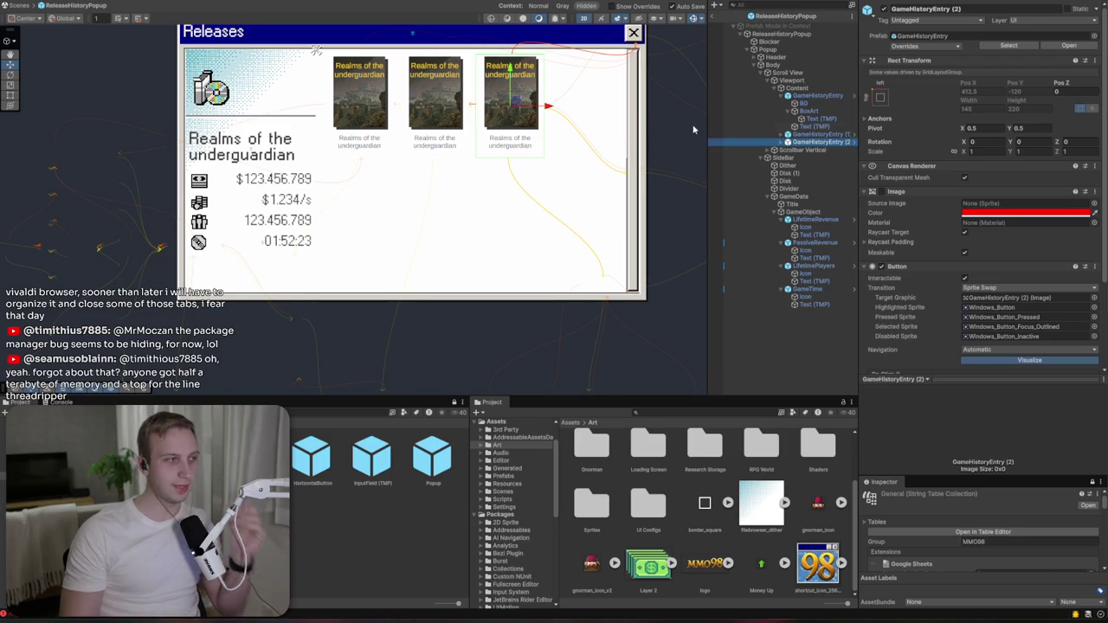
left_click(804, 82)
left_click(803, 96)
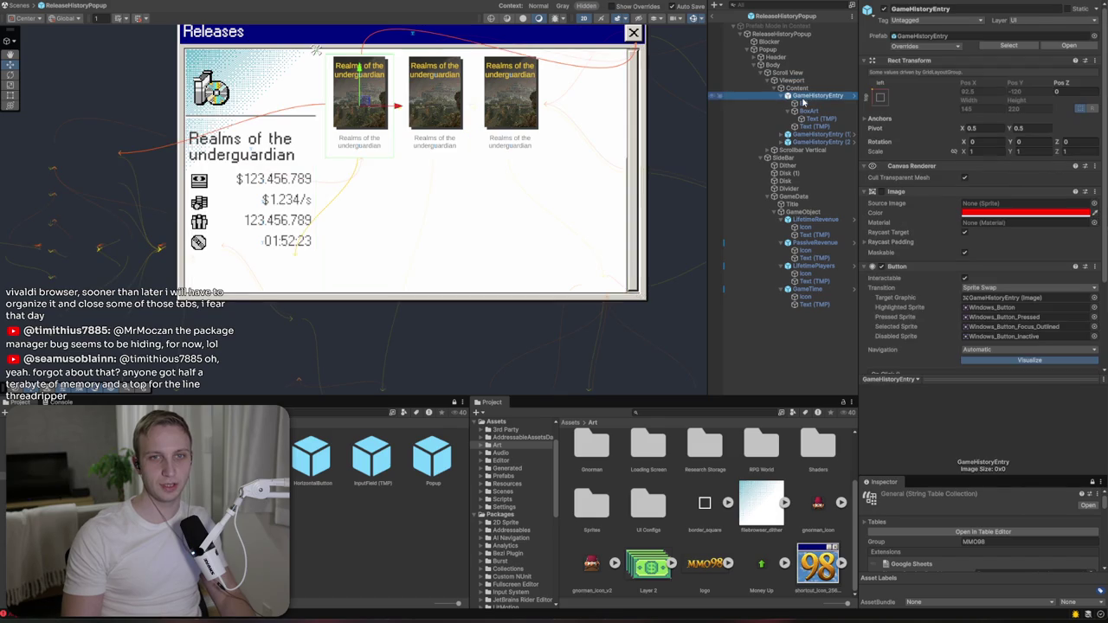
left_click(881, 191)
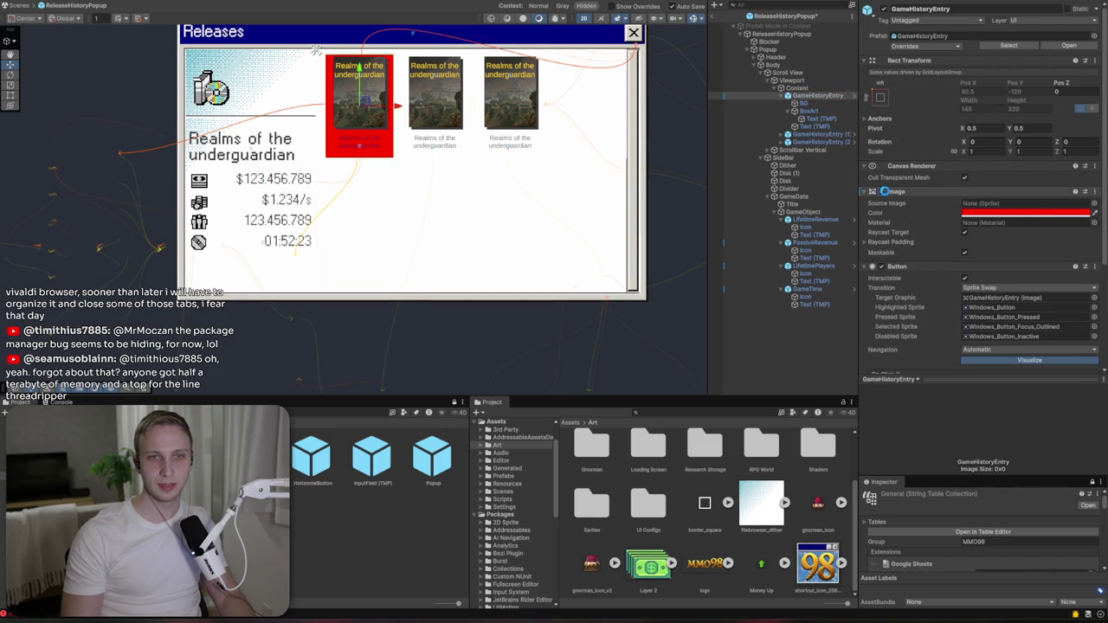
- Set the first card's Source Image to the Windows_Inner_Frame sprite
left_click(1093, 203)
scroll(844, 322, "down", 1)
scroll(844, 322, "up", 1)
scroll(844, 322, "down", 1)
scroll(844, 322, "down", 5)
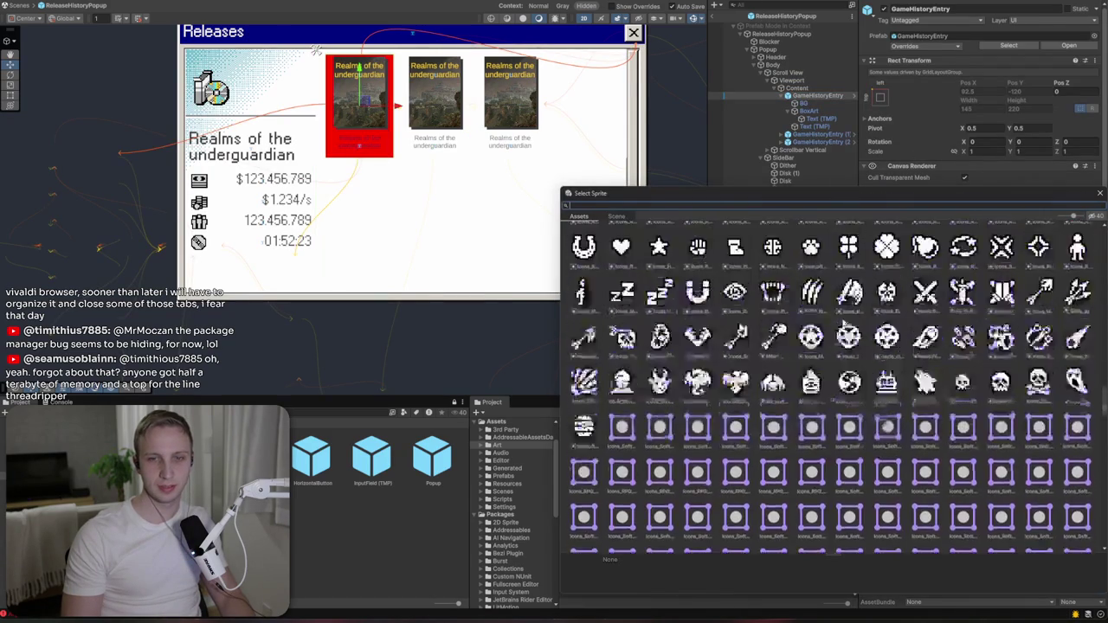
left_click(964, 435)
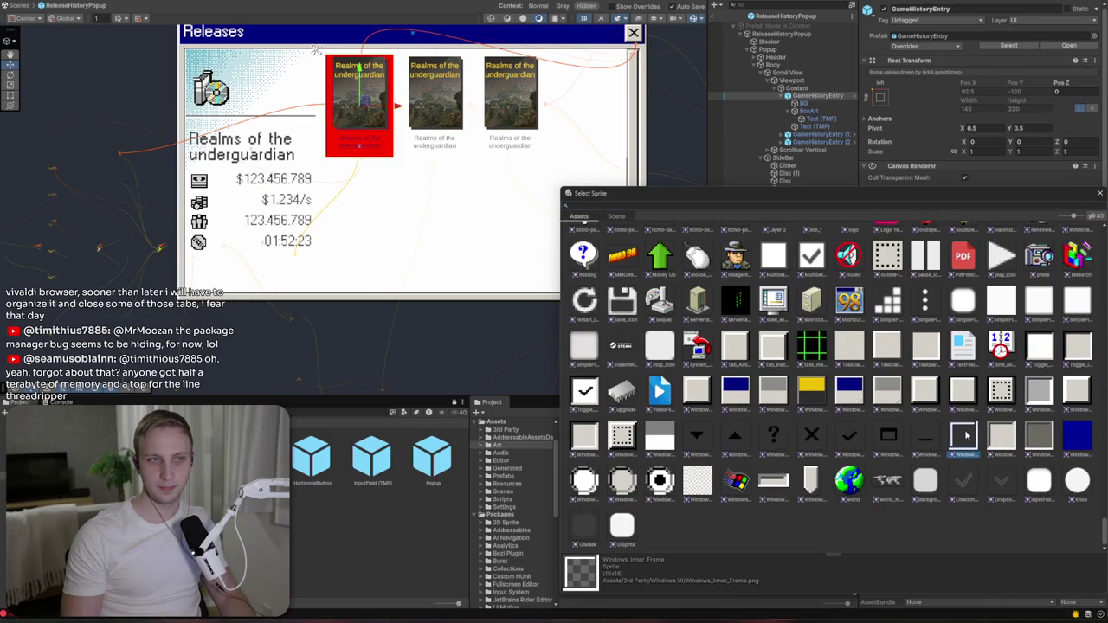
left_click(1000, 391)
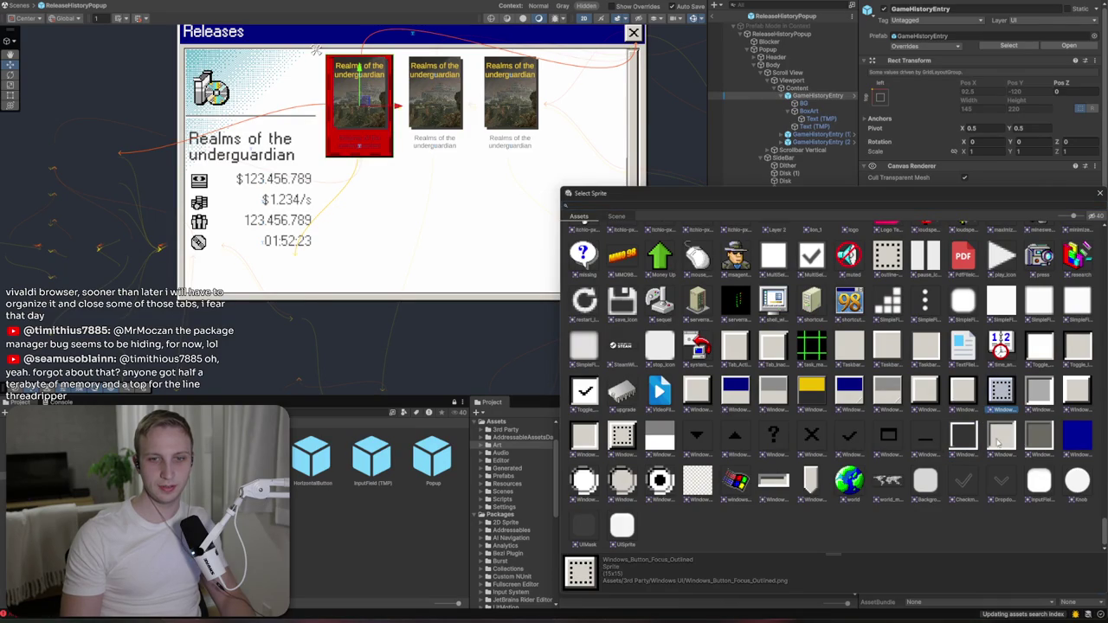
double_click(998, 443)
- Change the card background colour from red to white FFFFFF
left_click(973, 212)
left_click_drag(1023, 301, 955, 226)
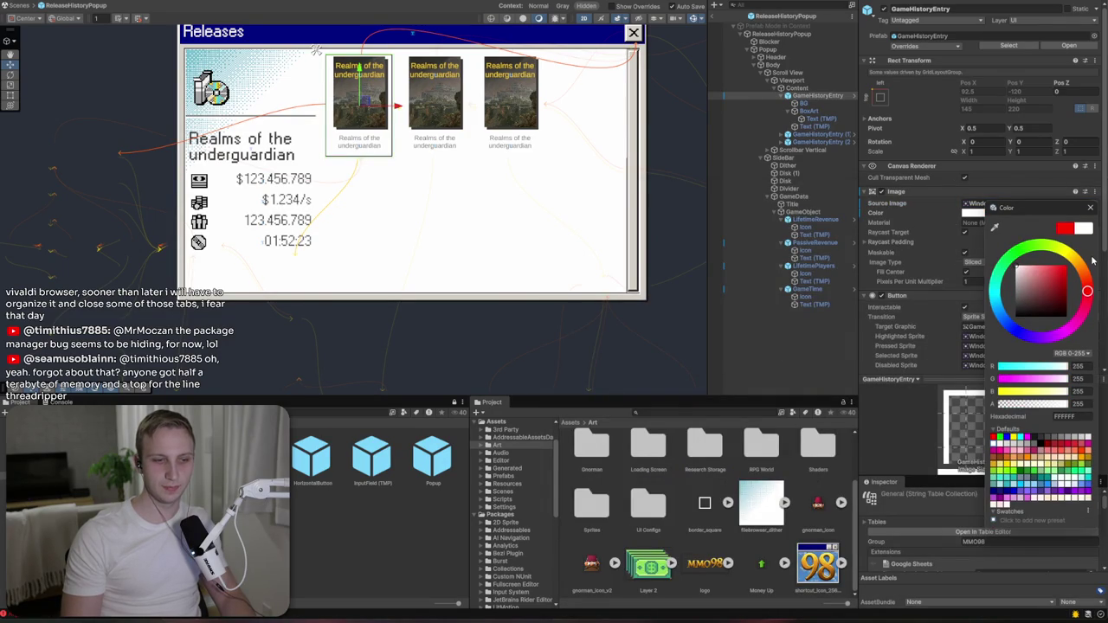
left_click(1089, 208)
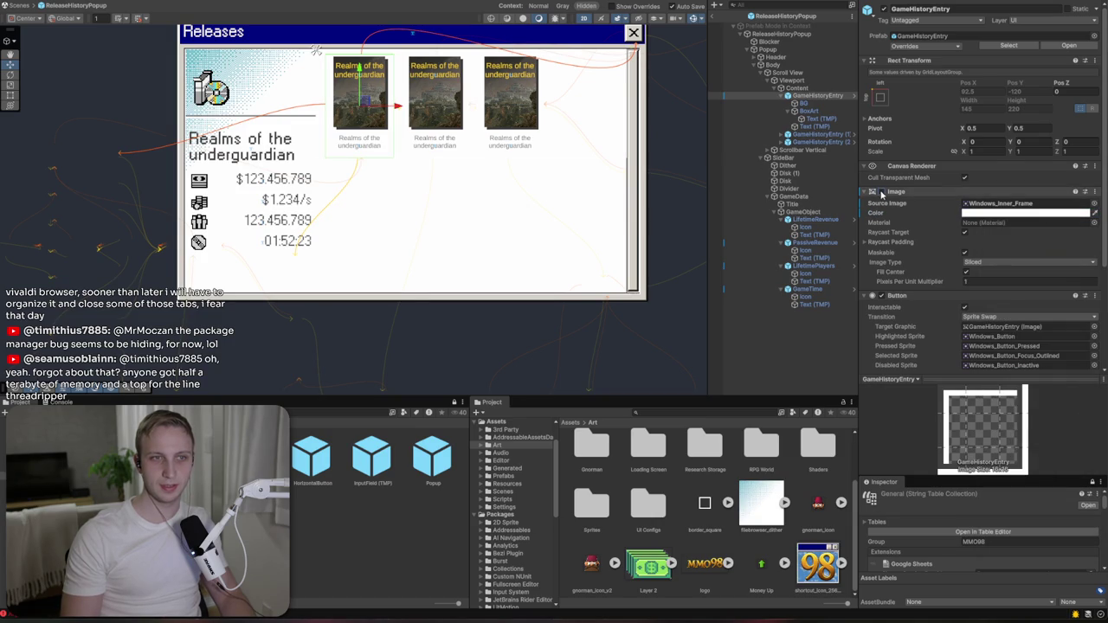
scroll(398, 107, "up", 3)
scroll(273, 148, "up", 3)
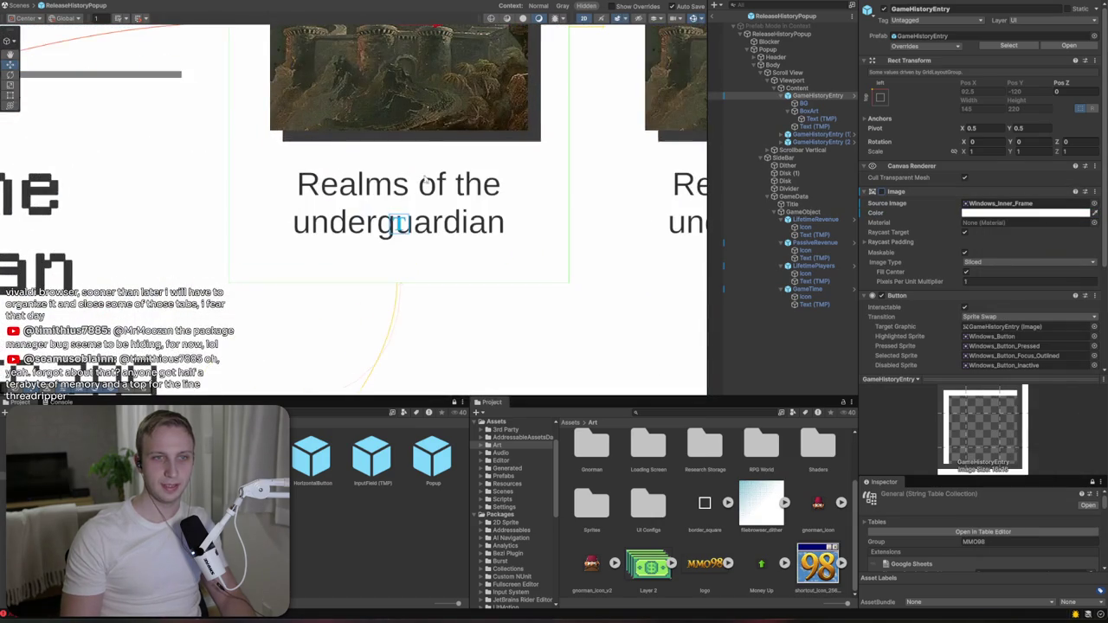
- Add a UI Image under the card's Text (TMP) and stretch it to fill the title area
left_click(809, 111)
left_click(820, 119)
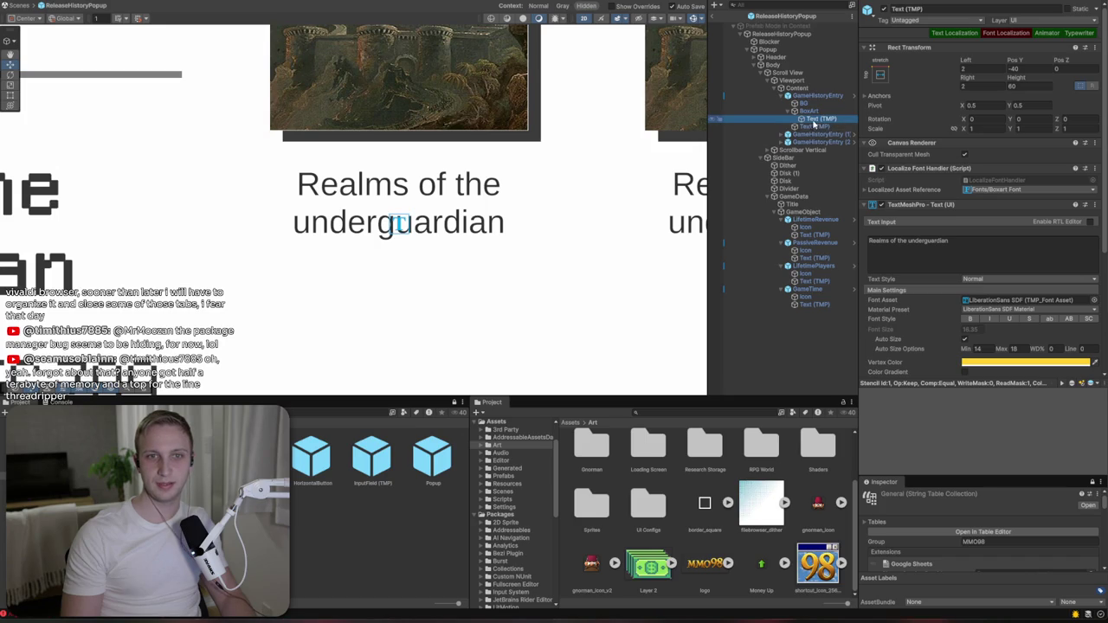
left_click(814, 127)
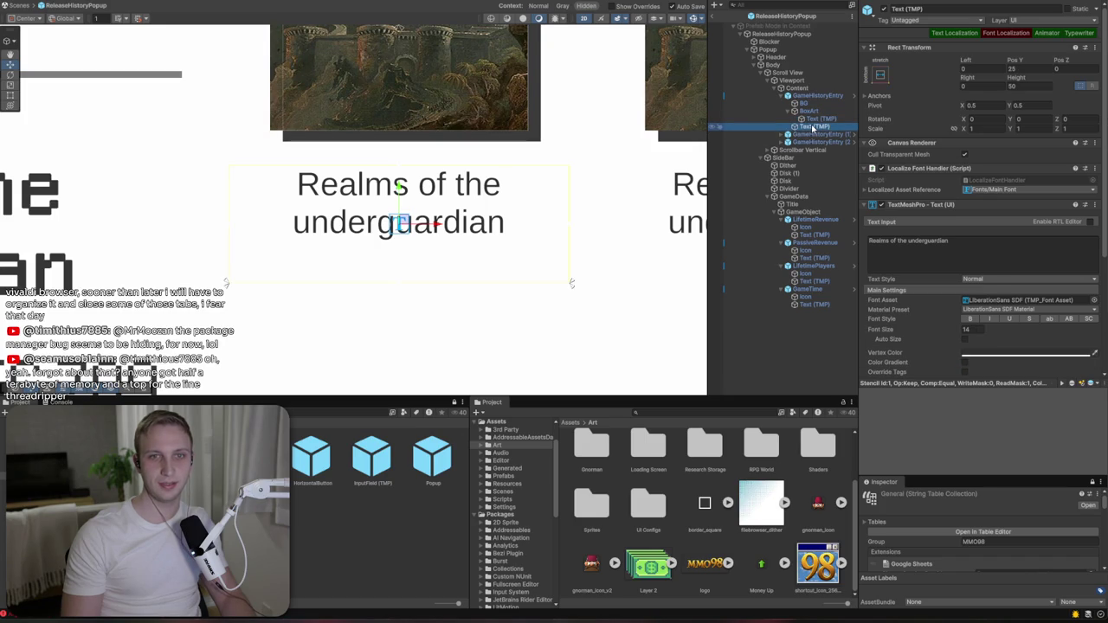
right_click(811, 127)
mouse_move(833, 387)
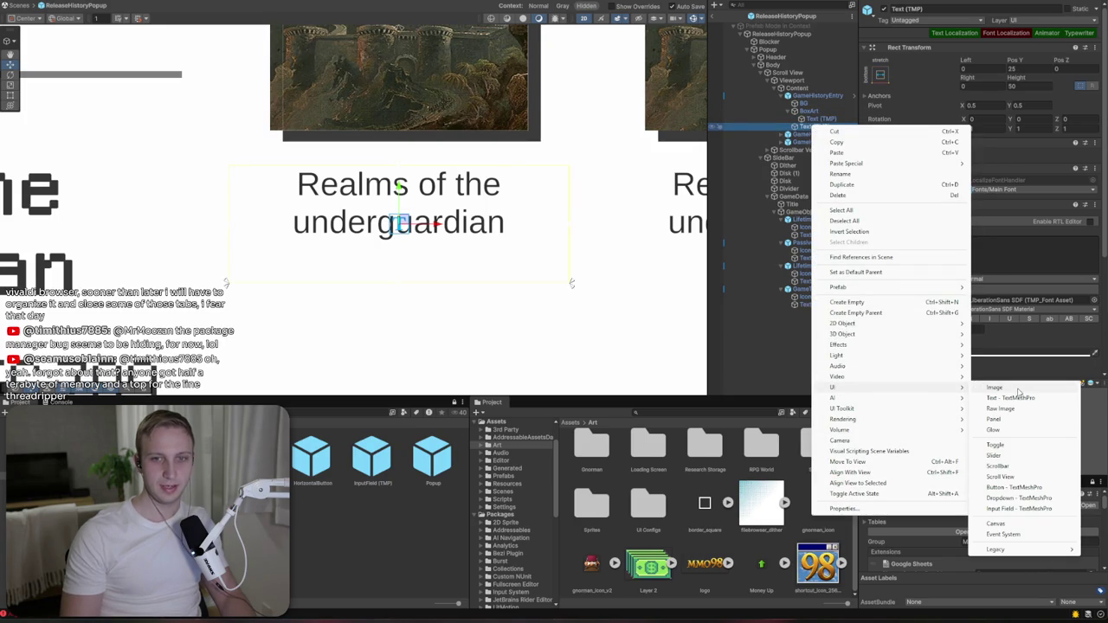
left_click(1017, 388)
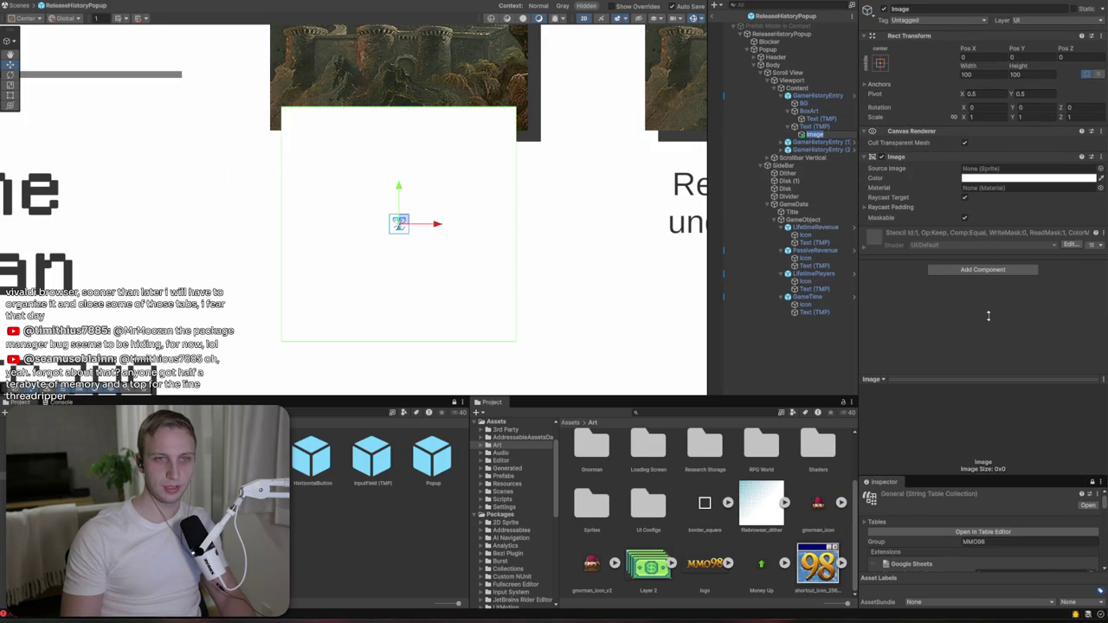
left_click(876, 64)
left_click(978, 213, "alt")
- Move the trial image above the title text, set its Pos Z to -10, then delete it
left_click(831, 127)
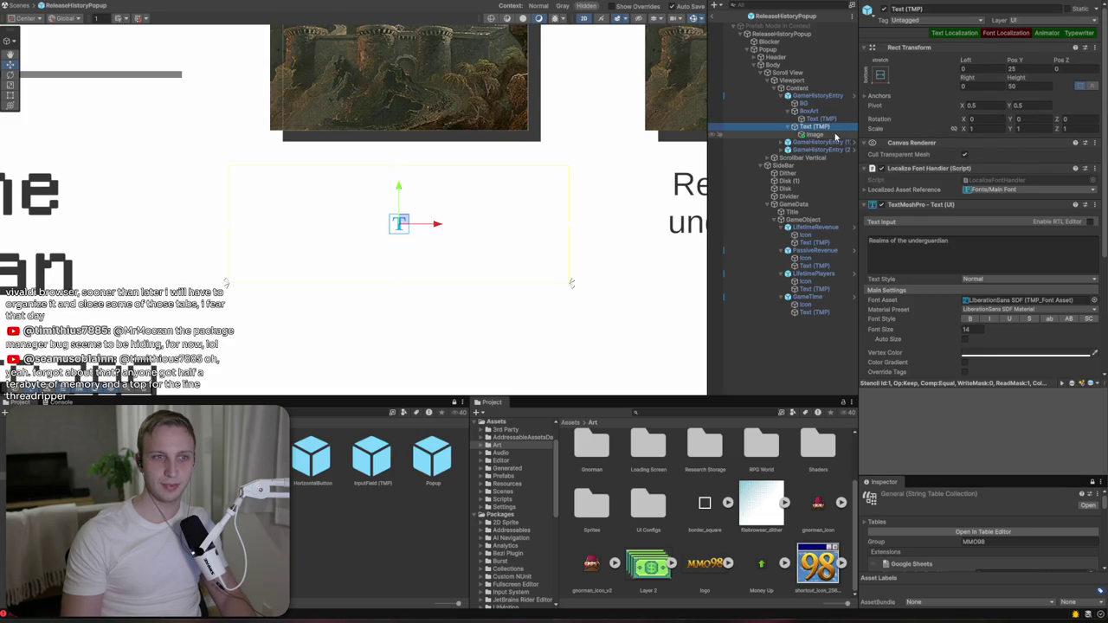
left_click(830, 134)
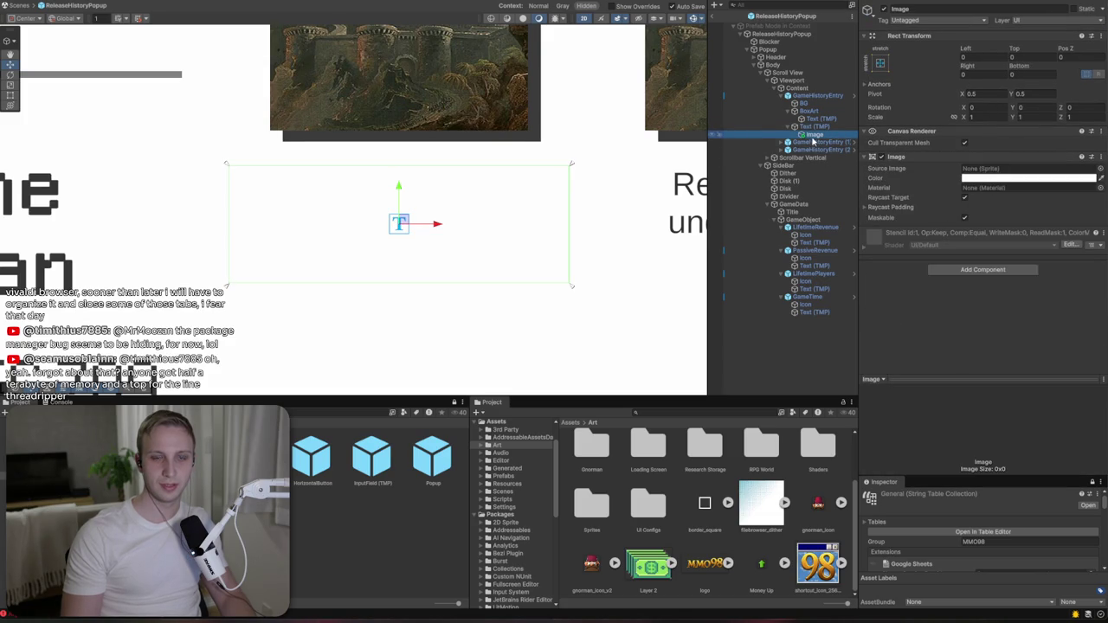
left_click_drag(814, 135, 811, 126)
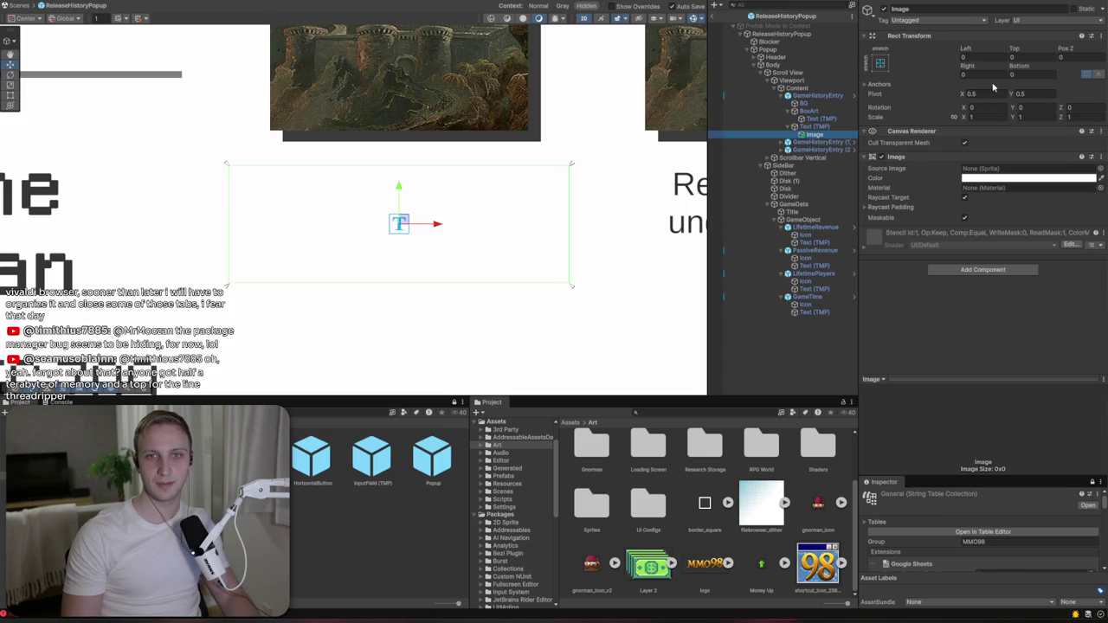
left_click(1065, 57)
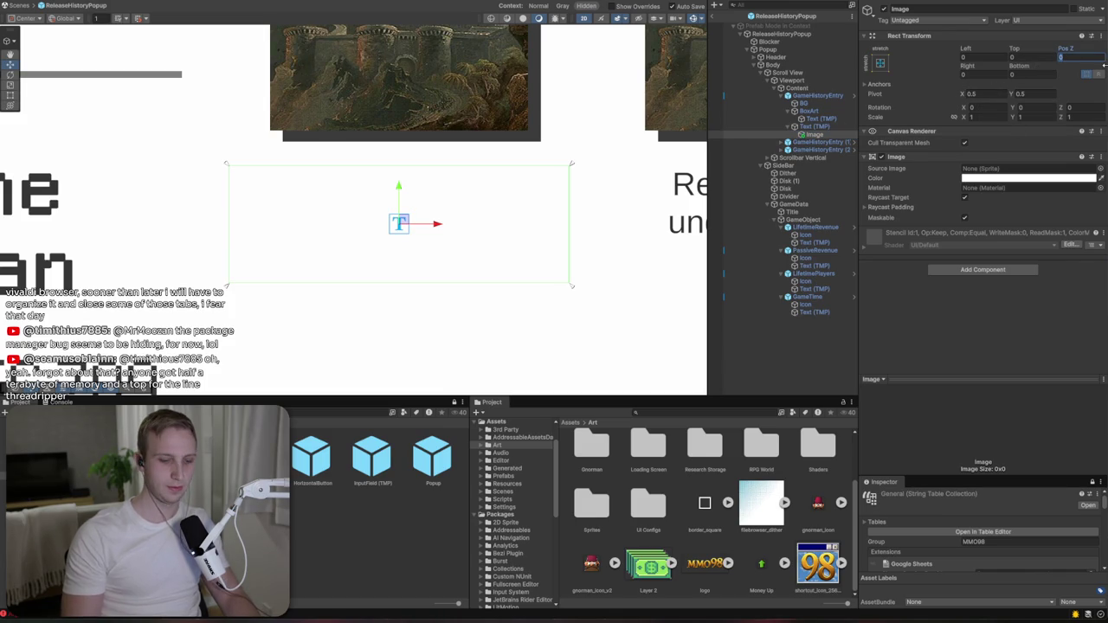
type("-10")
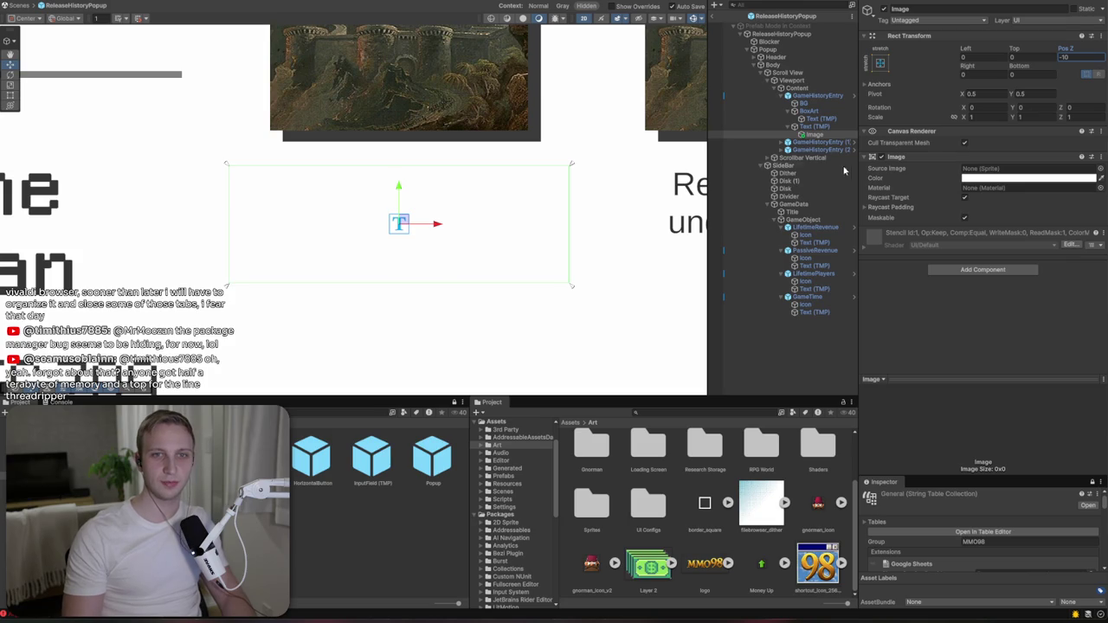
left_click(820, 135)
key("Delete")
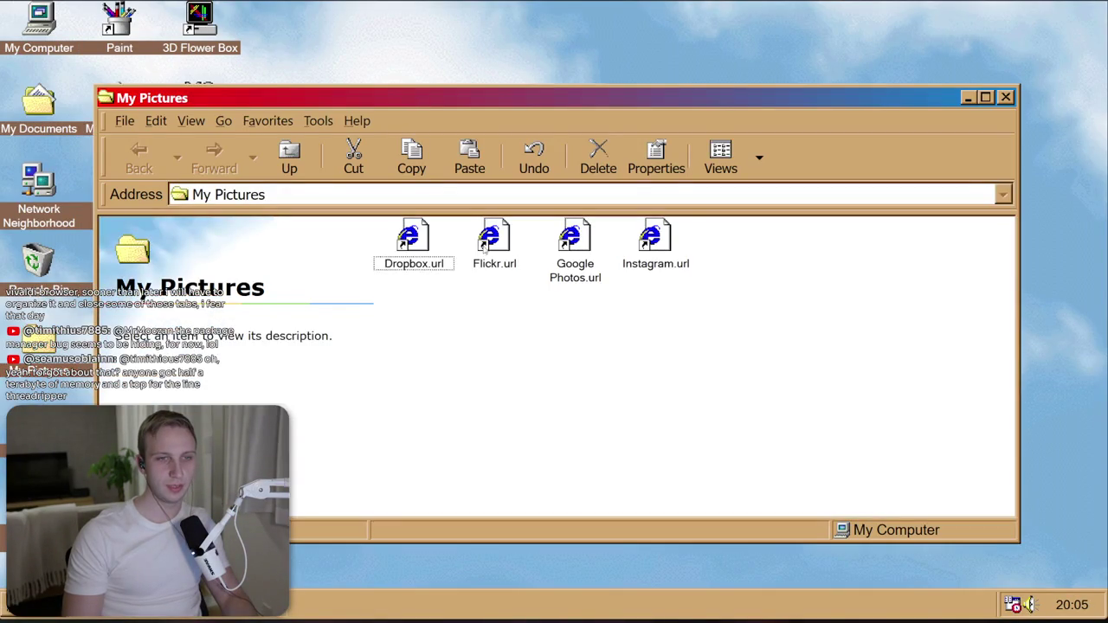
- In My Pictures, select the Flickr, Dropbox, Instagram and Google Photos .url files
left_click(486, 251)
left_click(476, 305)
left_click(489, 249)
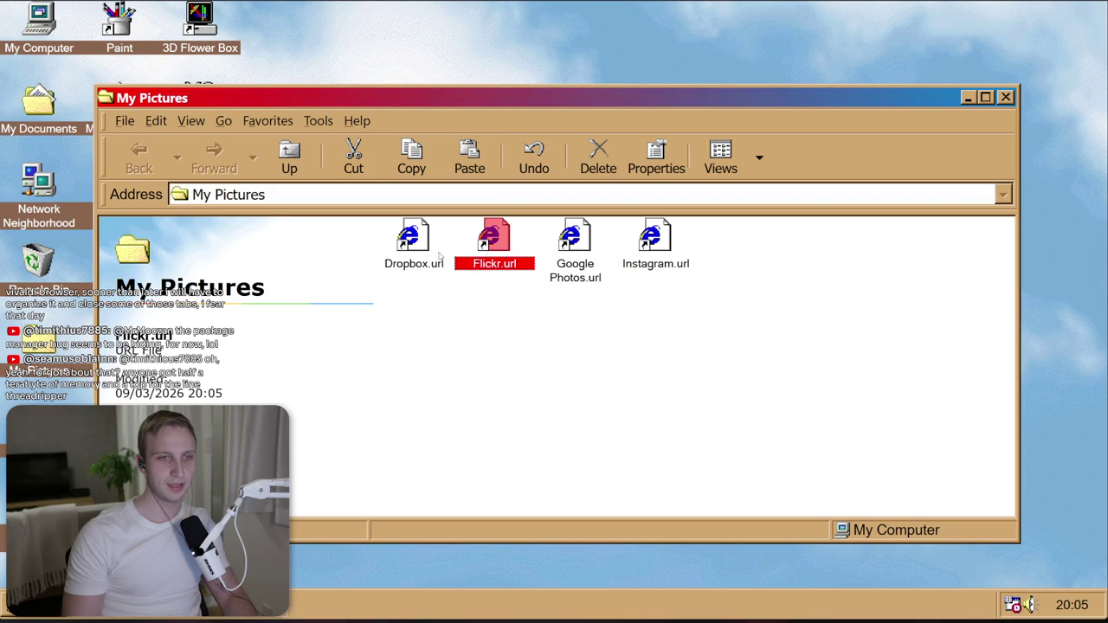
left_click(419, 262)
left_click(500, 265)
left_click(653, 269)
left_click(568, 294)
- Click through the .url files again, then select the card's Text (TMP) back in the editor
left_click(493, 270)
left_click(411, 270)
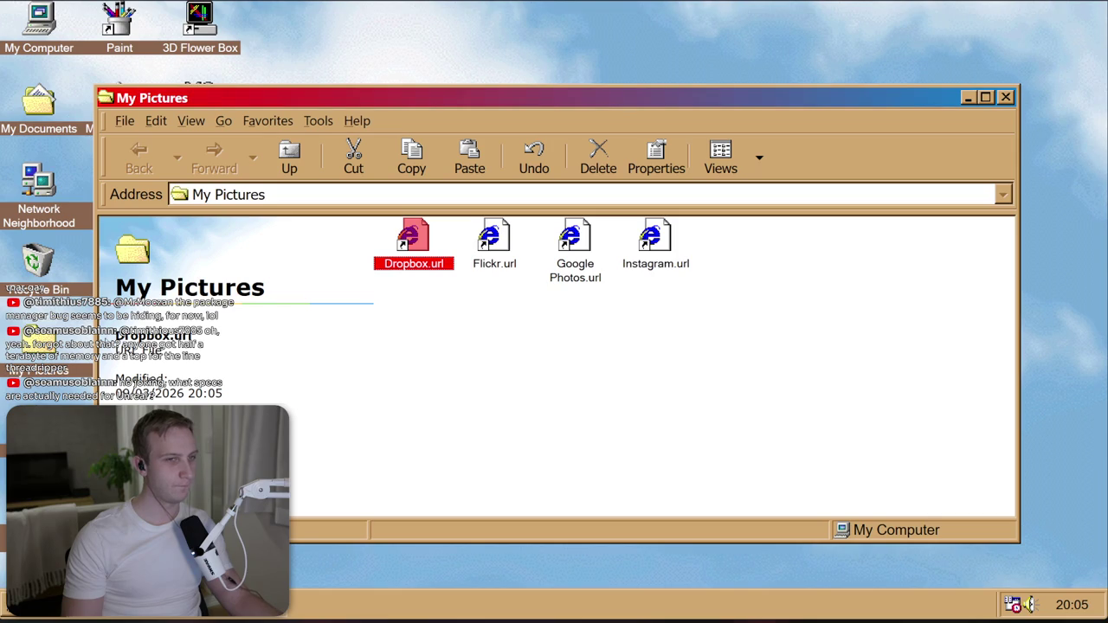
left_click(493, 251)
left_click(550, 261)
left_click(649, 247)
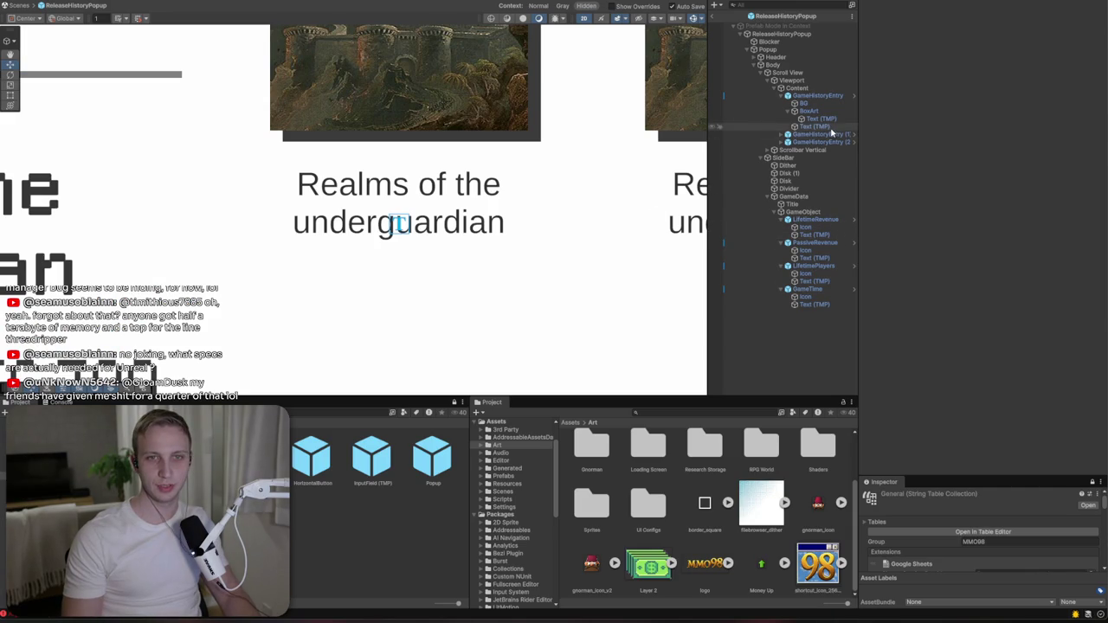
left_click(809, 127)
left_click_drag(626, 161, 482, 178)
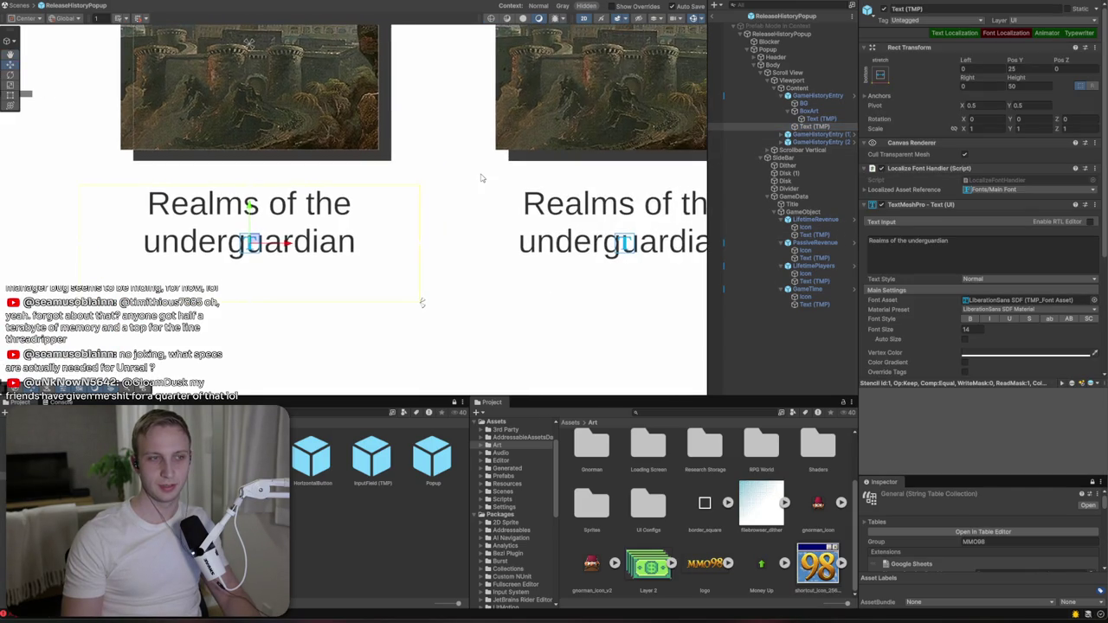
- Add a new Image inside the release card and colour it bright blue
left_click(808, 127)
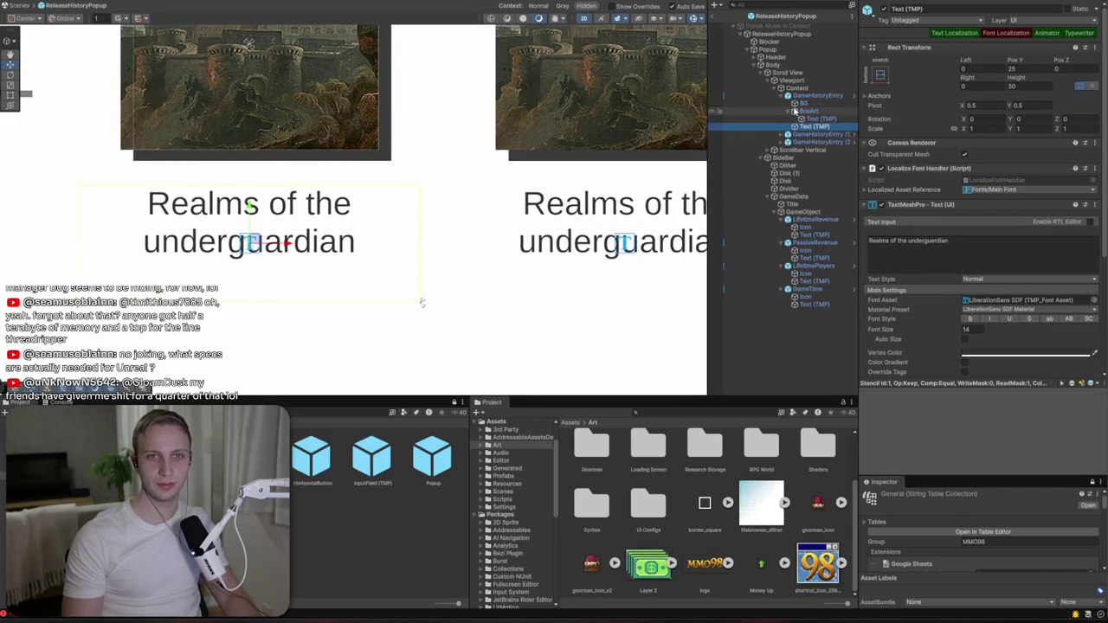
left_click(788, 113)
right_click(815, 96)
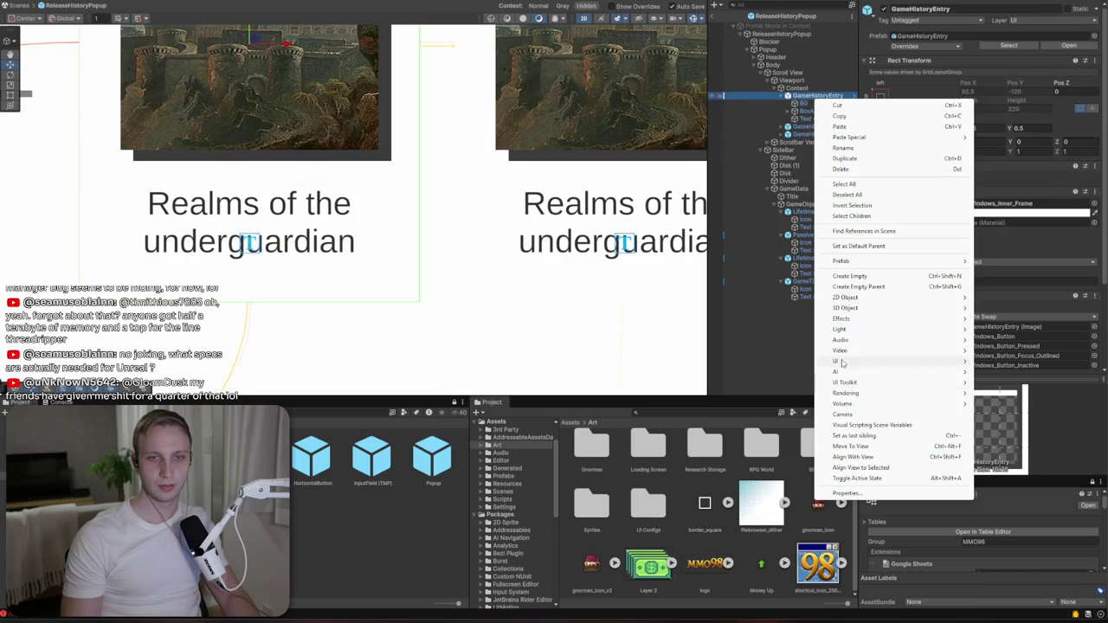
mouse_move(852, 364)
left_click(995, 361)
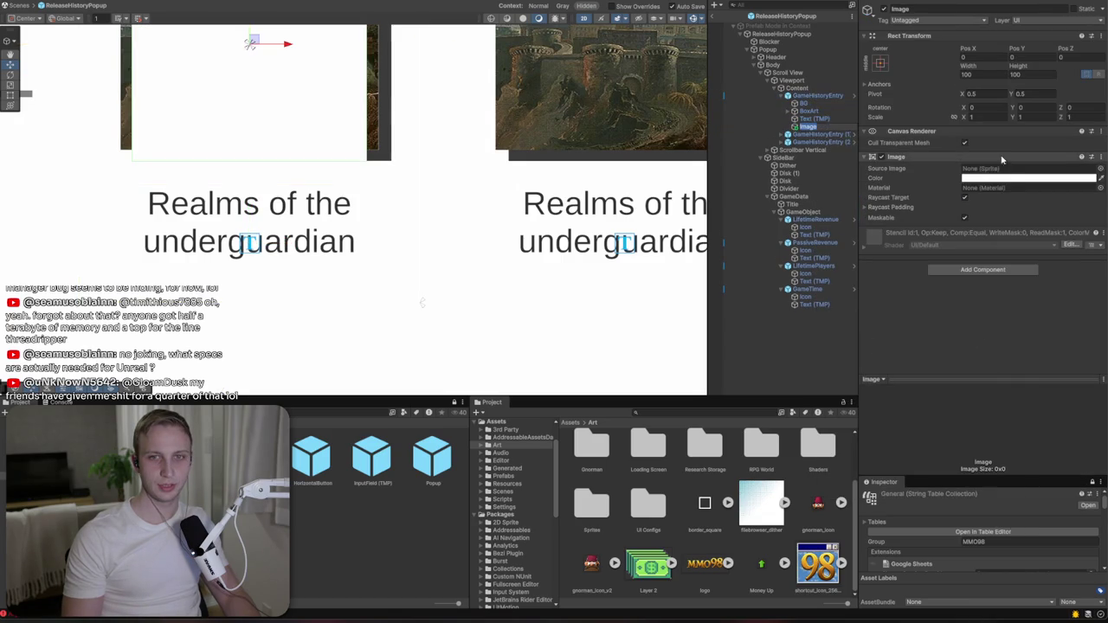
left_click(1029, 177)
left_click(1029, 295)
left_click(1062, 241)
left_click_drag(1073, 232, 1077, 174)
left_click(1099, 171)
- Anchor the blue bar with the bottom-stretch preset and set its height to 20
left_click(879, 62)
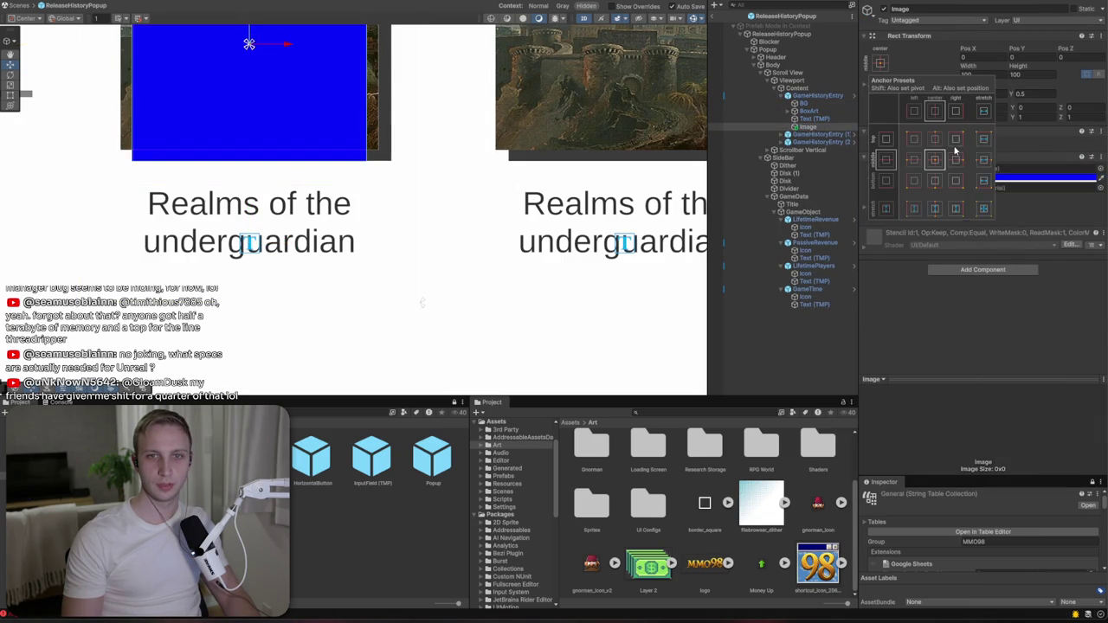
left_click(983, 181, "alt")
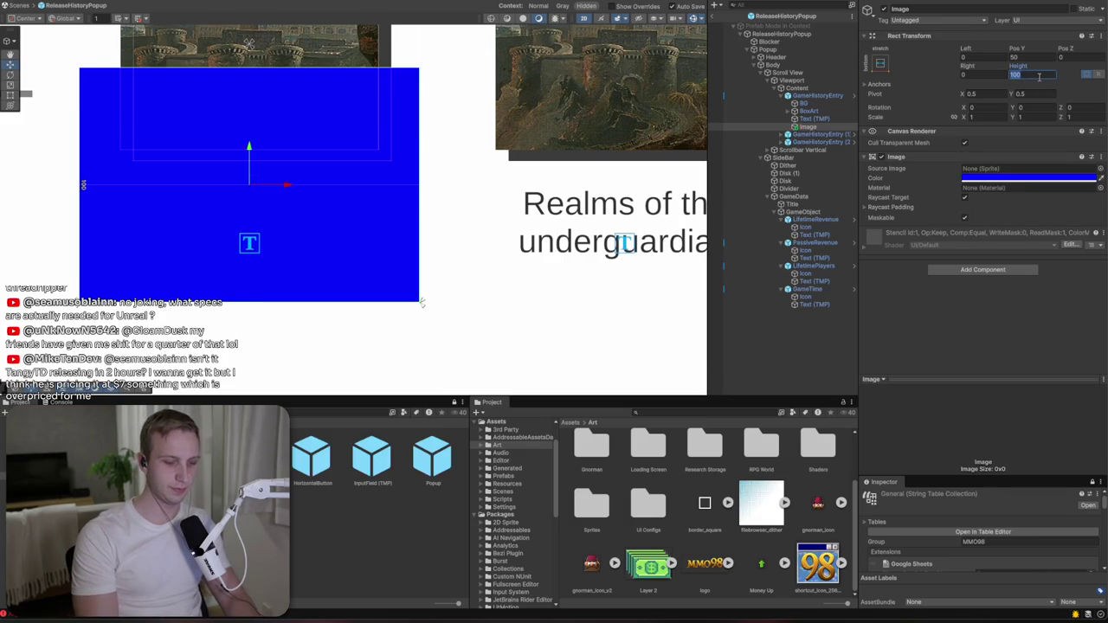
type("40")
key("BackSpace")
key("BackSpace")
type("20")
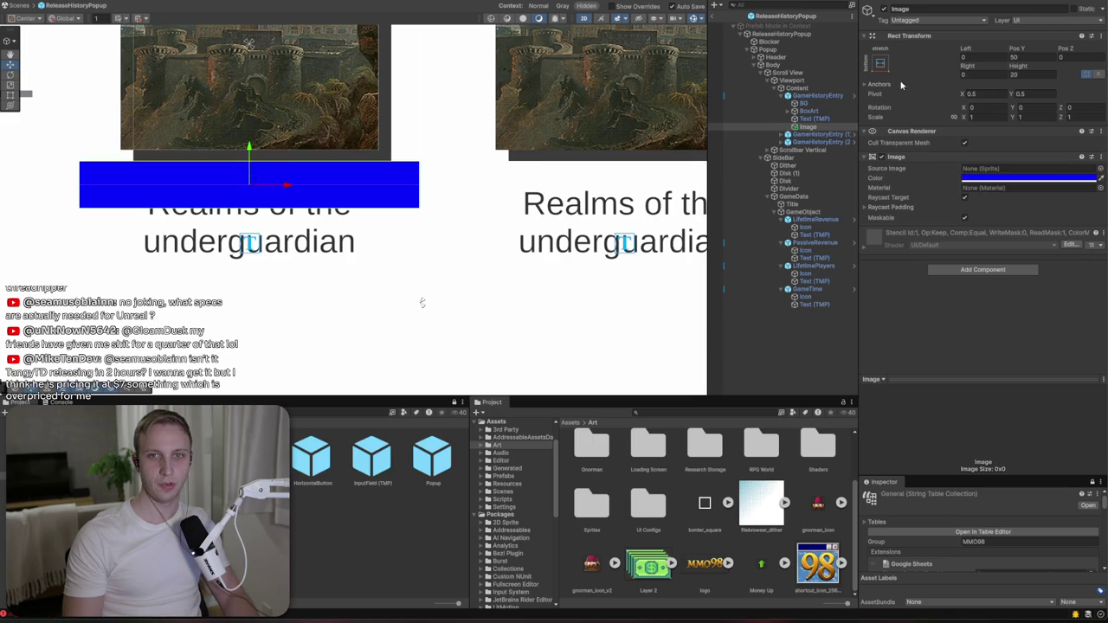
left_click(880, 63)
left_click(983, 182)
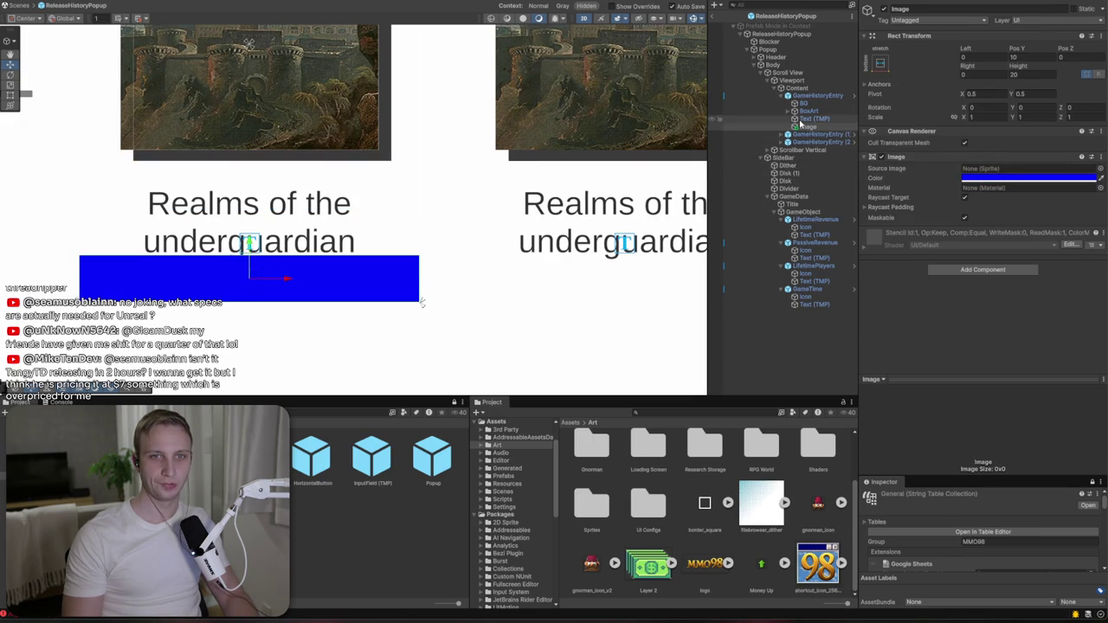
- Try nesting the title text in the blue bar, cancel, and select the GameHistoryEntry instance
left_click(809, 119)
left_click_drag(806, 129, 806, 128)
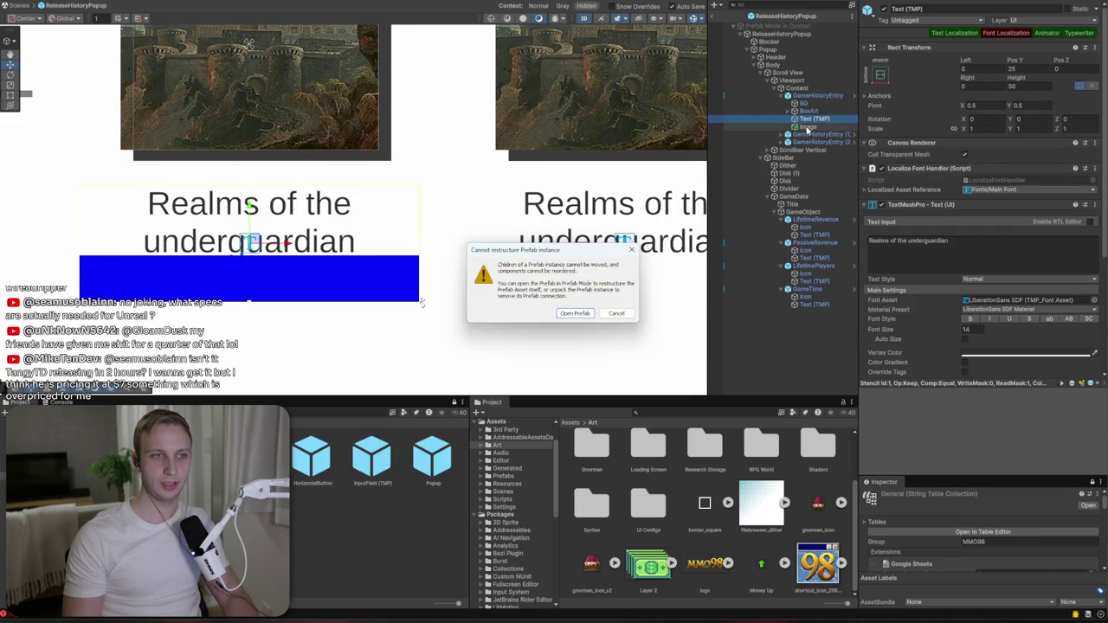
key("Escape")
left_click(817, 95)
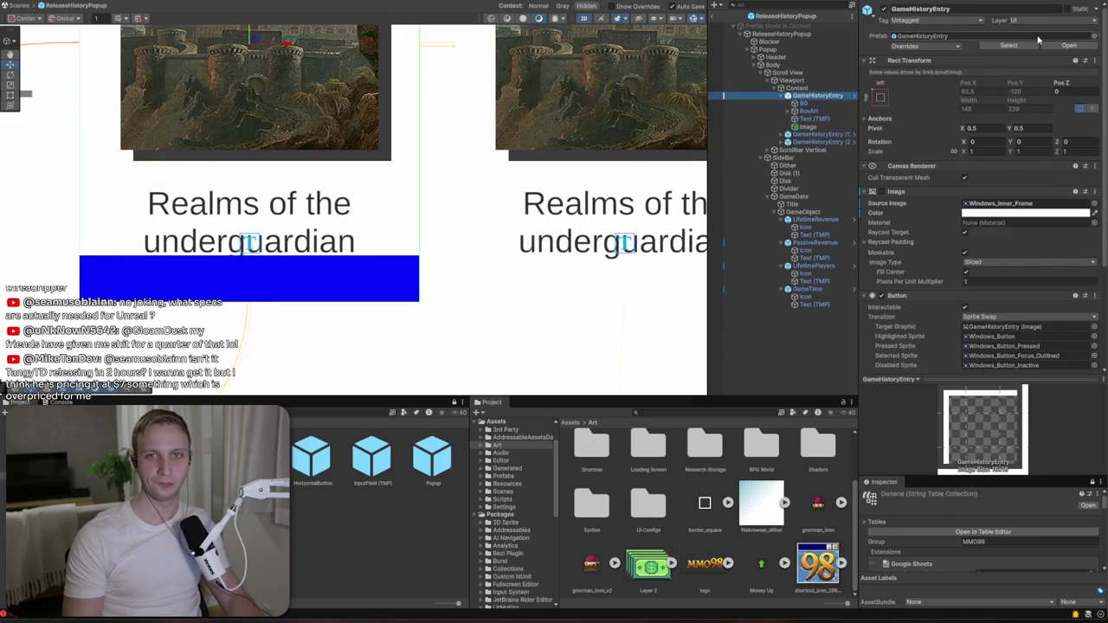
left_click(1067, 46)
left_click(773, 65)
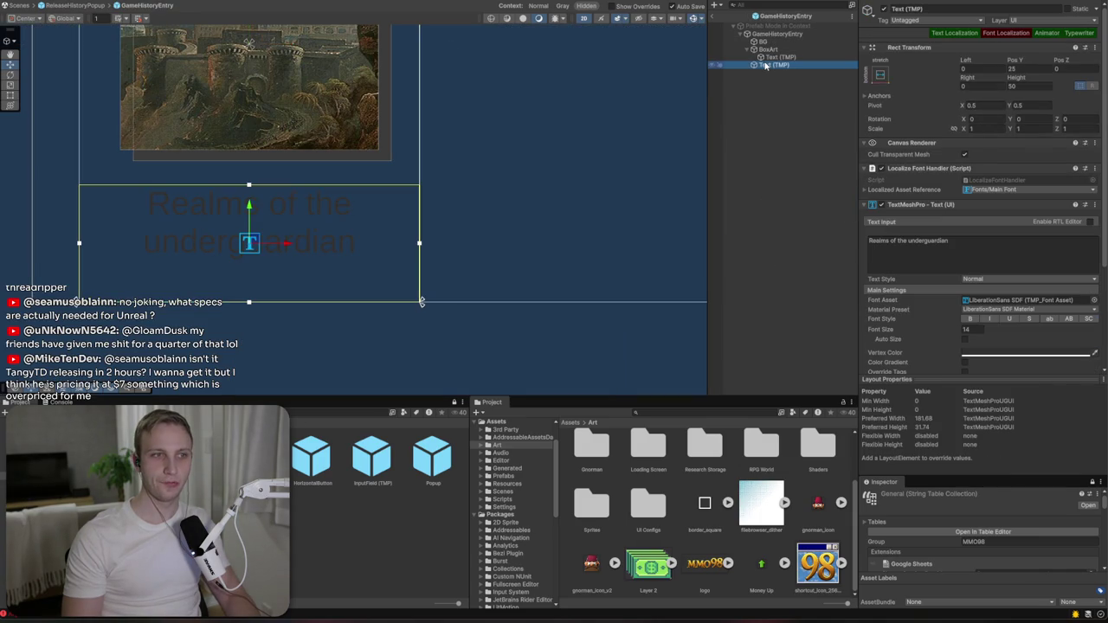
- Apply all overrides to the GameHistoryEntry prefab and open it in Prefab Mode
left_click(717, 18)
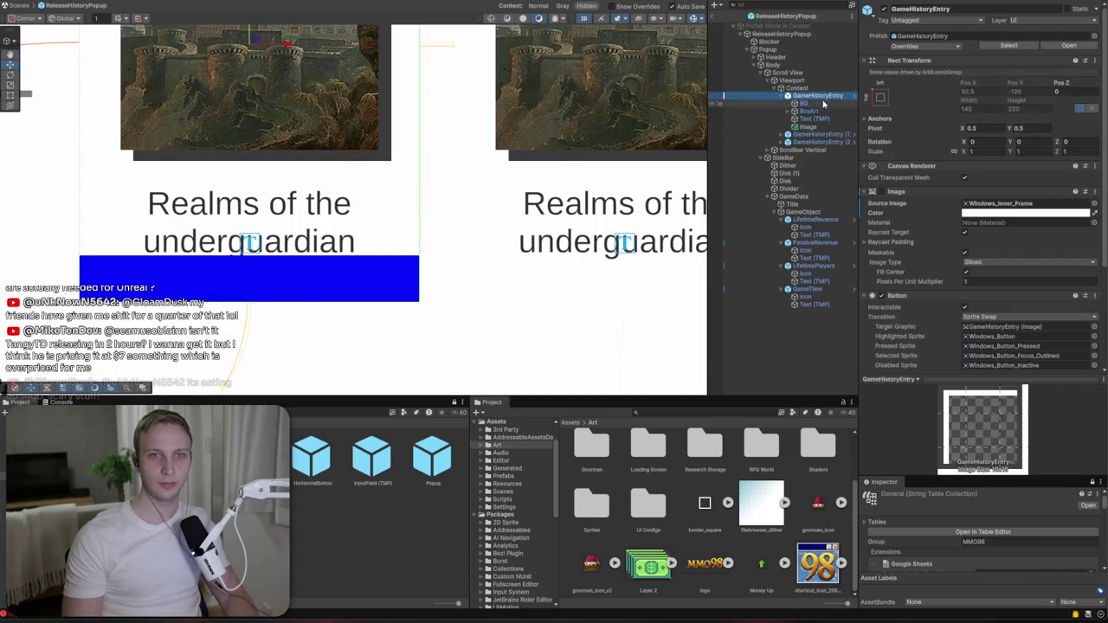
left_click(905, 45)
left_click(1004, 113)
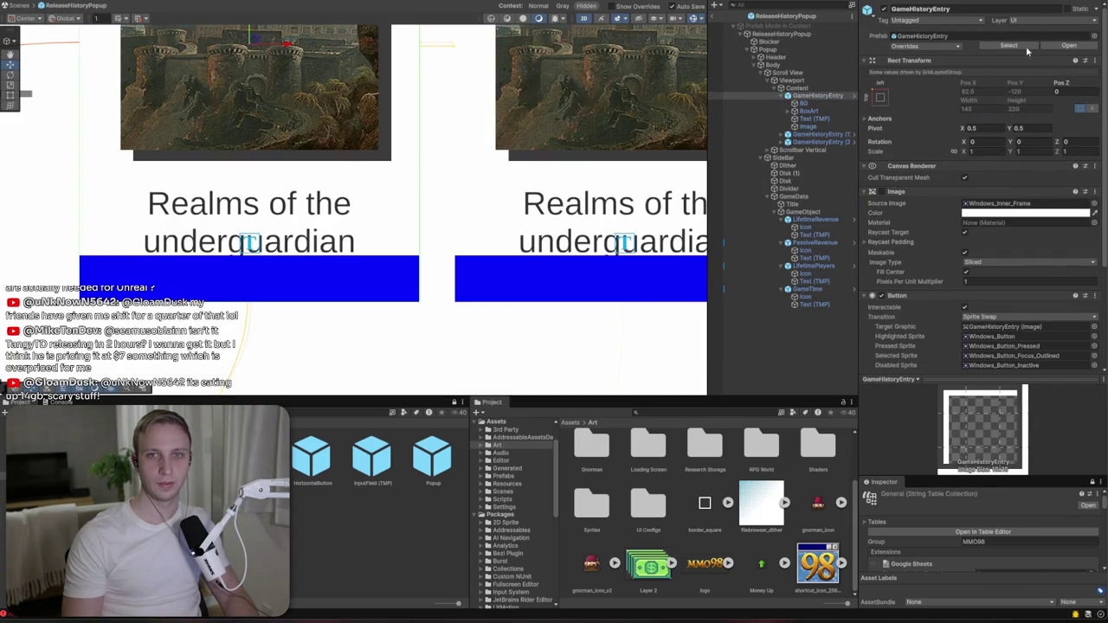
left_click(1056, 49)
left_click(770, 73)
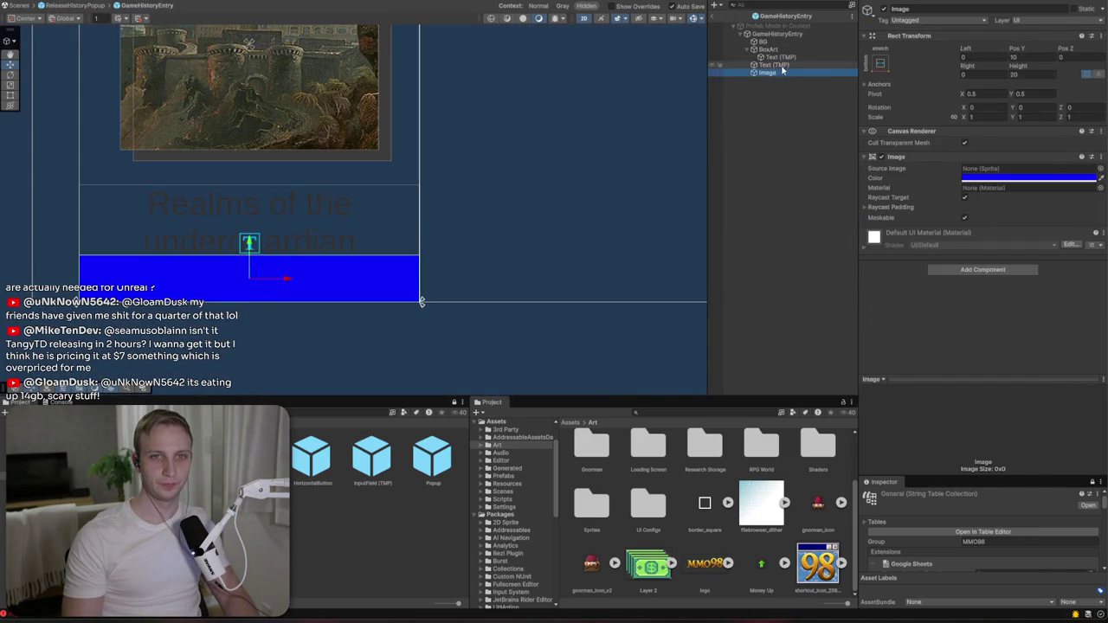
- Make Text (TMP) a child of the blue Image and stretch its anchors to fill it
left_click(771, 66)
left_click_drag(771, 70, 769, 75)
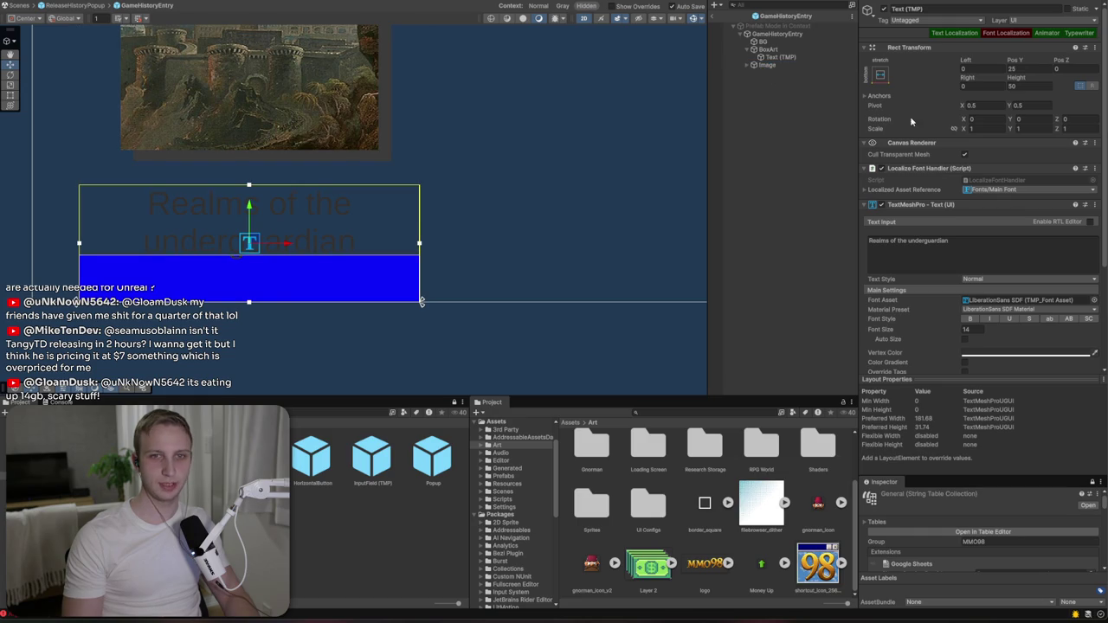
left_click(754, 65)
left_click(766, 66)
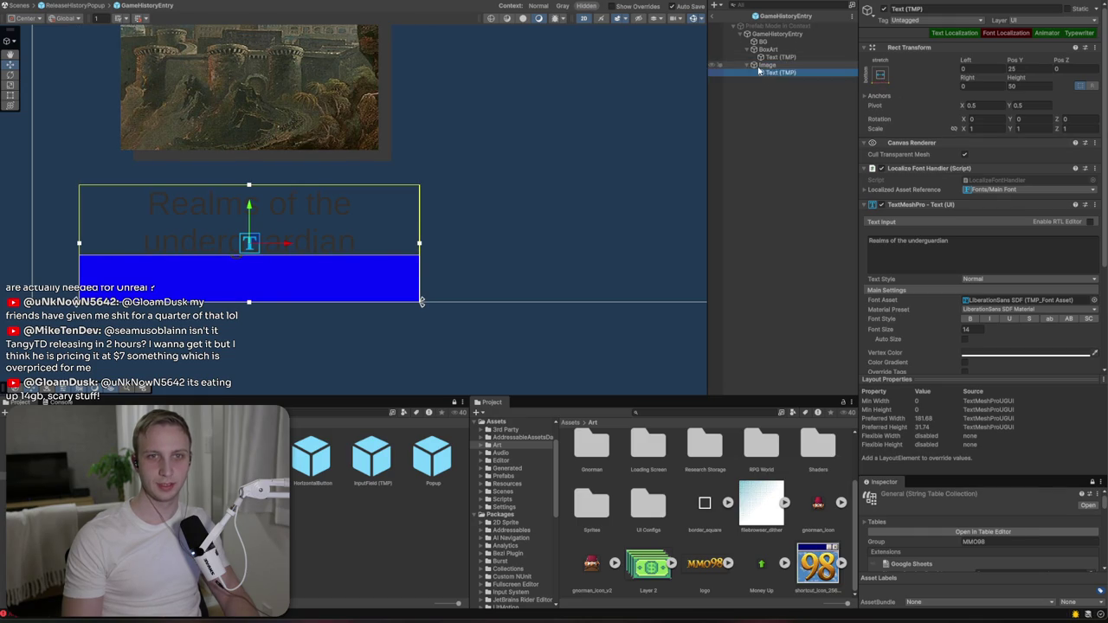
left_click(765, 72)
left_click(880, 76)
left_click(983, 222, "alt")
left_click(1033, 226)
scroll(1033, 226, "down", 3)
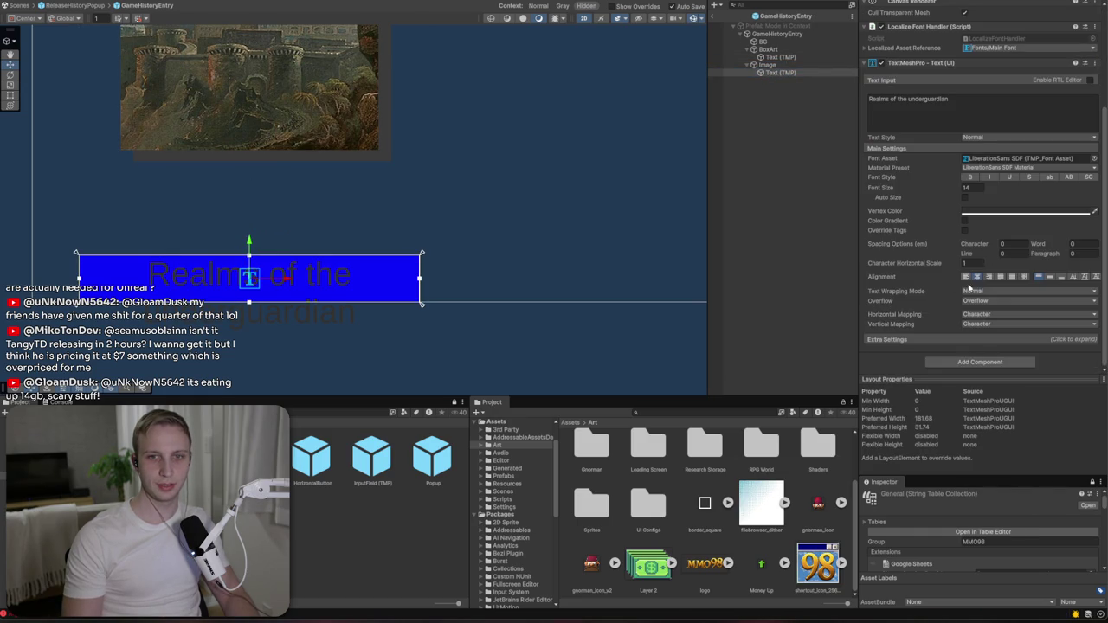
left_click(956, 363)
- Add a Content Size Fitter with Preferred Size vertical fit to the bar, then undo it
left_click(767, 65)
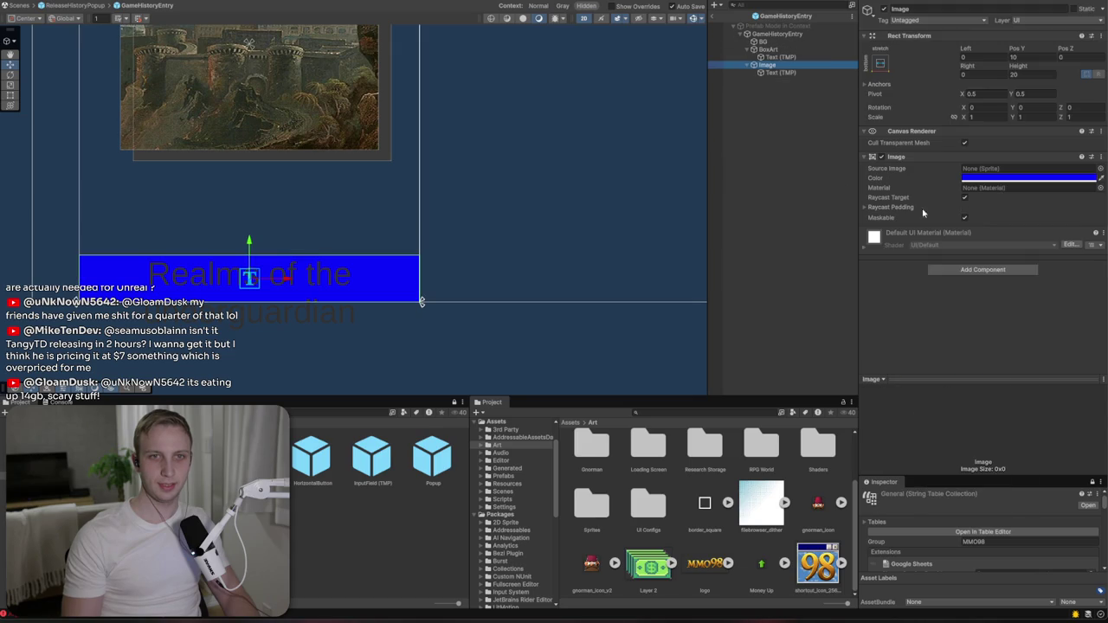
left_click(966, 270)
type("conte")
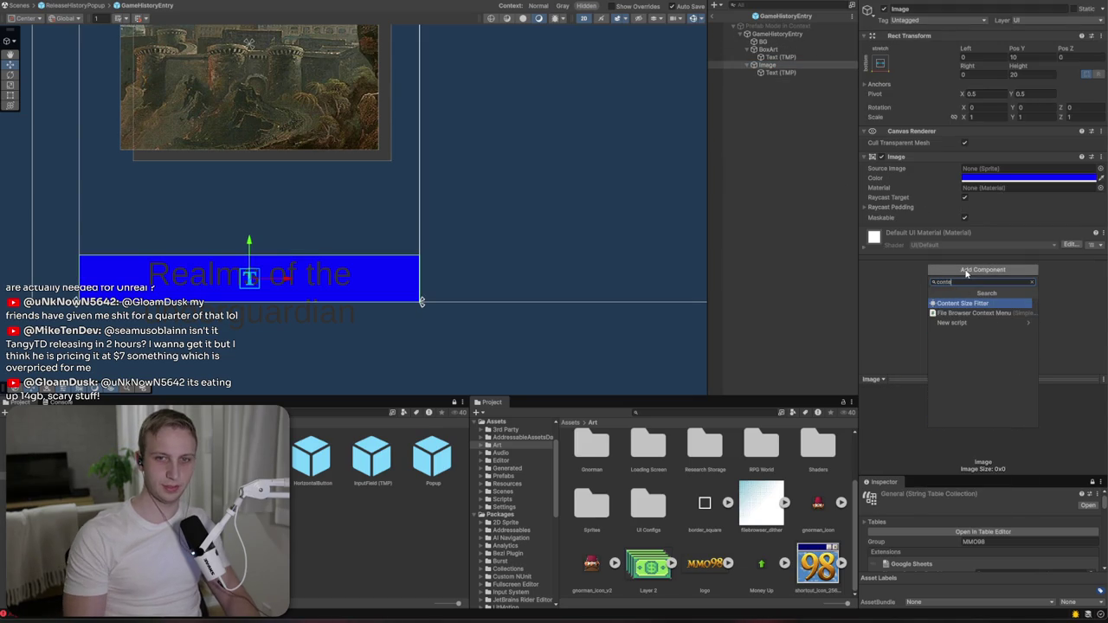
key("Return")
left_click(982, 263)
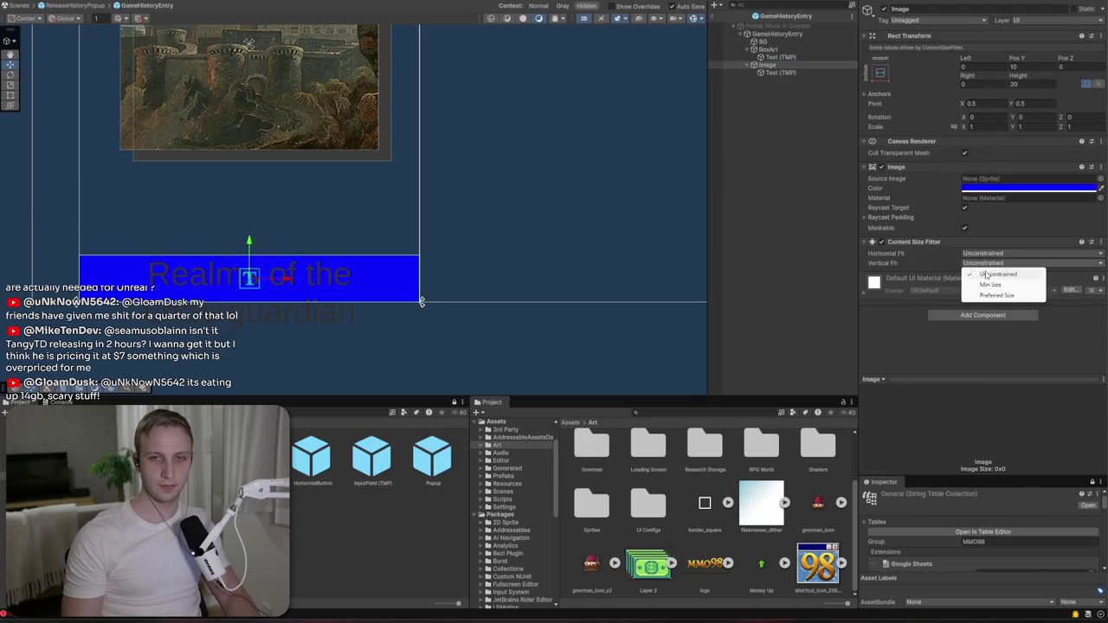
left_click(991, 295)
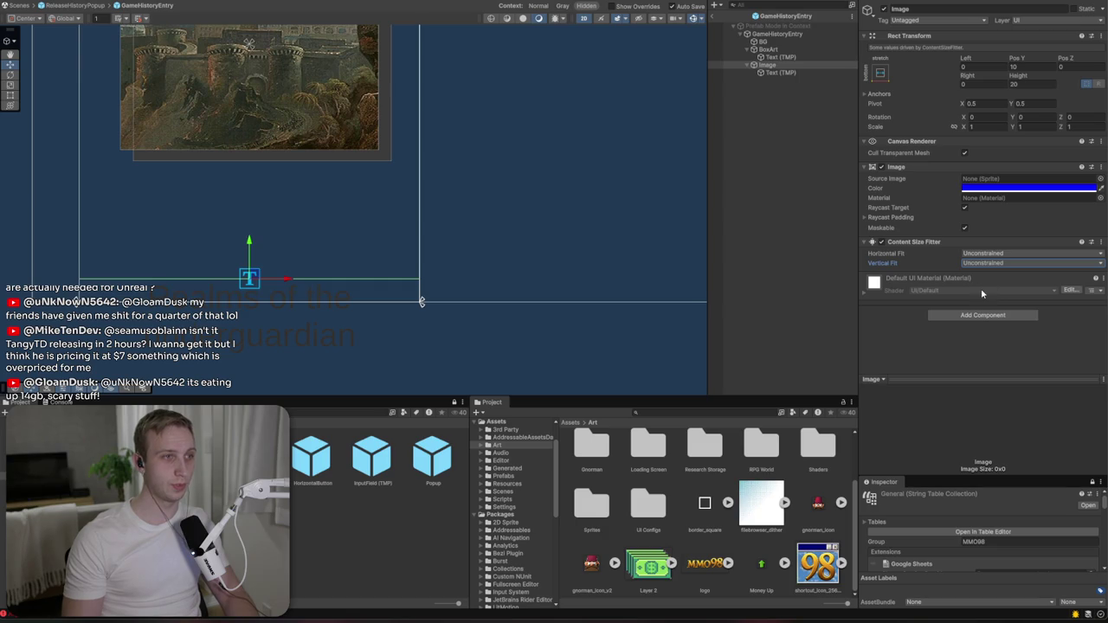
key("ctrl+z")
key("ctrl+z")
- Give the title text a Content Size Fitter with Vertical Fit set to Preferred Size
left_click(793, 72)
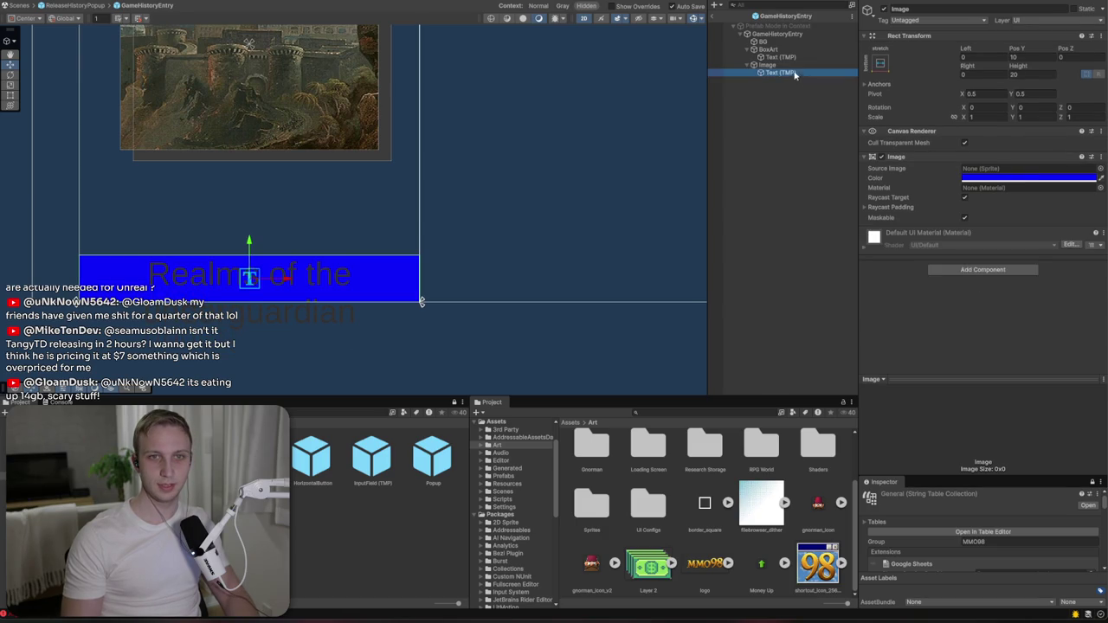
scroll(978, 329, "down", 5)
left_click(979, 362)
type("conte")
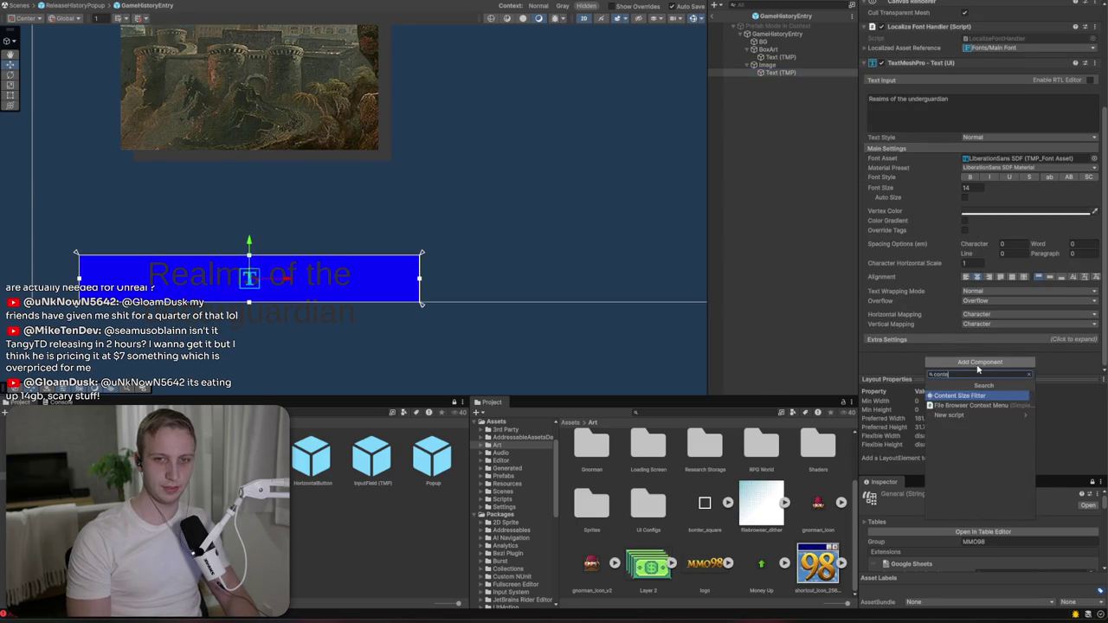
key("Return")
left_click(983, 343)
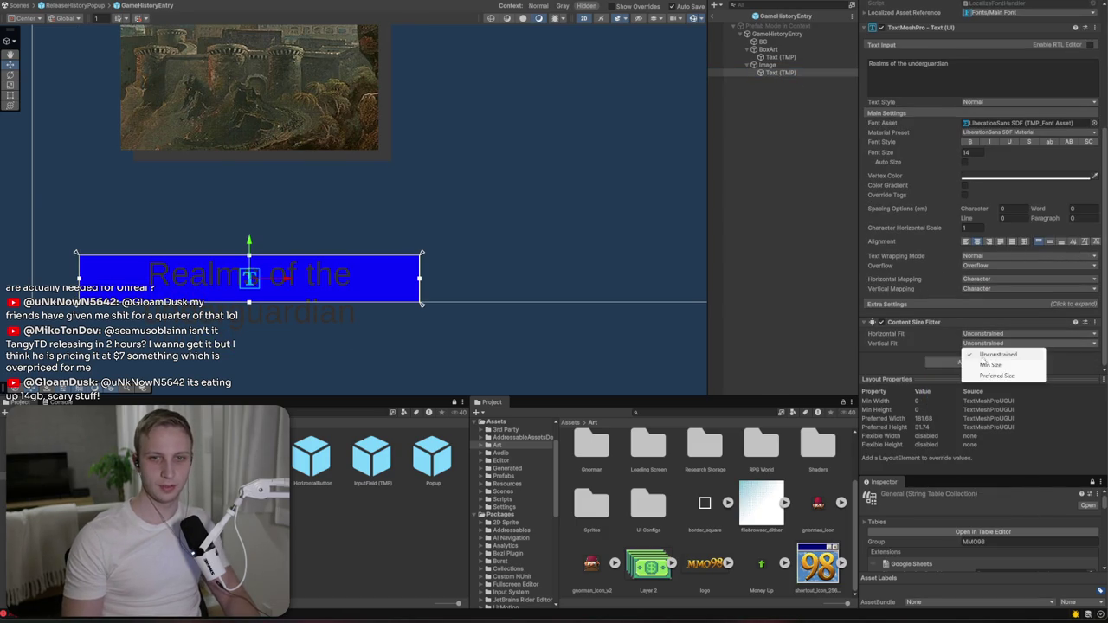
left_click(986, 375)
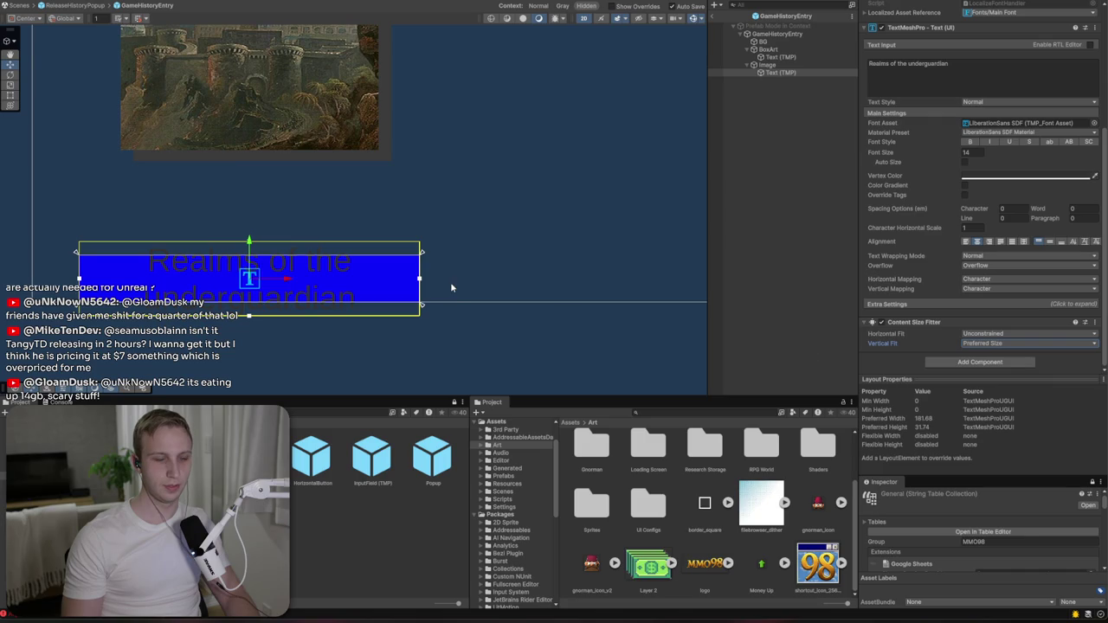
- Add a Content Size Fitter to the blue bar with Vertical Fit set to Preferred Size
left_click(768, 65)
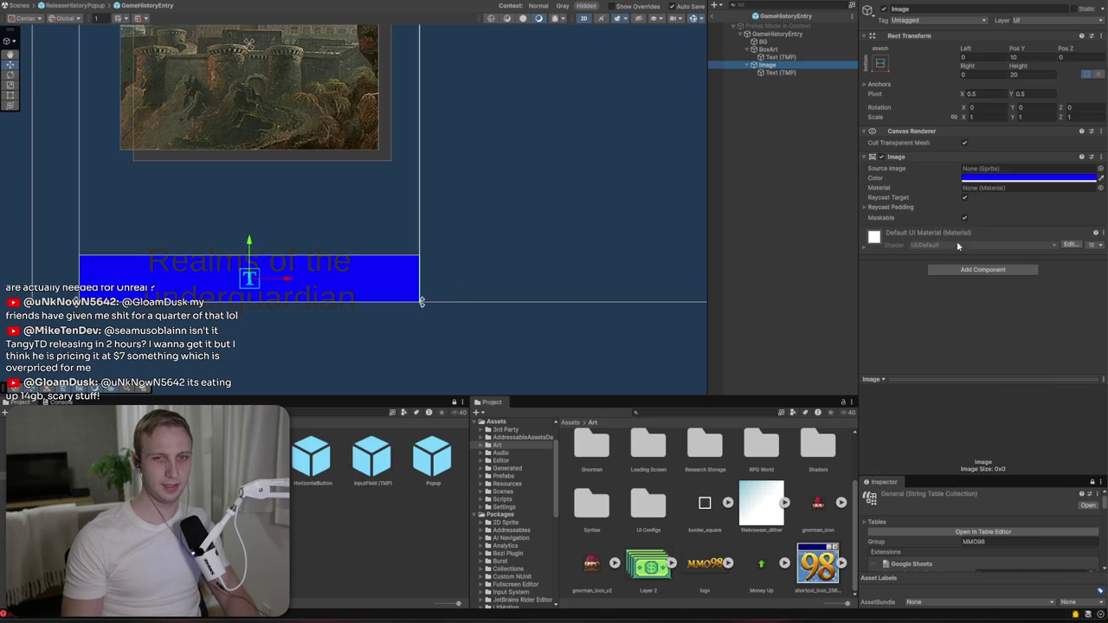
left_click(974, 270)
type("conte")
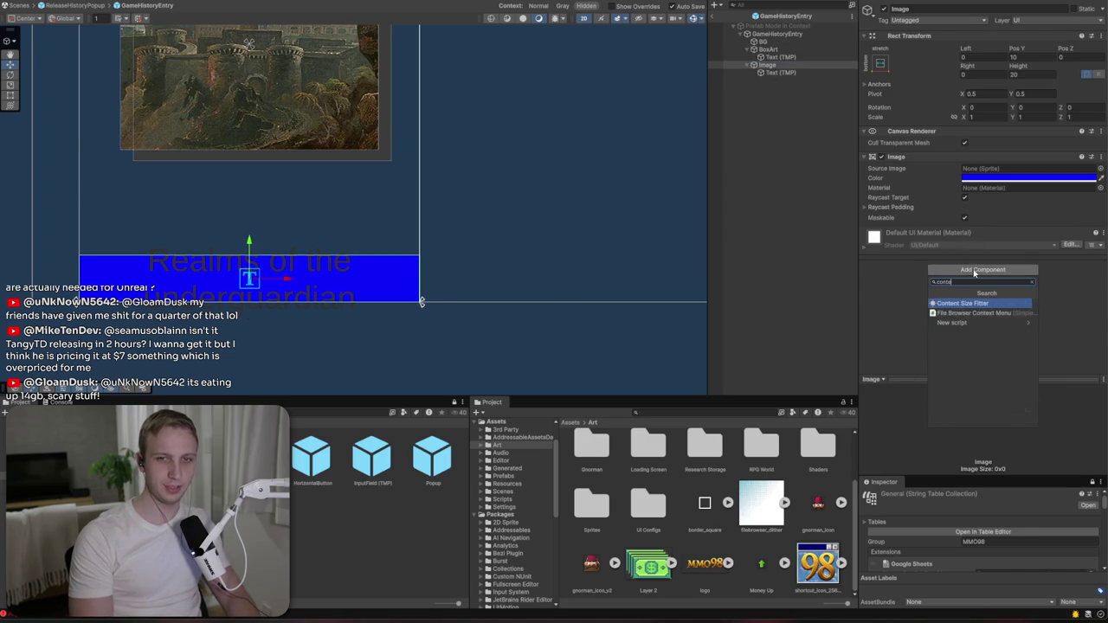
key("Return")
left_click(974, 253)
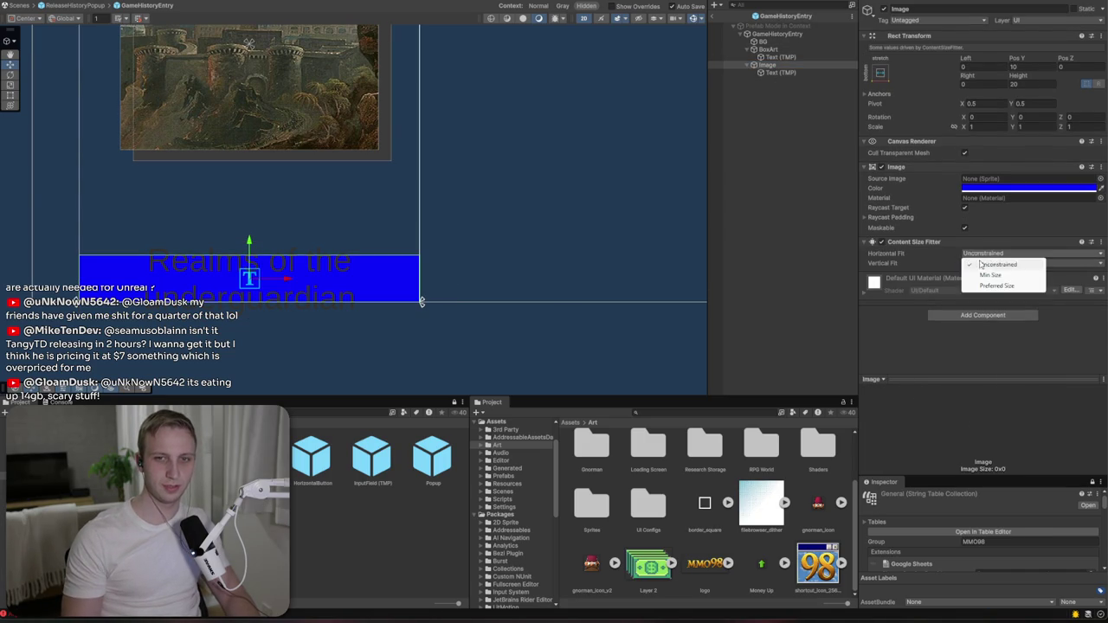
left_click(974, 263)
left_click(992, 295)
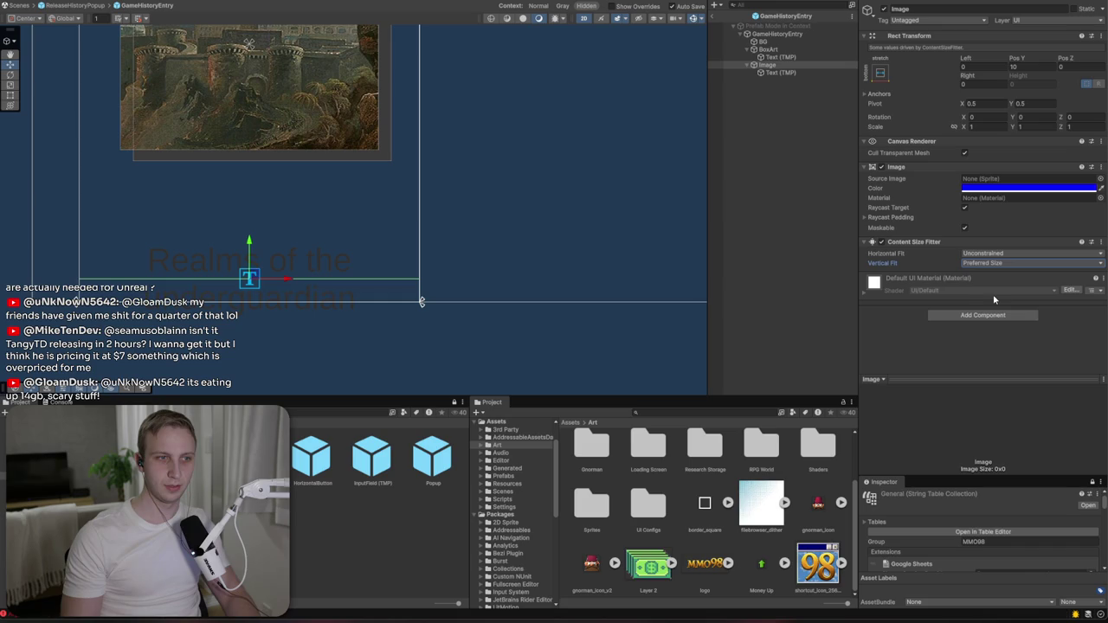
left_click(986, 262)
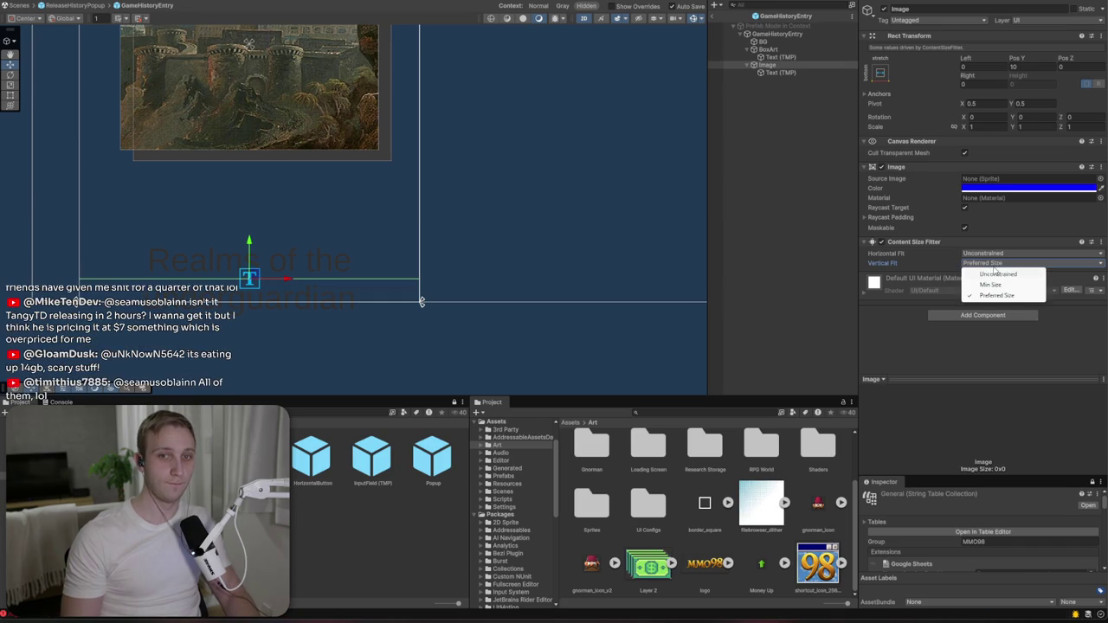
left_click(993, 283)
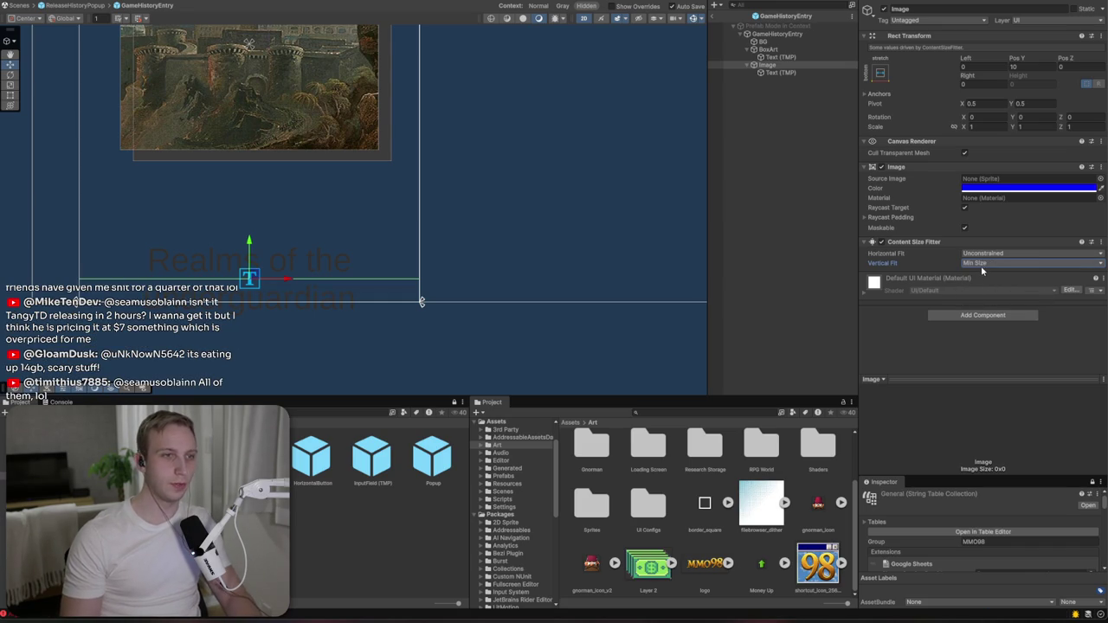
left_click(981, 264)
left_click(980, 295)
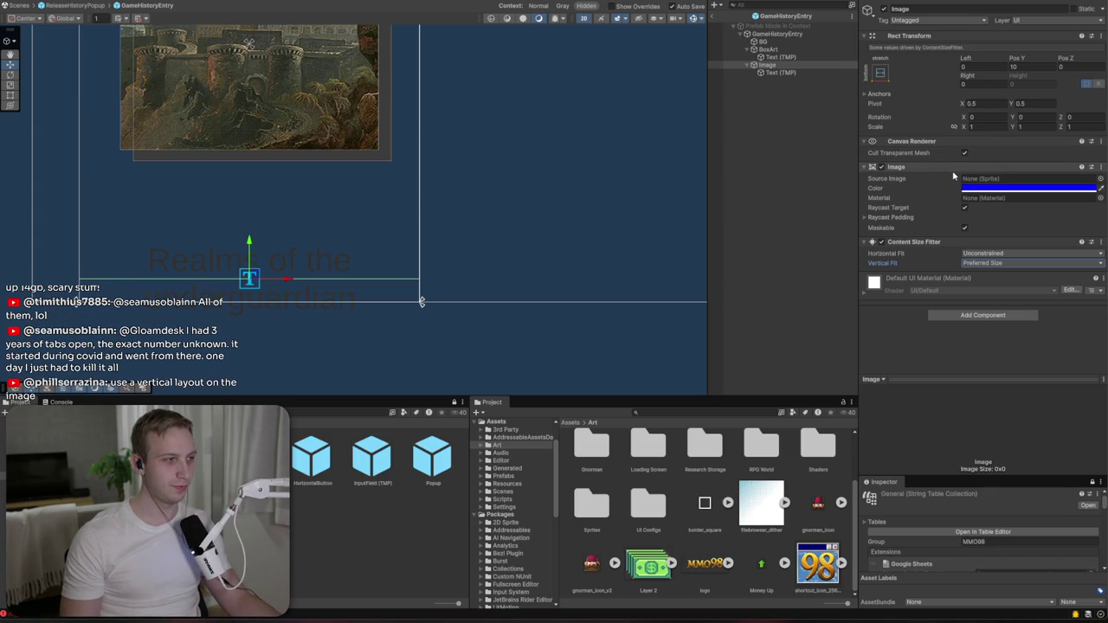
left_click(798, 67)
- Add a Vertical Layout Group to the bar with centred child alignment, letting it size the text
left_click(970, 317)
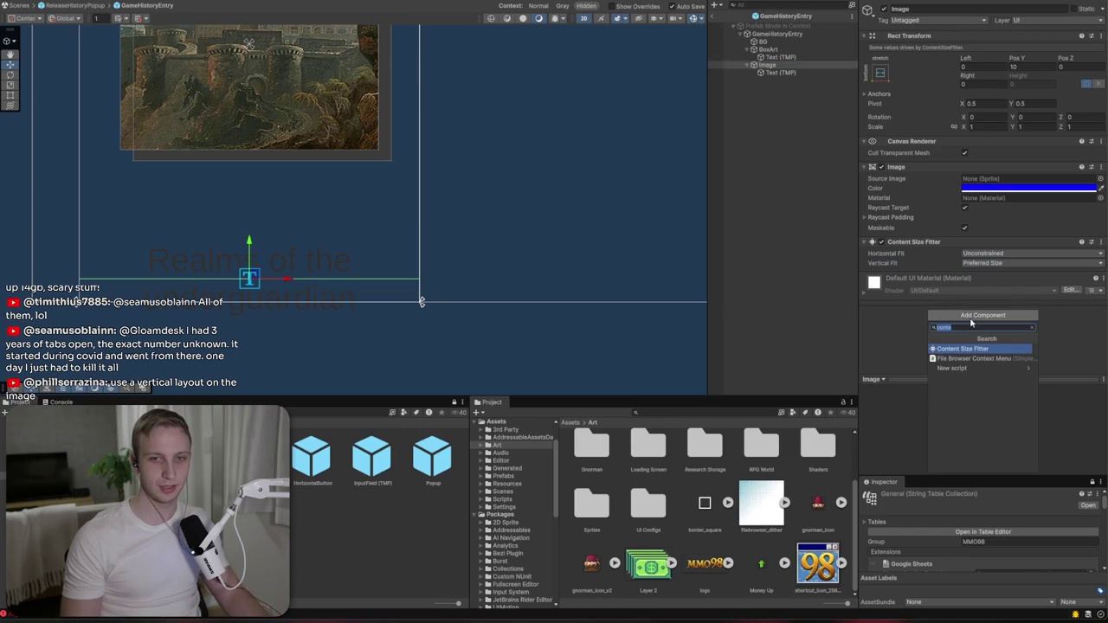
type("vert")
key("Return")
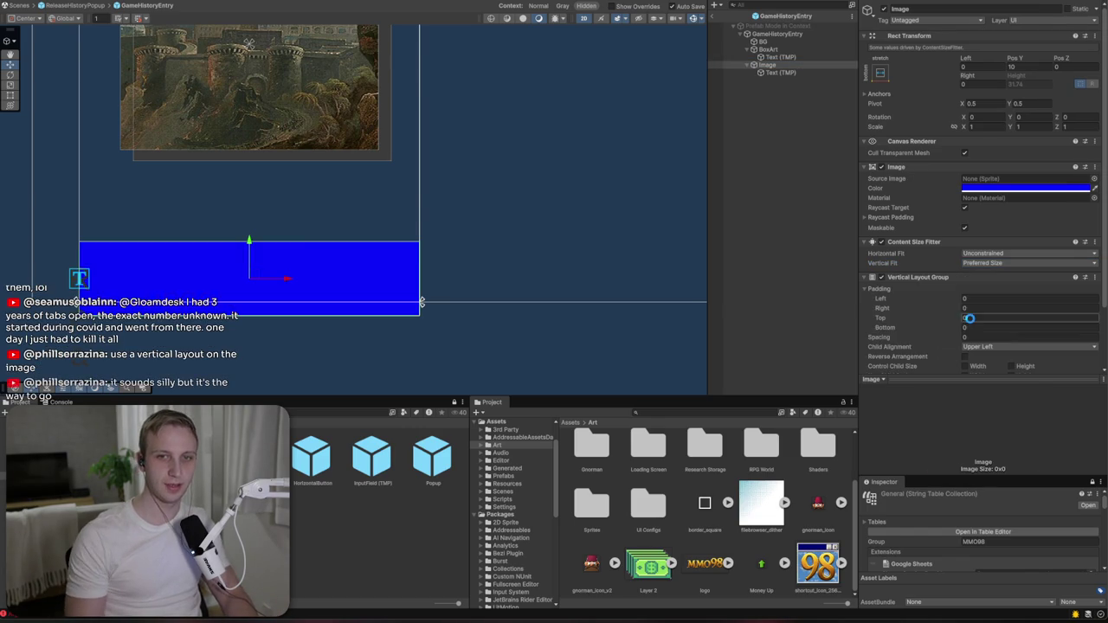
scroll(964, 316, "down", 3)
left_click(995, 271)
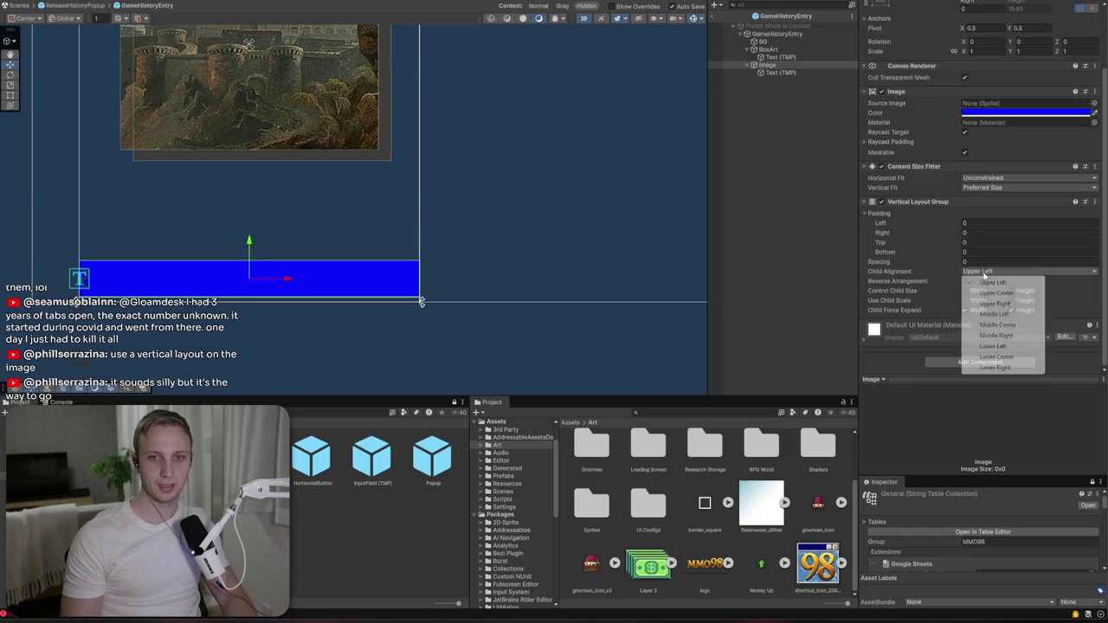
left_click(1005, 324)
left_click(1011, 309)
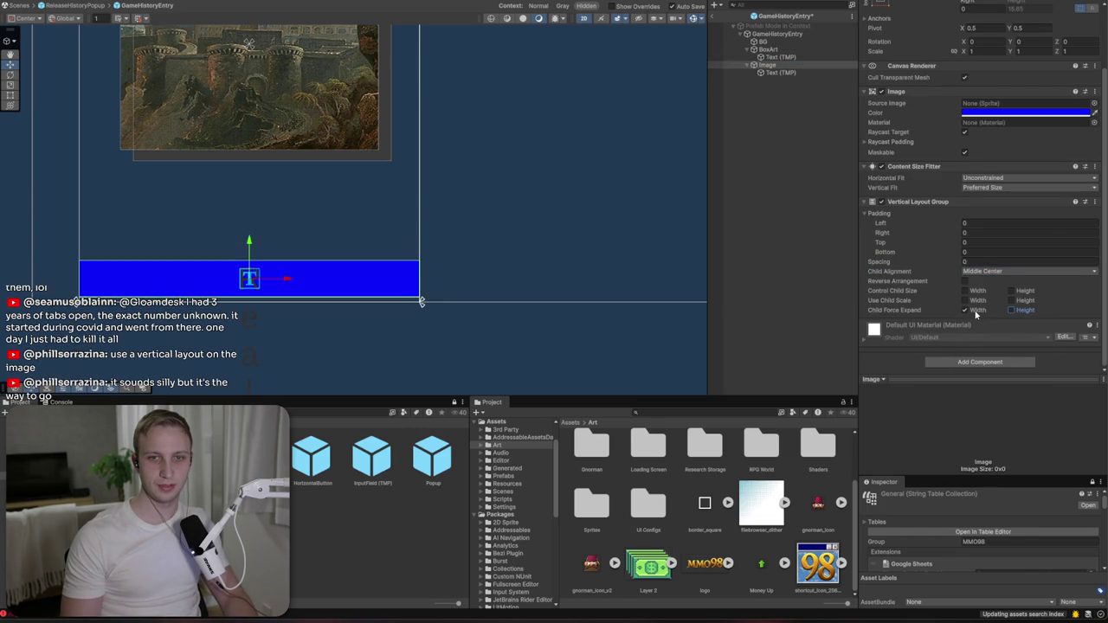
left_click(965, 291)
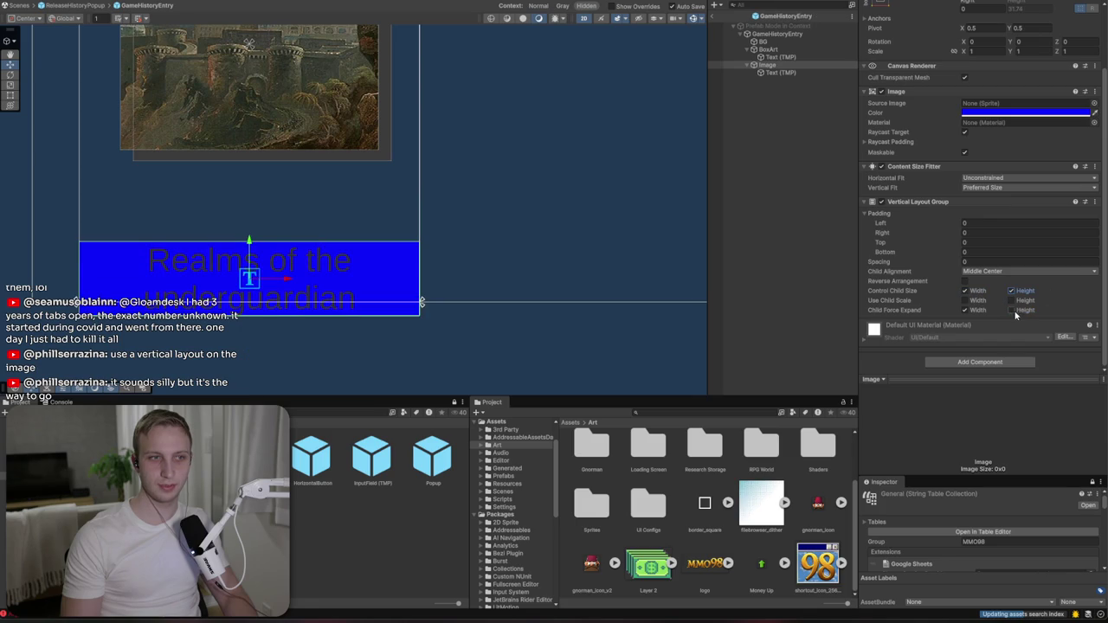
- Remove the Content Size Fitter from the title text and go back to ReleaseHistoryPopup
left_click(805, 73)
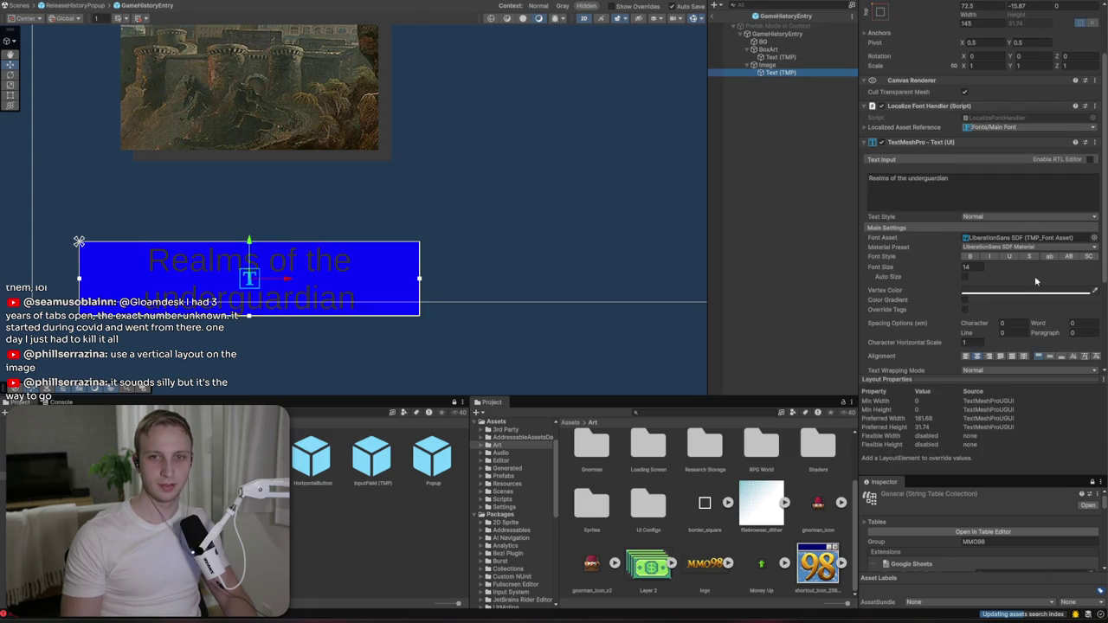
left_click(1093, 302)
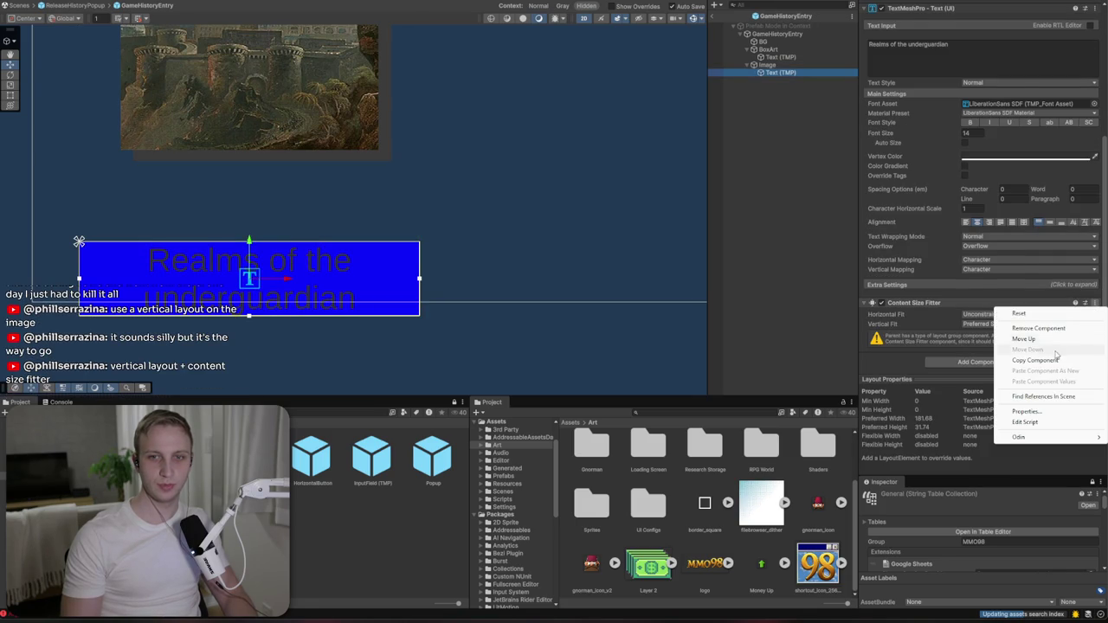
left_click(1060, 327)
left_click(1003, 113)
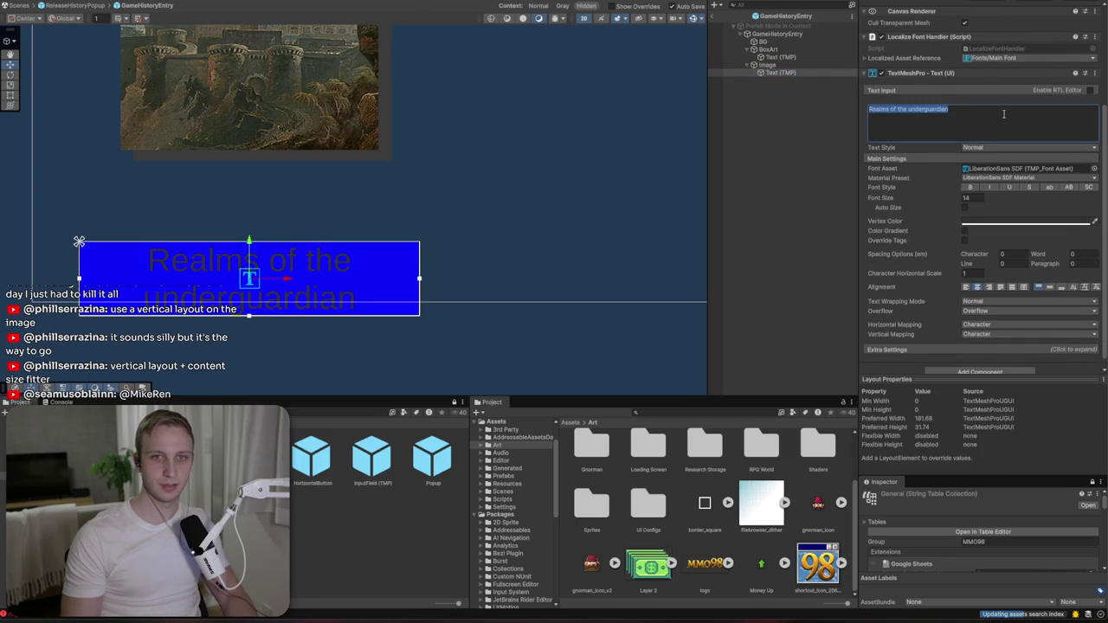
left_click(1004, 113)
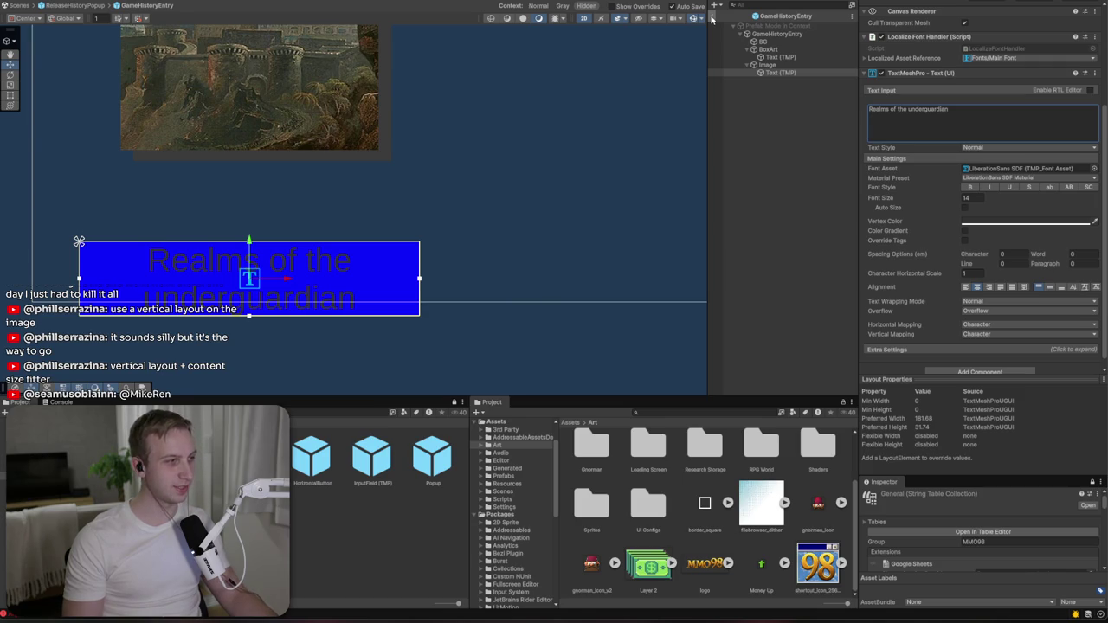
left_click(711, 19)
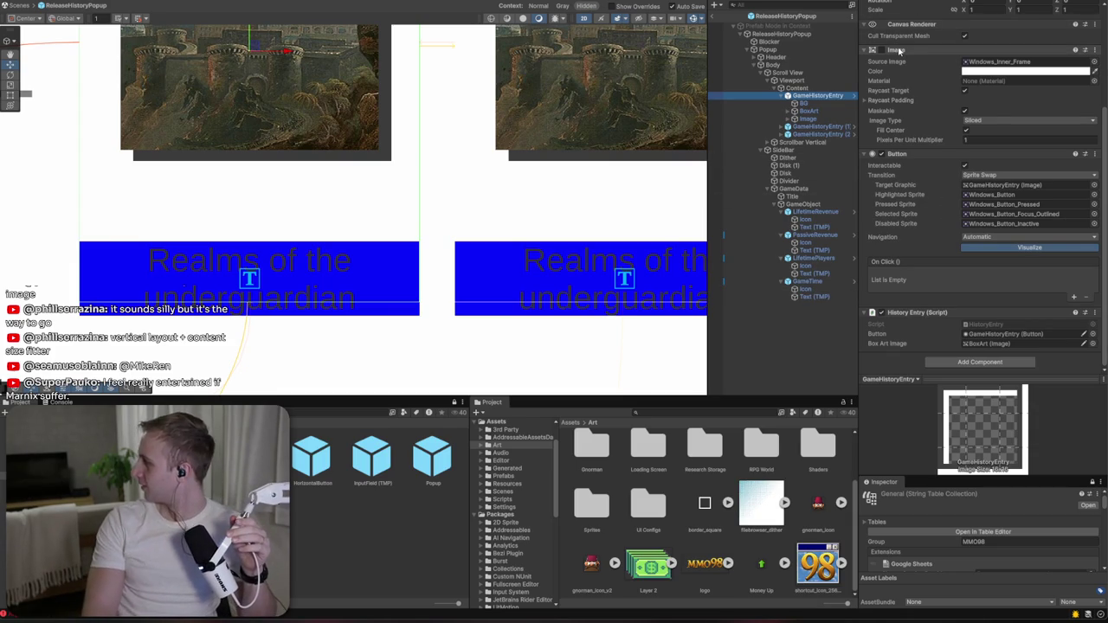
- Rename the first tile's caption box Image to TextHighlight
left_click(787, 119)
left_click(831, 119)
scroll(978, 260, "up", 2)
left_click(917, 8)
type("Text")
type("t")
key("Return")
- Give TextHighlight the Windows_Progress_Fill sprite with a white Color for a solid dark-blue fill
left_click(1093, 178)
scroll(978, 253, "down", 20)
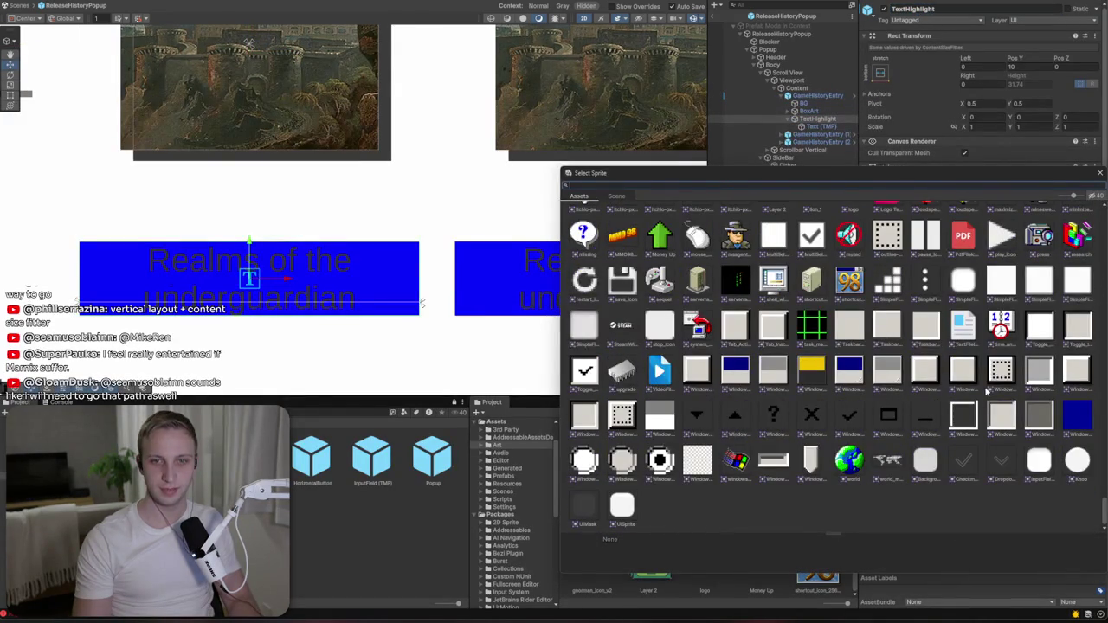
left_click(997, 377)
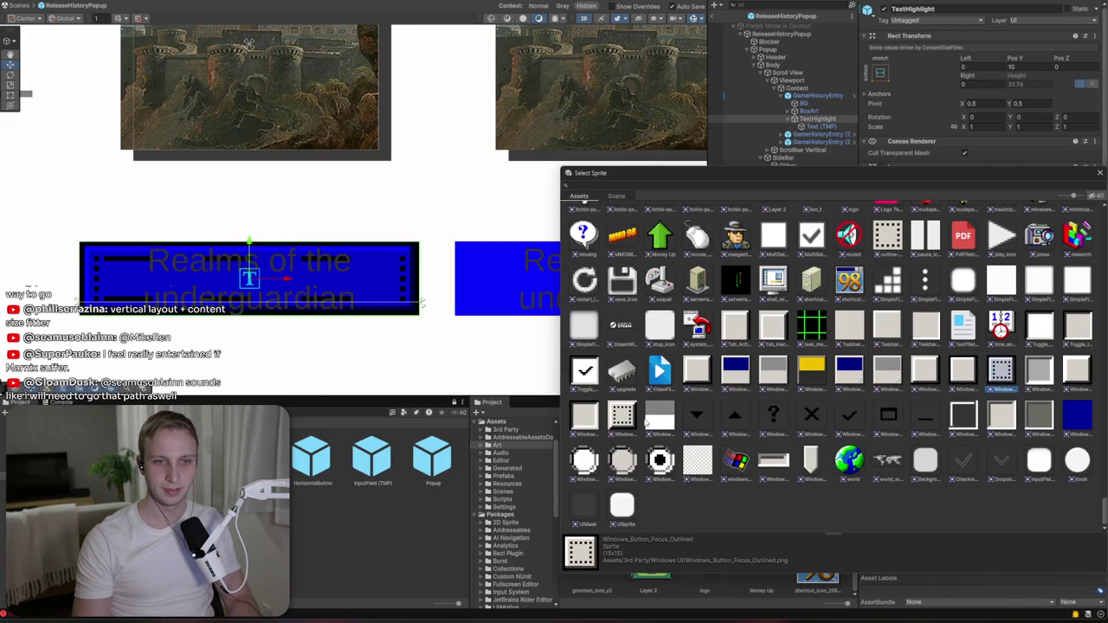
left_click(622, 415)
left_click(962, 415)
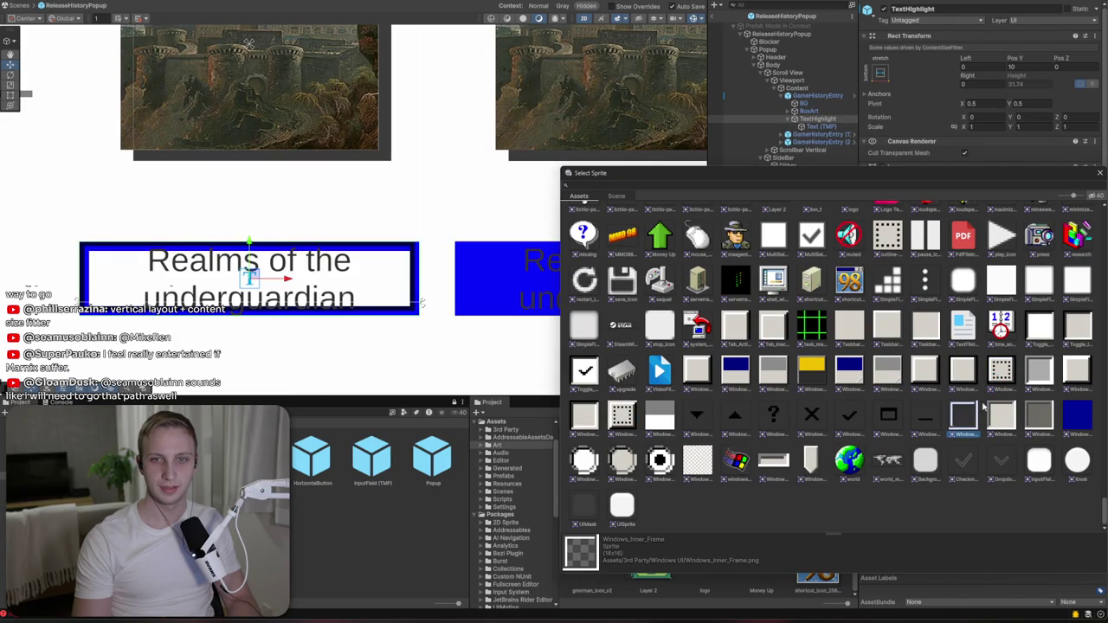
double_click(975, 416)
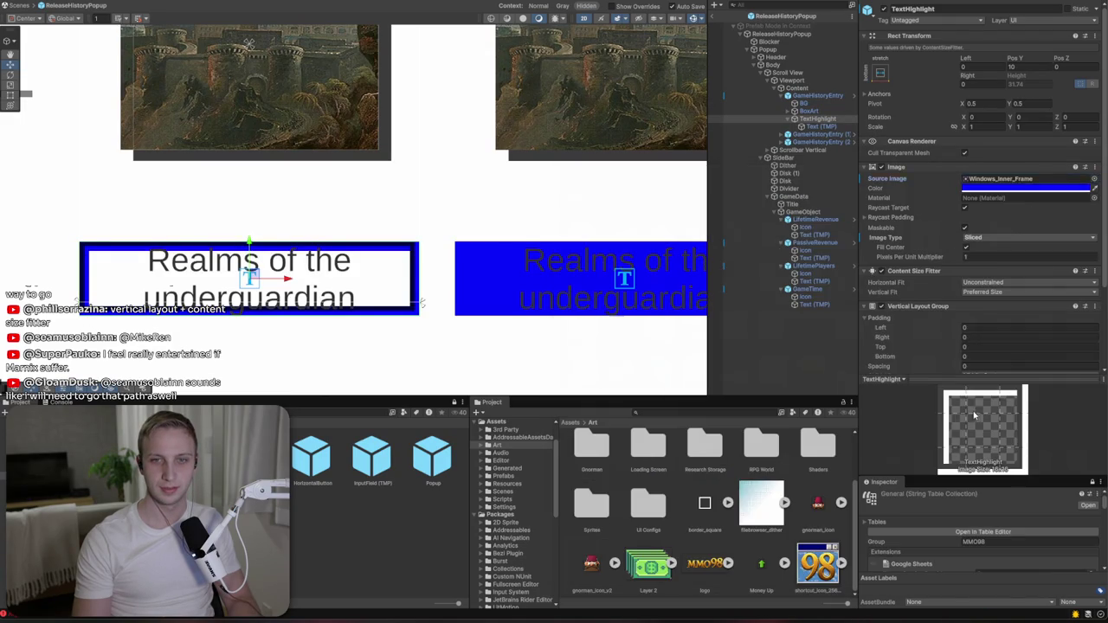
left_click(1095, 178)
left_click(1082, 417)
double_click(1082, 417)
left_click(977, 188)
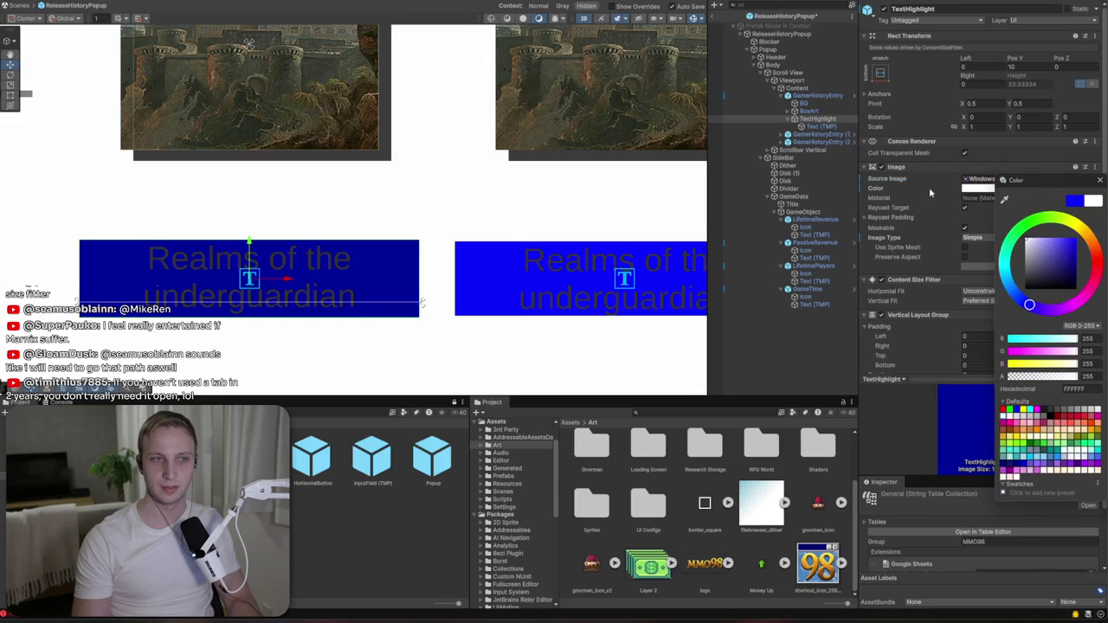
left_click(1098, 181)
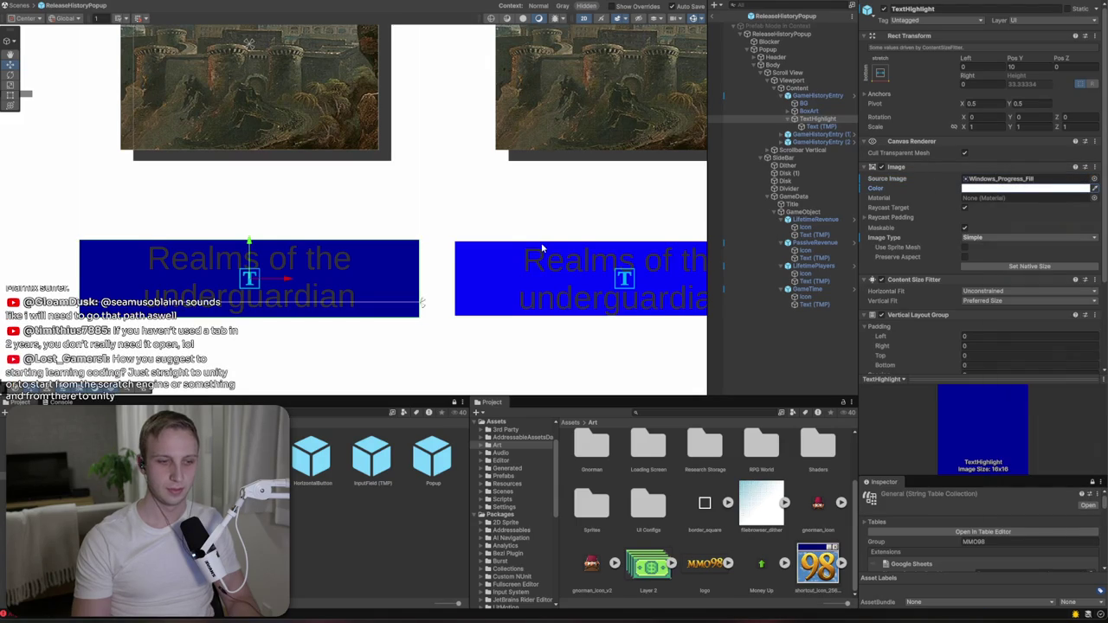
- Set the caption's Text (TMP) Vertex Color to white
left_click(817, 126)
left_click(986, 363)
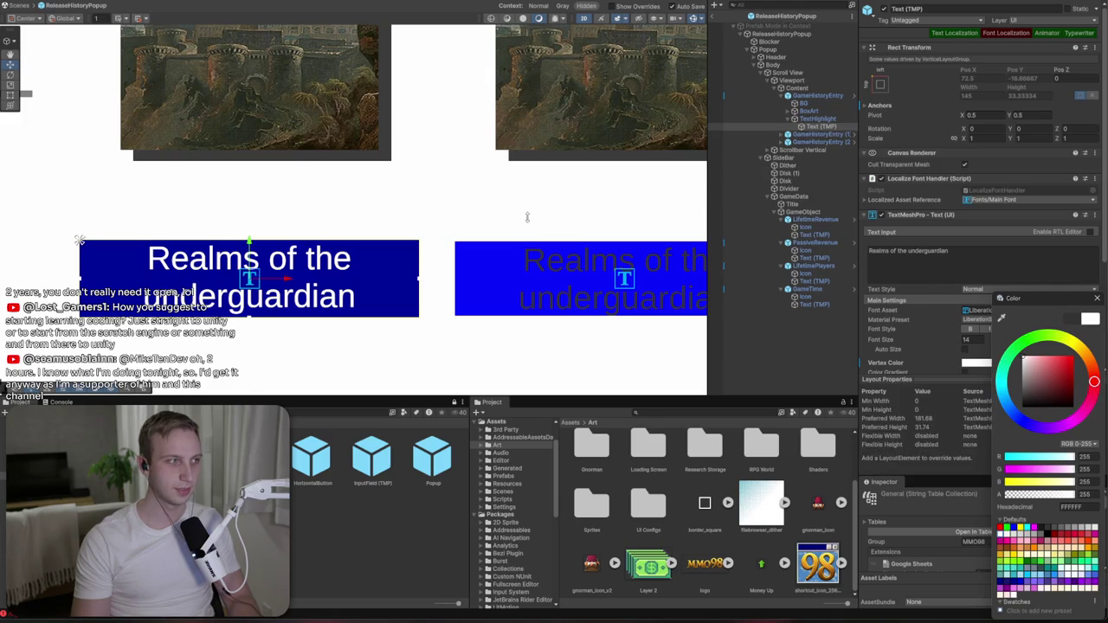
scroll(475, 192, "down", 5)
- Move the TextHighlight bar up toward the box art, to Pos Y 29.2
left_click(503, 272)
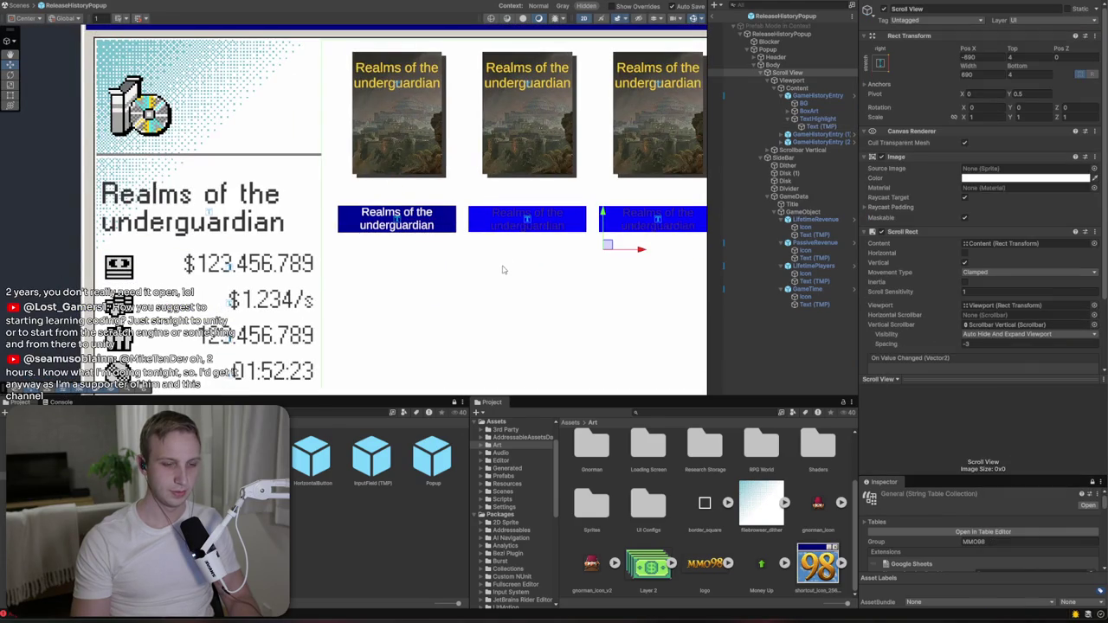
left_click(386, 132)
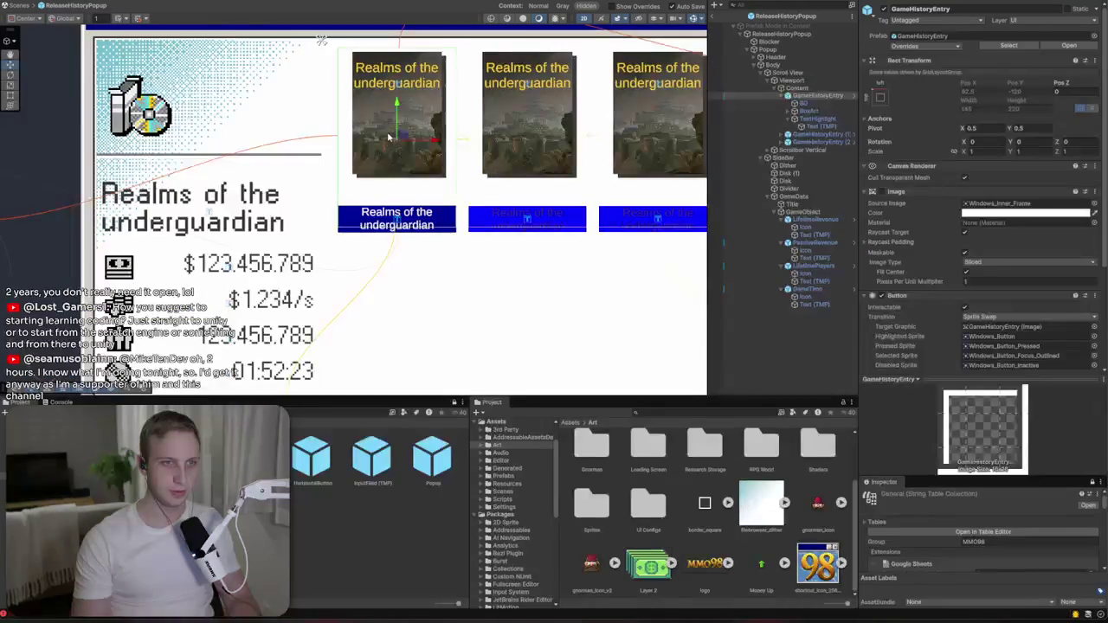
left_click(813, 118)
scroll(487, 196, "up", 3)
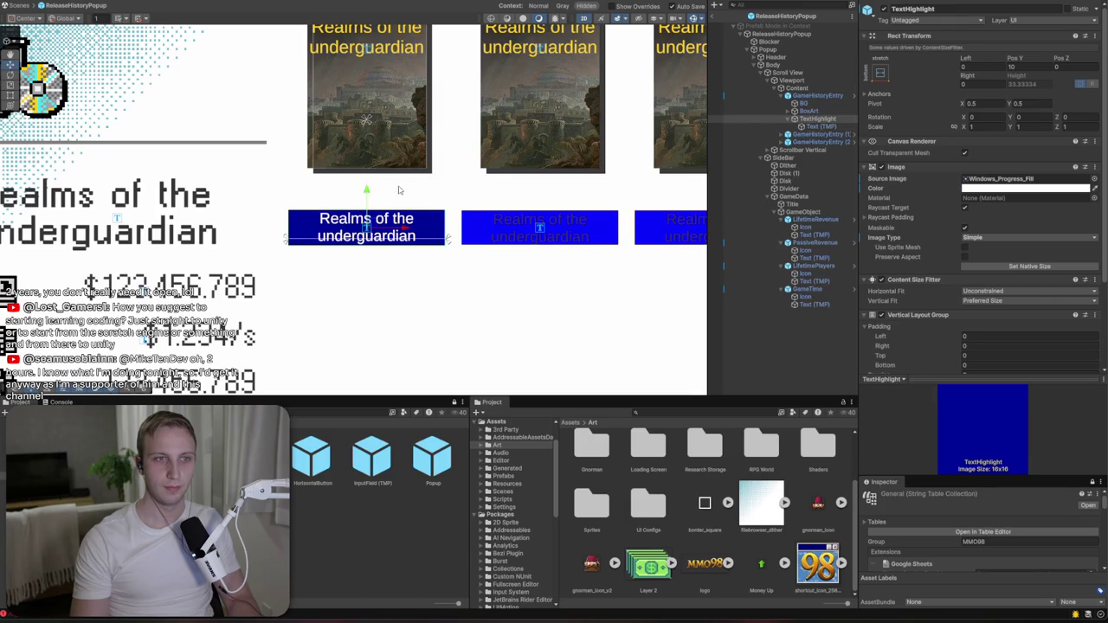
left_click_drag(366, 192, 367, 173)
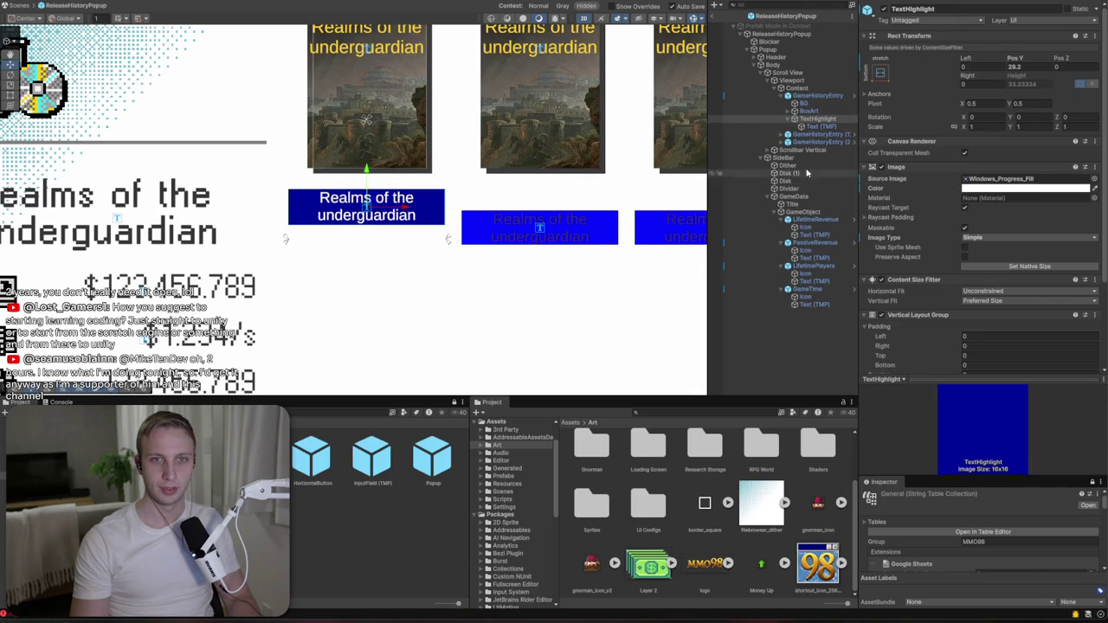
left_click(818, 126)
scroll(962, 237, "down", 3)
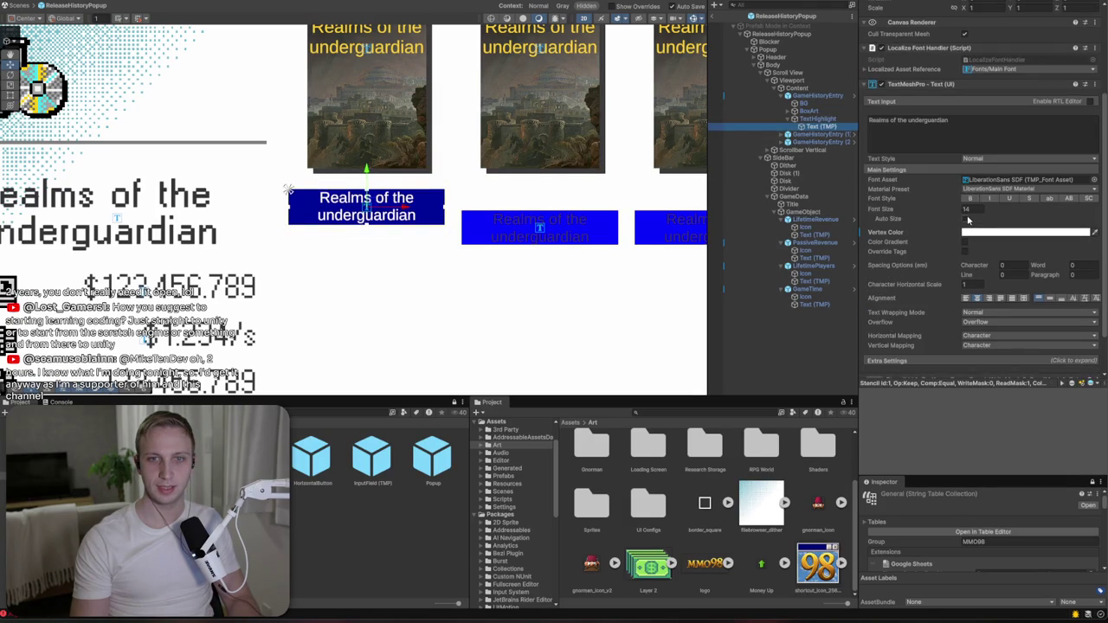
- Try title font sizes 16 and 18 with Auto Size (Min 14), then settle on a fixed 16
double_click(974, 209)
type("16")
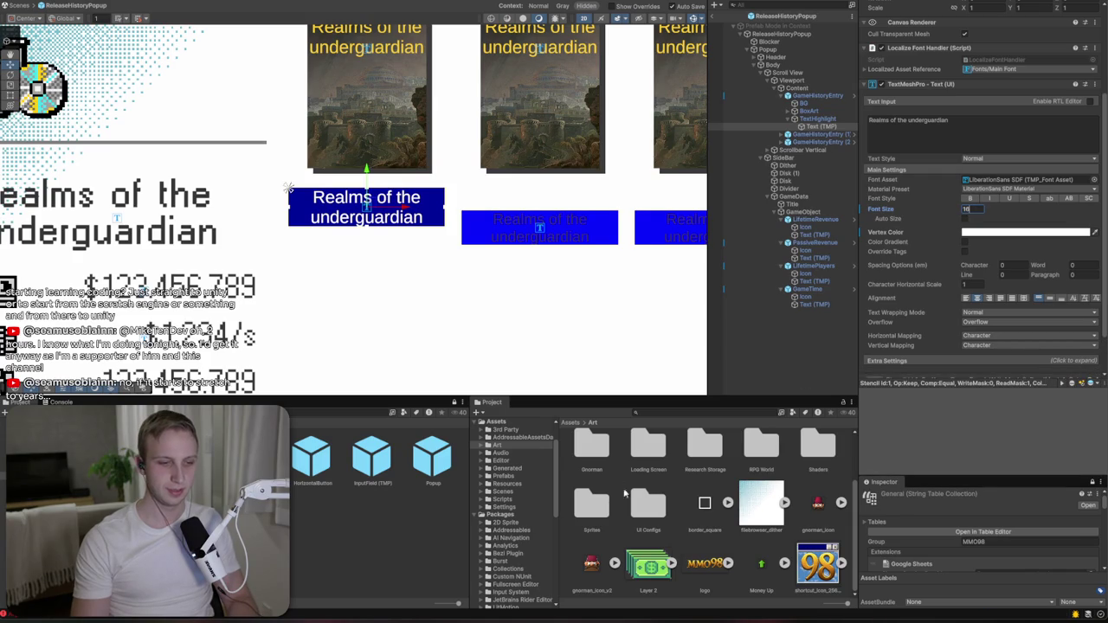
key("BackSpace")
type("8")
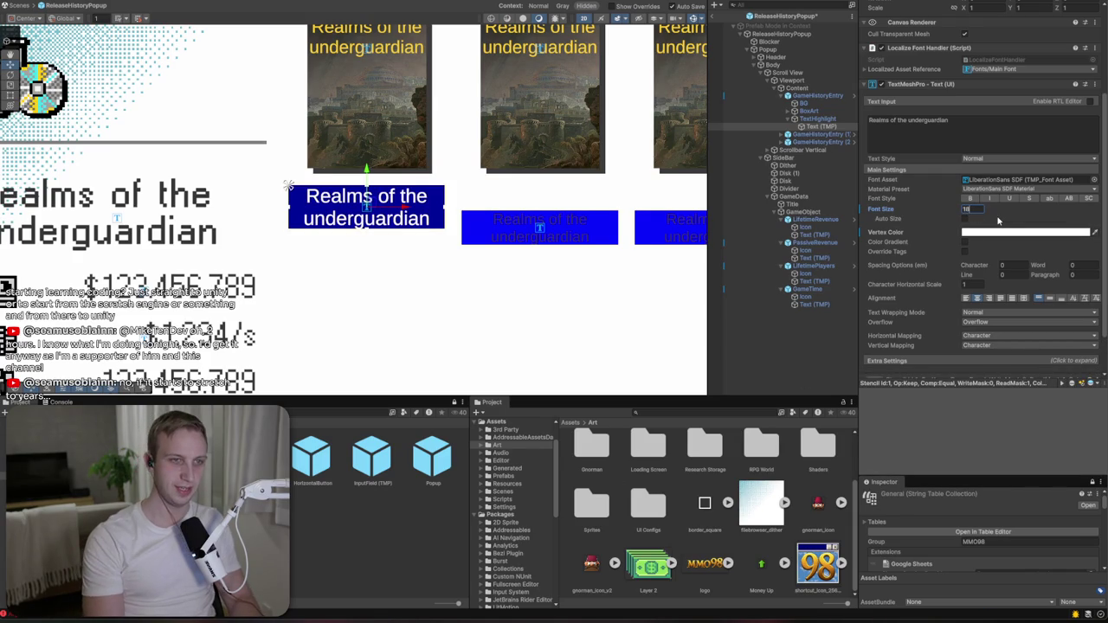
left_click(964, 218)
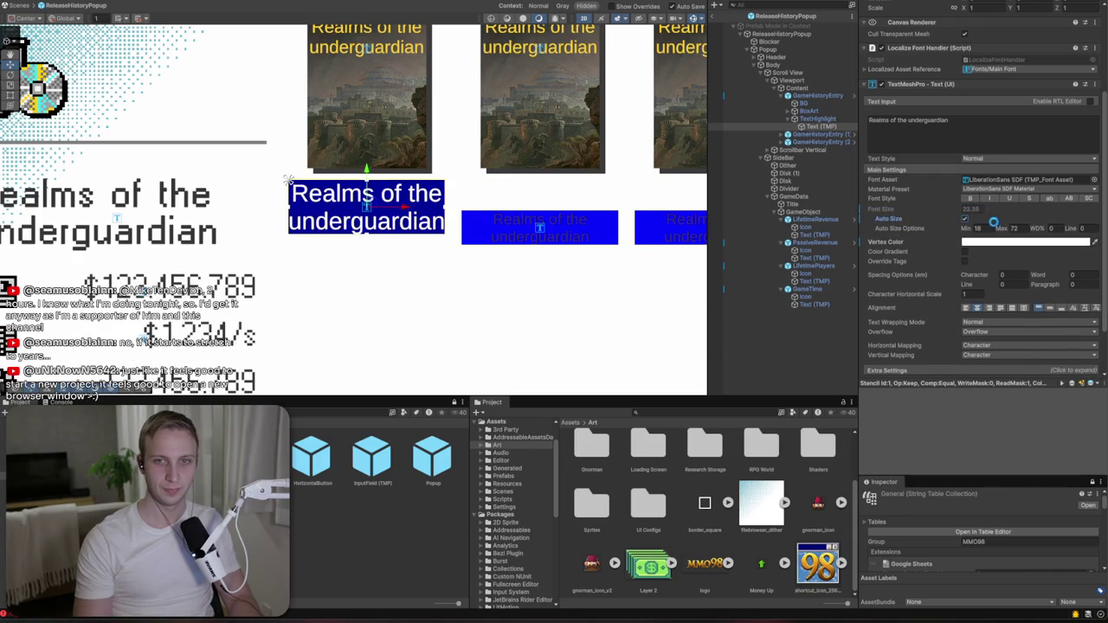
type("18")
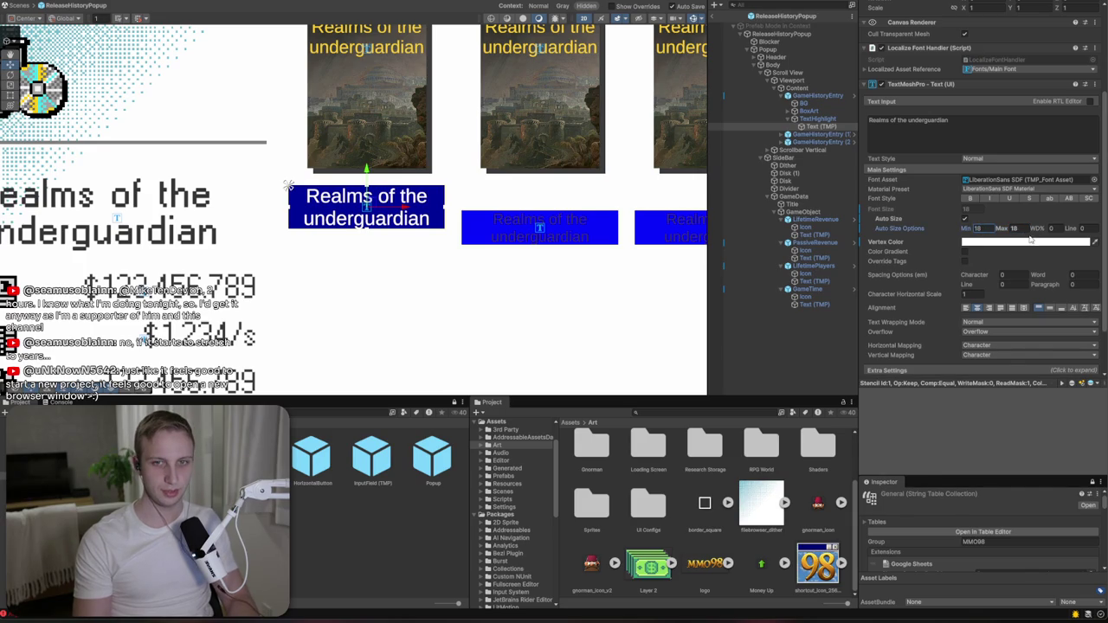
type("14")
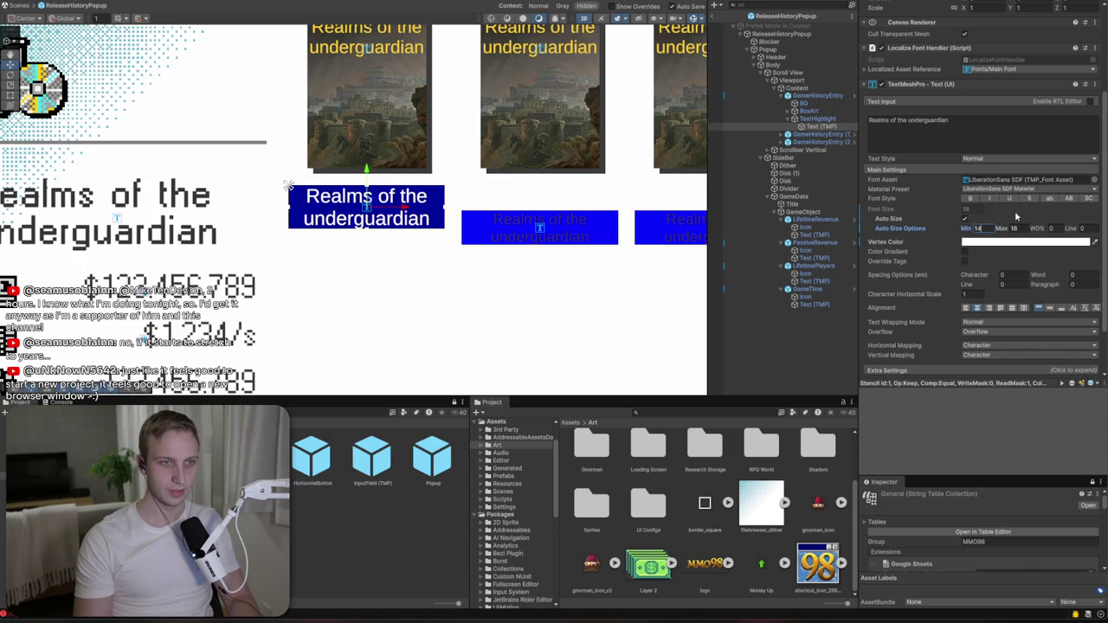
left_click(965, 219)
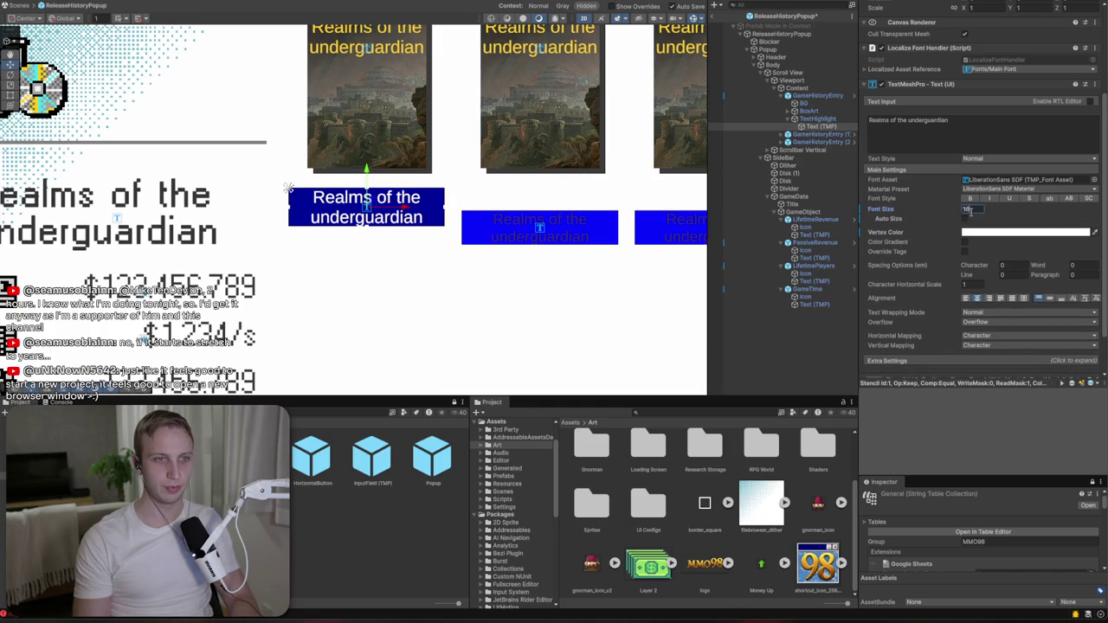
left_click(964, 219)
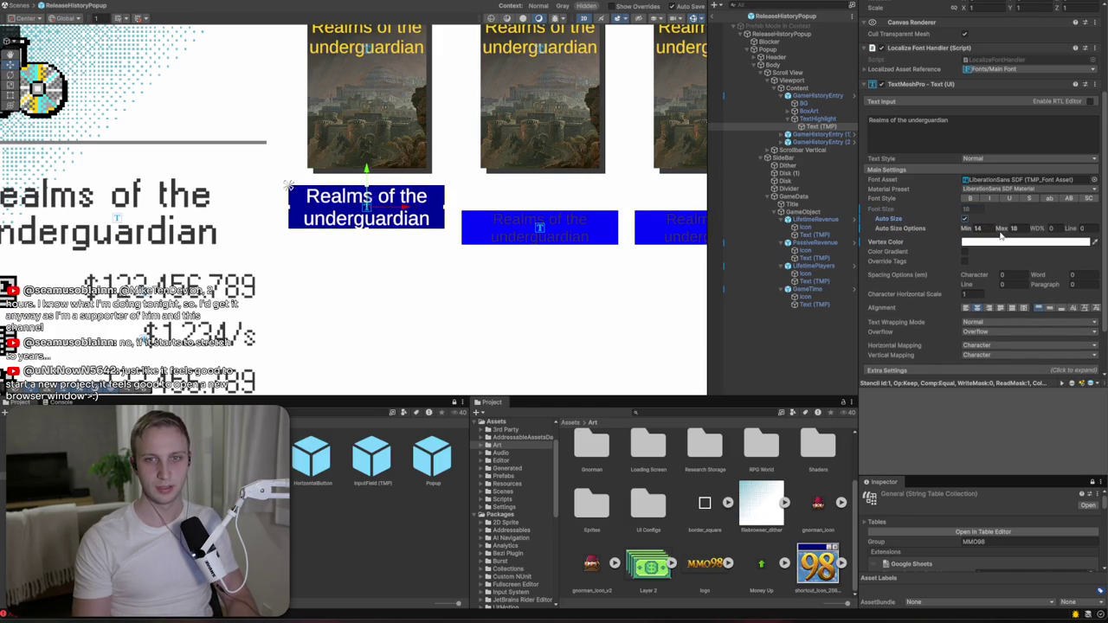
type("16")
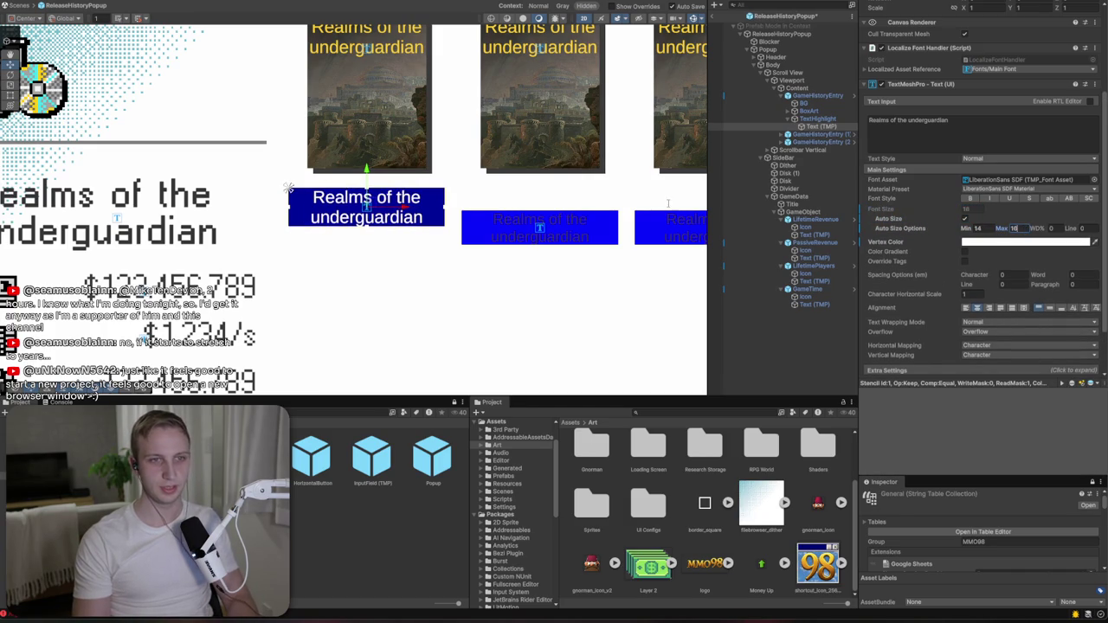
scroll(614, 199, "up", 3)
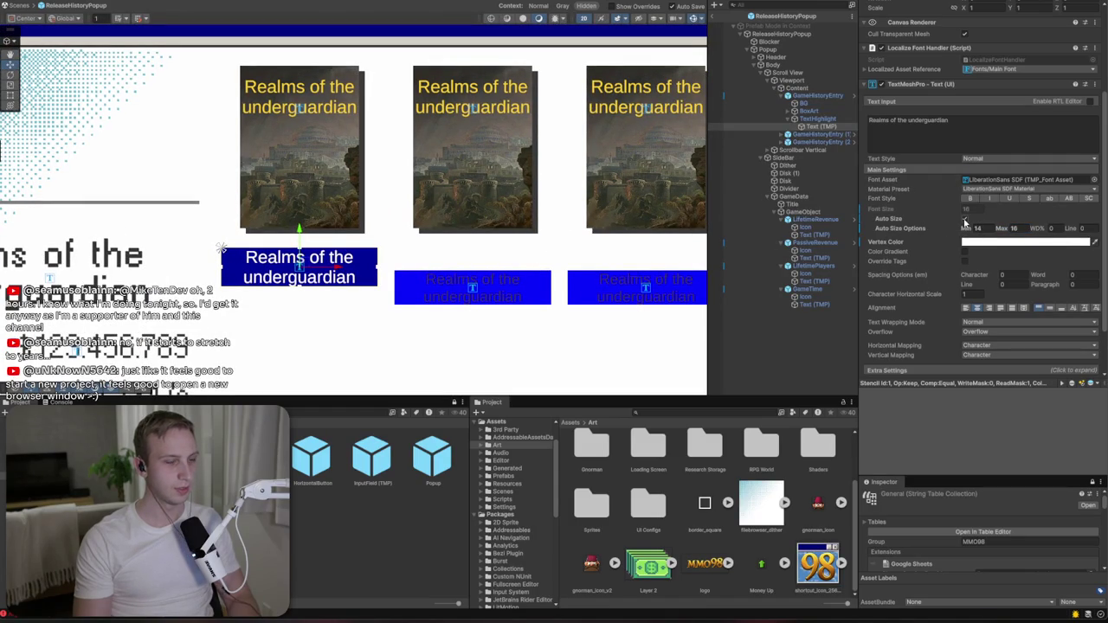
left_click(964, 220)
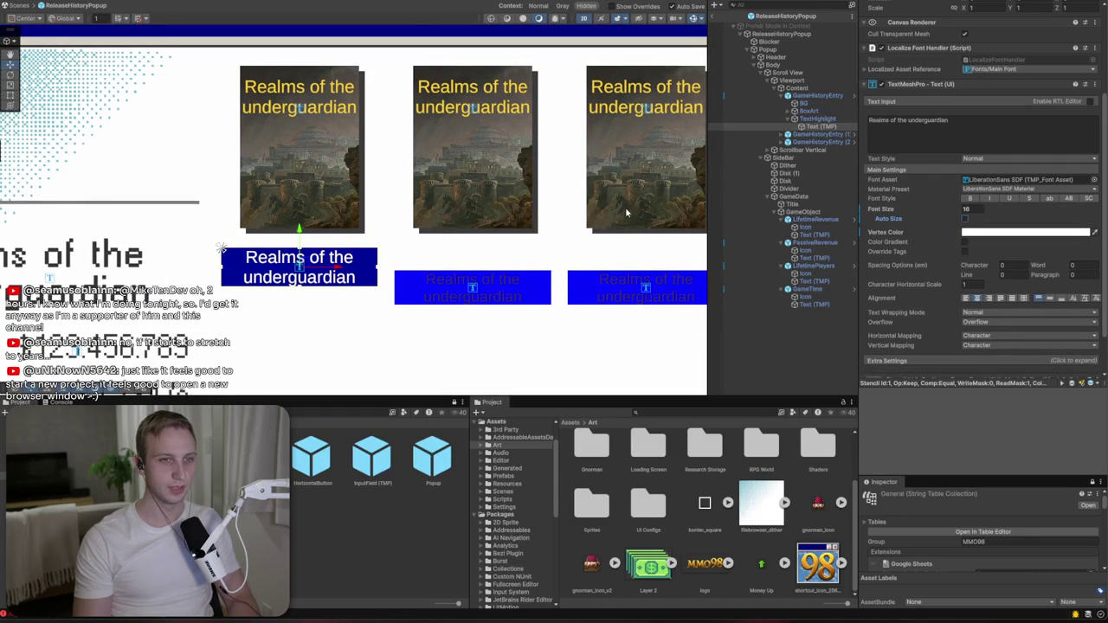
- Select the first GameHistoryEntry and list its pending prefab Overrides
scroll(631, 212, "right", 3)
left_click(818, 95)
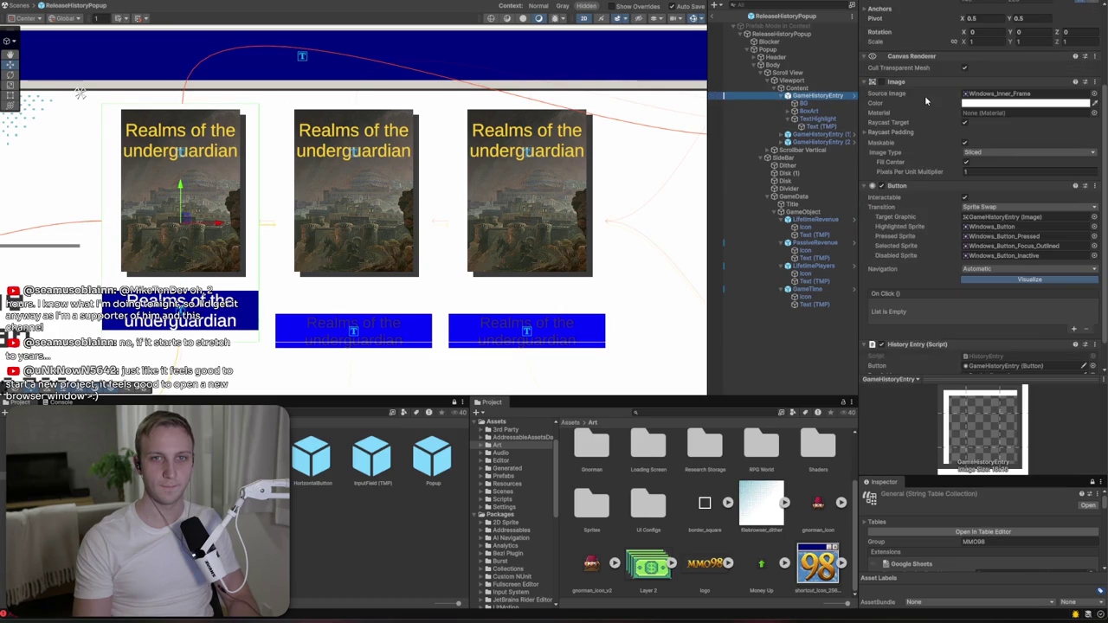
scroll(925, 95, "up", 3)
left_click(924, 45)
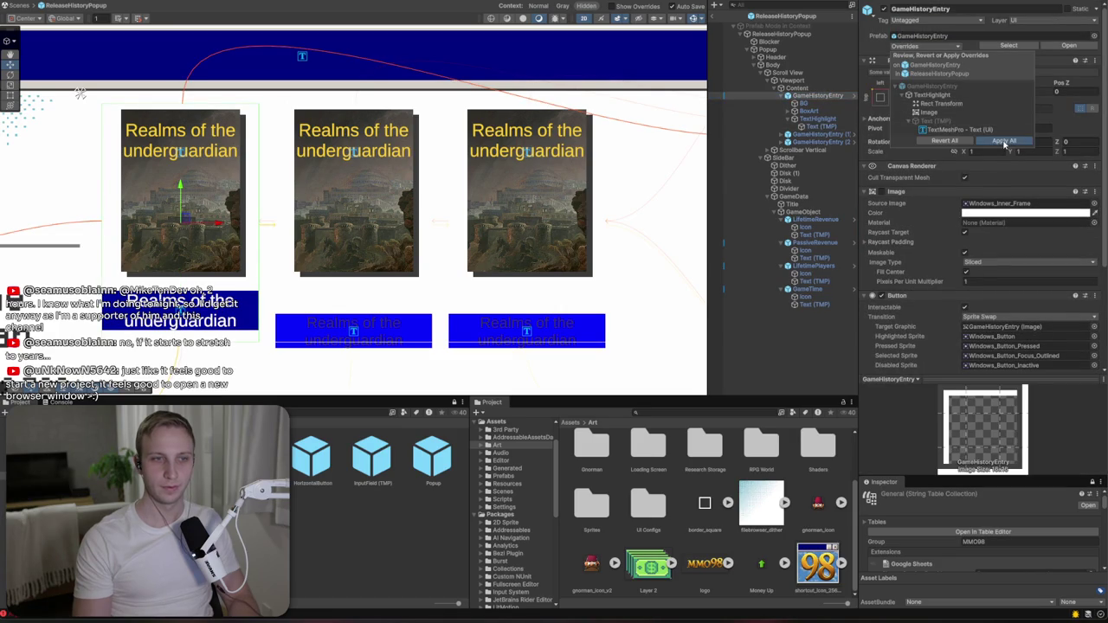
- Apply All overrides to the GameHistoryEntry prefab, then enter play mode with Ctrl+P
left_click(1004, 141)
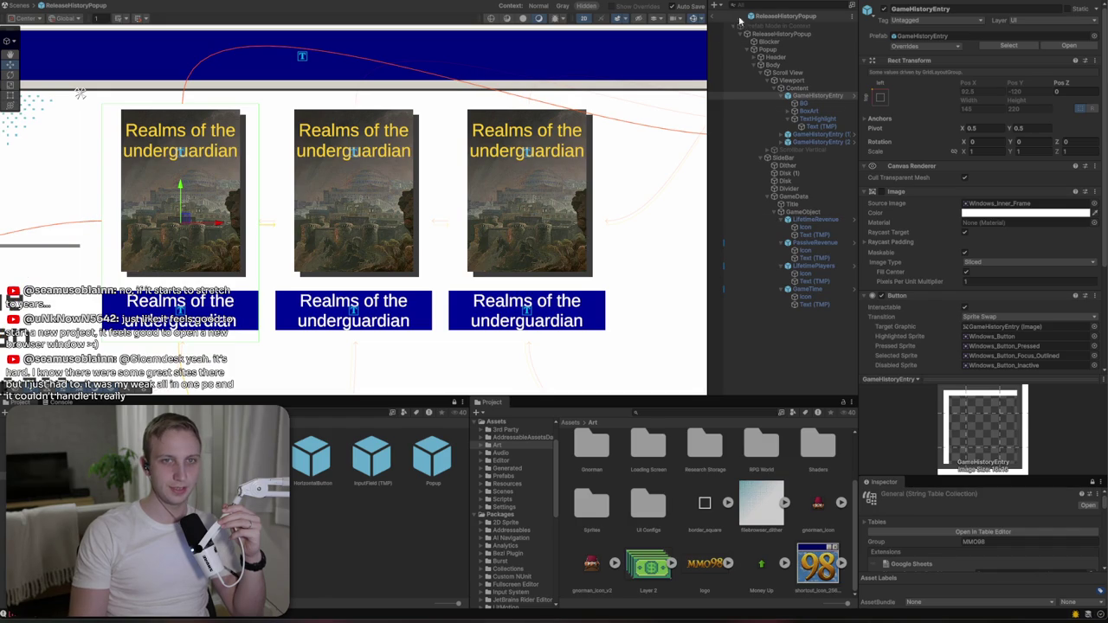
key("ctrl+p")
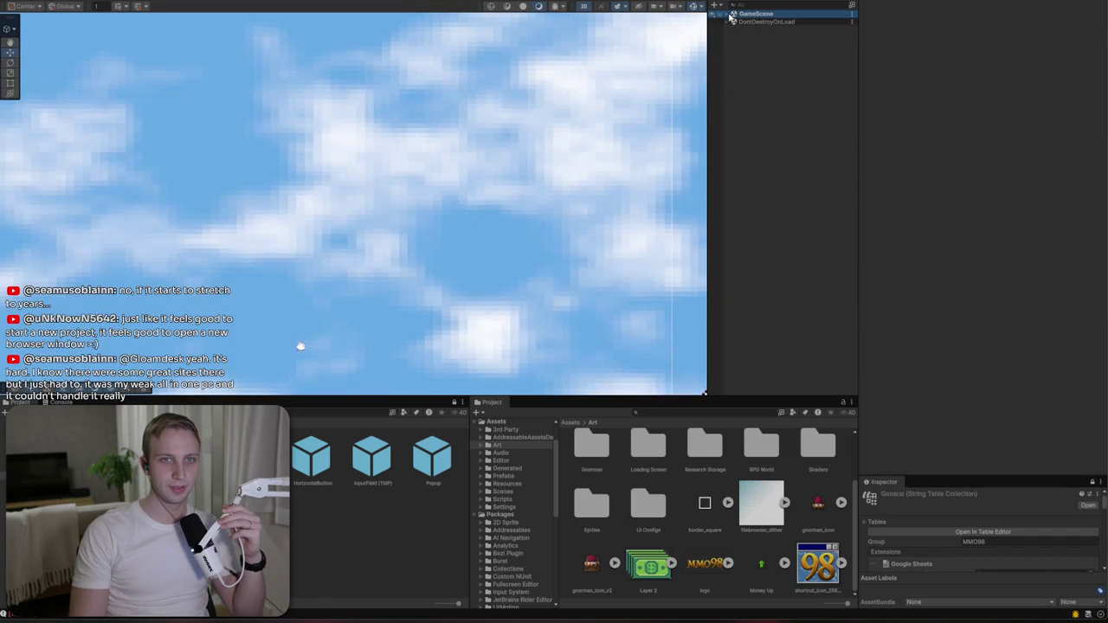
- Expand GameScene > UI > Popups > HistoryPopup down to the popup Body
left_click(728, 15)
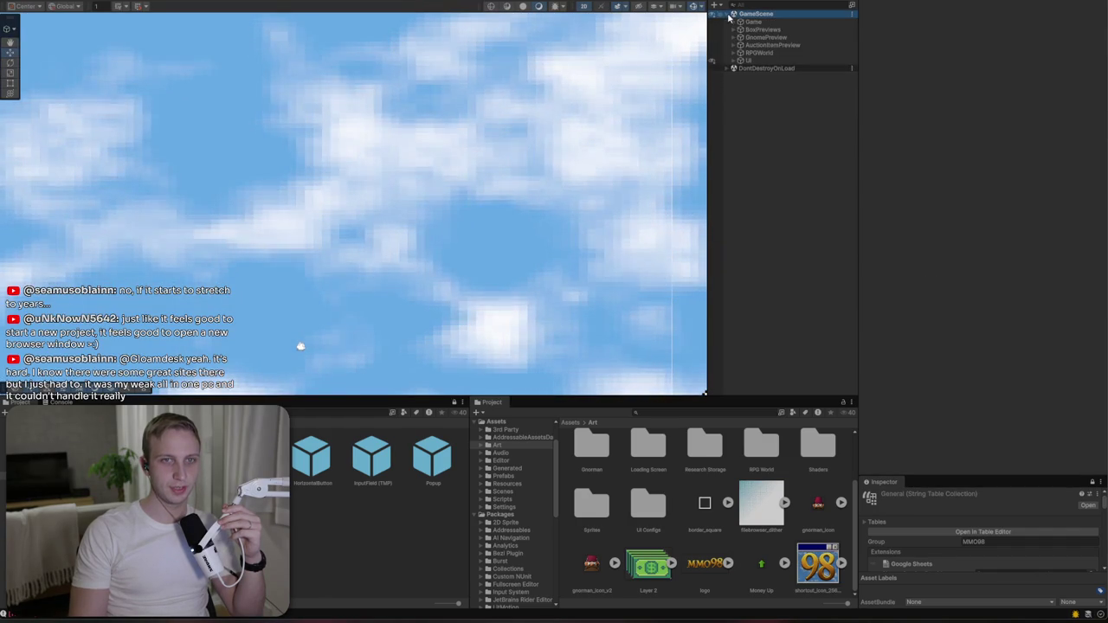
left_click(735, 60)
left_click(740, 122)
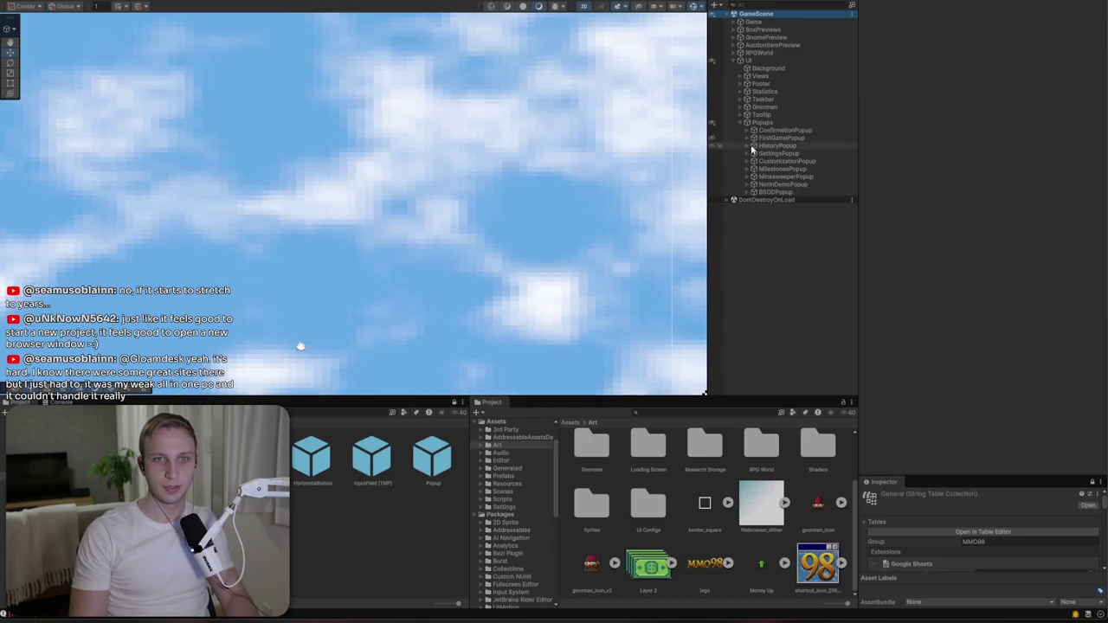
left_click(766, 145)
left_click(753, 146)
left_click(759, 162)
left_click(773, 153, "shift")
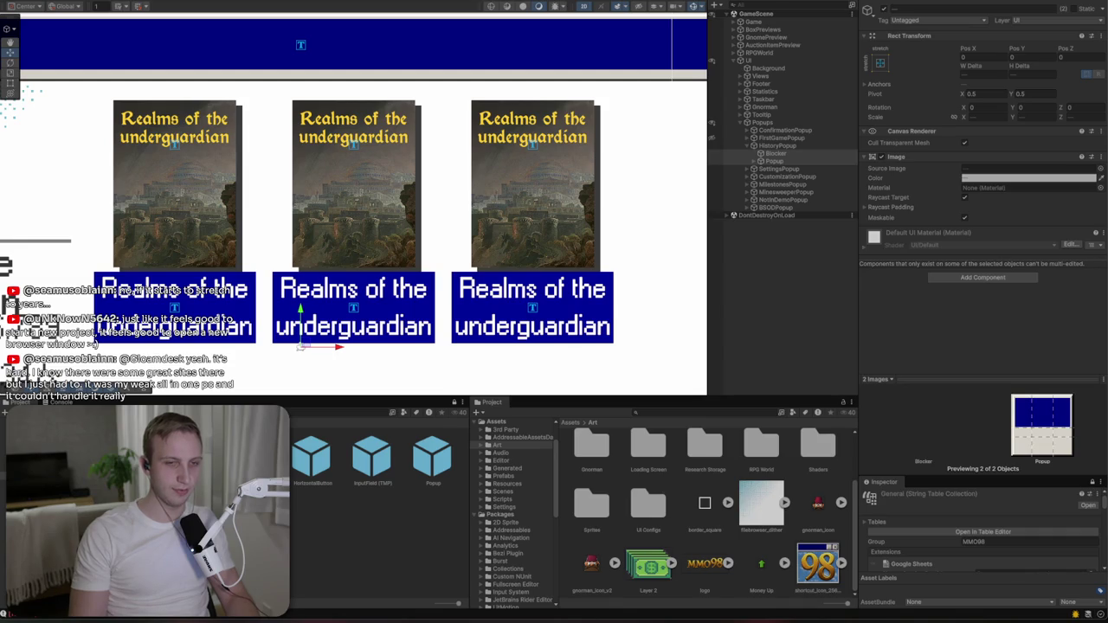
left_click(755, 162)
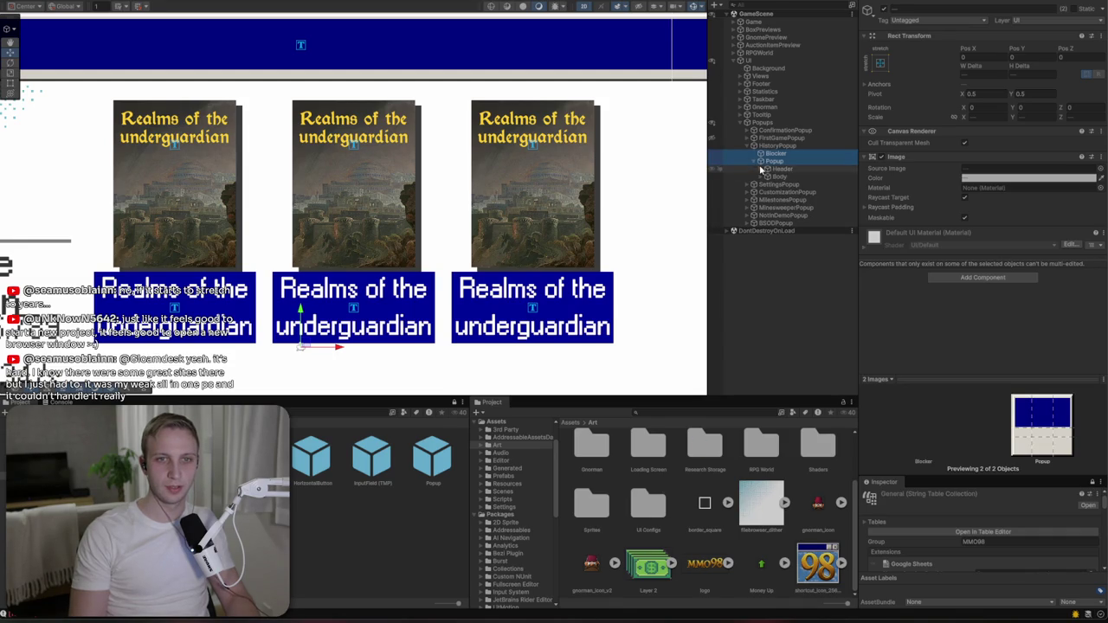
left_click(766, 177)
left_click(772, 171)
- Drill through Scroll View, Viewport, Content and GameHistoryEntry to select TextHighlight's Text (TMP)
left_click(767, 184)
left_click(768, 184)
left_click(788, 193)
left_click(767, 185)
left_click(768, 184)
left_click(769, 193)
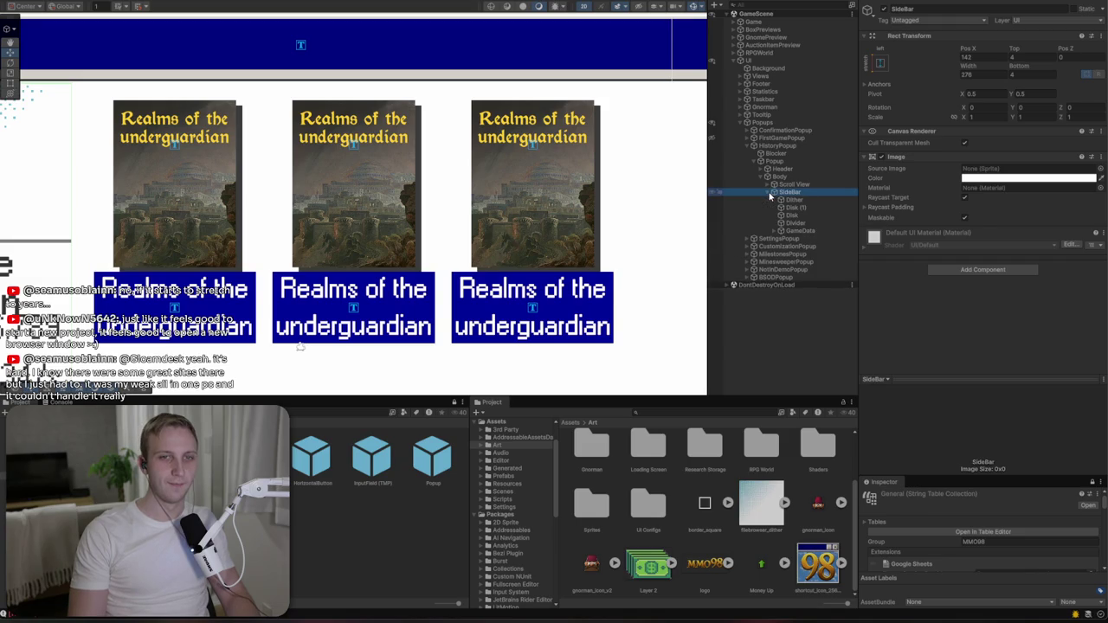
left_click(768, 185)
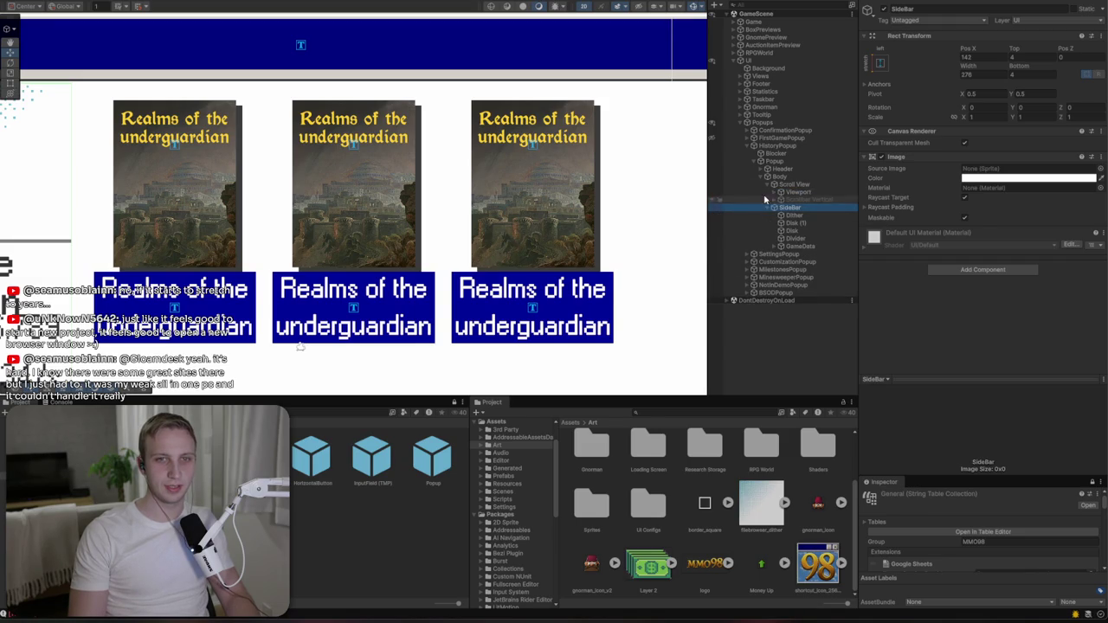
left_click(774, 192)
left_click(781, 200)
left_click(791, 212)
left_click(788, 208)
left_click(794, 230)
left_click(822, 237)
left_click(976, 209)
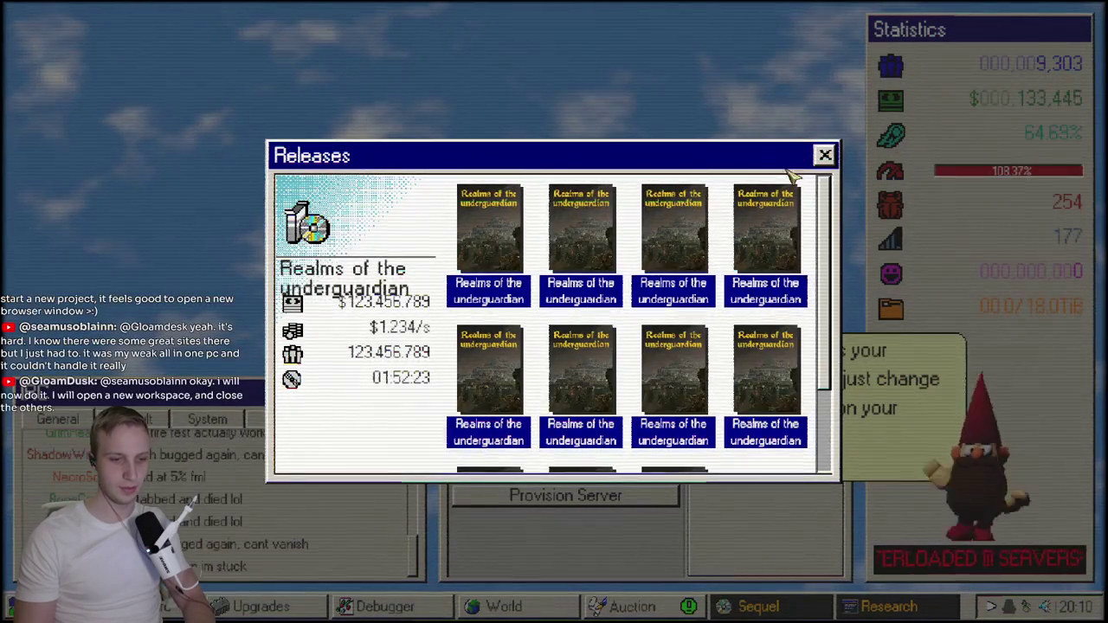
- Scroll the Releases grid of captioned tiles up and down to test it in play mode
mouse_move(825, 230)
left_mouse_down()
mouse_move(829, 299)
mouse_move(826, 217)
mouse_move(837, 319)
left_mouse_up()
scroll(838, 318, "down", 1)
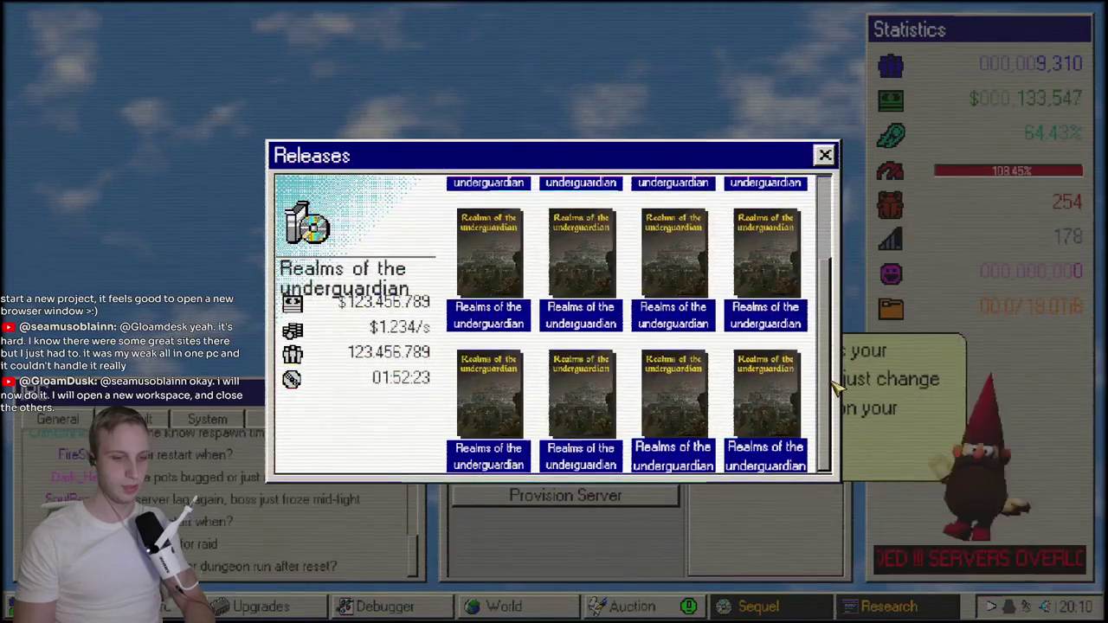
scroll(668, 332, "down", 2)
scroll(658, 320, "up", 2)
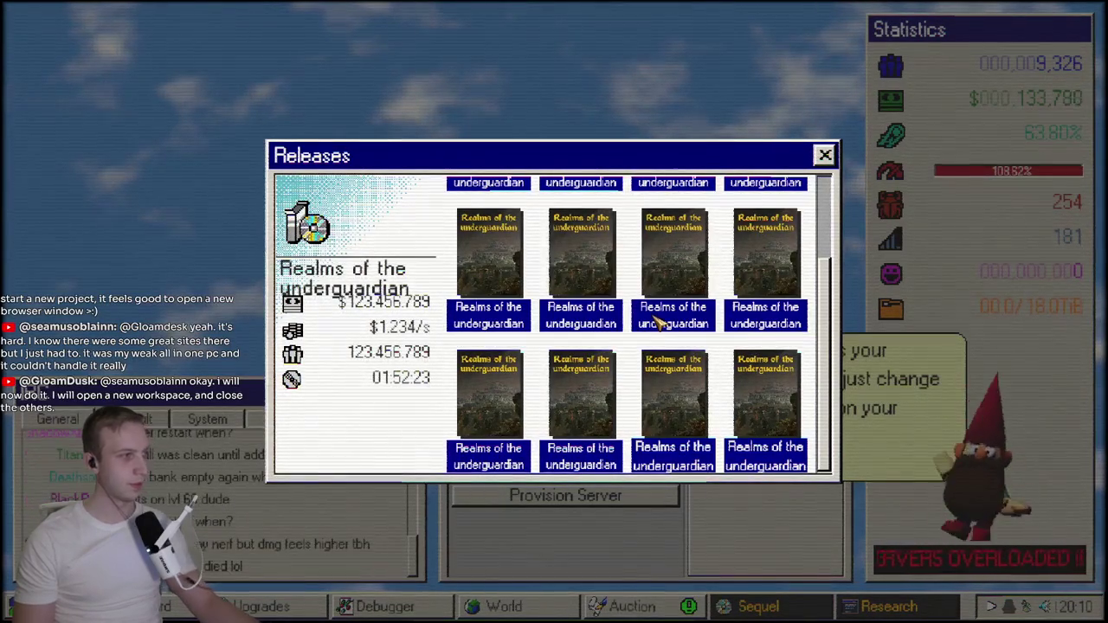
scroll(672, 336, "down", 2)
scroll(668, 321, "up", 2)
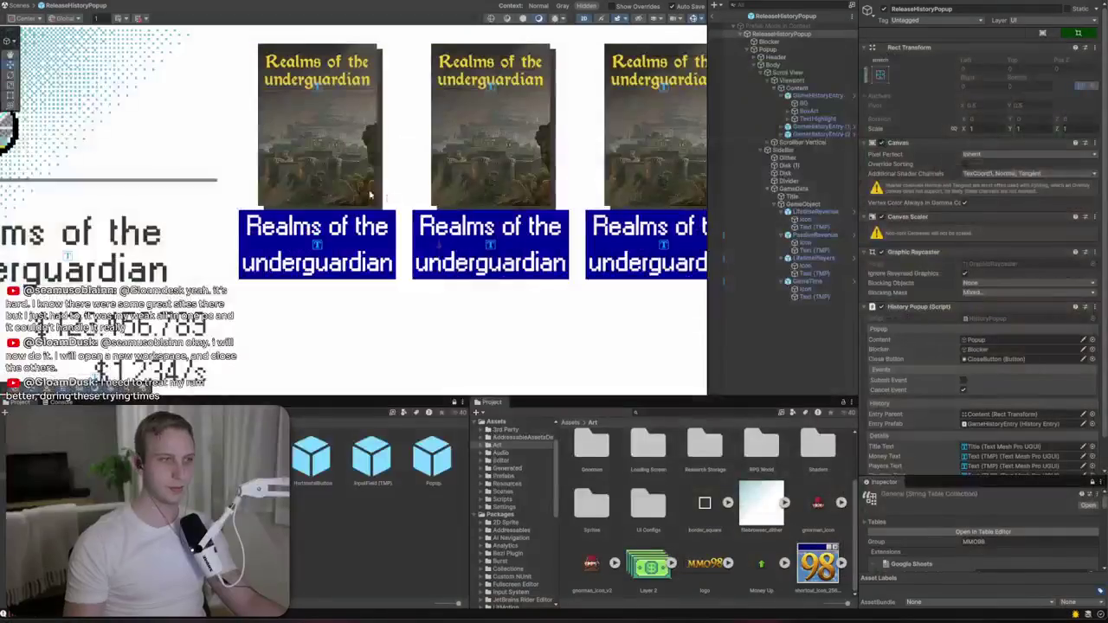
scroll(370, 195, "down", 5)
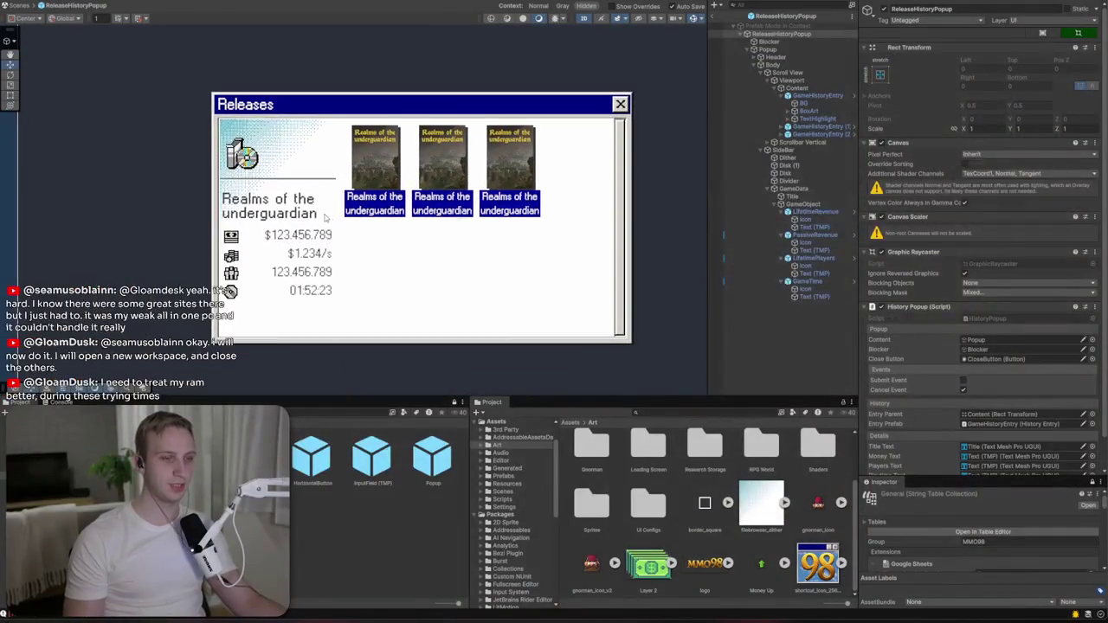
- Select the popup's Title to compare its TextMeshPro font settings
left_click(269, 205)
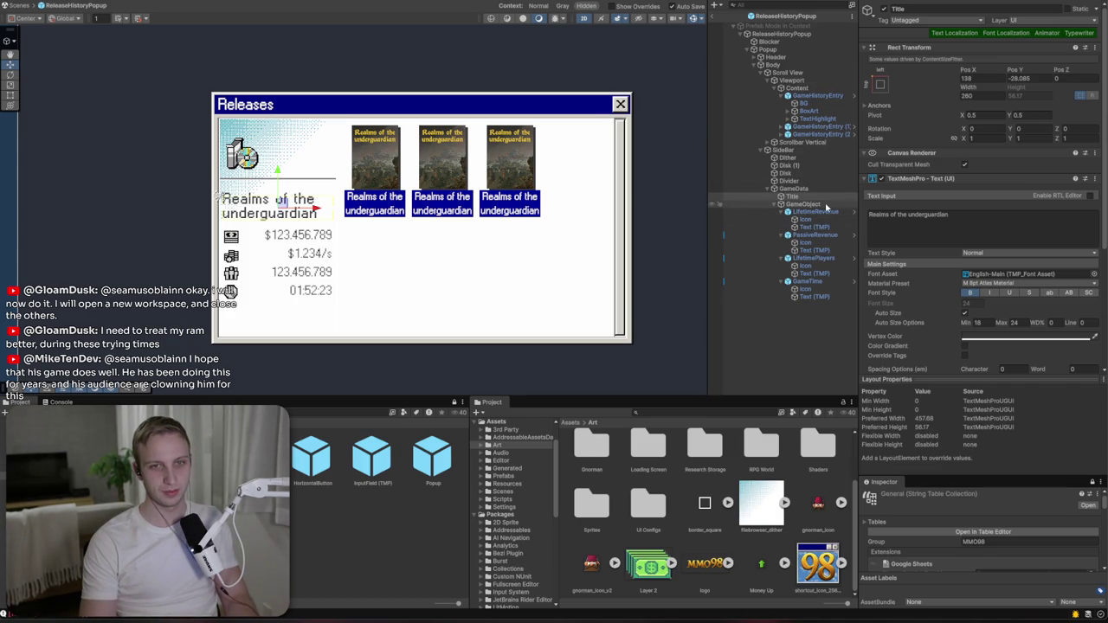
- Set the first tile's caption Text (TMP) font size to 14
left_click(818, 95)
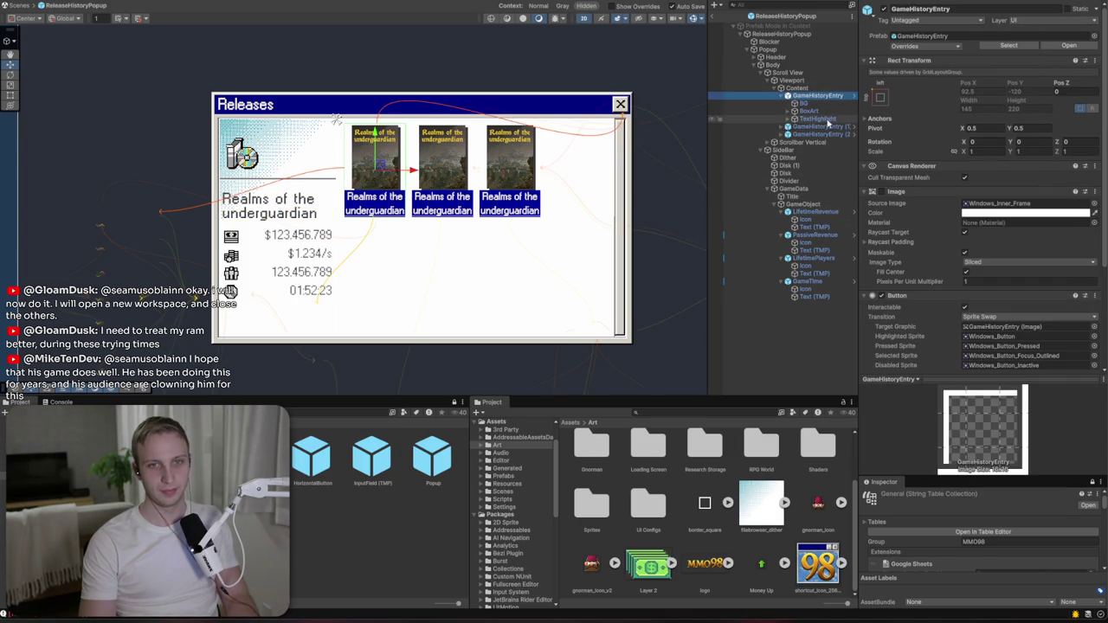
left_click(789, 119)
left_click(818, 118)
left_click(820, 127)
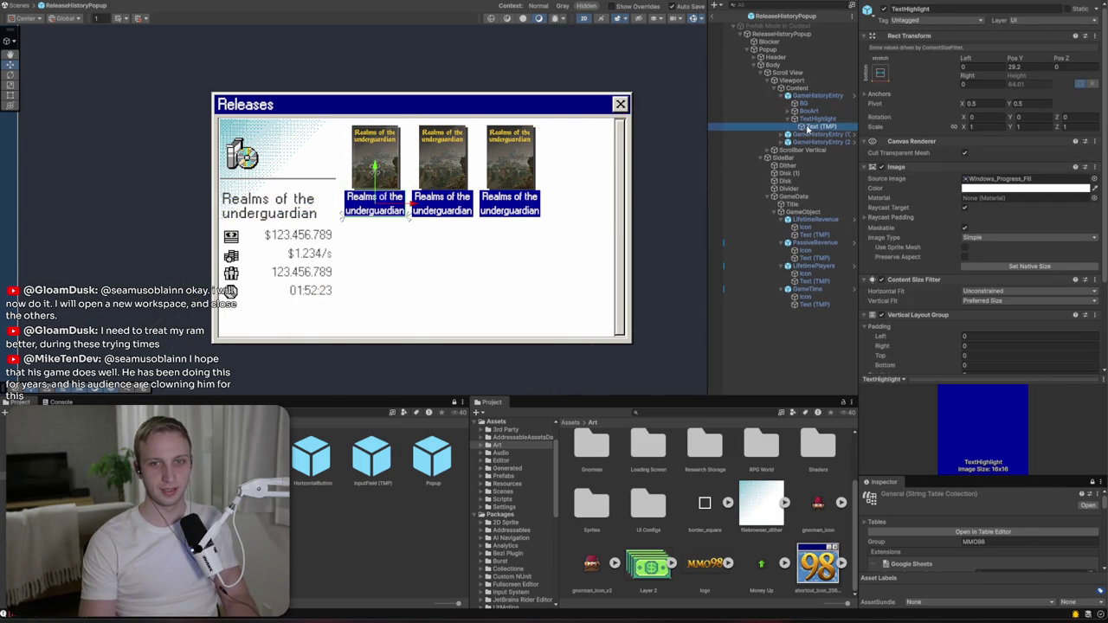
scroll(922, 230, "down", 5)
left_click(968, 235)
type("14")
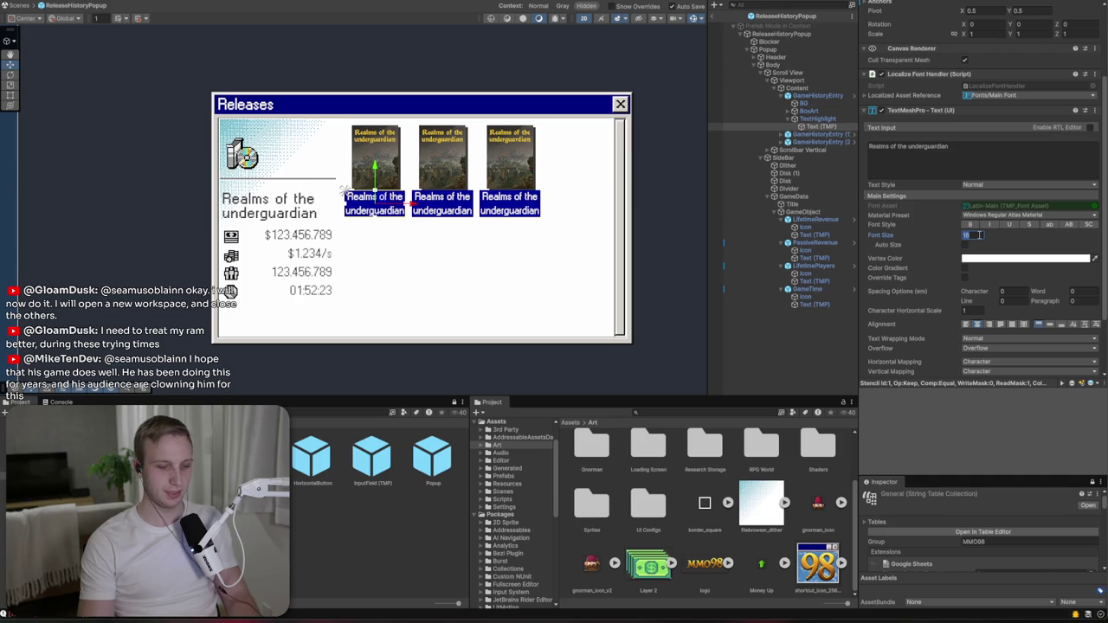
scroll(374, 186, "up", 6)
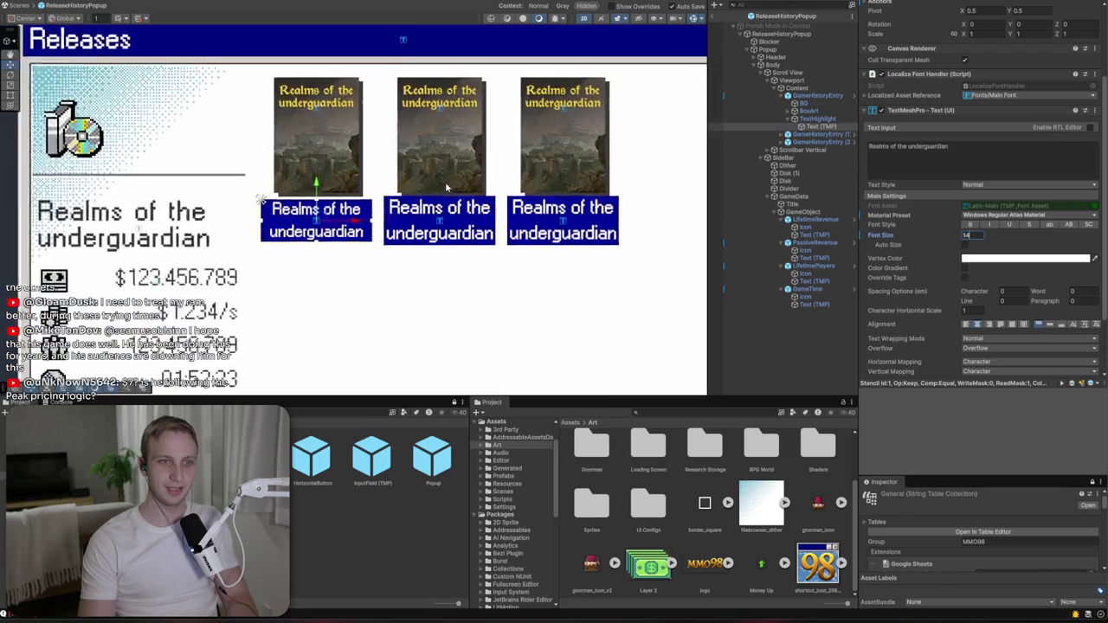
- Review the GameHistoryEntry prefab overrides and recentre the Releases window in view
left_click(815, 95)
left_click(906, 59)
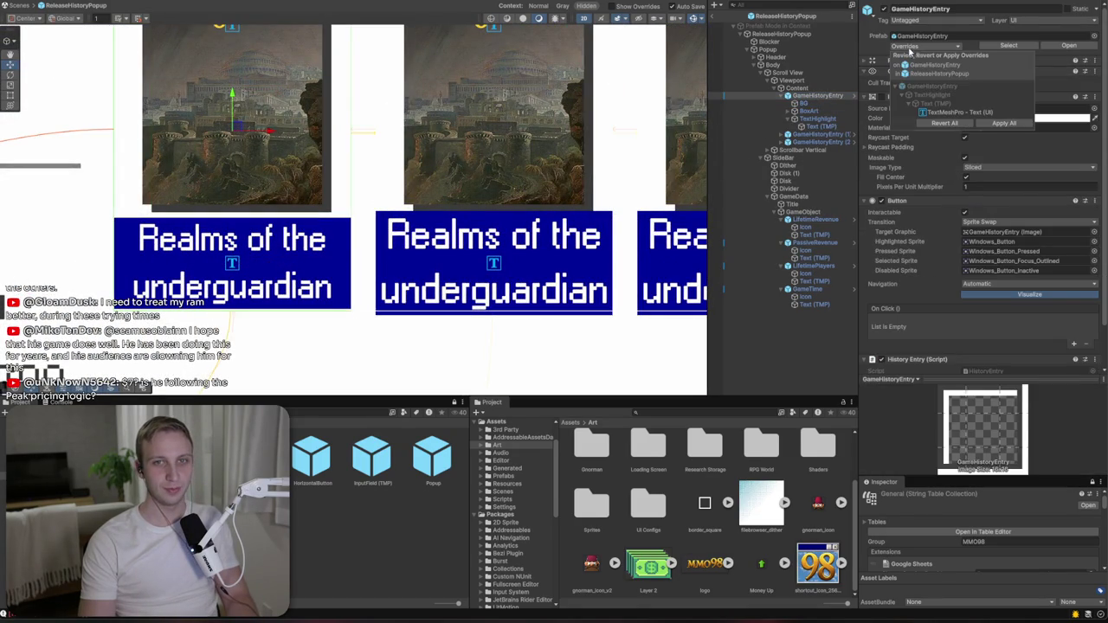
scroll(370, 253, "down", 5)
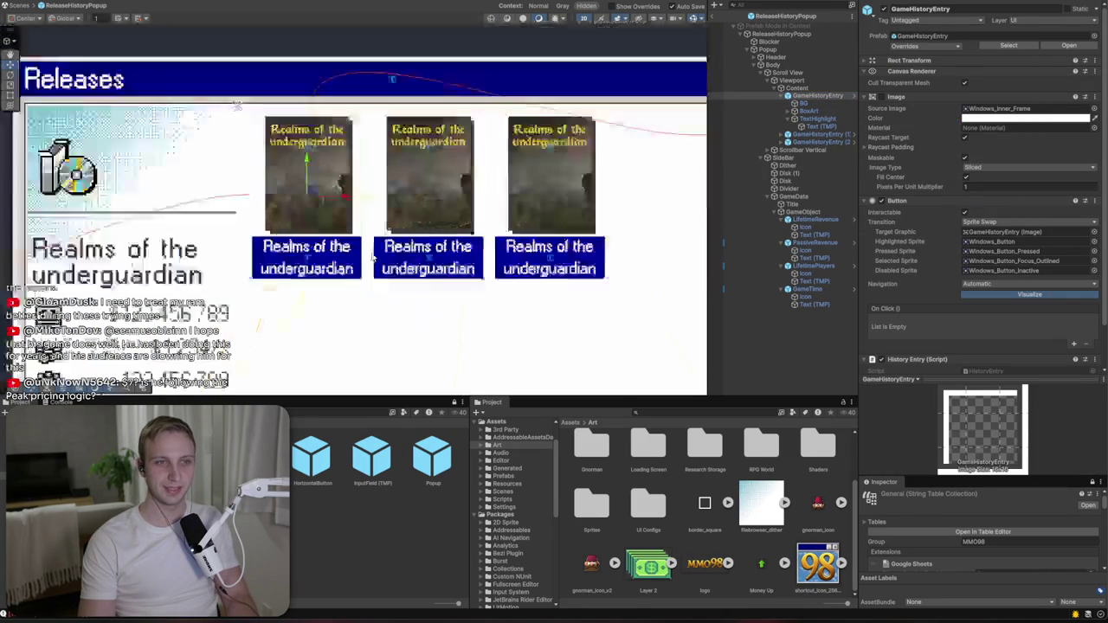
mouse_move(254, 234)
left_mouse_down()
mouse_move(367, 213)
mouse_move(369, 172)
left_mouse_up()
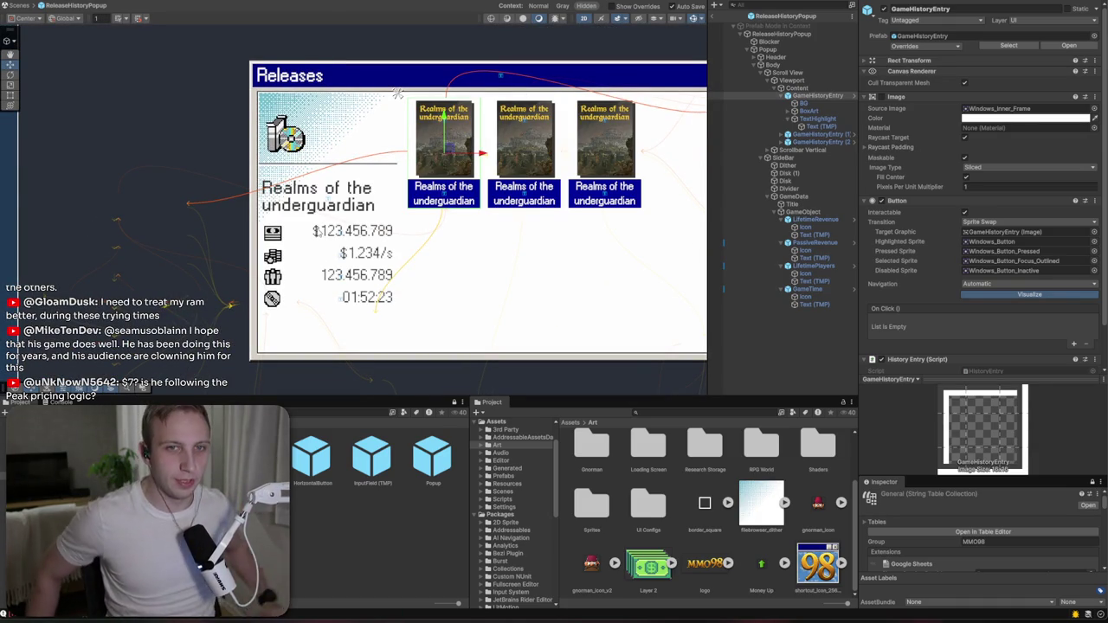
left_click(804, 81)
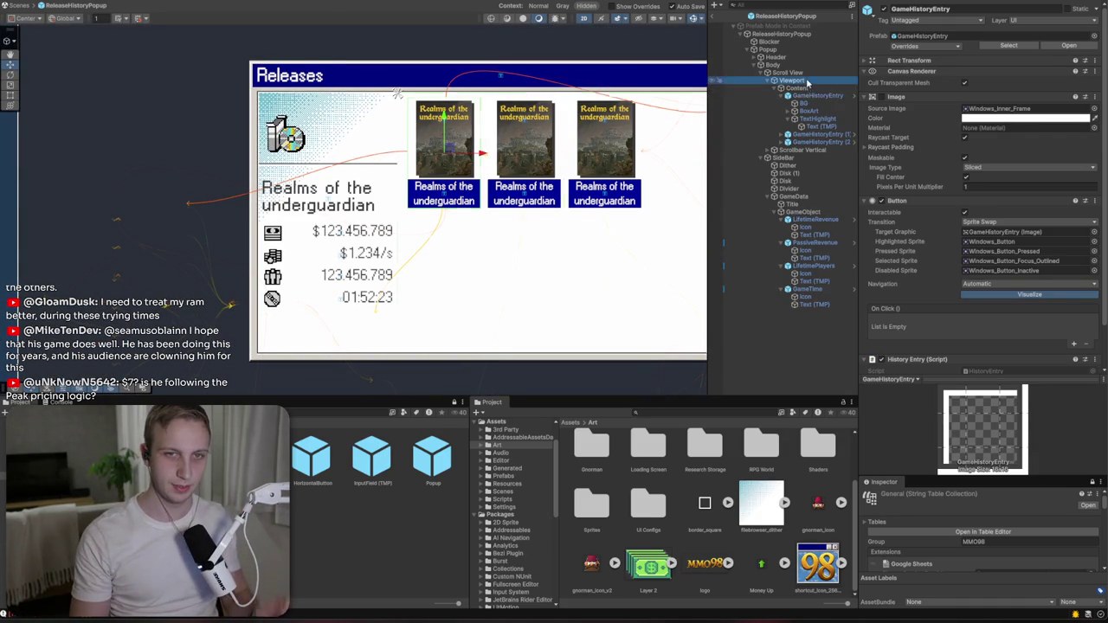
- Set the Content Grid Layout Group's Padding Bottom to 30
left_click(798, 87)
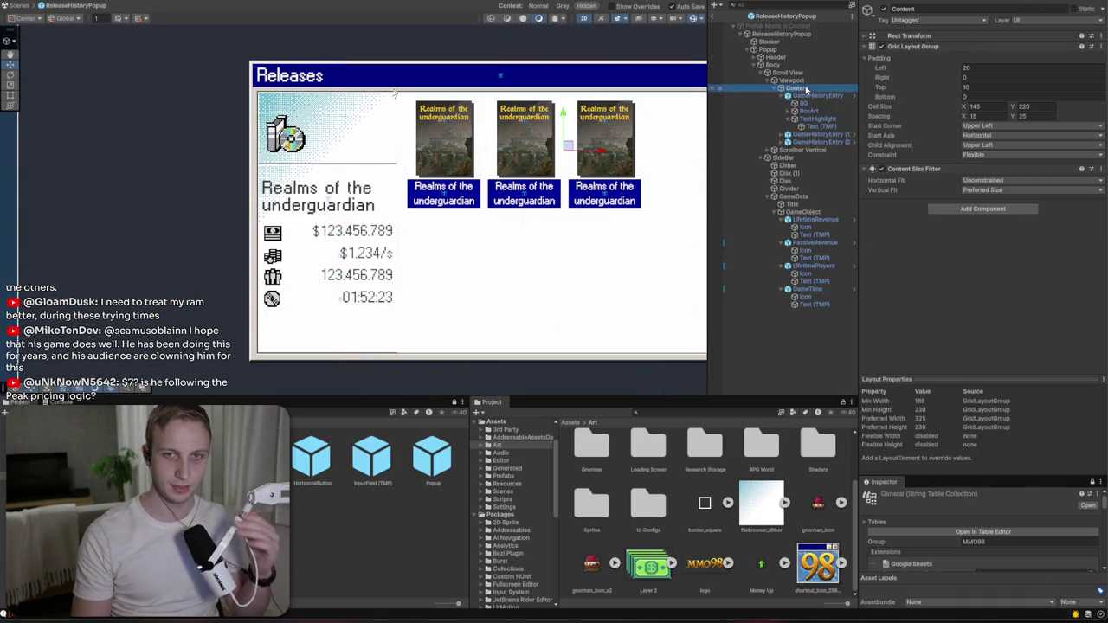
left_click(993, 96)
type("330")
key("BackSpace")
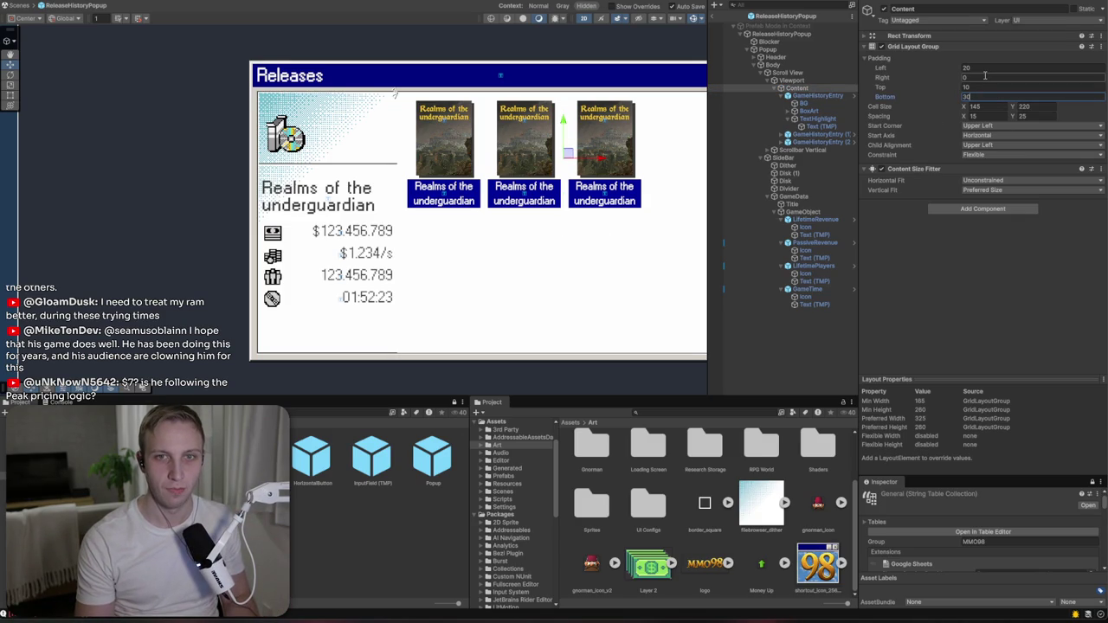
left_click(985, 76)
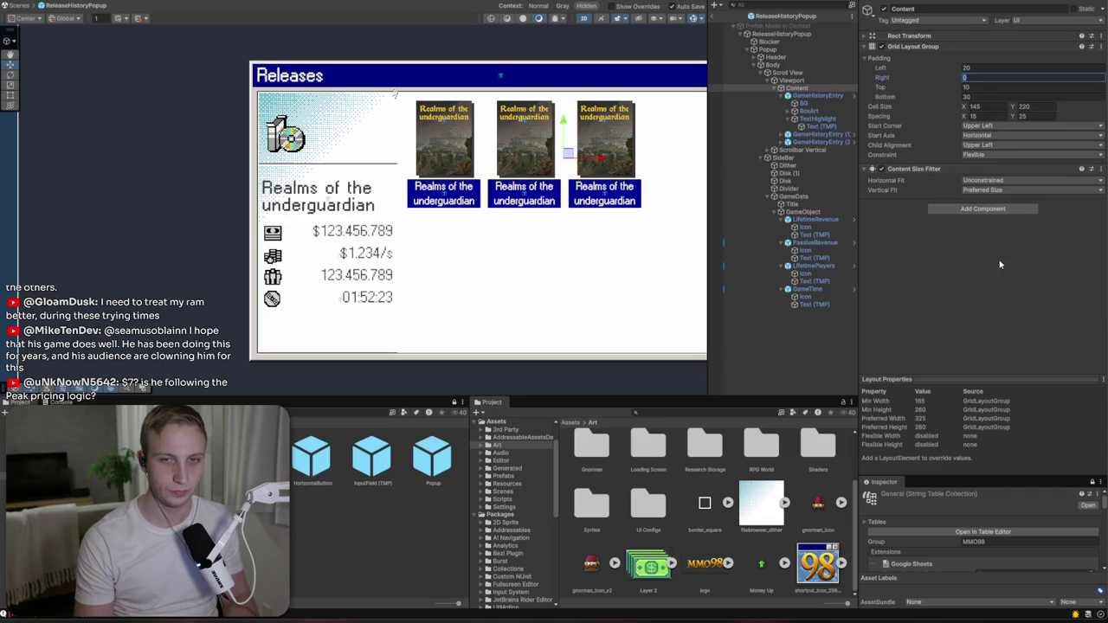
scroll(694, 217, "up", 1)
scroll(389, 130, "down", 3)
scroll(290, 184, "up", 3)
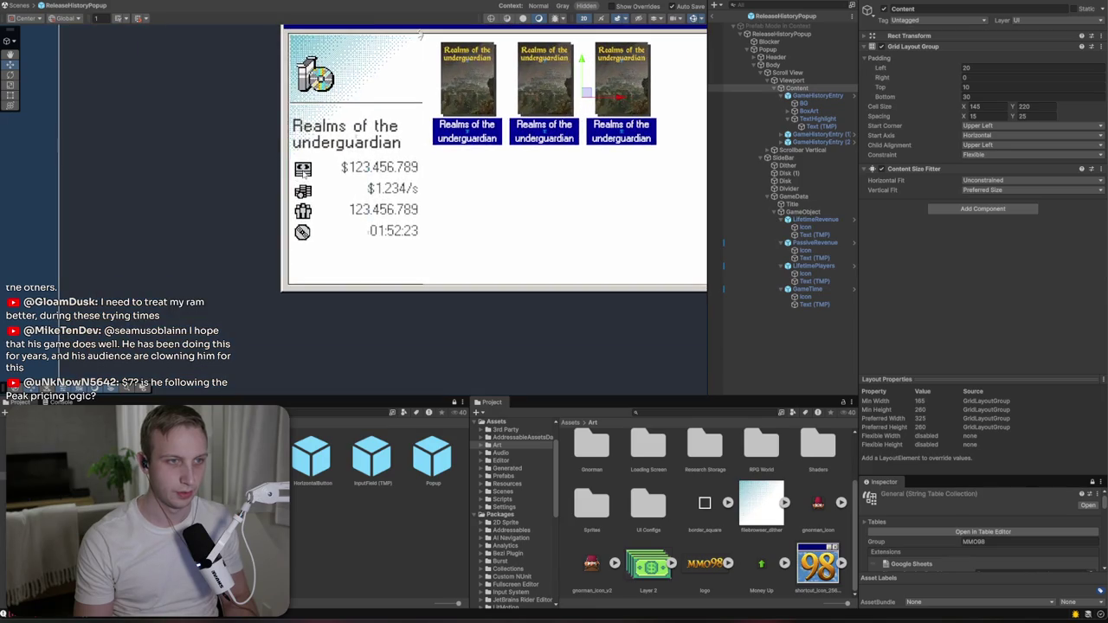
scroll(301, 172, "up", 2)
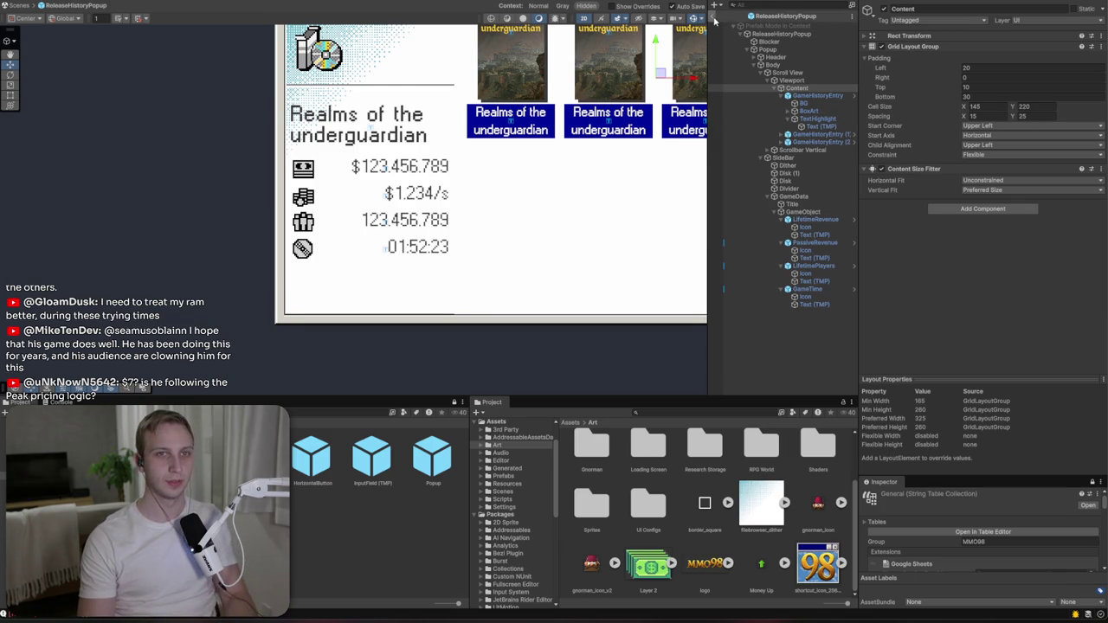
- Exit prefab mode and deactivate HistoryPopup's Popup and Blocker in GameScene
key("Escape")
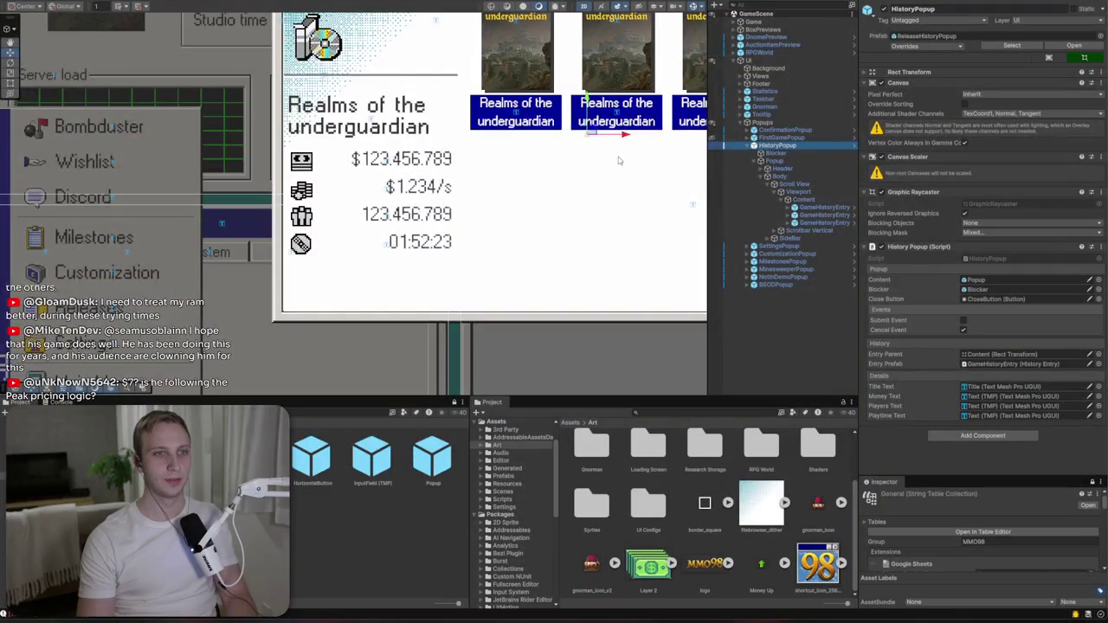
scroll(619, 160, "down", 5)
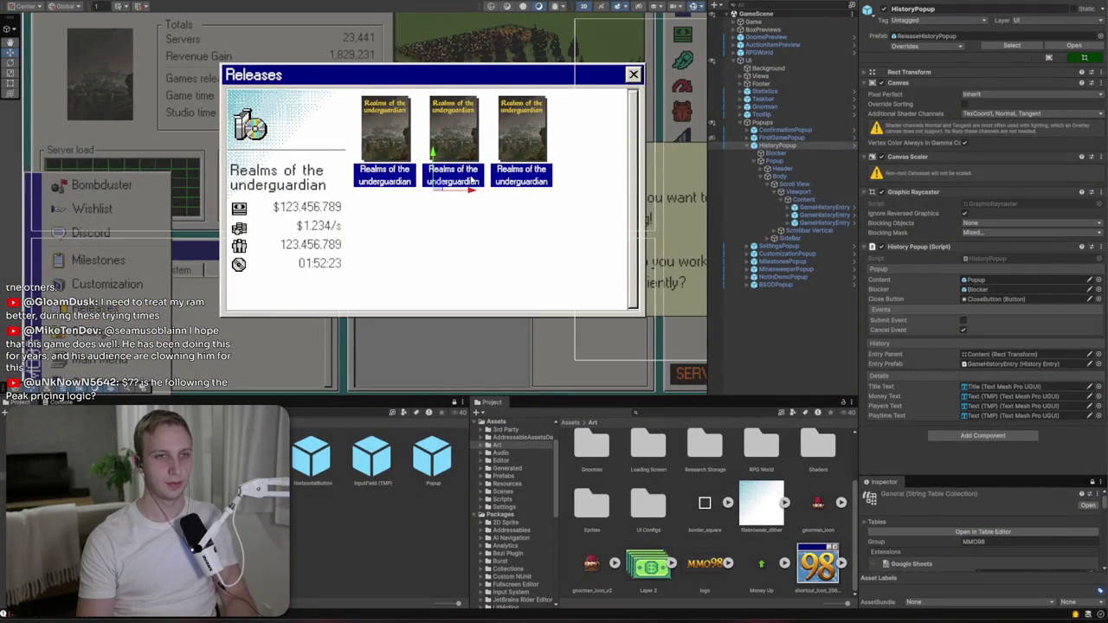
left_click(777, 145)
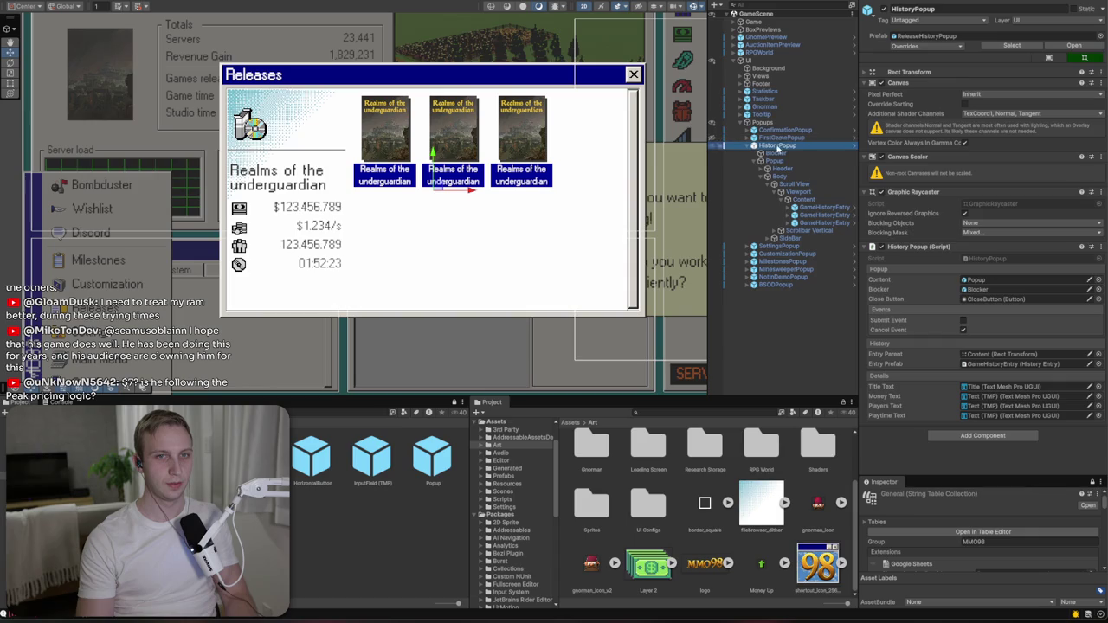
left_click(774, 161)
left_click(778, 153, "ctrl")
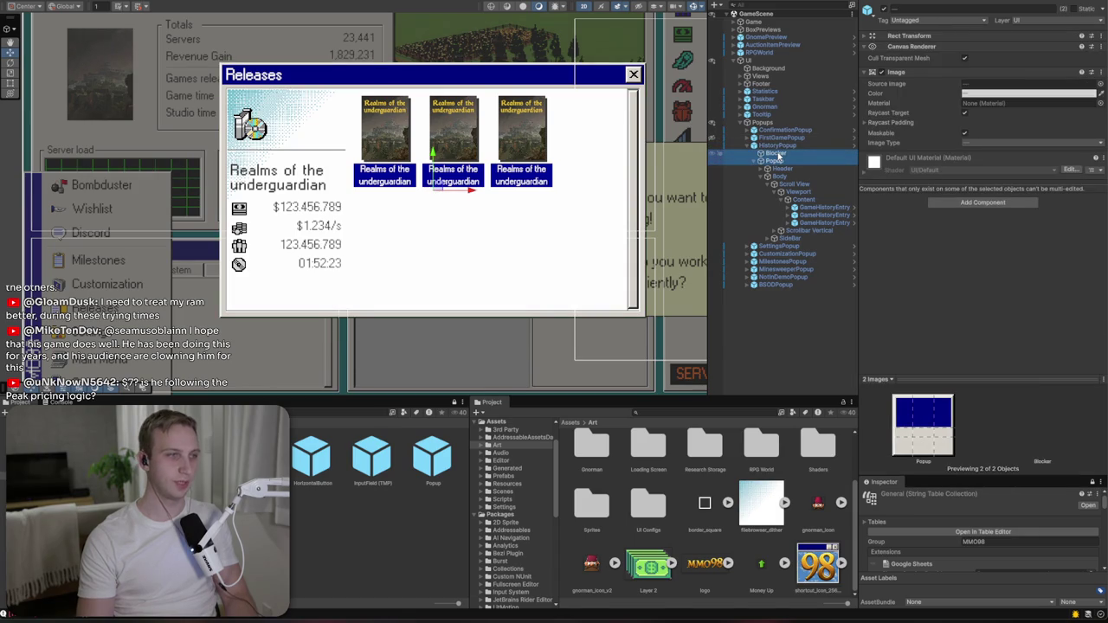
left_click(882, 8)
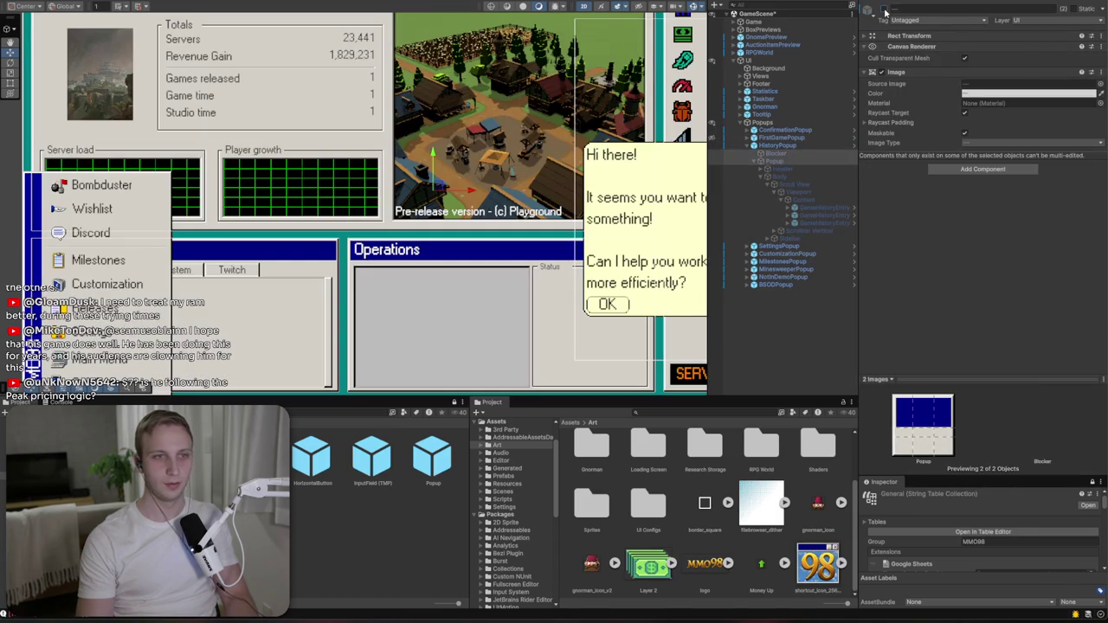
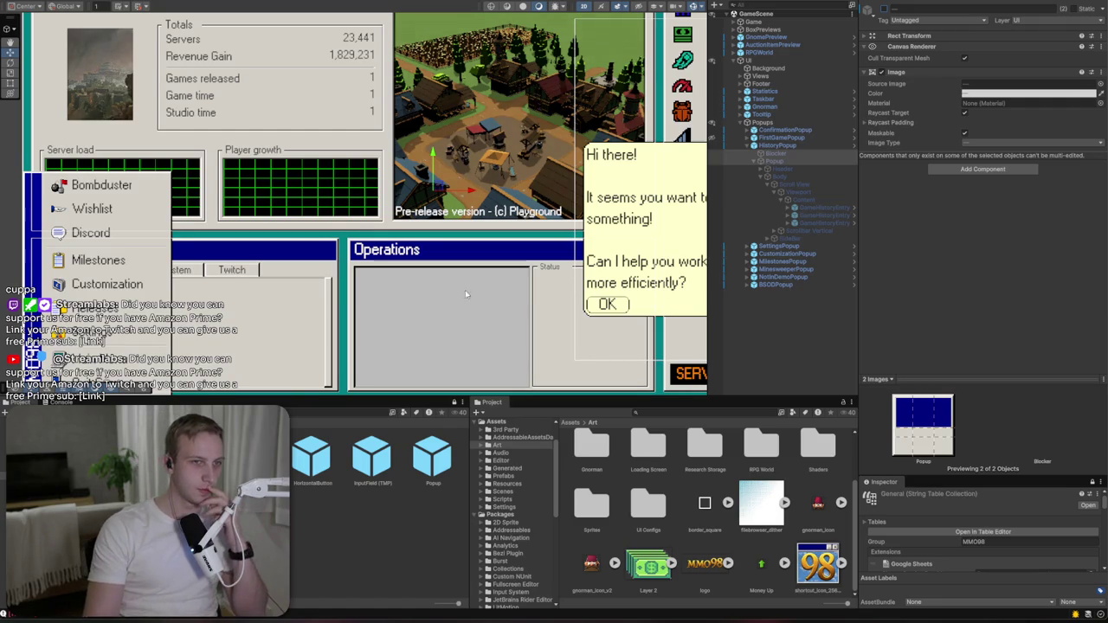
- Select the Content object and then the Game object in the Hierarchy
scroll(438, 292, "down", 5)
left_click_drag(464, 328, 442, 308)
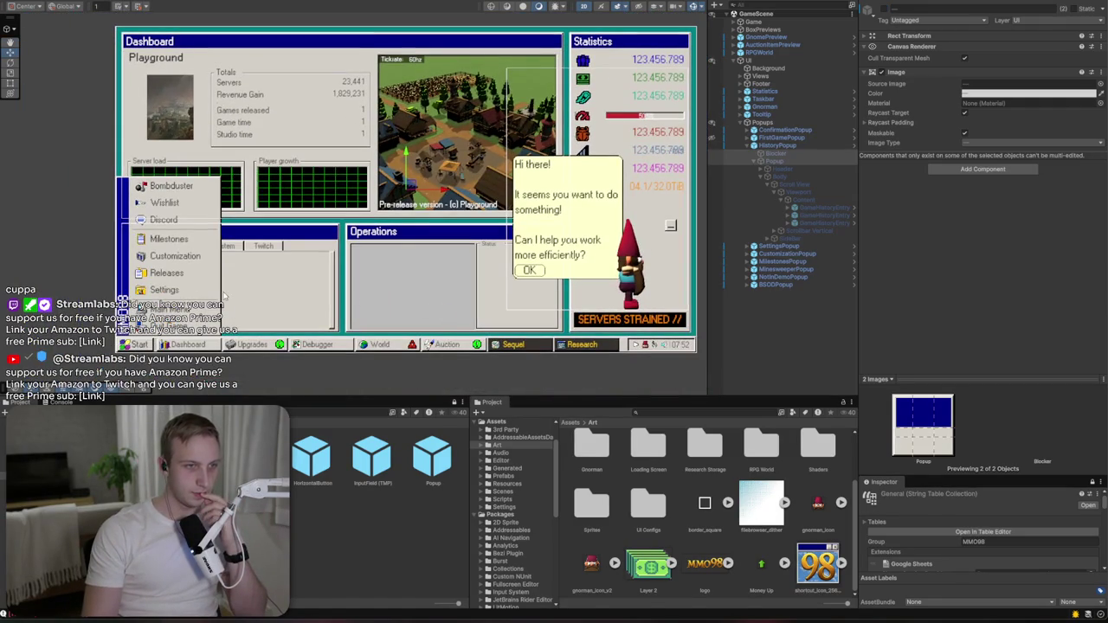
left_click(182, 282)
left_click(753, 21)
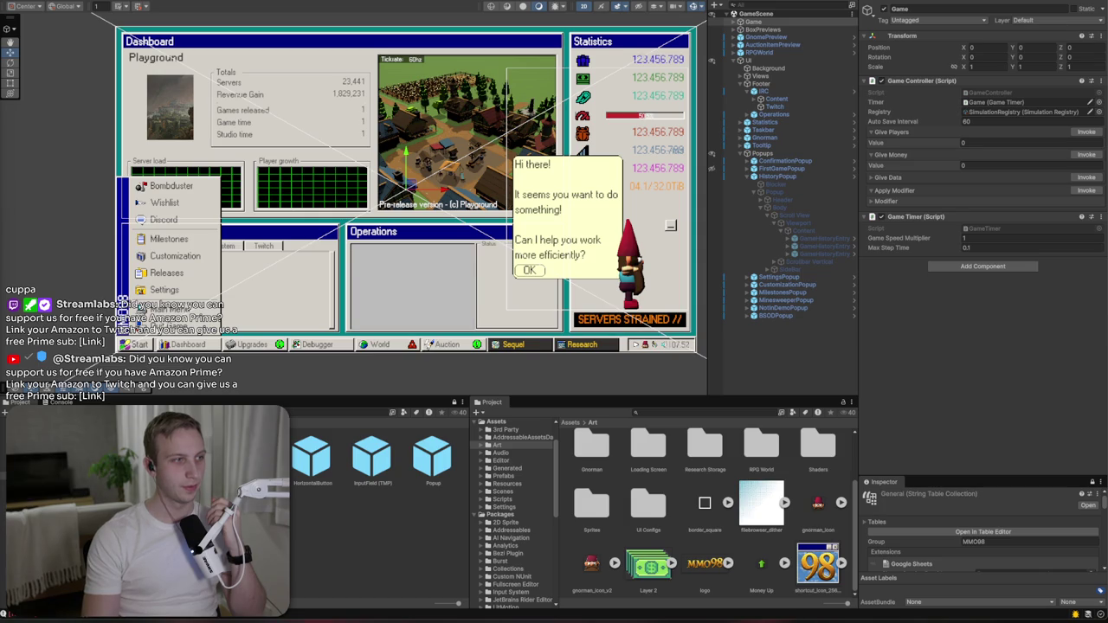
left_click(779, 22)
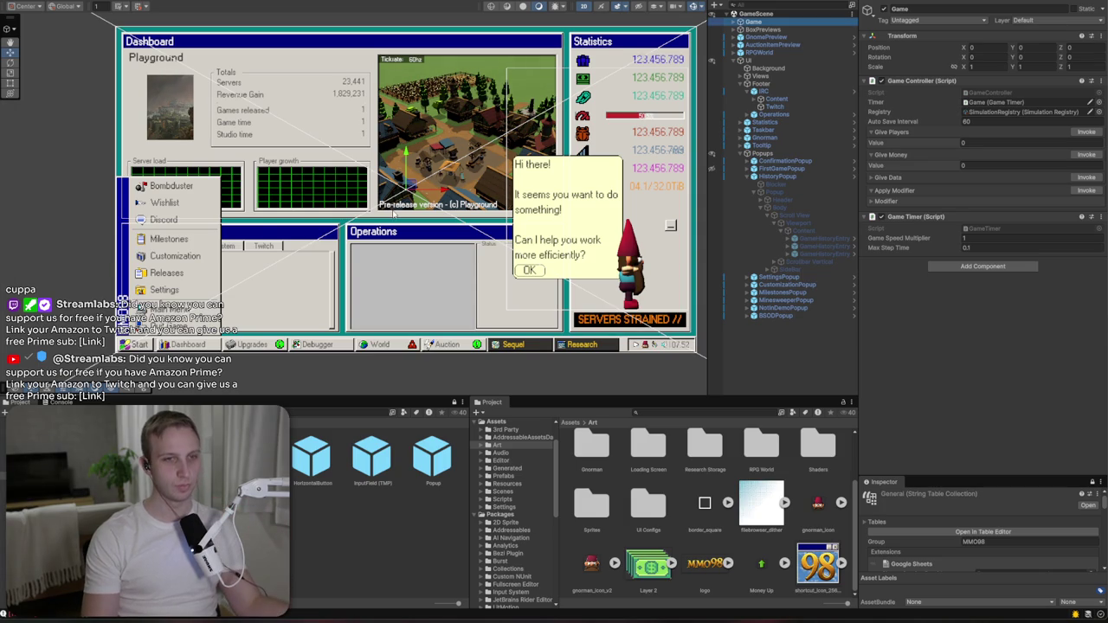
scroll(485, 264, "down", 2)
scroll(500, 266, "up", 2)
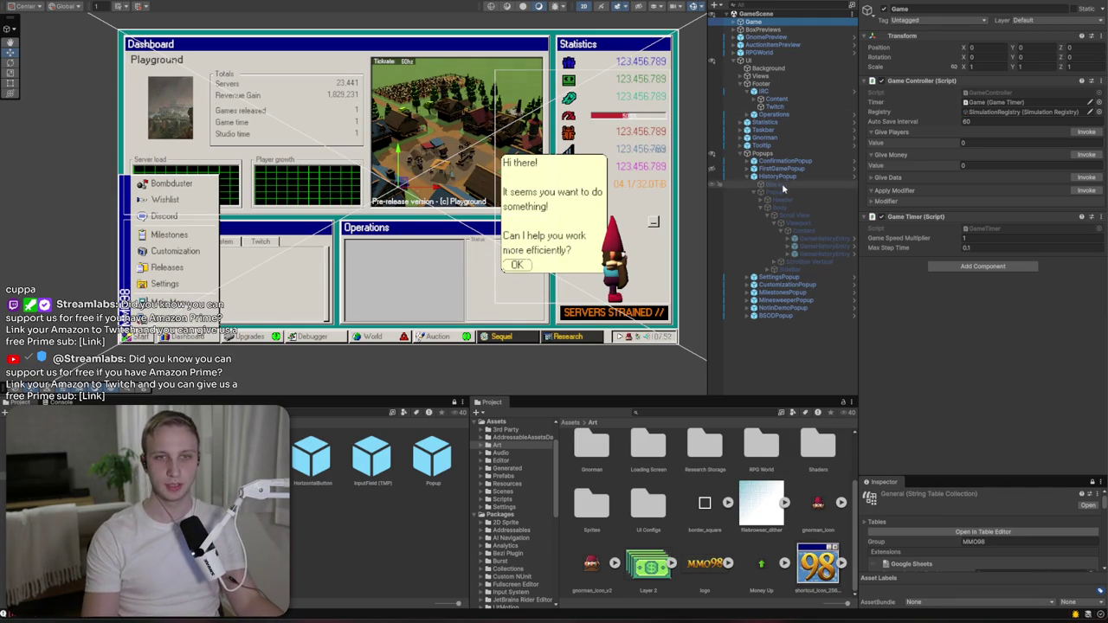
- Collapse HistoryPopup and open the CustomizationPopup prefab in Prefab Mode
left_click(747, 176)
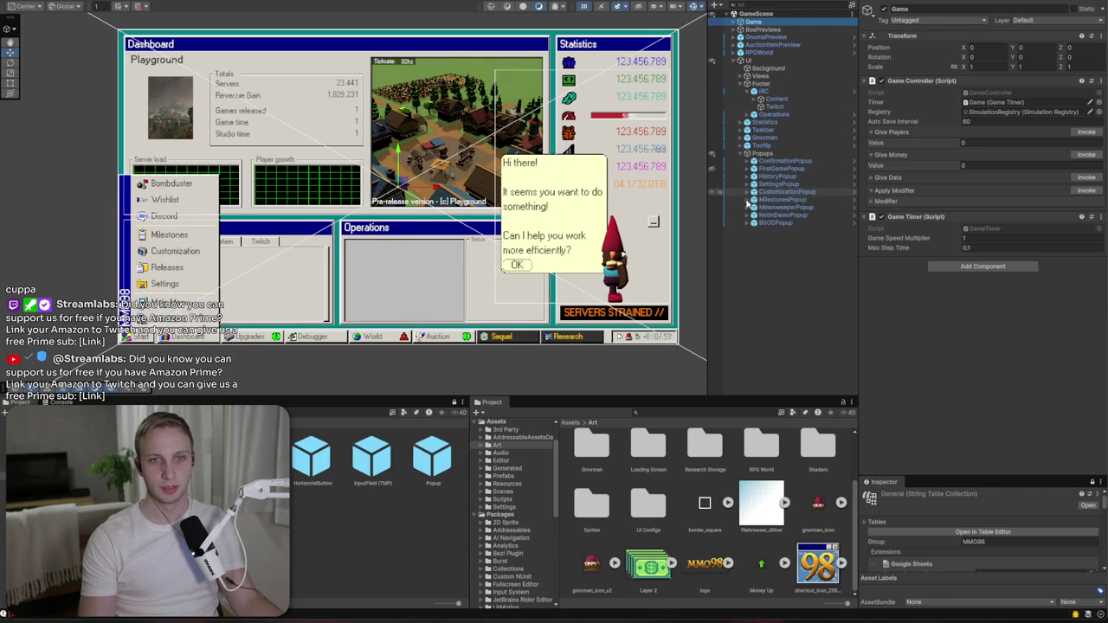
left_click(748, 191)
left_click(765, 169)
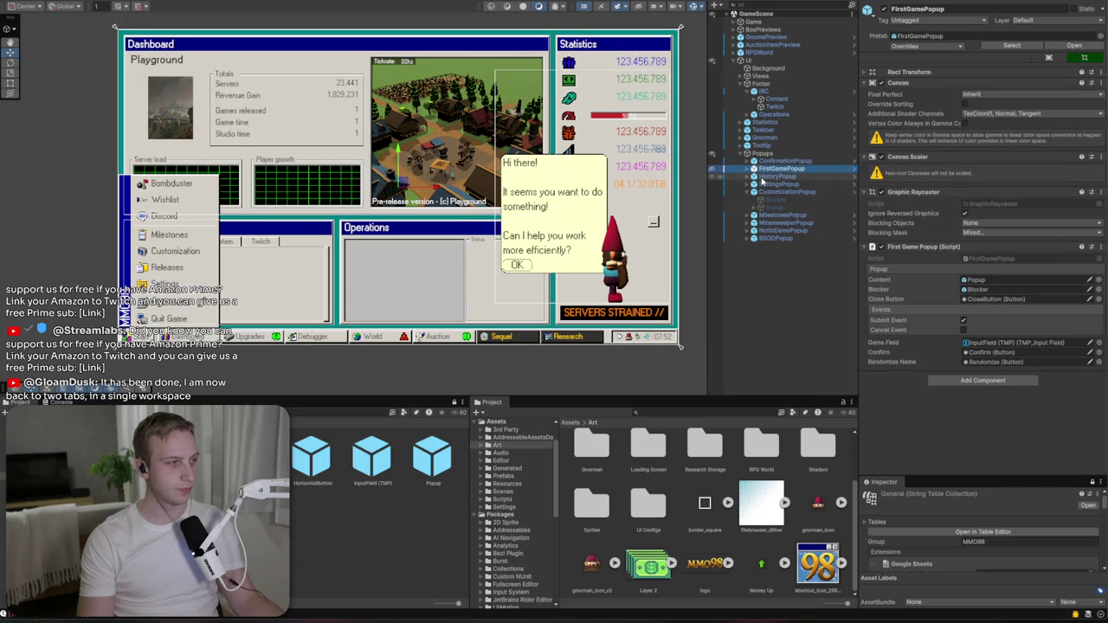
left_click(748, 191)
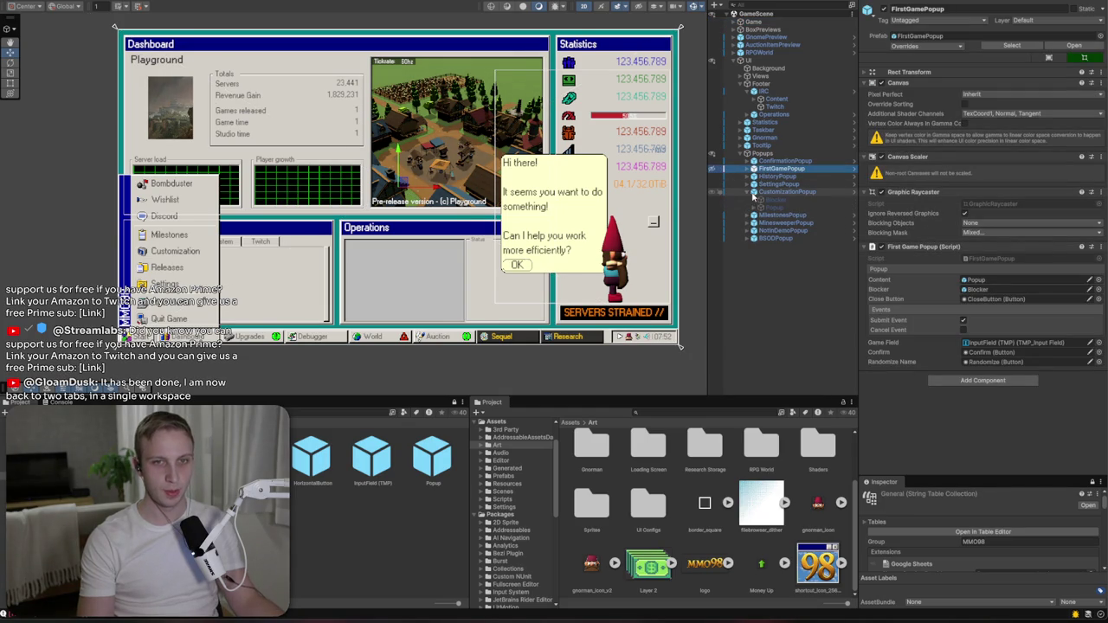
double_click(758, 192)
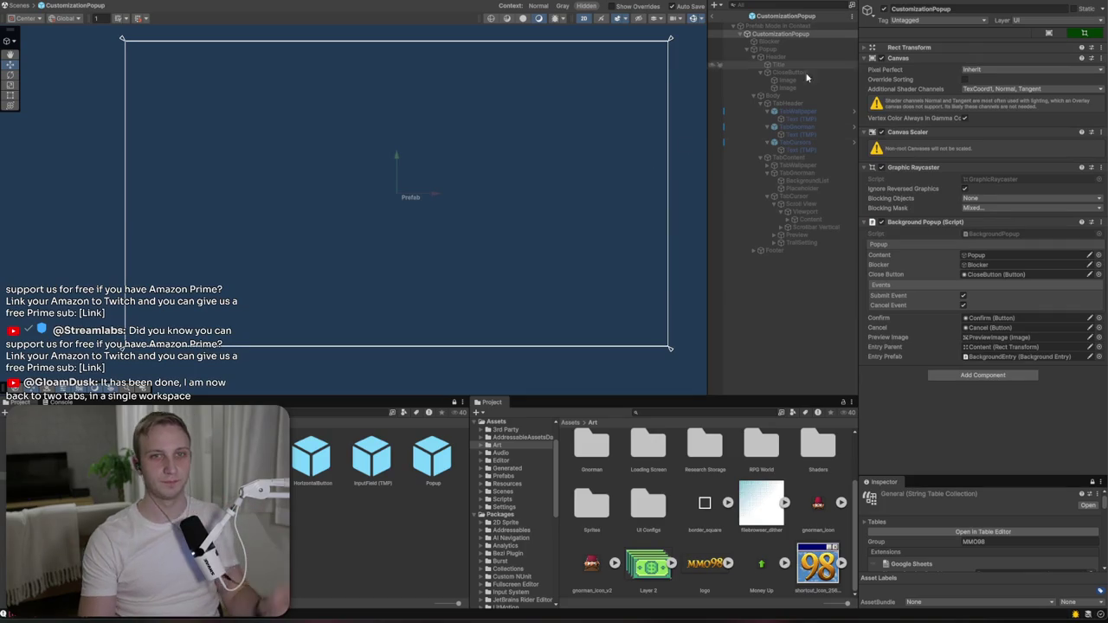
- Frame the Customization dialog, hide TabWallpaper and enable TabGnorman
left_click(767, 41)
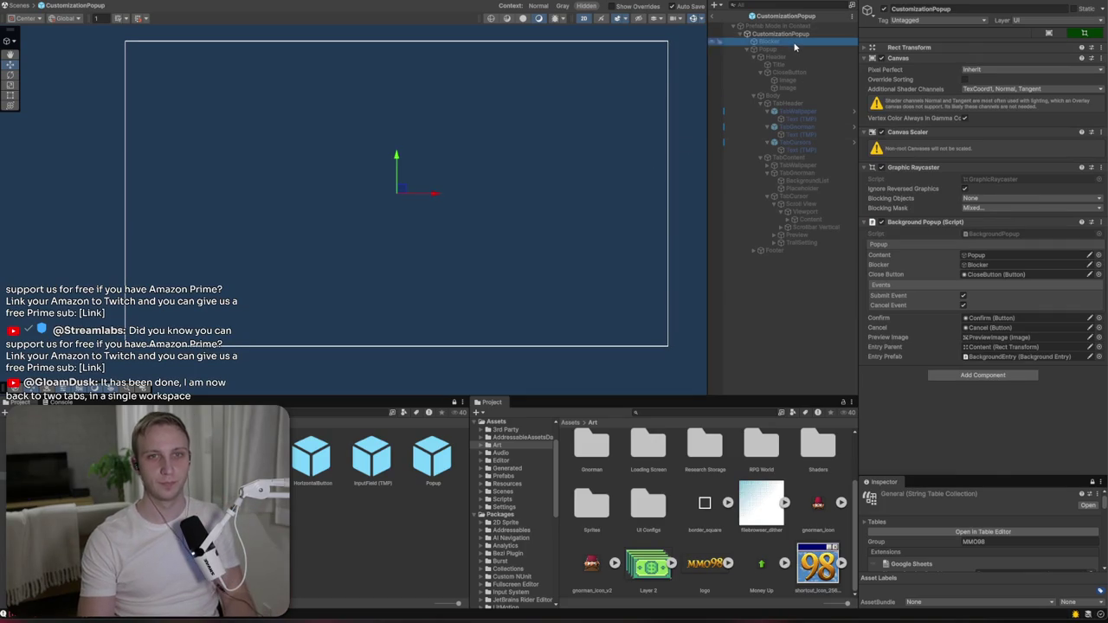
left_click(794, 50, "shift")
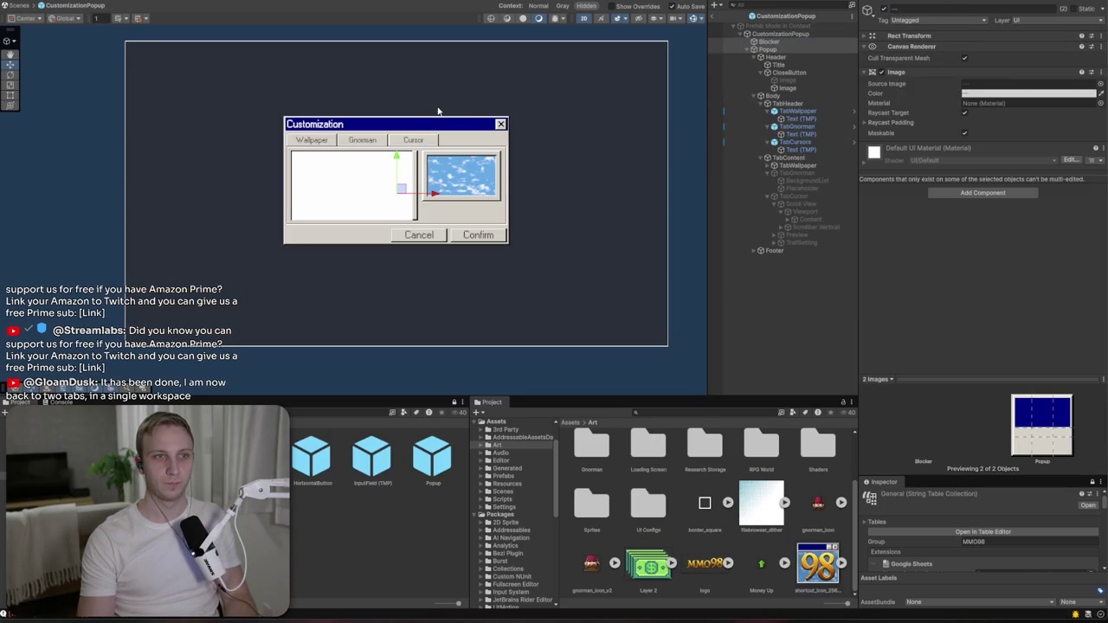
key("f")
left_click(814, 166)
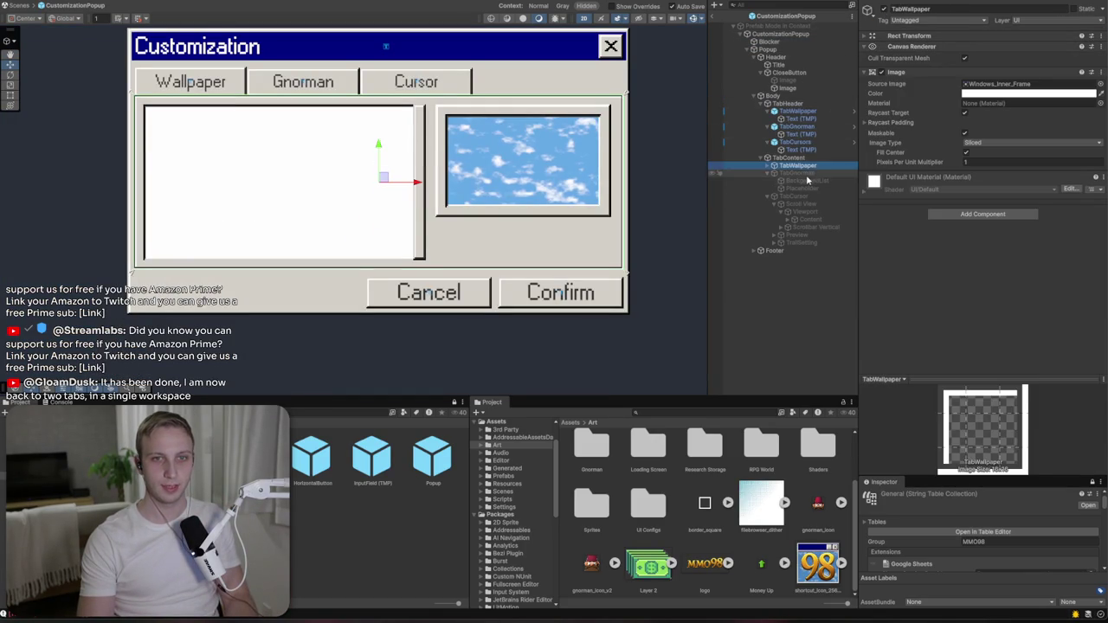
left_click(883, 10)
left_click(796, 173)
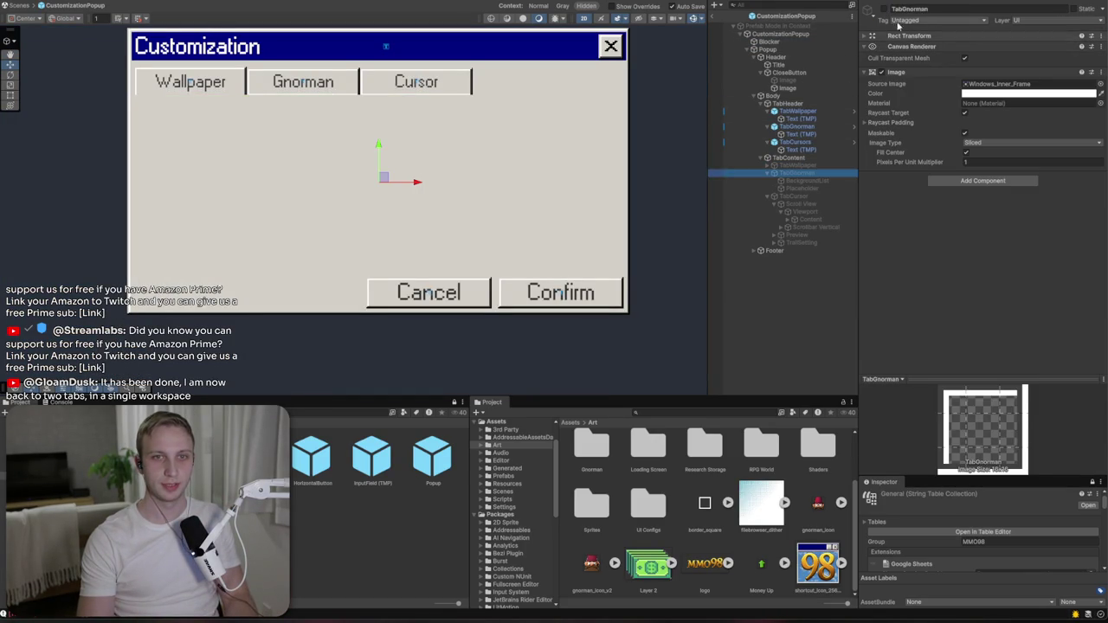
left_click(884, 9)
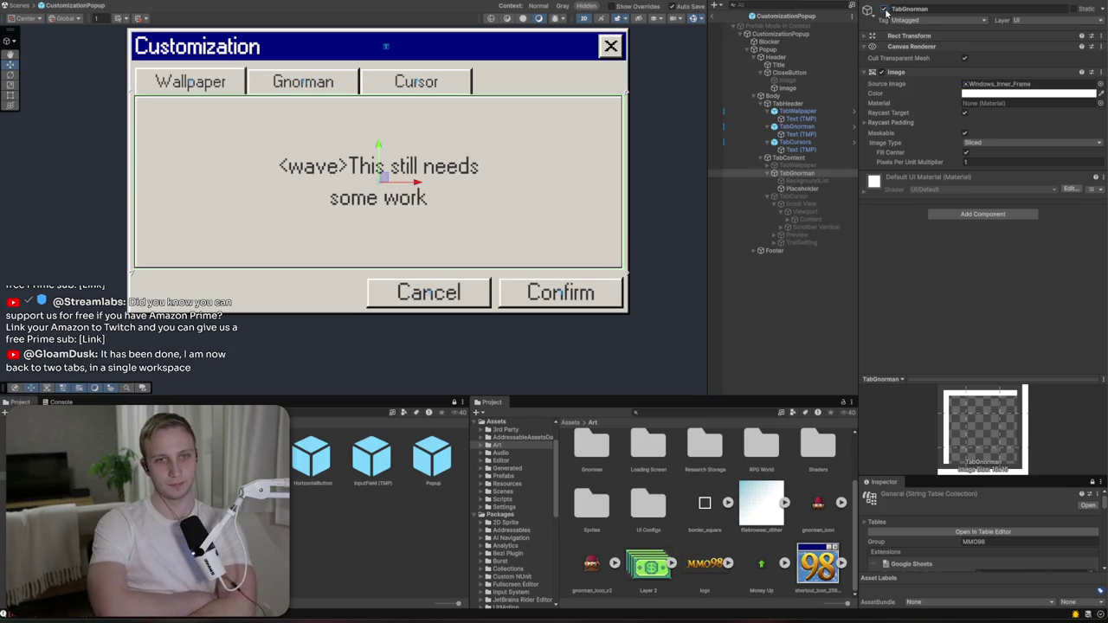
- Delete TabGnorman's BackgroundList grid and go back to GameScene
left_click(826, 181)
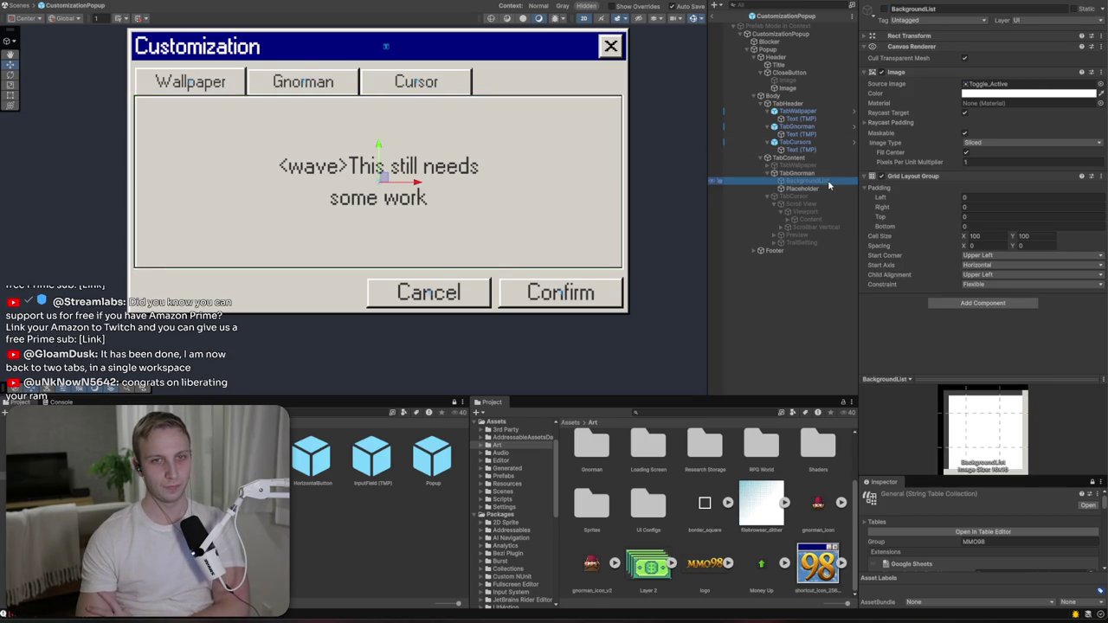
key("Delete")
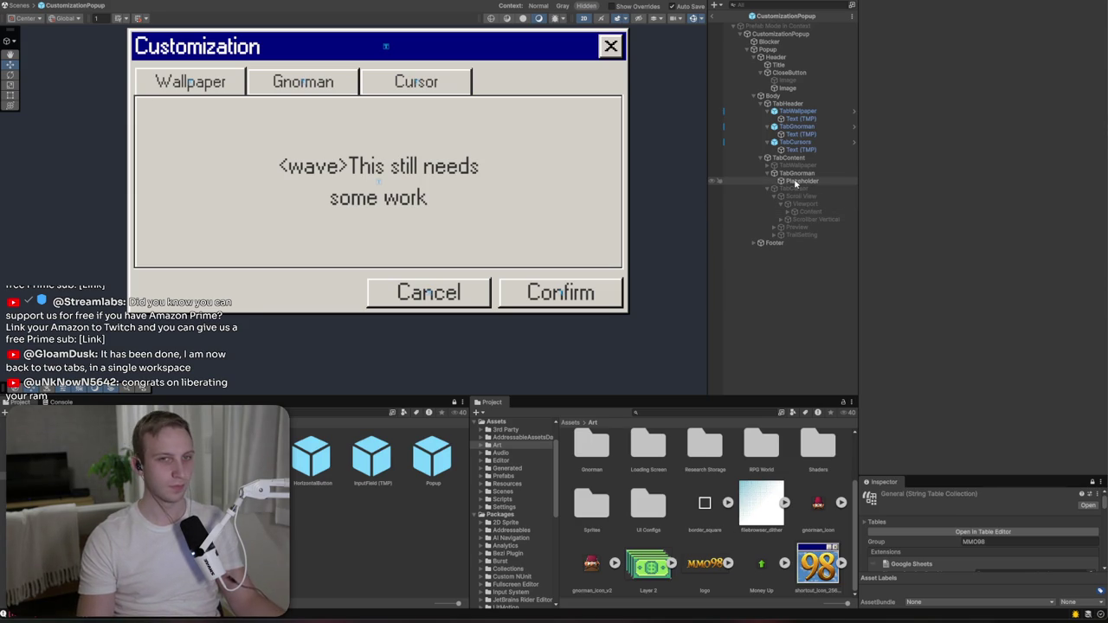
left_click(797, 181)
right_click(792, 173)
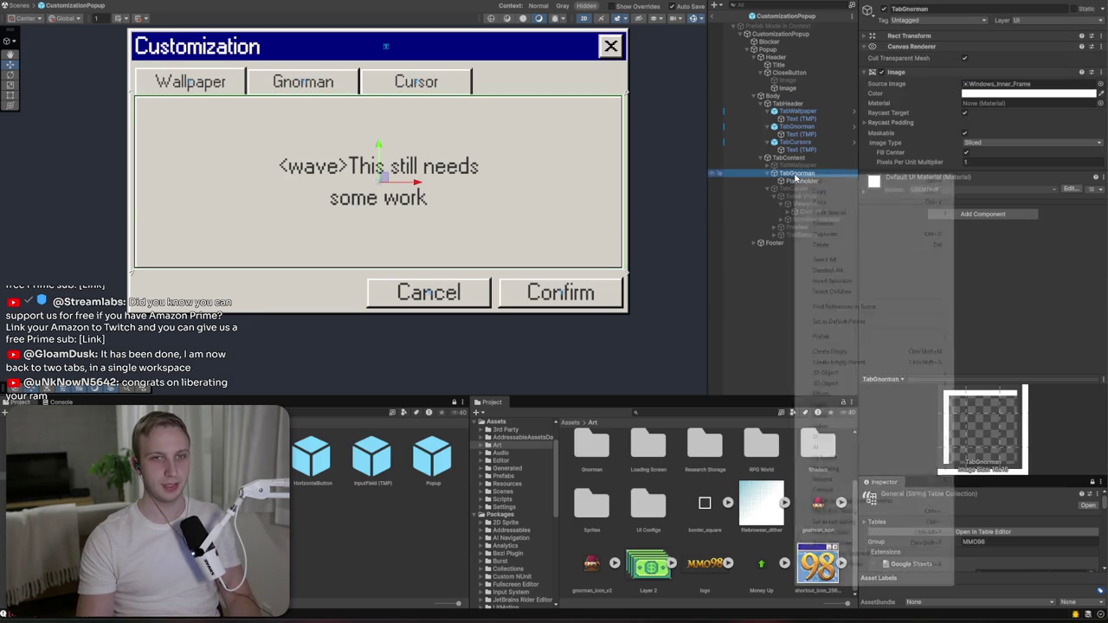
mouse_move(819, 438)
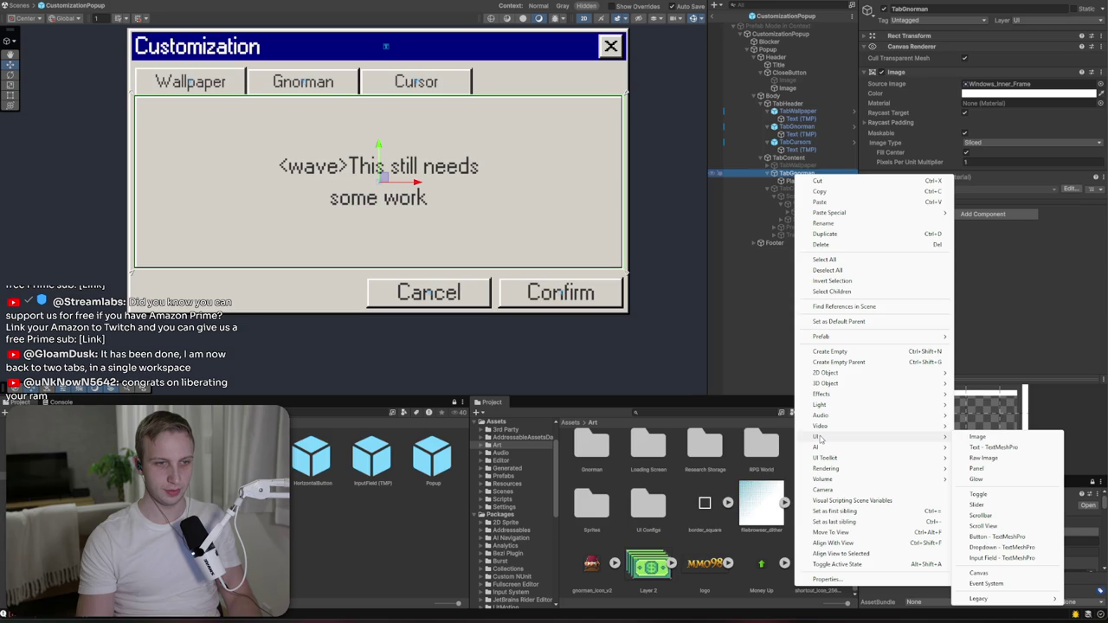
left_click(294, 502)
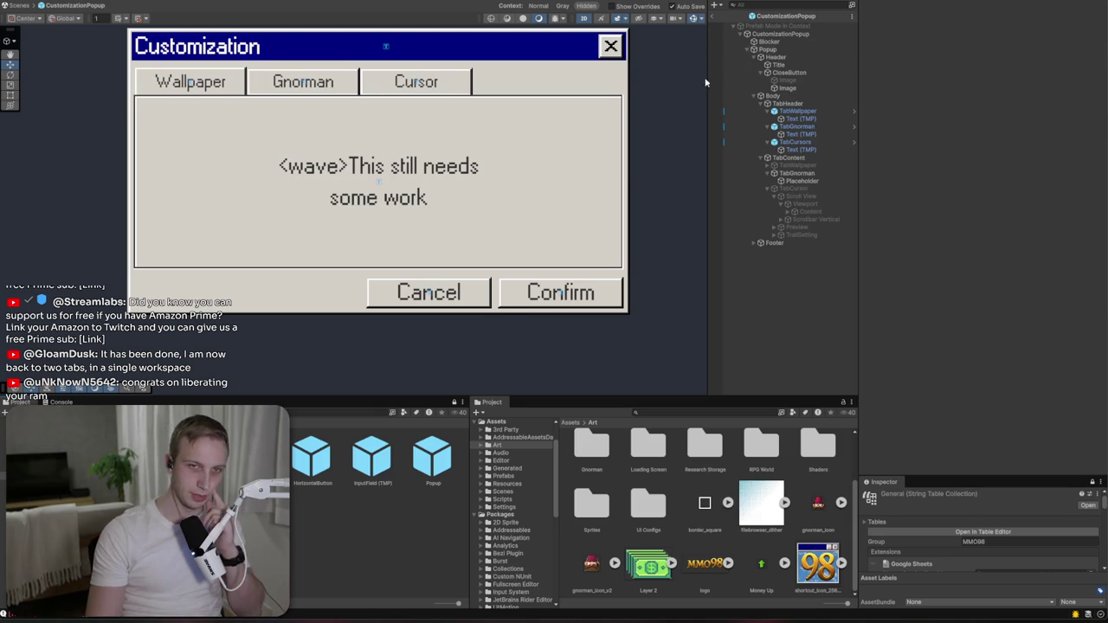
left_click(735, 16)
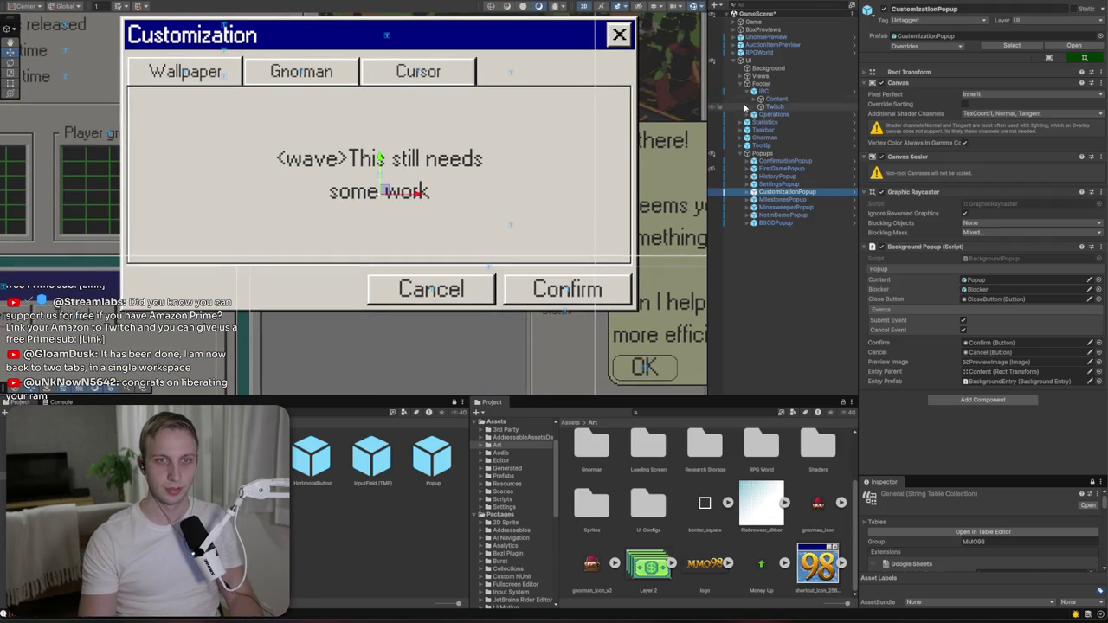
- Inspect the chat Scroll View's settings under the IRC Content object
left_click(758, 100)
left_click(755, 100)
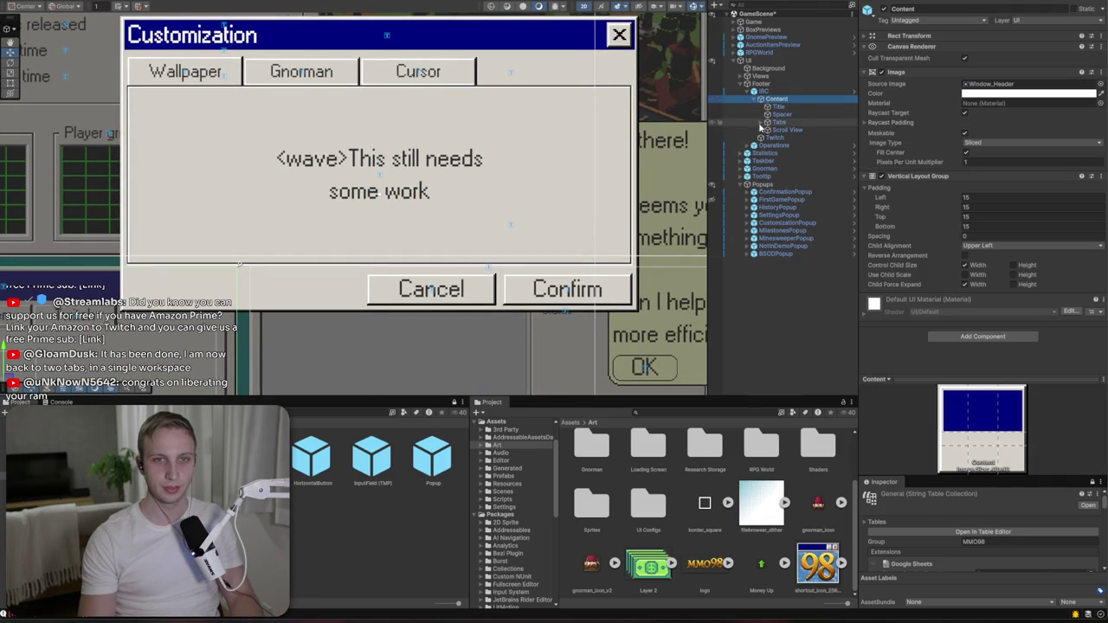
left_click(761, 130)
left_click(791, 130)
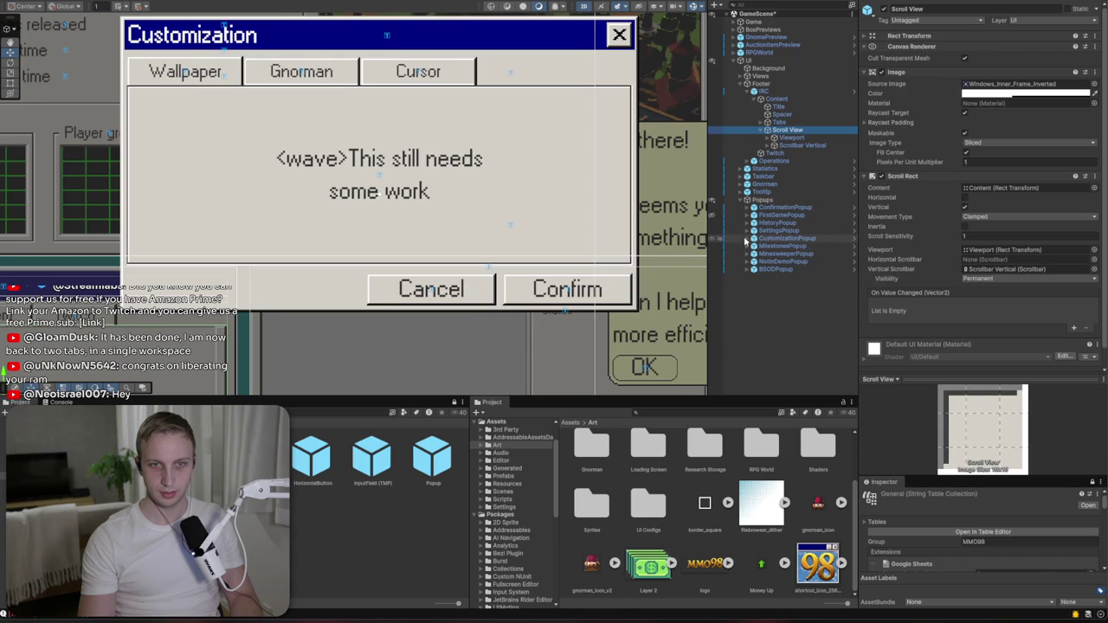
- Move the Scroll View under TabGnorman above Placeholder and give it stretch anchors
left_click(746, 238)
left_click(755, 254)
left_click(755, 254)
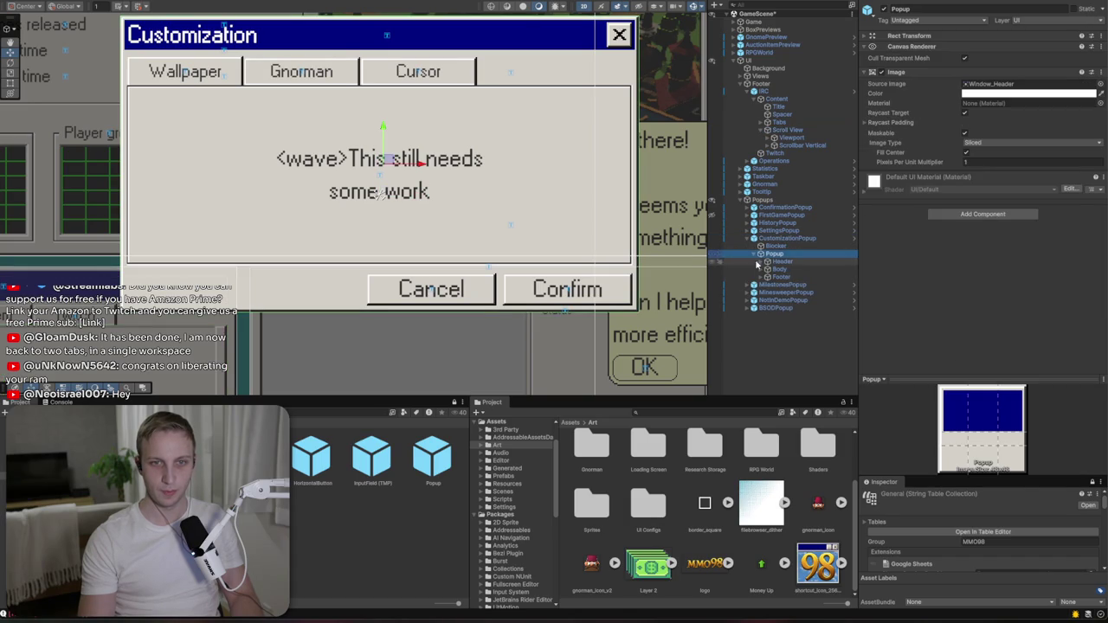
left_click(760, 269)
left_click(768, 284)
left_click(773, 300)
left_click(813, 315)
left_click_drag(835, 319, 809, 306)
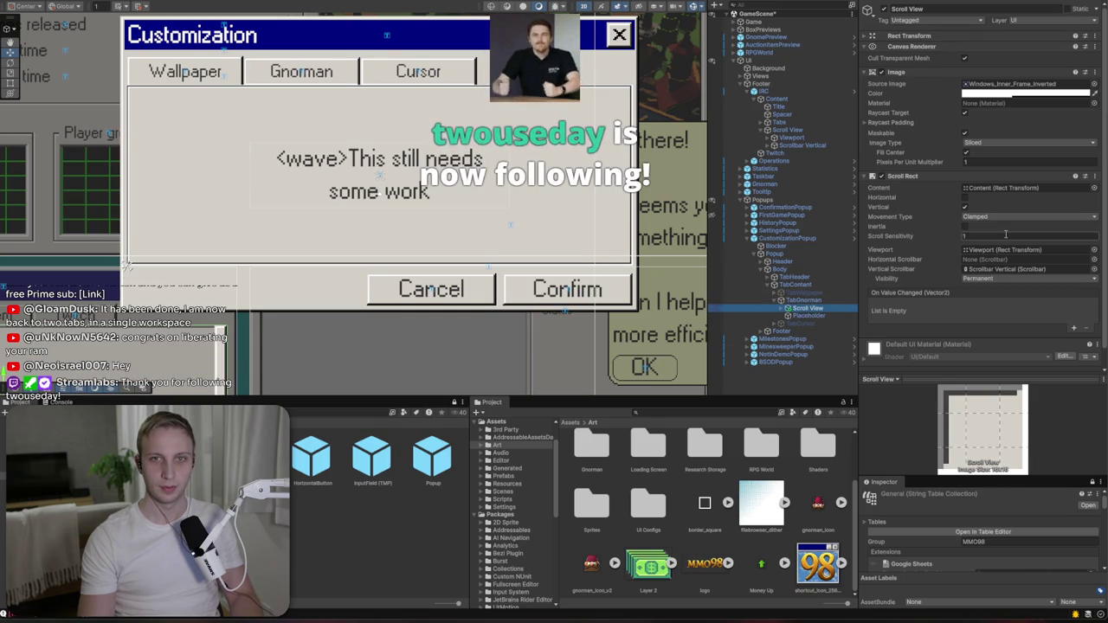
left_click(900, 35)
left_click(881, 64)
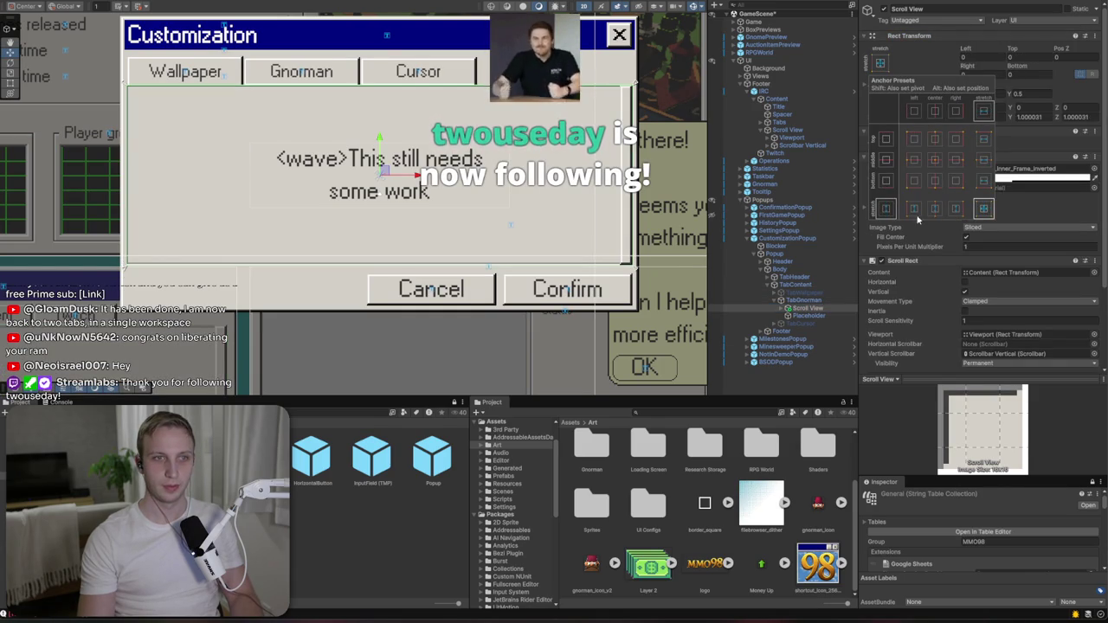
- Review CustomizationPopup's pending overrides and open the prefab for editing
left_click(787, 238)
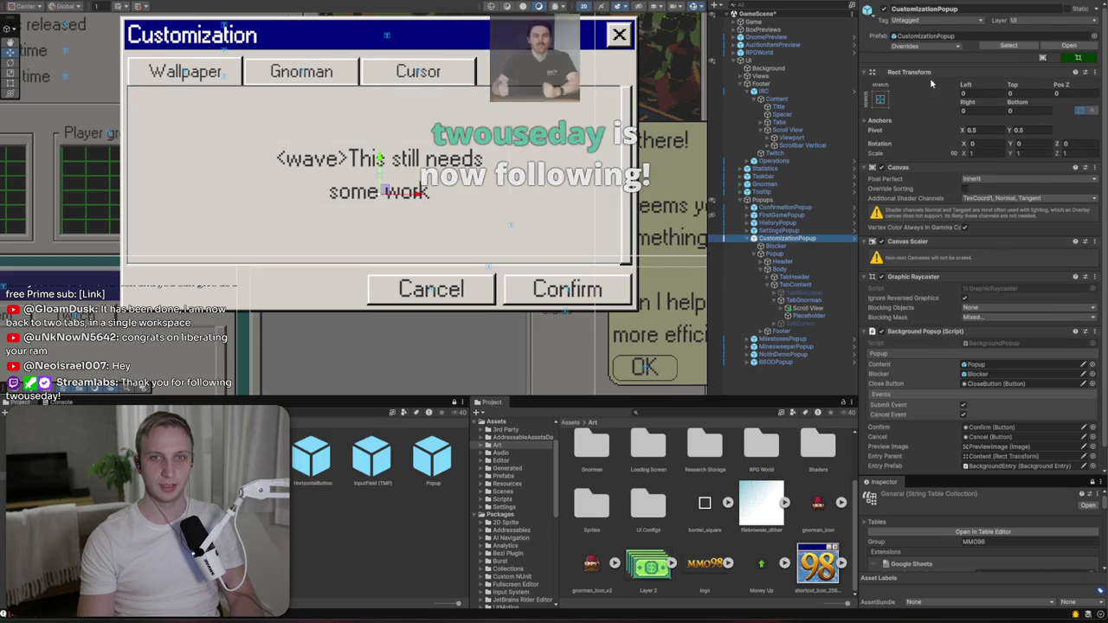
left_click(905, 45)
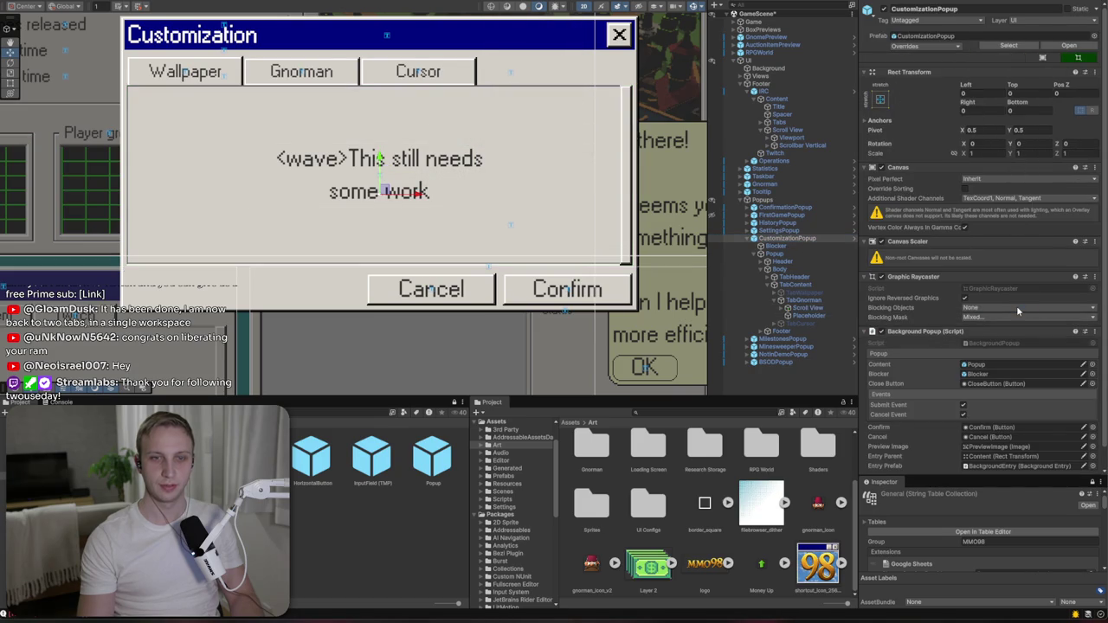
left_click(1016, 306)
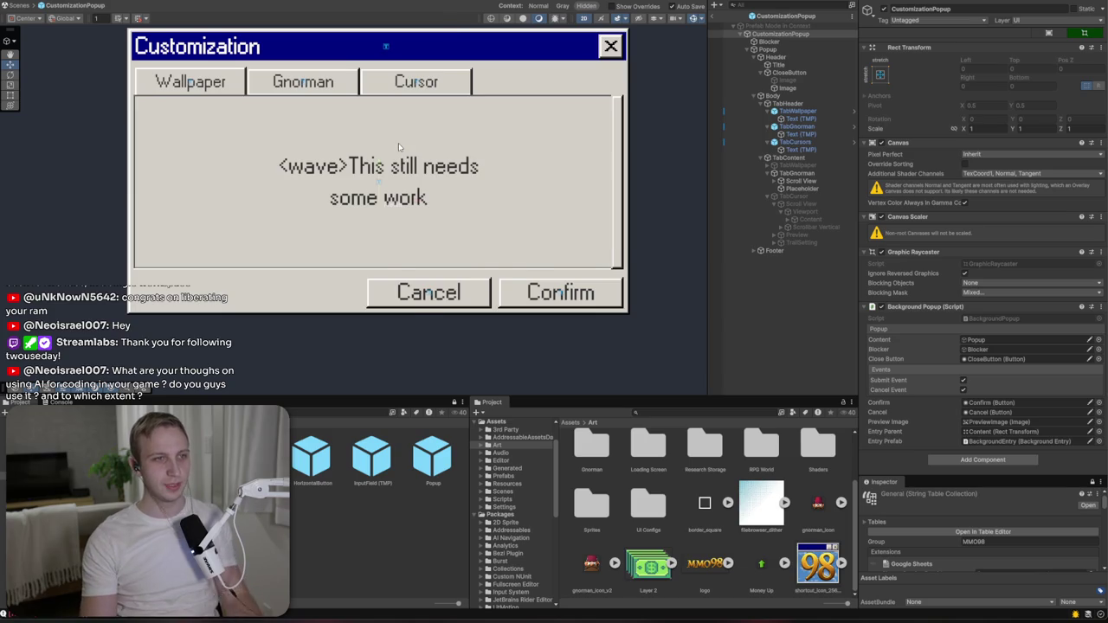
- Zoom the Scene view in on the Customization popup
scroll(399, 141, "up", 2)
scroll(255, 112, "up", 2)
scroll(256, 112, "down", 3)
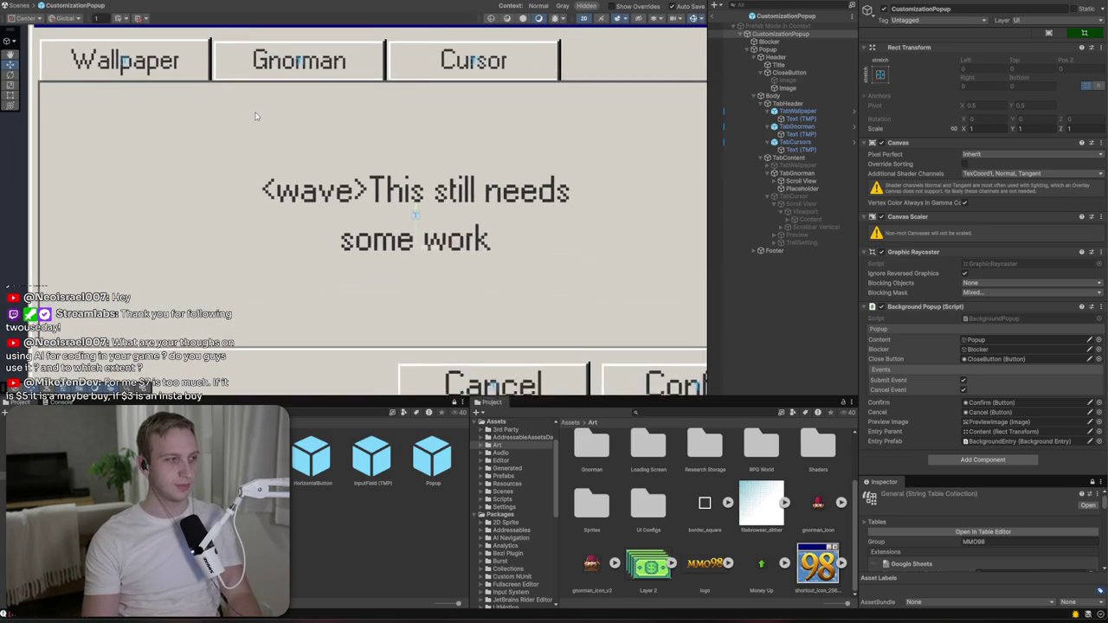
scroll(397, 217, "up", 2)
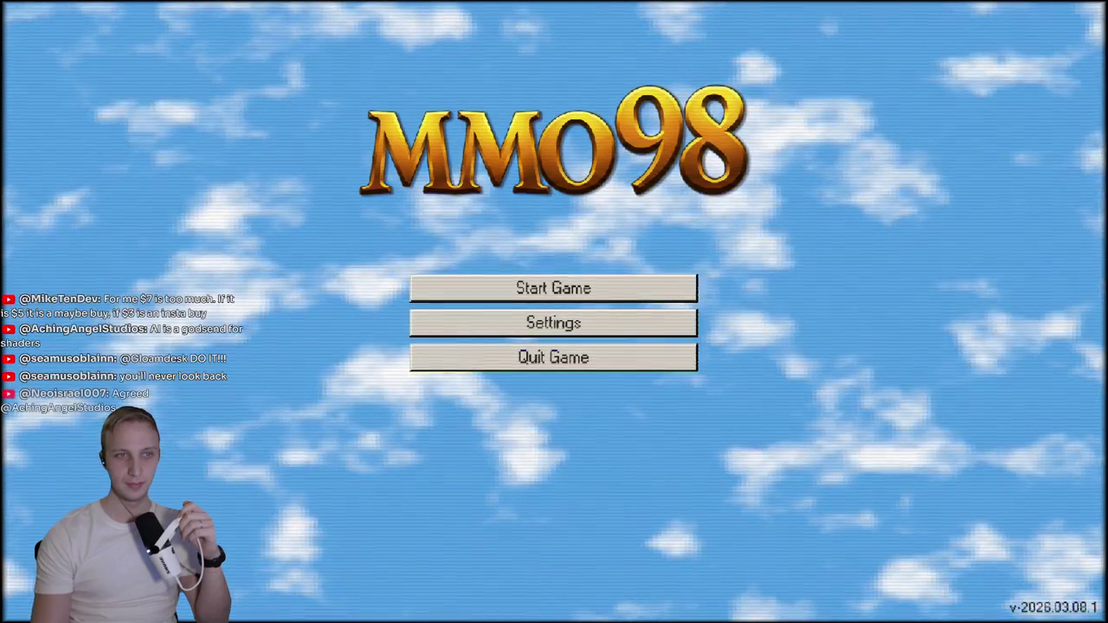
- Lower the Win95Clouds material's cloud density to about 0.48, then stop the game preview
key("f")
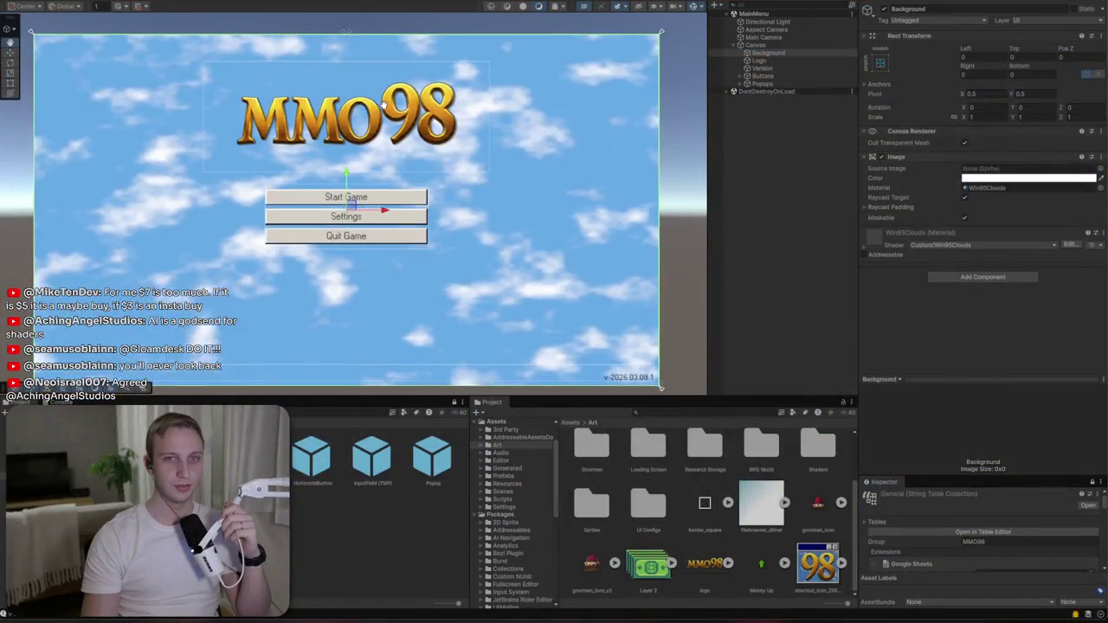
left_click(868, 245)
scroll(952, 251, "down", 3)
mouse_move(978, 258)
left_mouse_down()
mouse_move(1004, 258)
mouse_move(907, 261)
left_mouse_up()
mouse_move(1030, 243)
left_mouse_down()
mouse_move(969, 245)
mouse_move(1026, 245)
left_mouse_up()
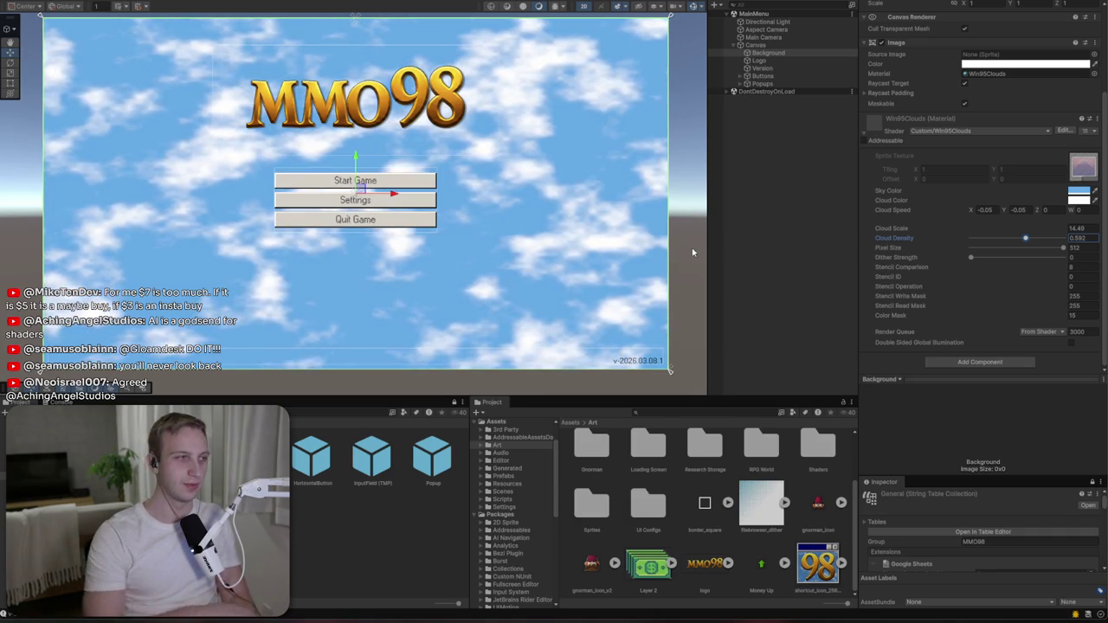
left_click(518, 5)
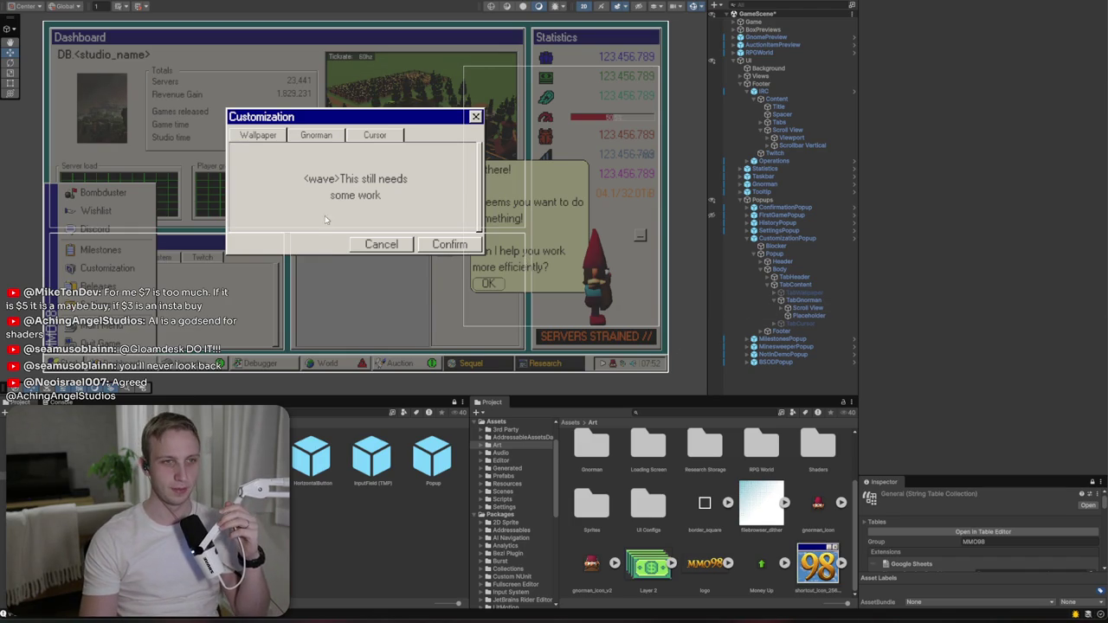
- Delete the placeholder text from the Gnorman tab
scroll(323, 224, "up", 5)
scroll(365, 193, "down", 2)
left_click(376, 220)
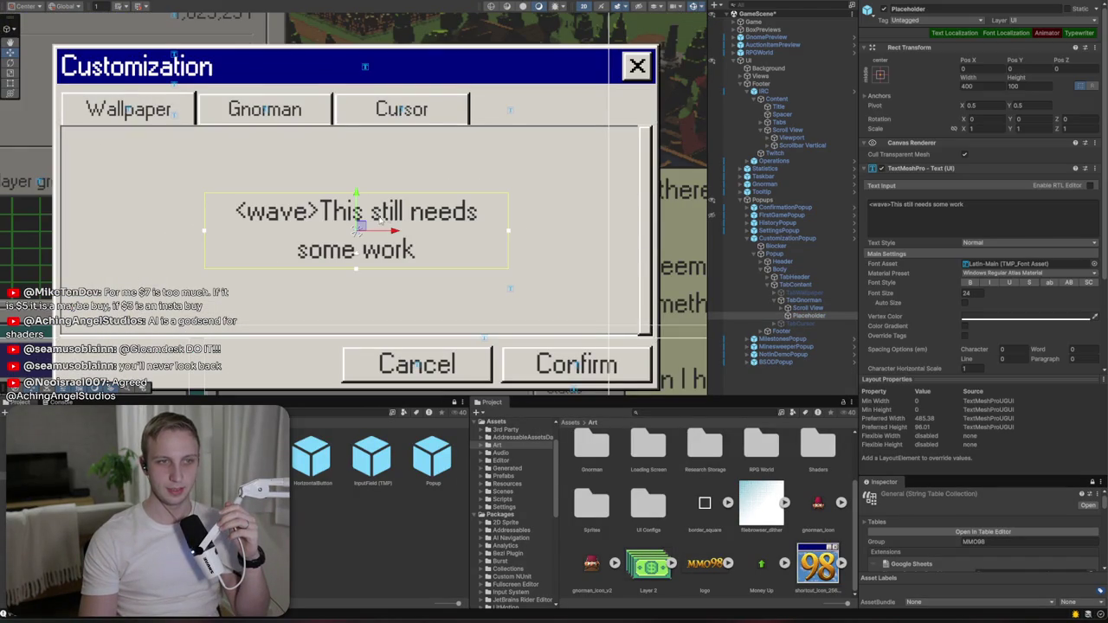
key("Delete")
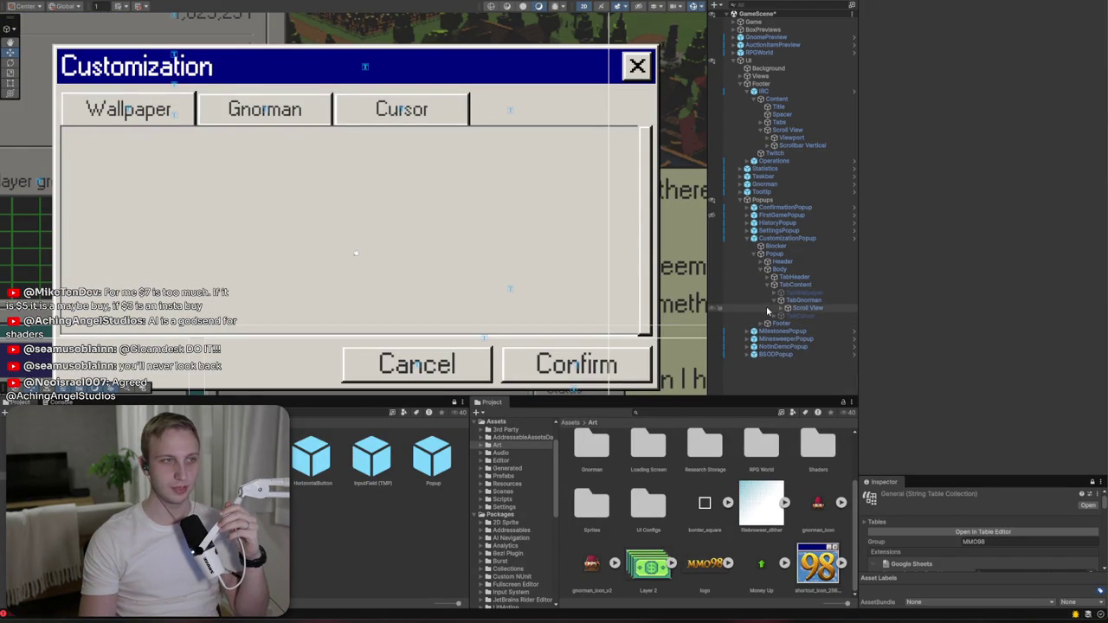
- Inspect the Gnorman Scroll View's Viewport and Content children
left_click(805, 308)
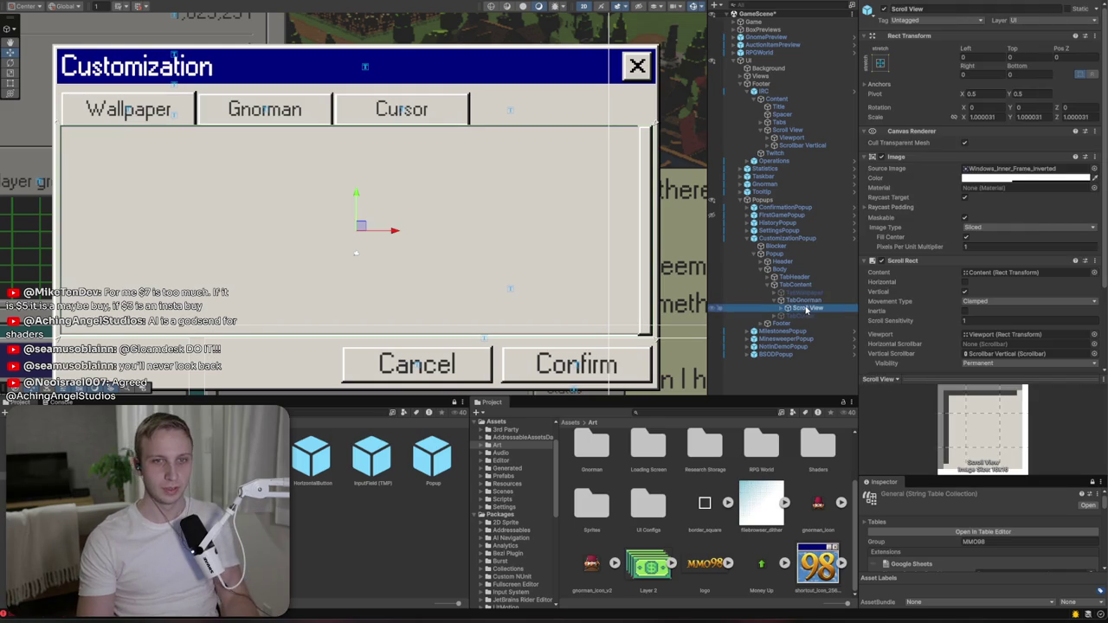
left_click(782, 308)
left_click(805, 315)
left_click(790, 315)
left_click(800, 324)
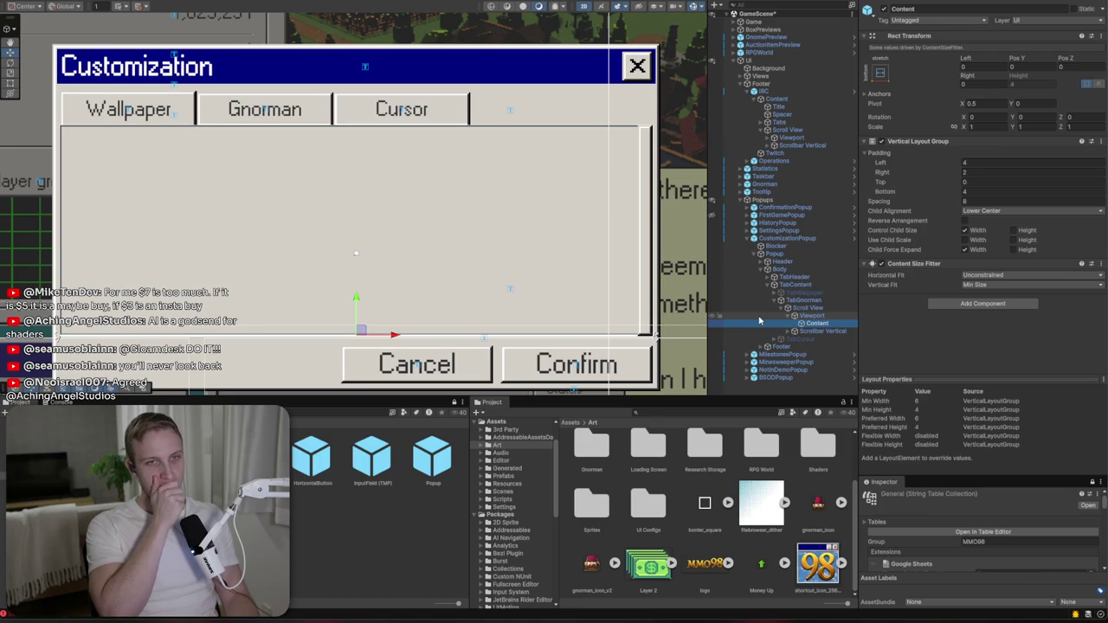
scroll(543, 232, "down", 5)
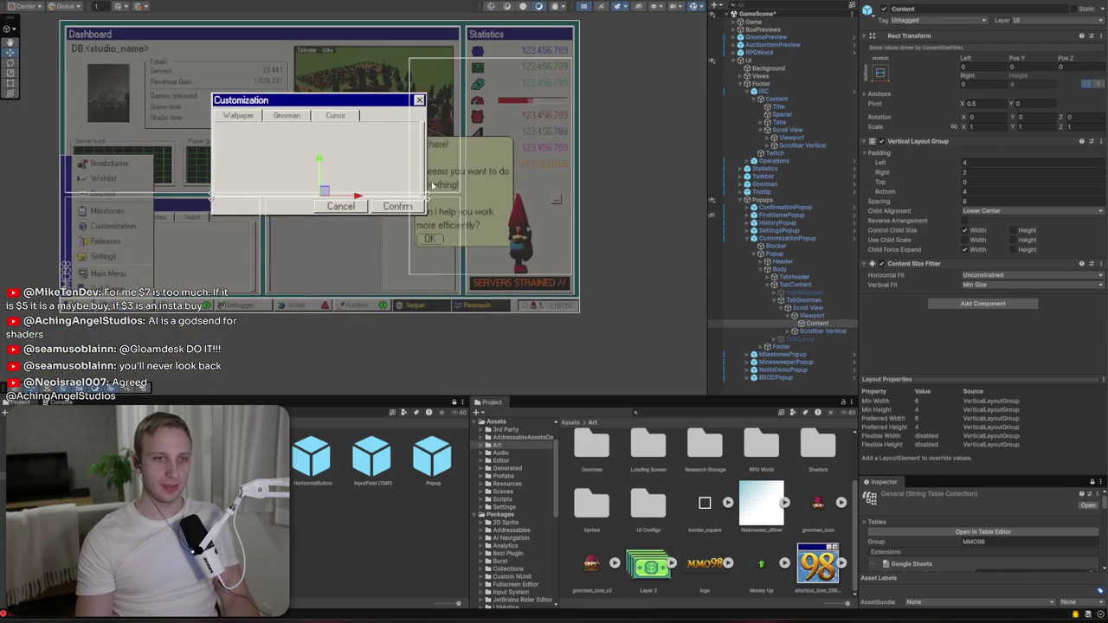
scroll(326, 178, "up", 5)
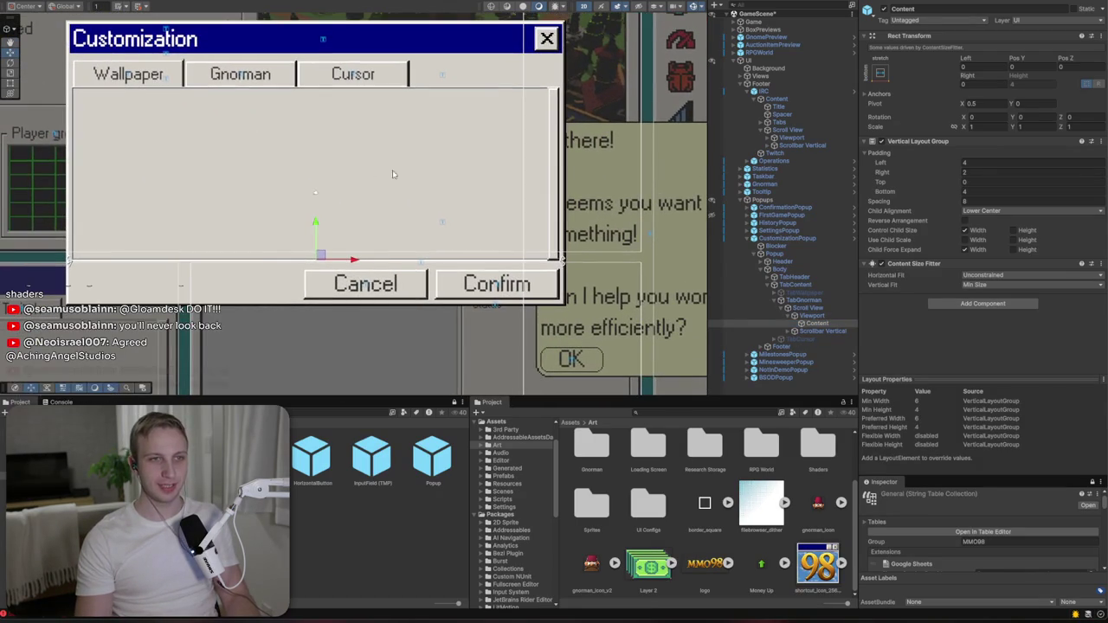
left_click(558, 183)
left_click(836, 316)
left_click(500, 192)
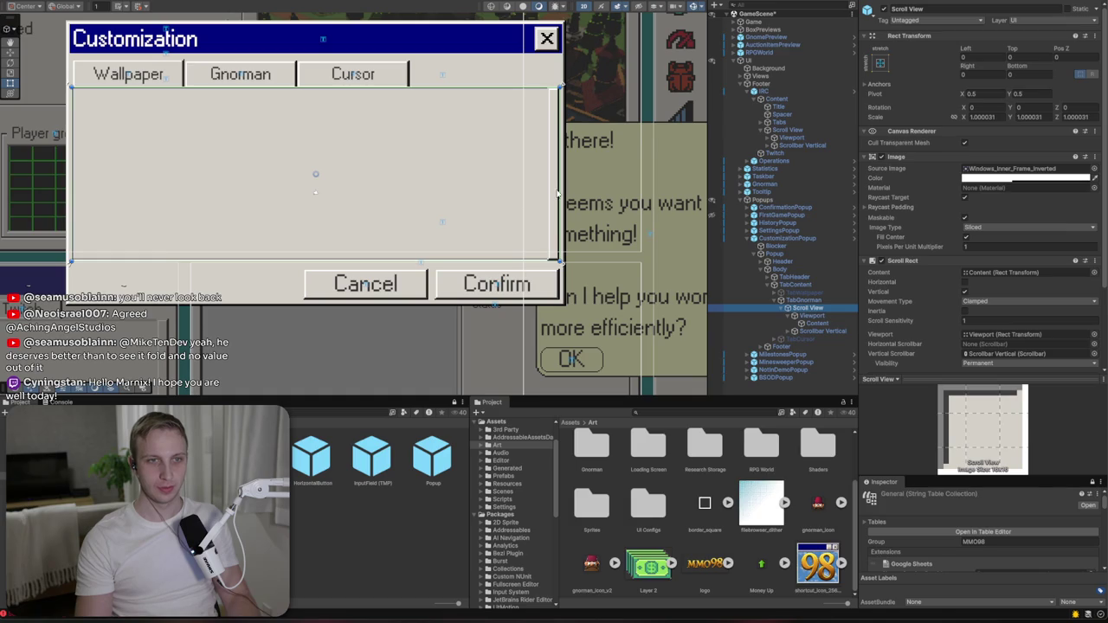
- Set the Scroll View's Right offset to 300 and try a Top offset of 4
mouse_move(558, 189)
left_mouse_down()
mouse_move(249, 170)
mouse_move(371, 168)
left_mouse_up()
left_click(1001, 75)
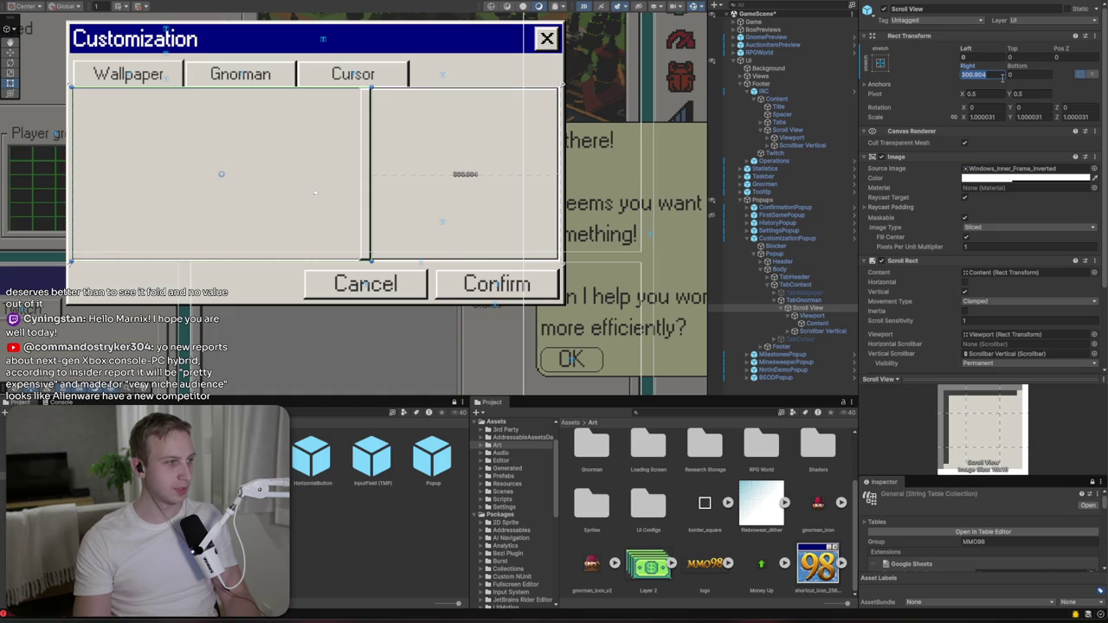
type("300")
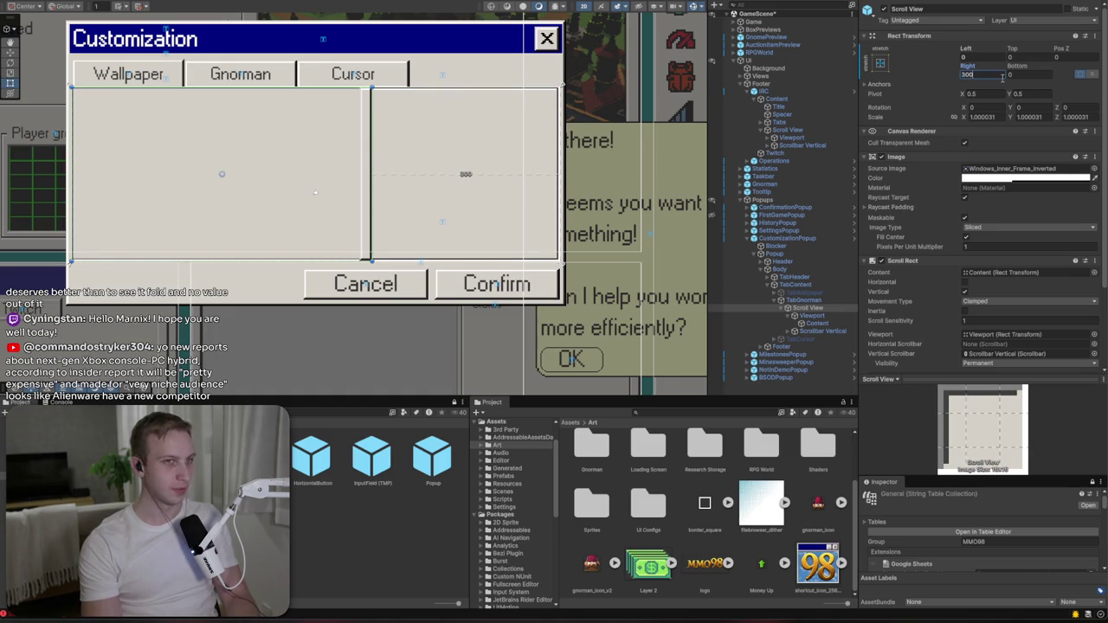
left_click(982, 57)
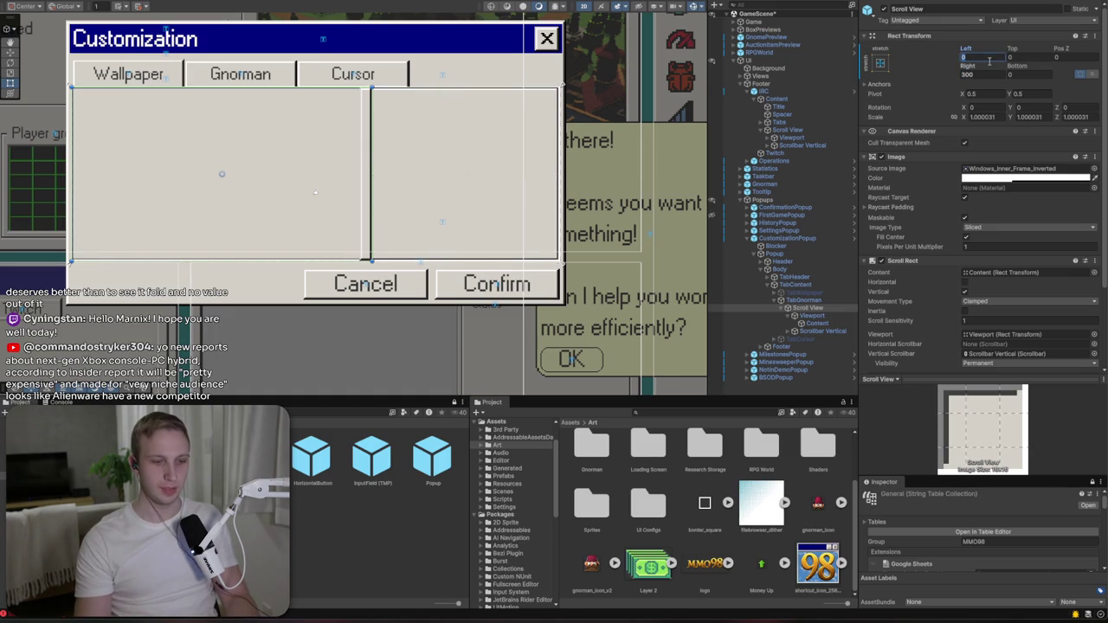
left_click(1043, 58)
type("4")
left_click(1010, 75)
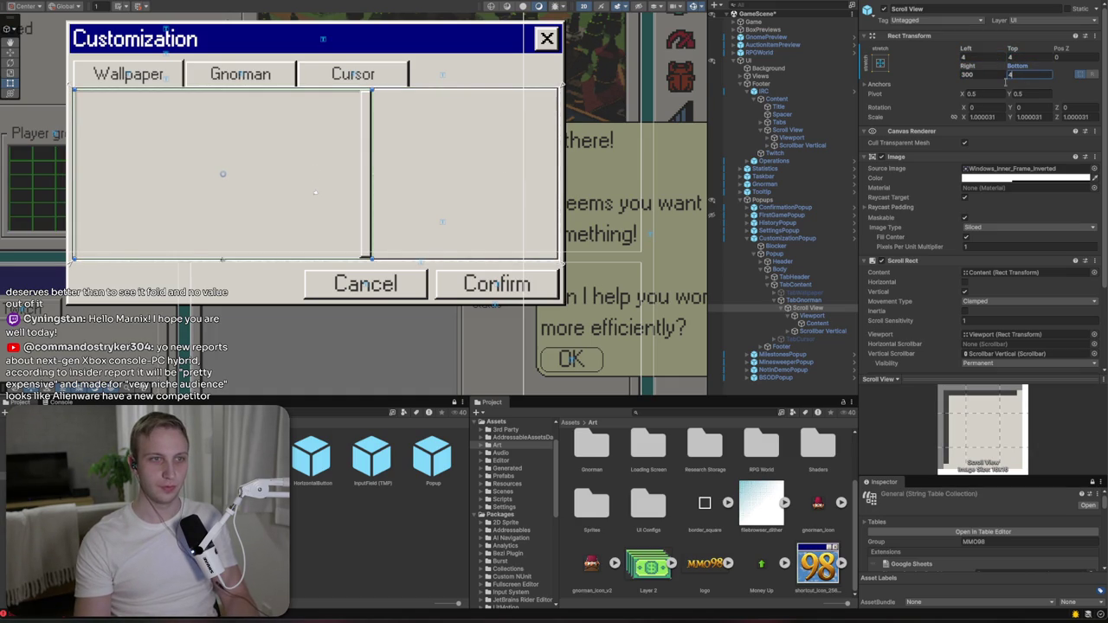
- Pad the Scroll View 12 on Left, Top and Bottom, then check the layout
left_click(482, 153)
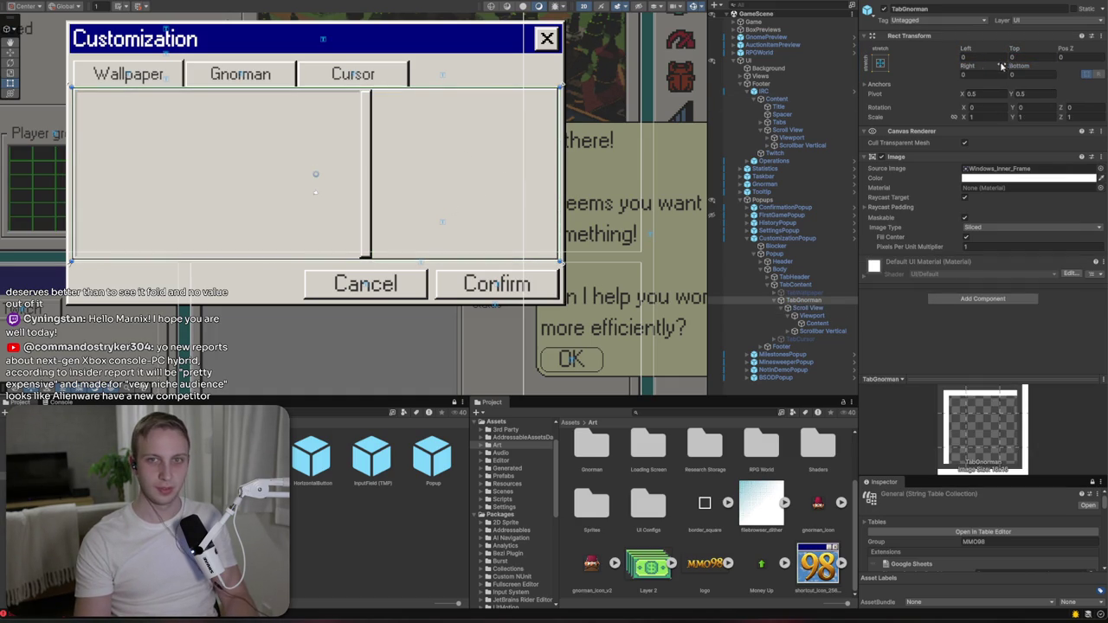
left_click(816, 301)
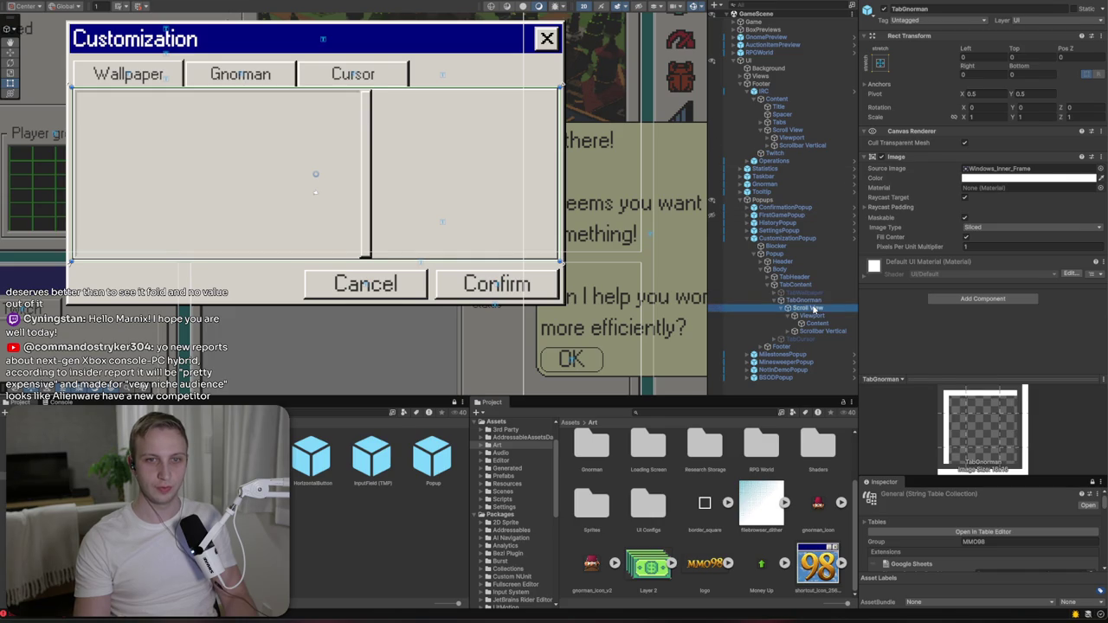
left_click(814, 308)
left_click(976, 58)
type("12")
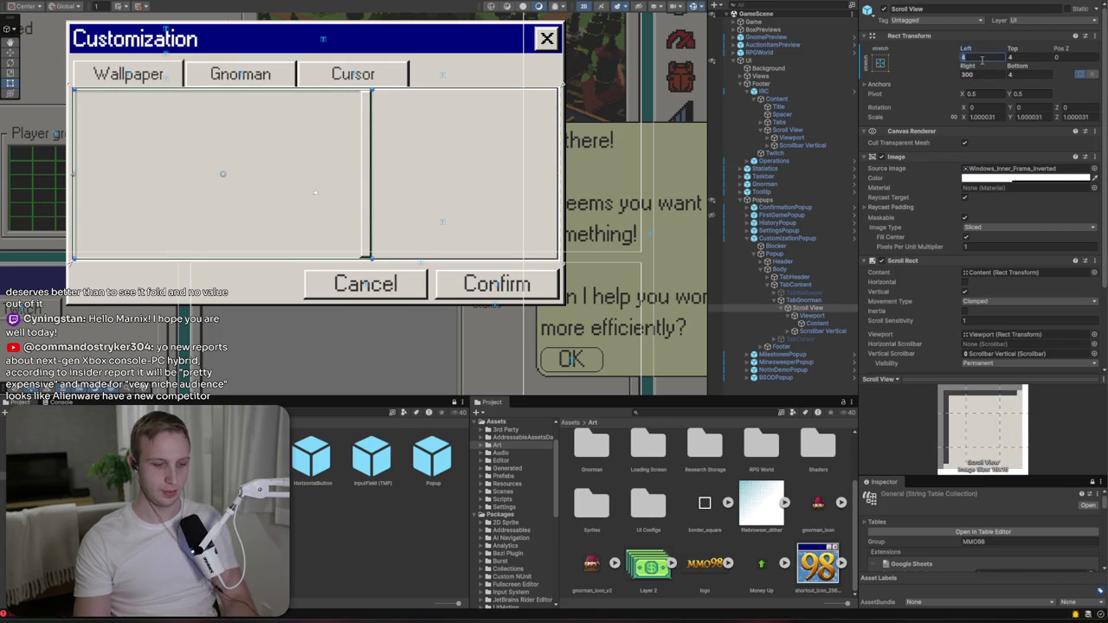
key("Tab")
type("12")
left_click(1022, 75)
type("12")
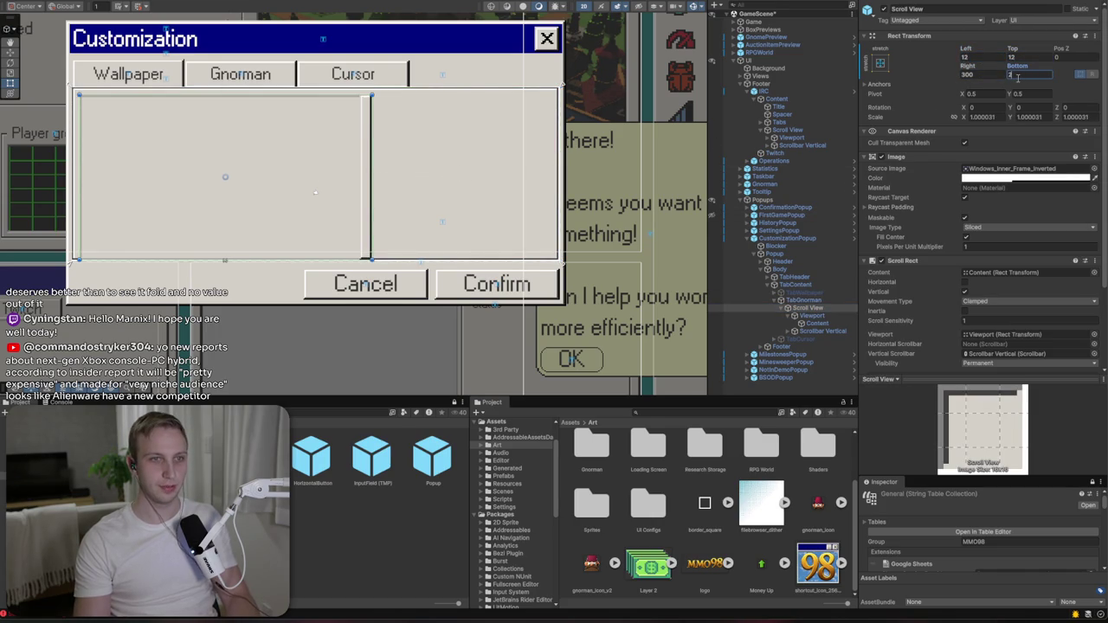
type("2")
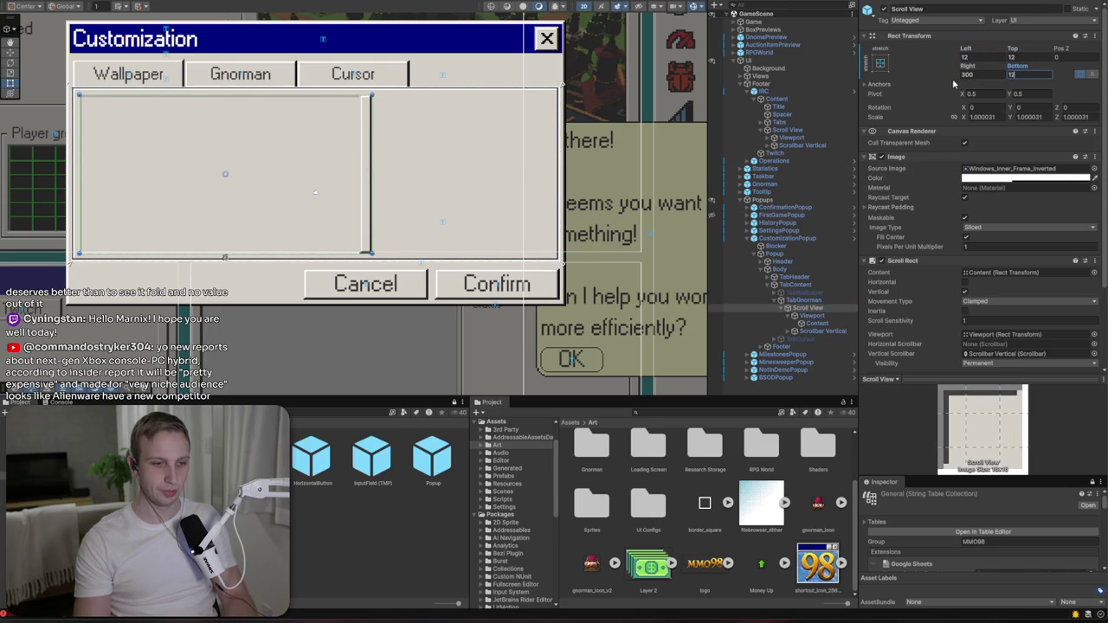
left_click(502, 146)
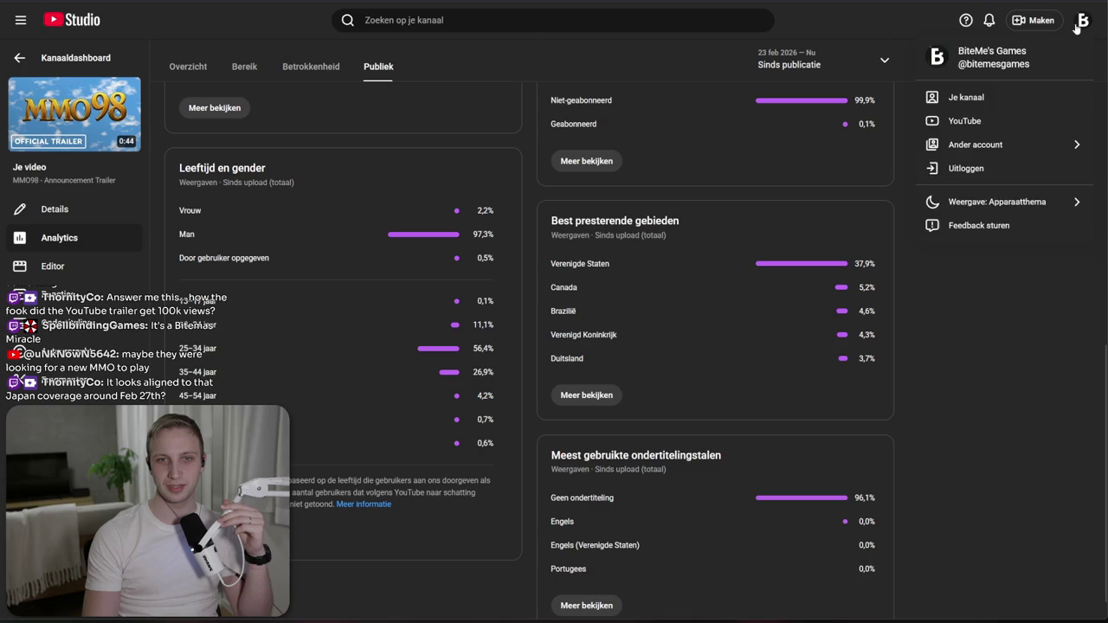
left_click(1077, 27)
- Review the trailer's audience analytics, including the 35–44 age share, and re-maximize the browser
mouse_move(867, 264)
left_mouse_down()
mouse_move(889, 260)
mouse_move(729, 273)
left_mouse_up()
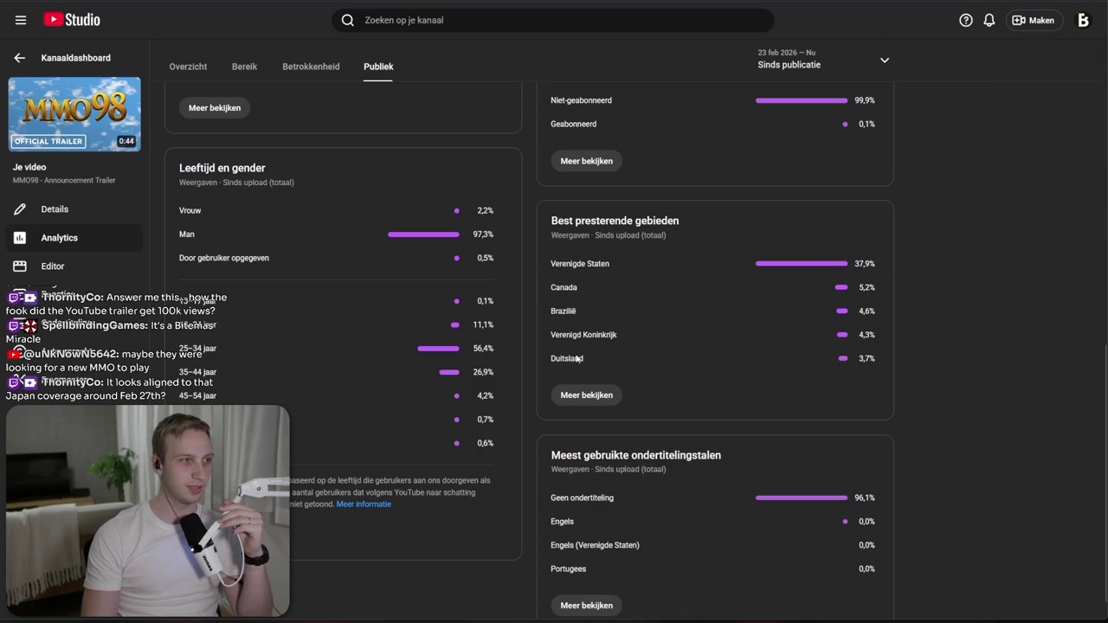
scroll(554, 355, "down", 1)
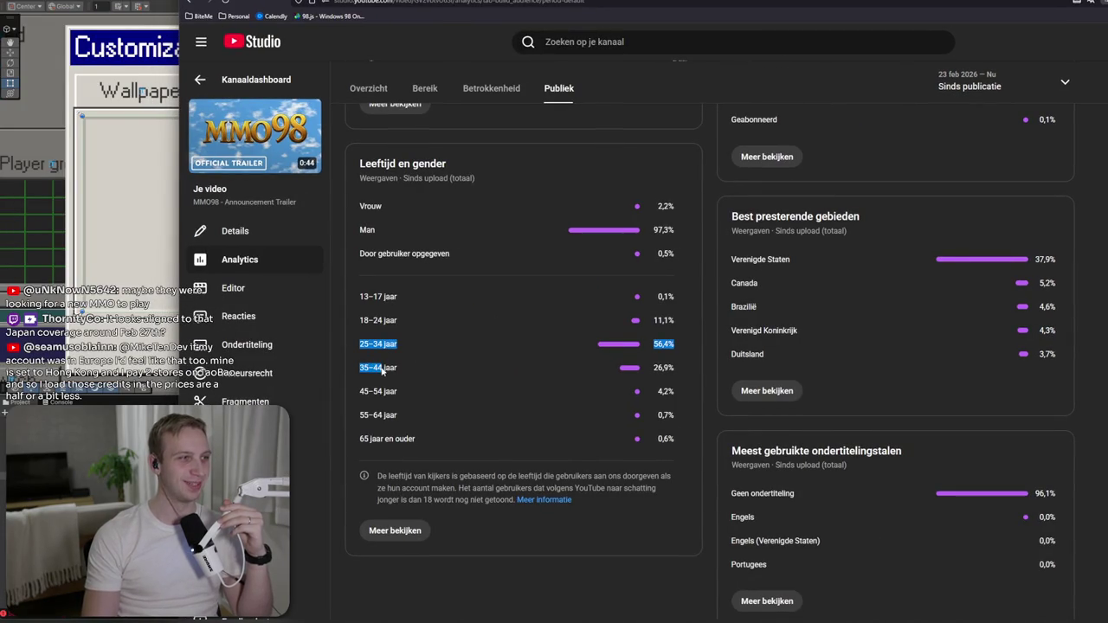
triple_click(681, 370)
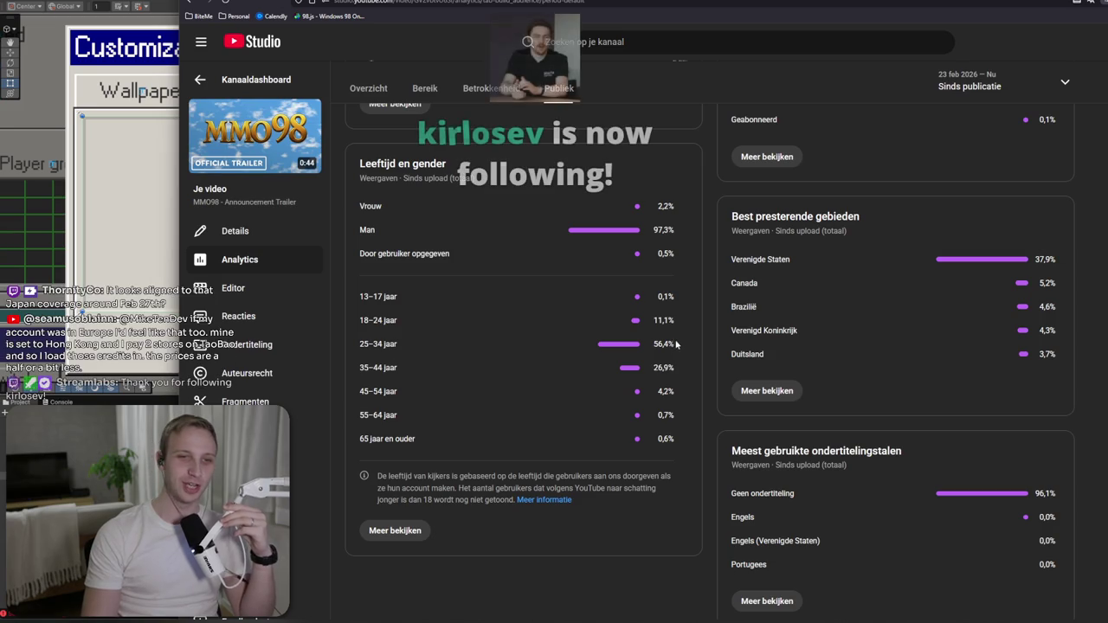
left_click(674, 365)
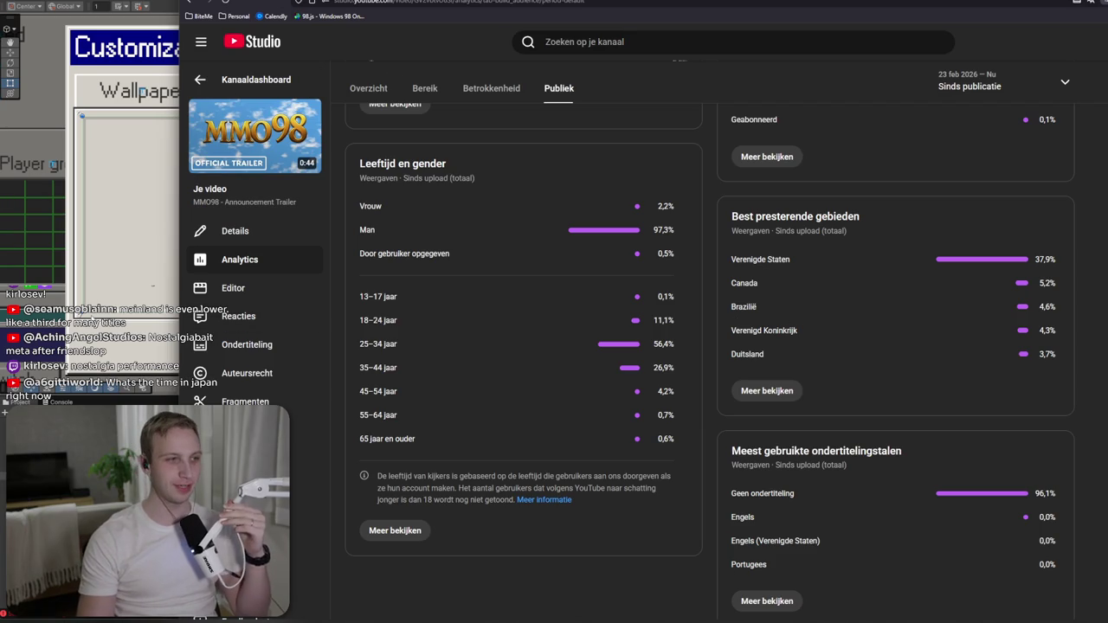
mouse_move(312, 3)
left_mouse_down()
mouse_move(300, 2)
mouse_move(305, 257)
mouse_move(527, 150)
mouse_move(656, 169)
mouse_move(558, 179)
left_mouse_up()
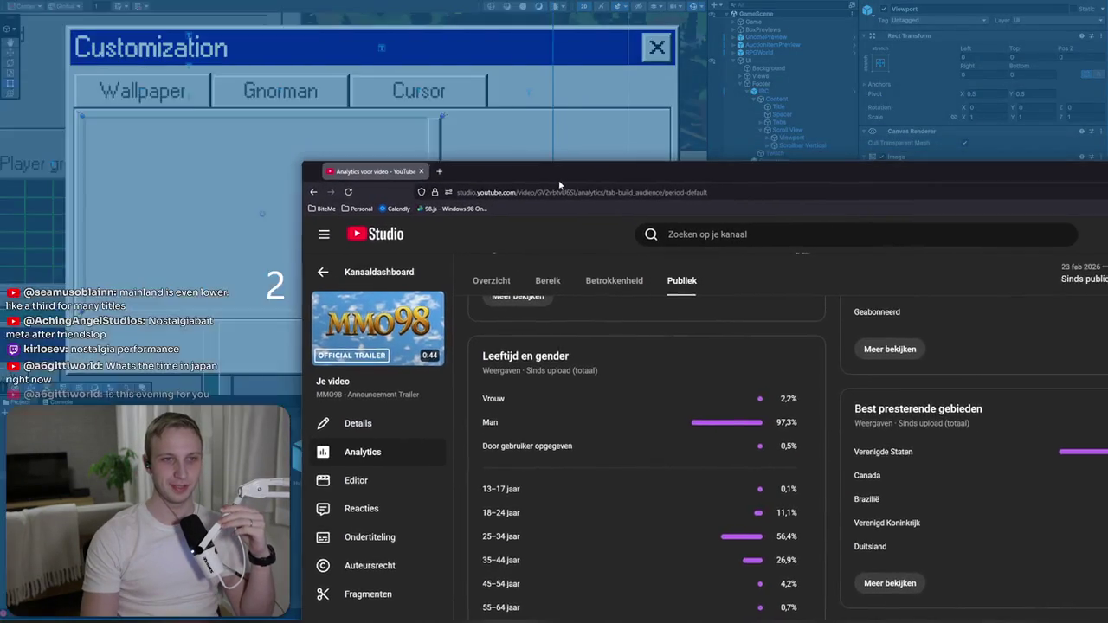
double_click(558, 179)
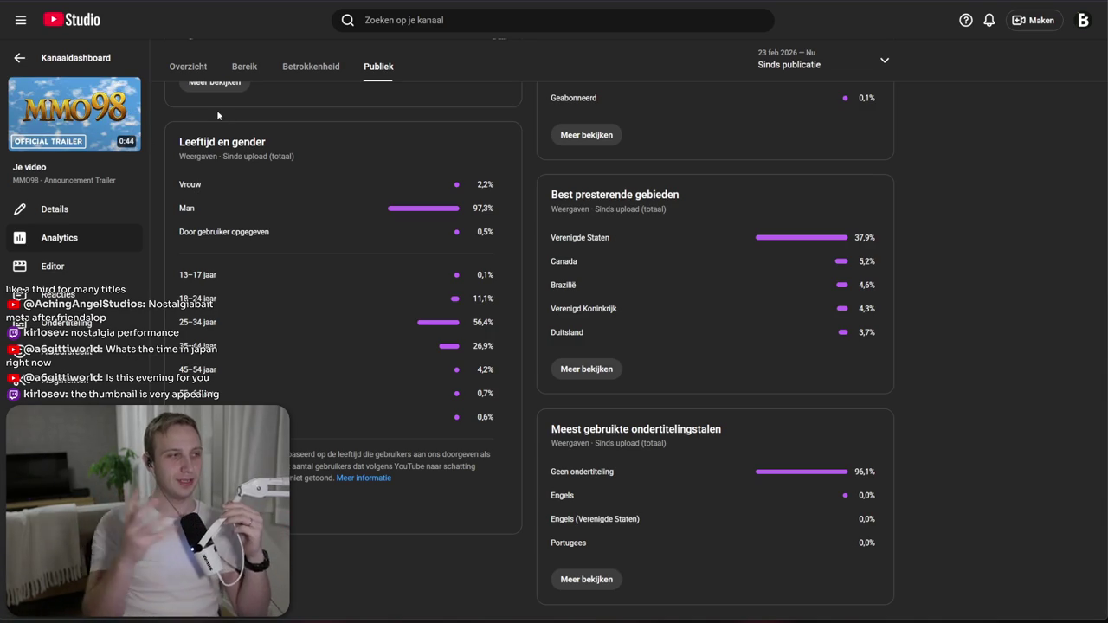
left_click(73, 303)
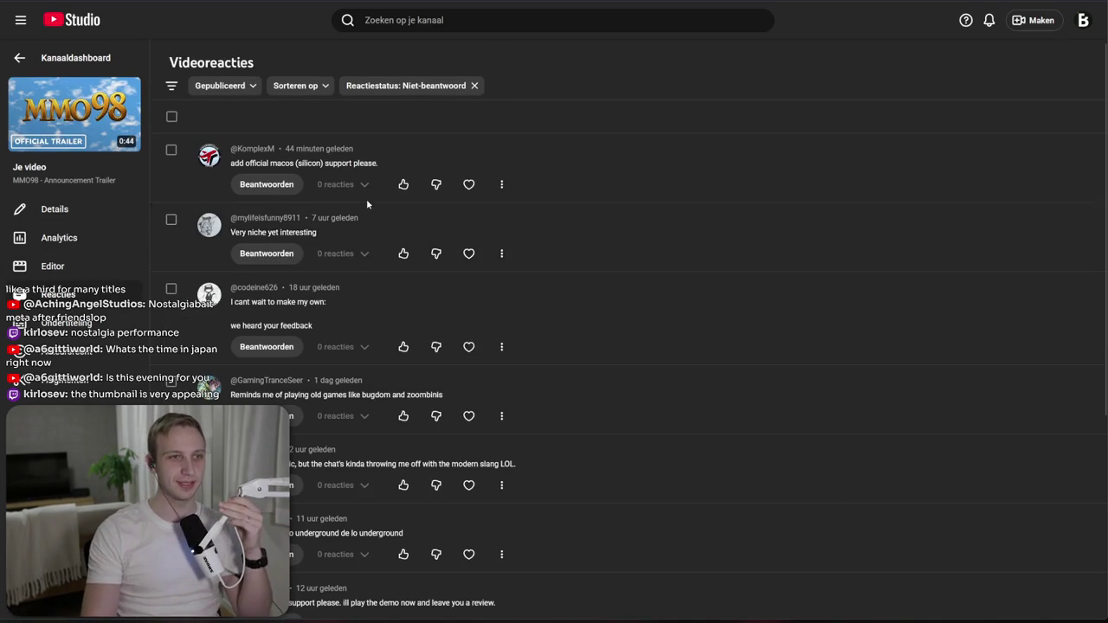
- Reply 'It has! The demo has MacOS support already' to the macOS support comment
left_click(474, 85)
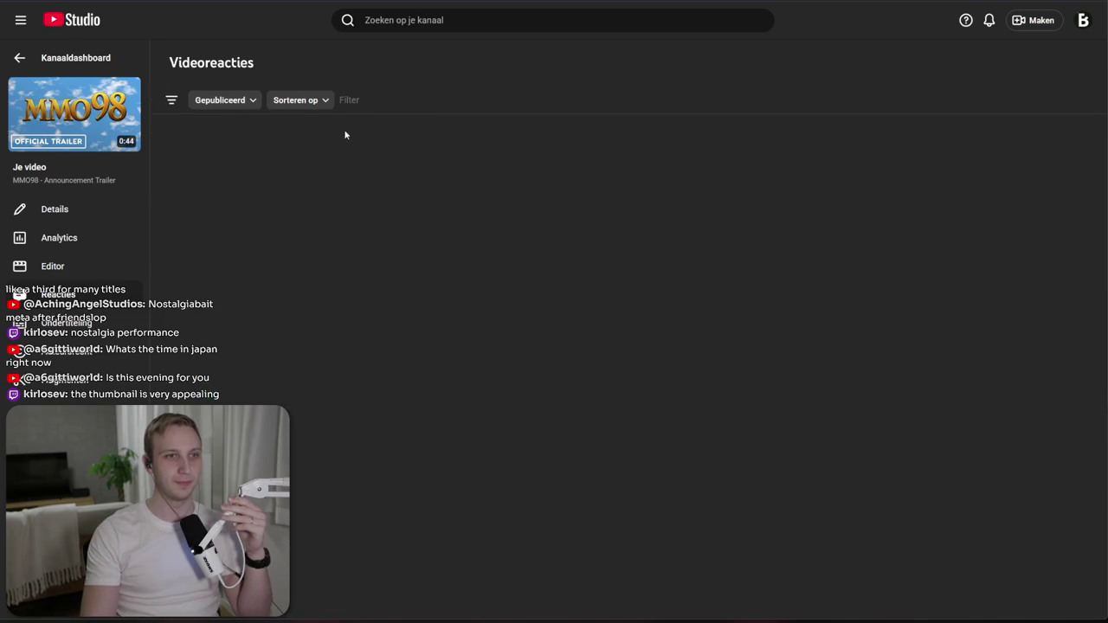
left_click(289, 184)
type("It has!")
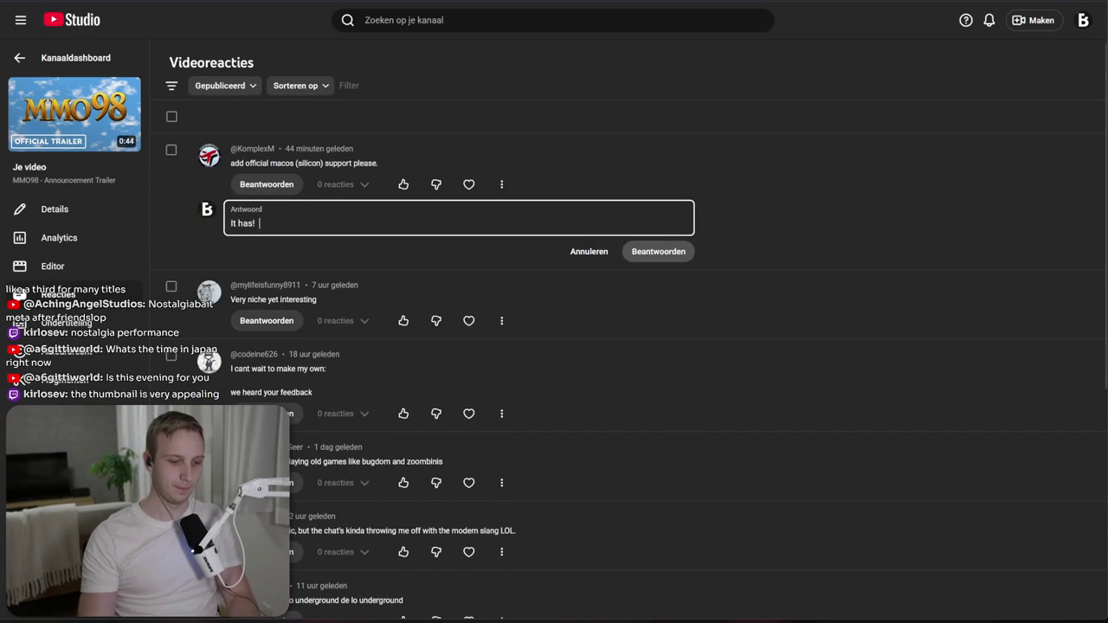
type("MacOS support already")
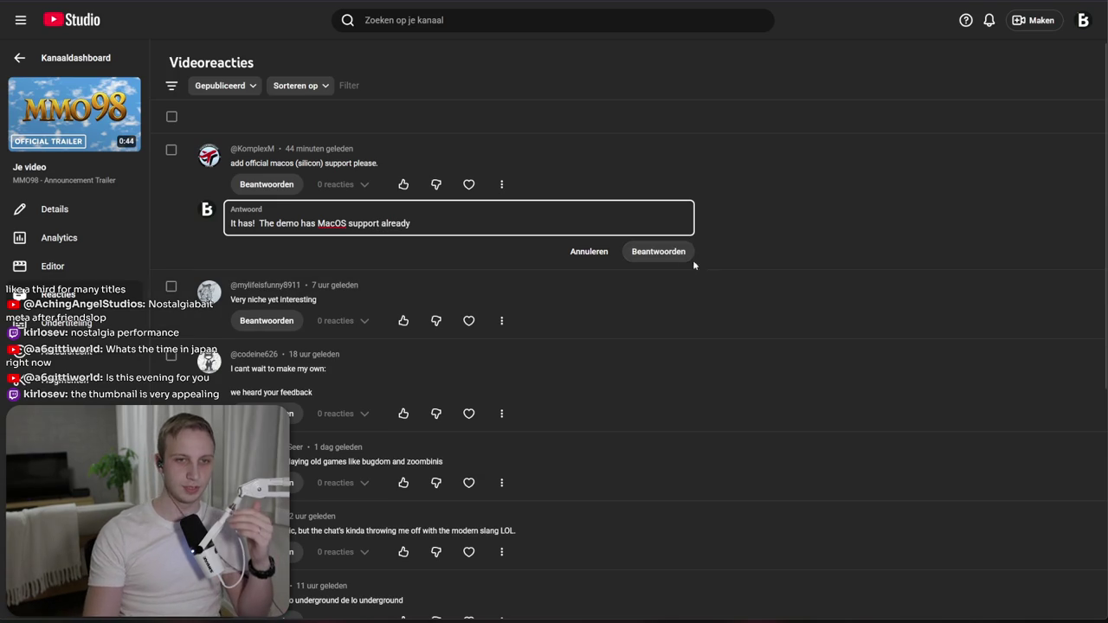
left_click(658, 251)
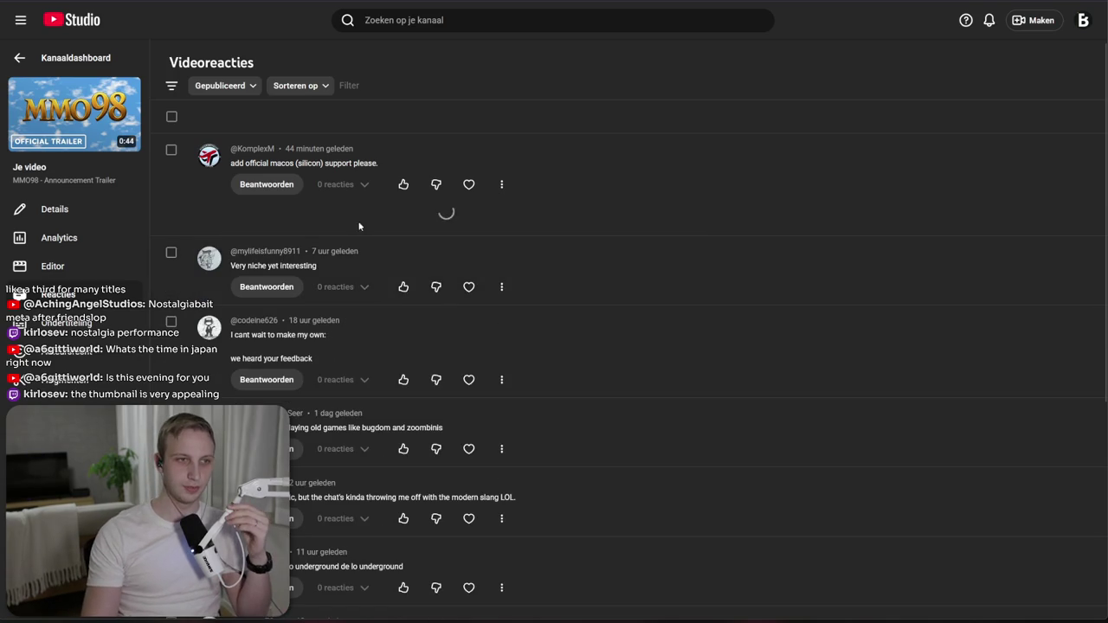
- Sort the video comments newest first
left_click(302, 85)
left_click(313, 145)
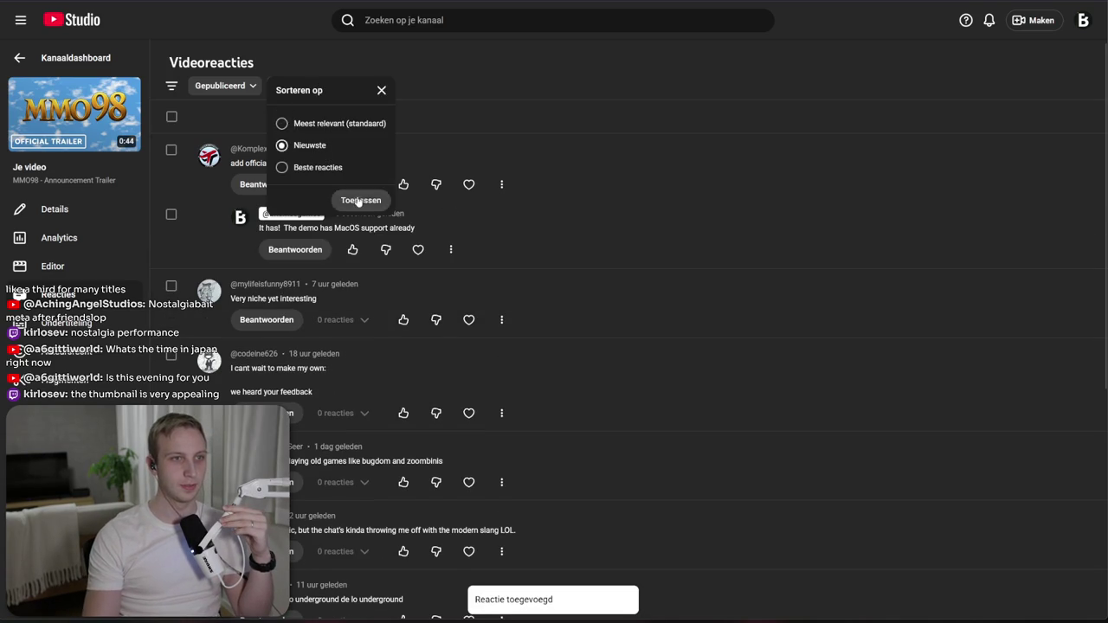
left_click(359, 198)
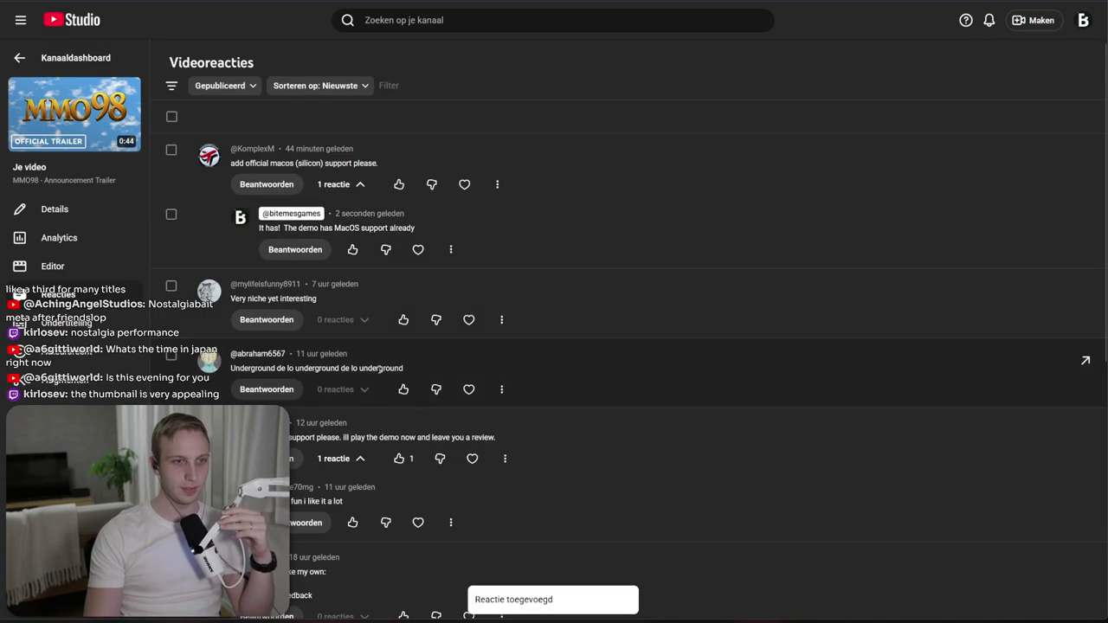
scroll(369, 361, "down", 3)
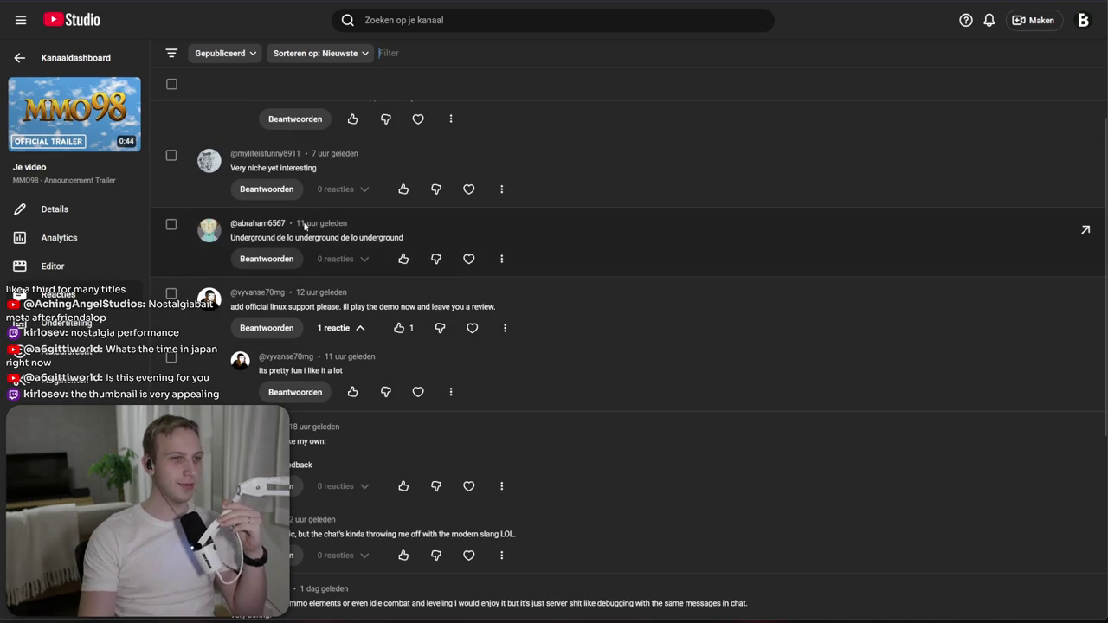
scroll(321, 243, "down", 2)
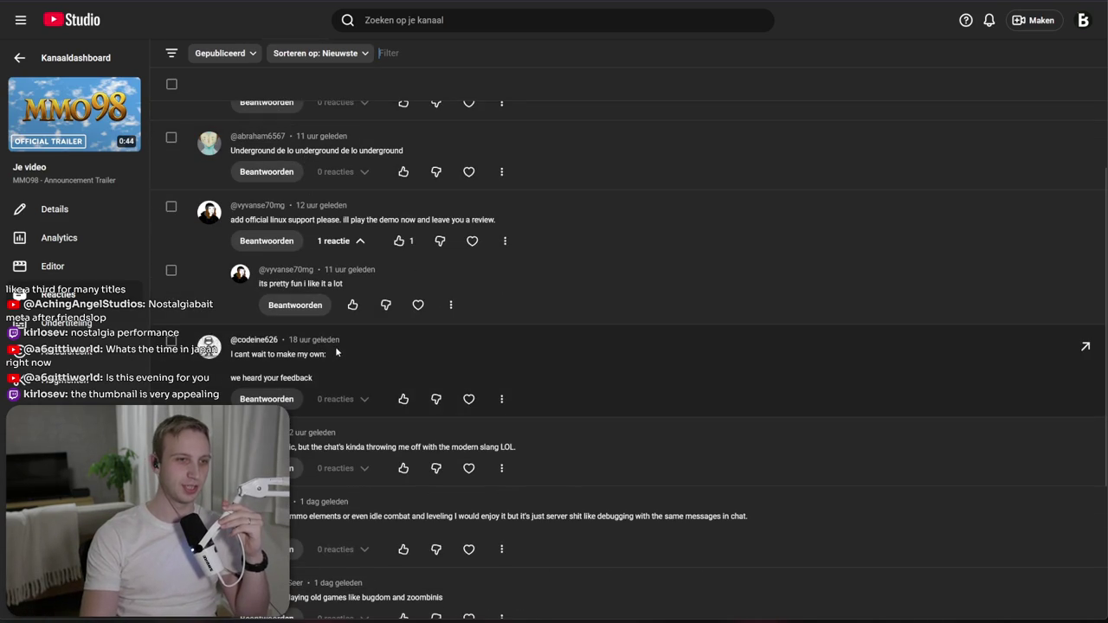
scroll(336, 374, "down", 3)
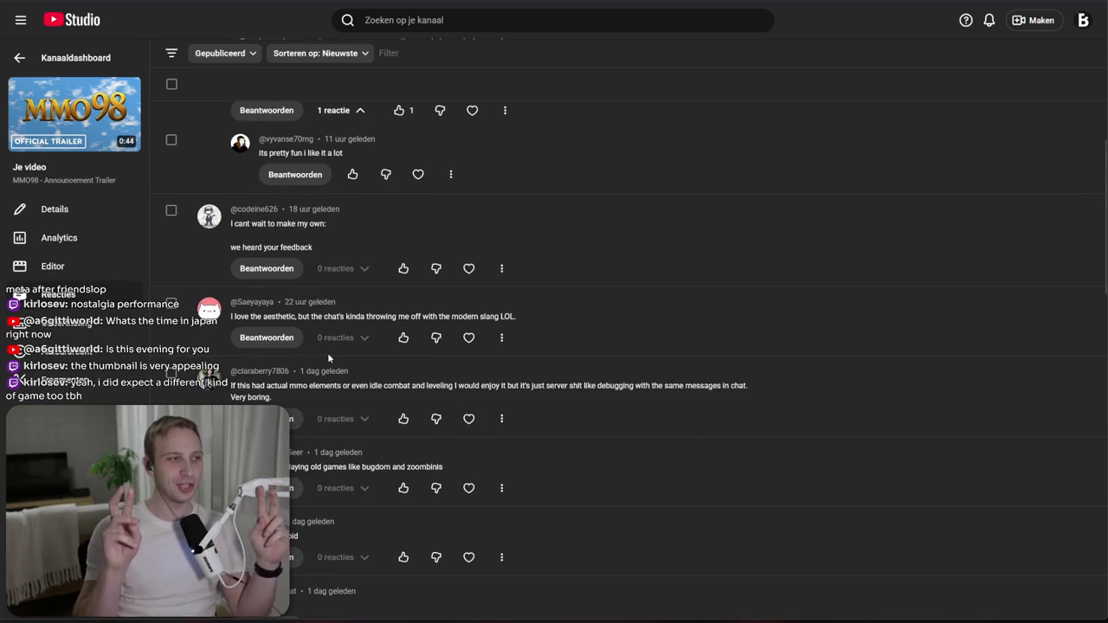
scroll(327, 352, "down", 1)
scroll(363, 389, "down", 7)
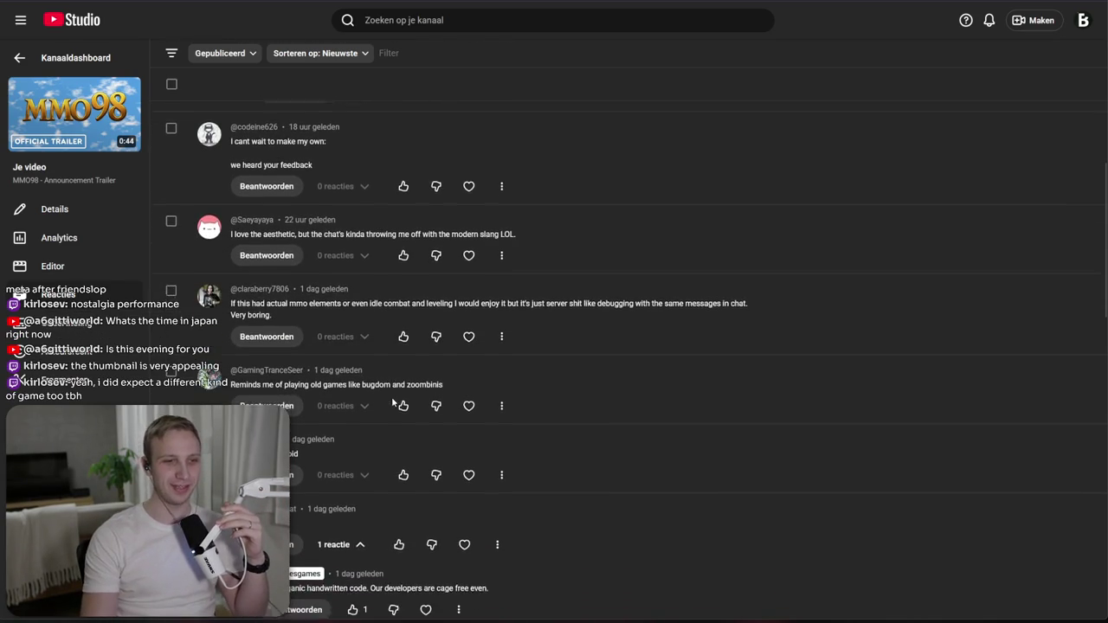
scroll(384, 392, "down", 5)
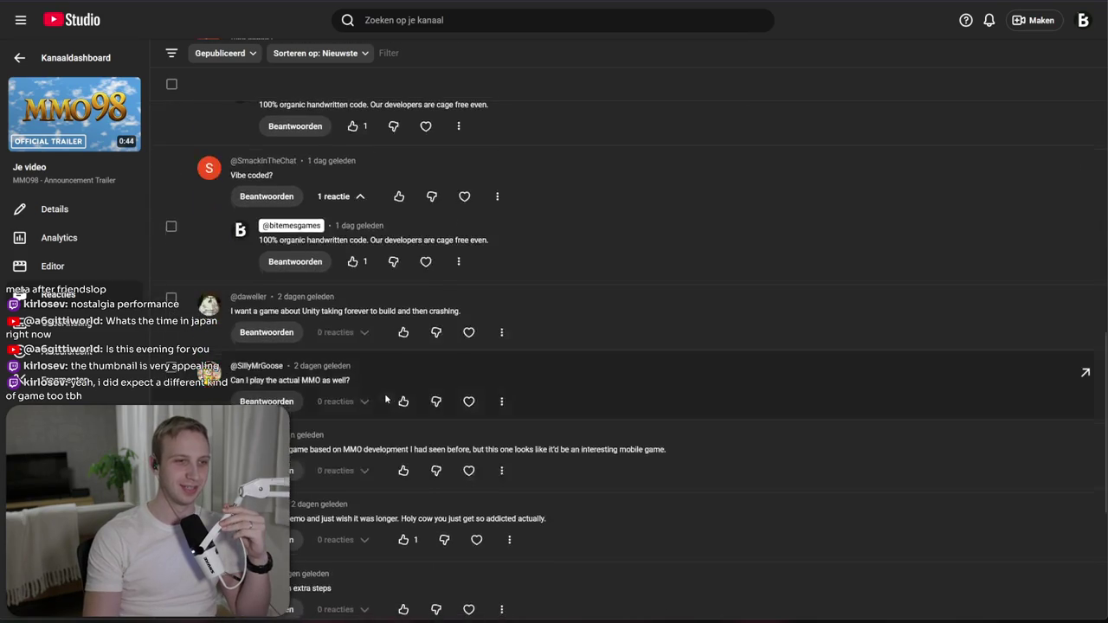
scroll(346, 378, "down", 3)
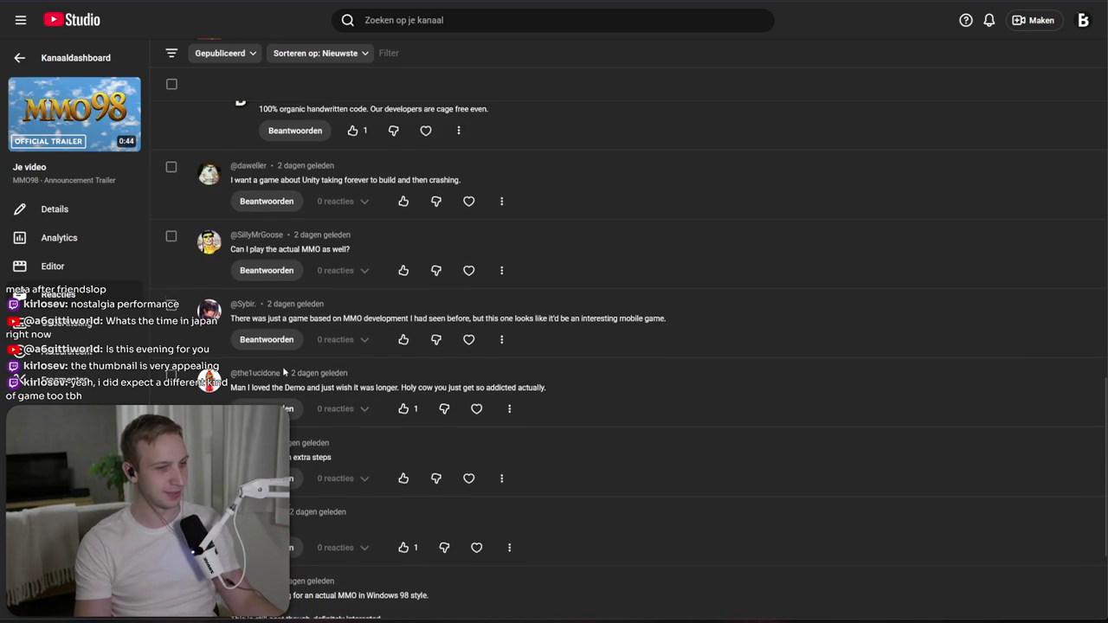
scroll(283, 366, "down", 2)
scroll(283, 372, "down", 2)
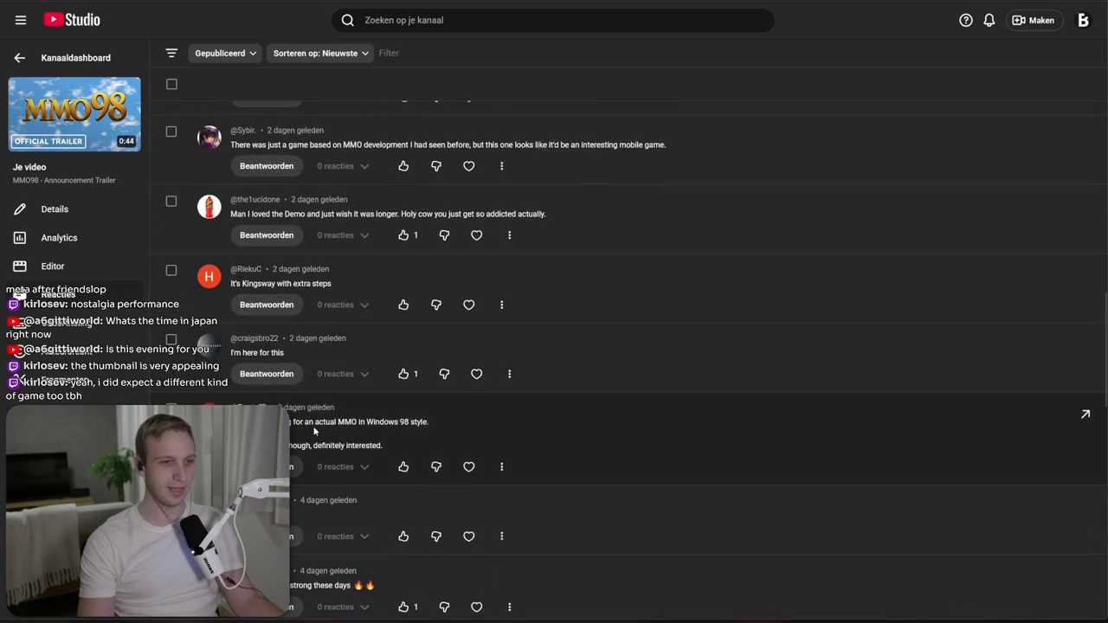
left_click_drag(393, 357, 397, 330)
left_click(397, 330)
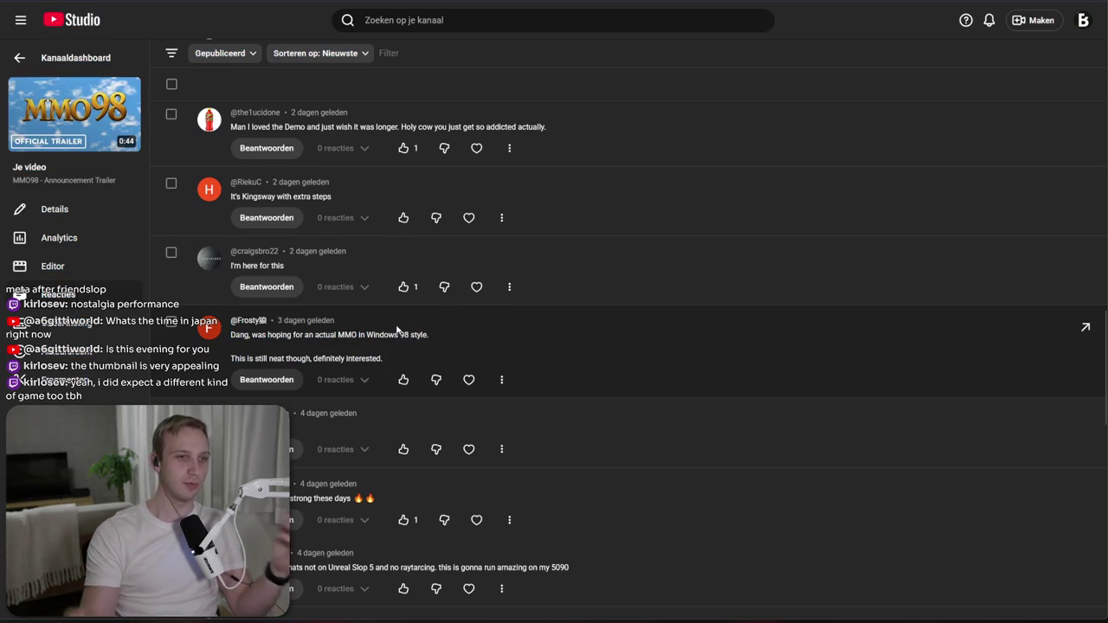
scroll(395, 327, "down", 1)
scroll(395, 331, "down", 2)
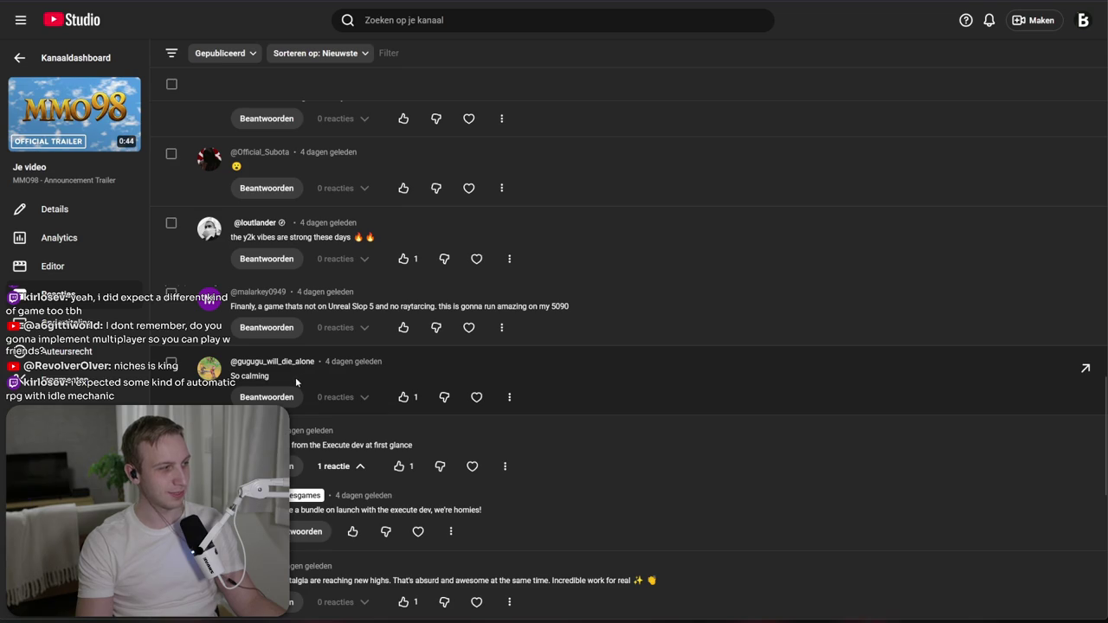
scroll(295, 376, "down", 2)
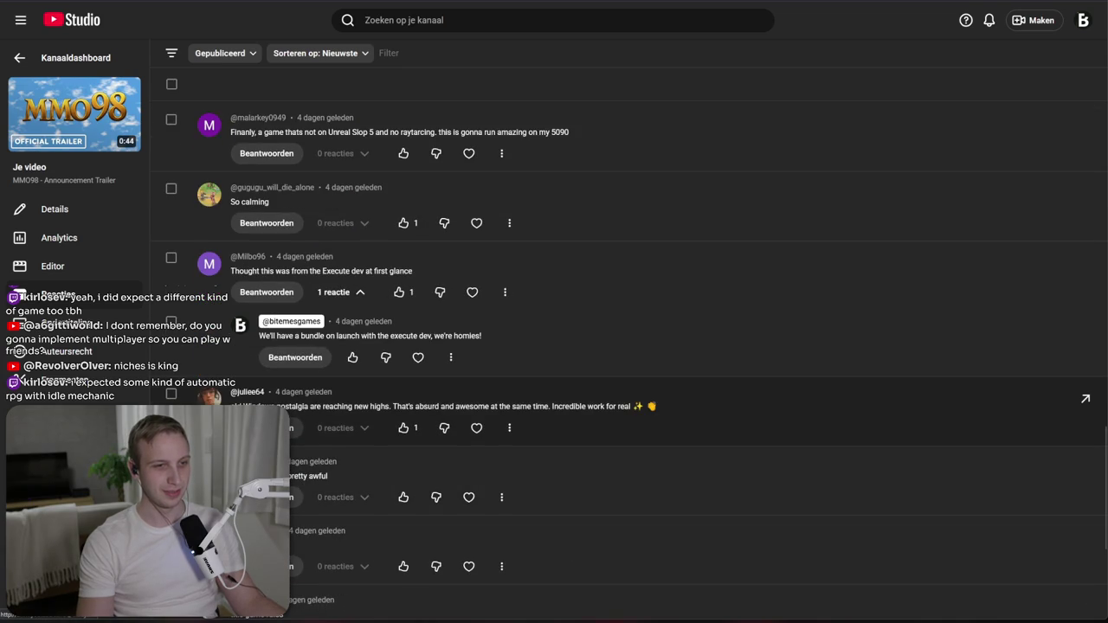
scroll(257, 357, "down", 1)
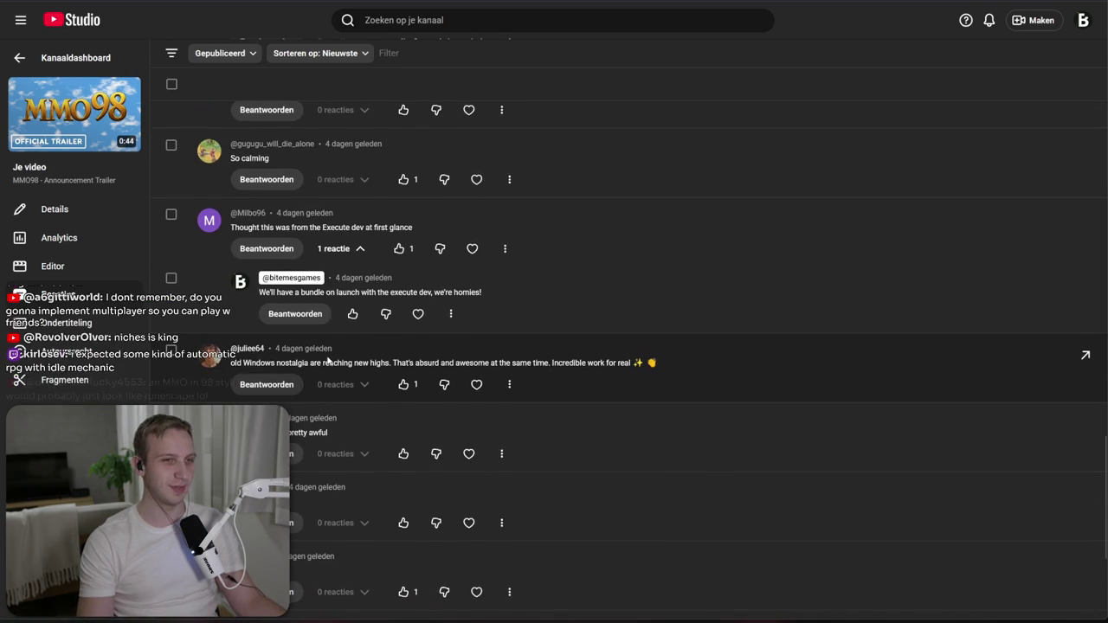
scroll(234, 362, "up", 3)
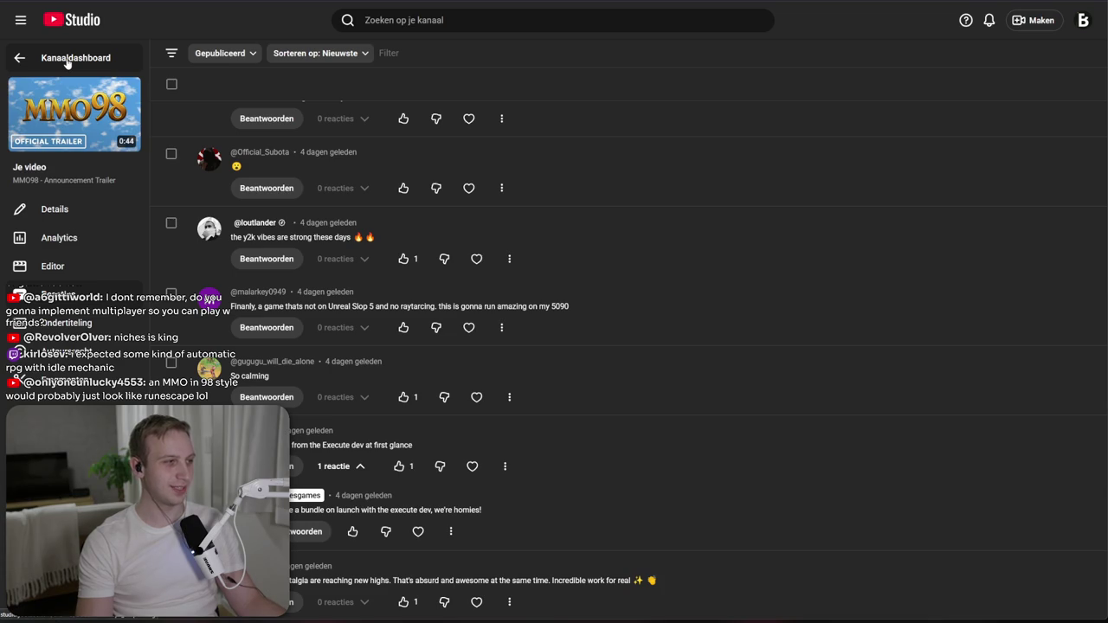
scroll(478, 234, "down", 5)
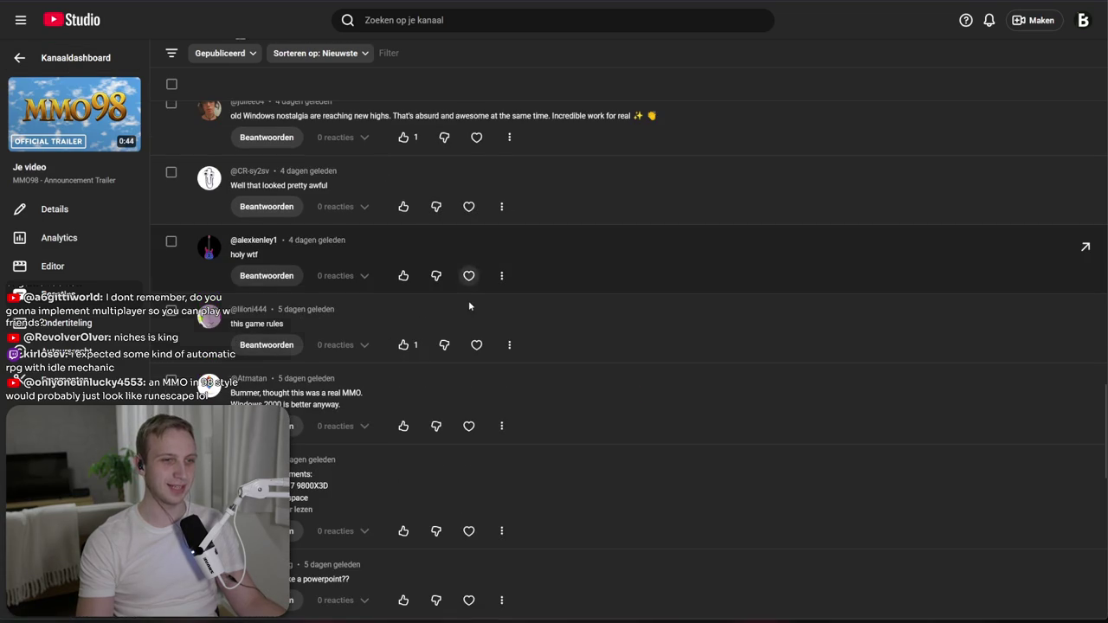
scroll(468, 300, "down", 2)
scroll(416, 405, "down", 1)
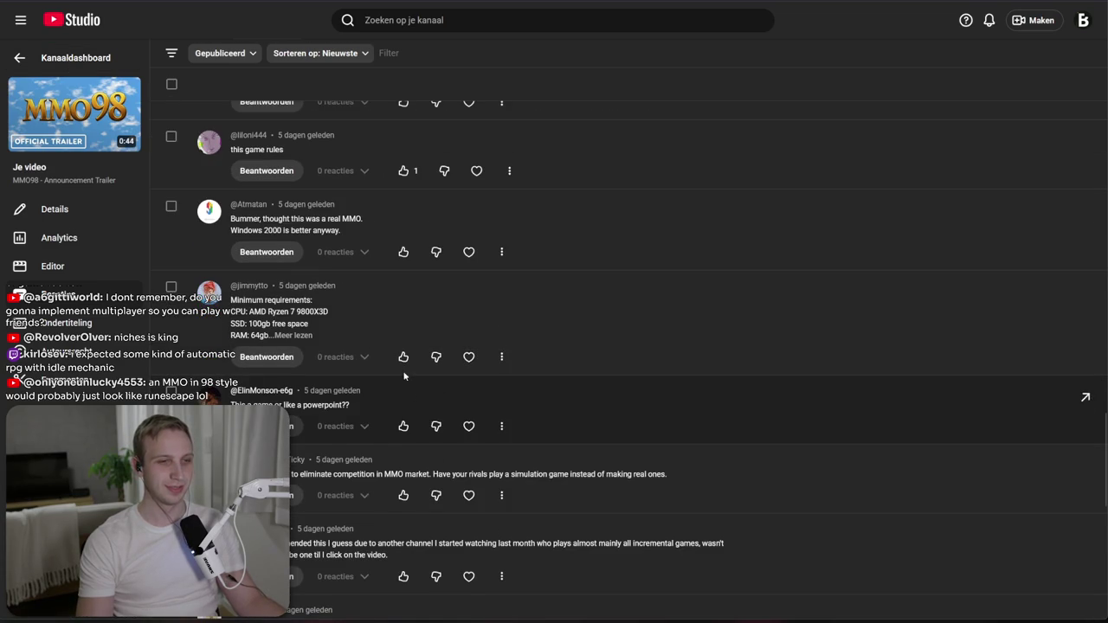
left_click_drag(337, 198, 347, 230)
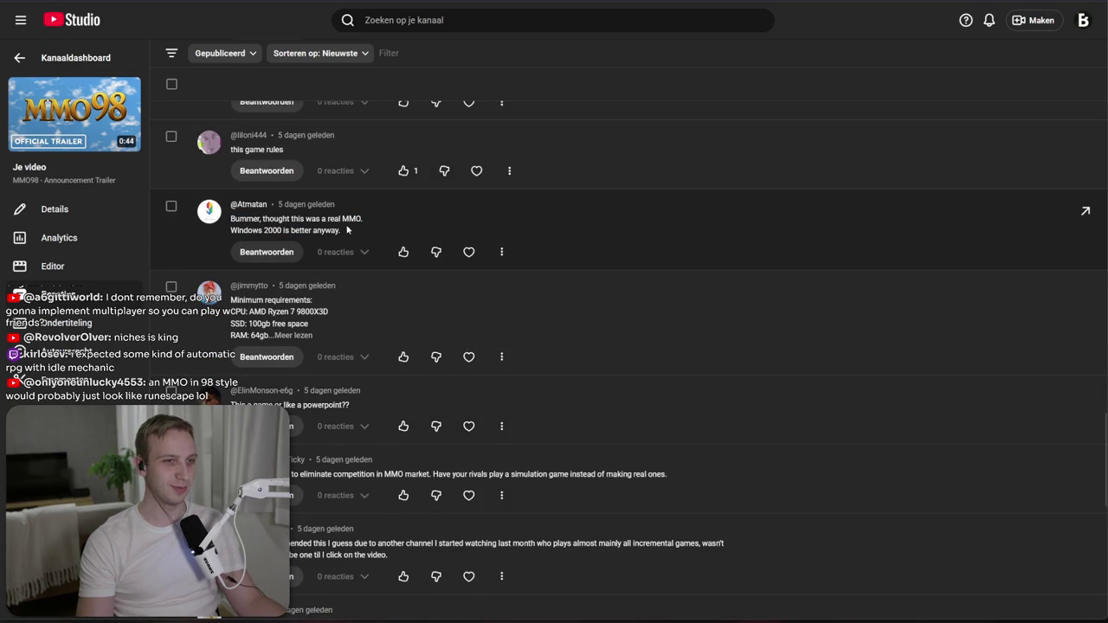
left_click(100, 58)
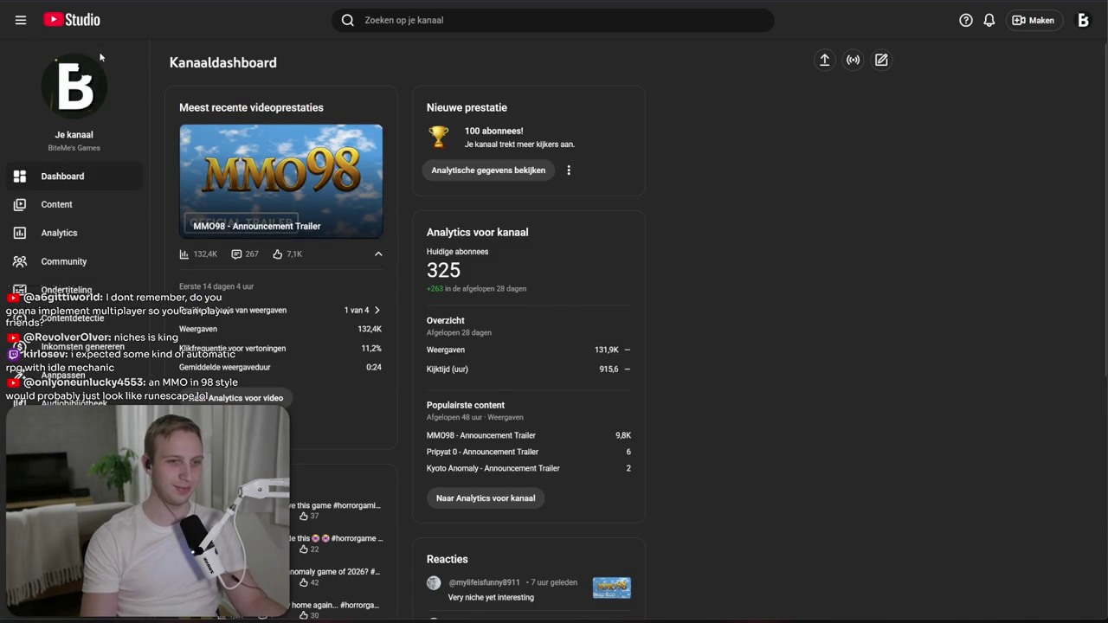
- Alt+Tab back to Unity Editor showing GameScene's Customization popup
key("alt+Tab")
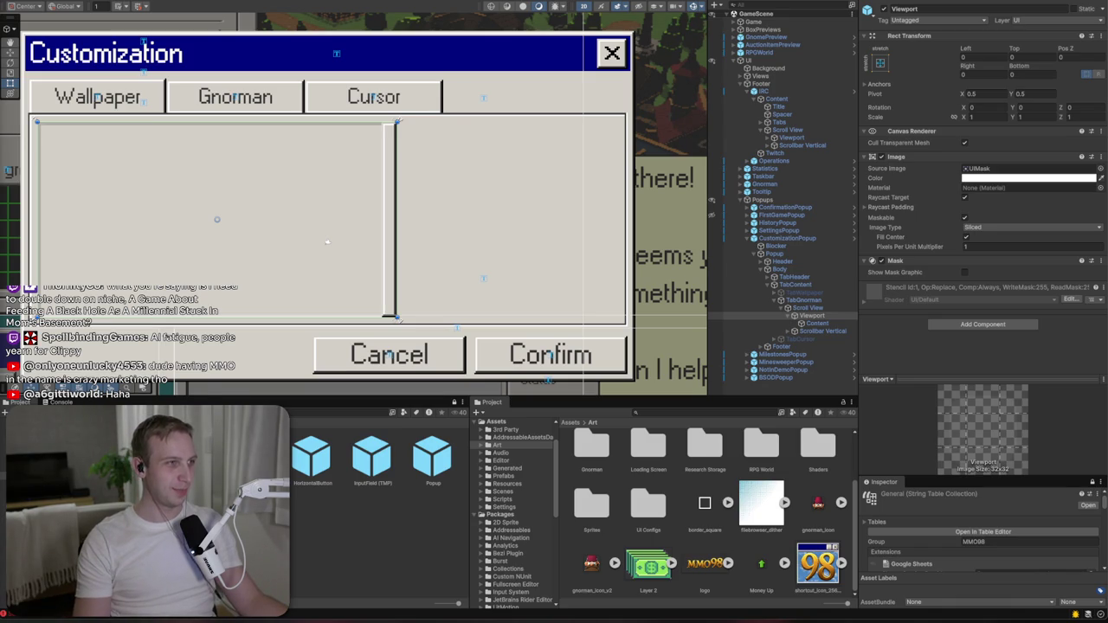
- Check Discord's biteme-general channel, cycle windows, and open a new Firefox tab
key("alt+Tab")
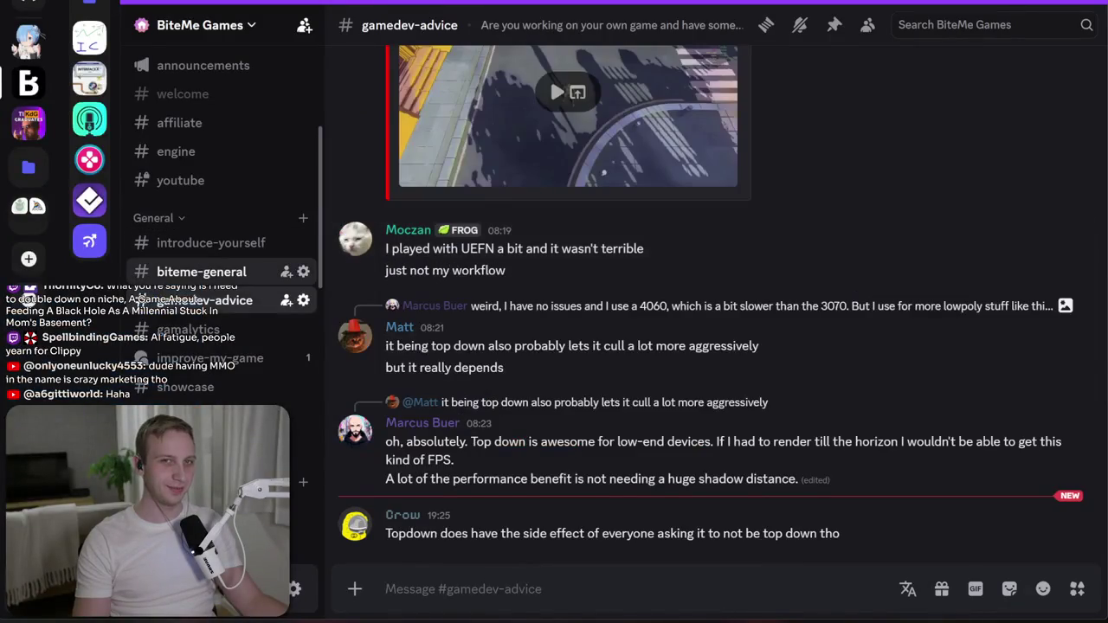
left_click(181, 282)
key("alt+Tab")
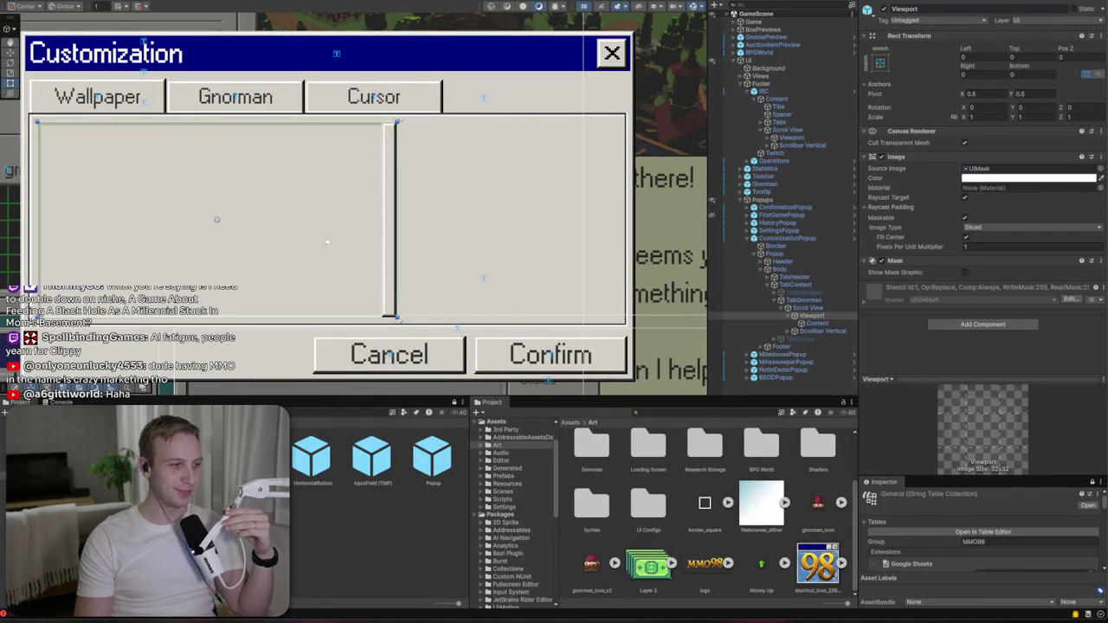
key("alt+Tab")
key("ctrl+t")
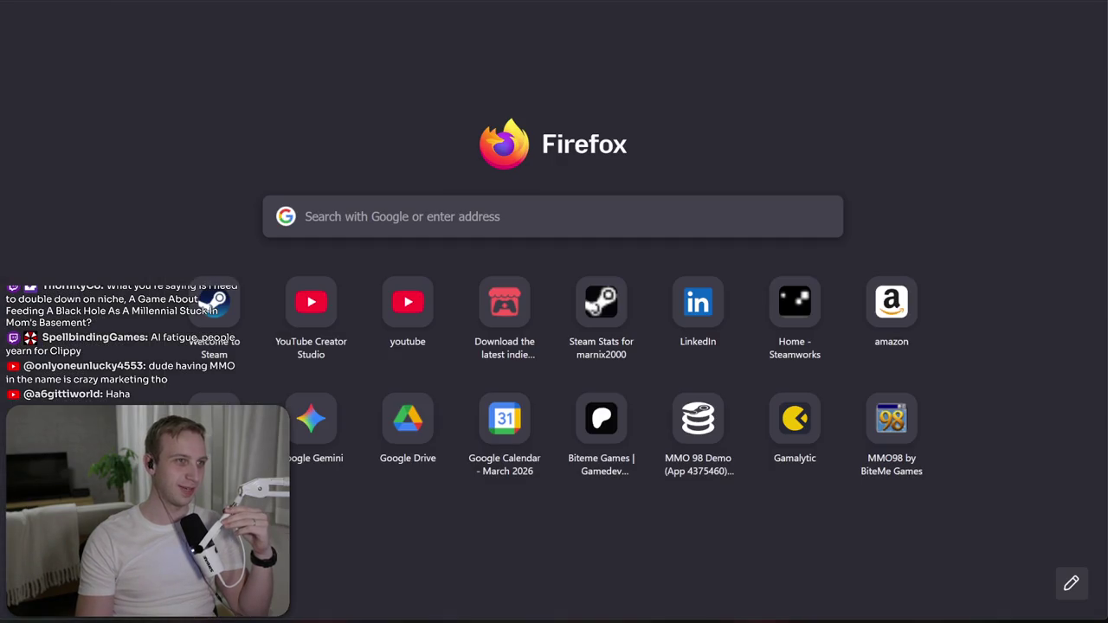
- Search the Steam Store for 'mmo' to find MMO 98, then switch to the Steamworks dashboard
left_click(35, 4)
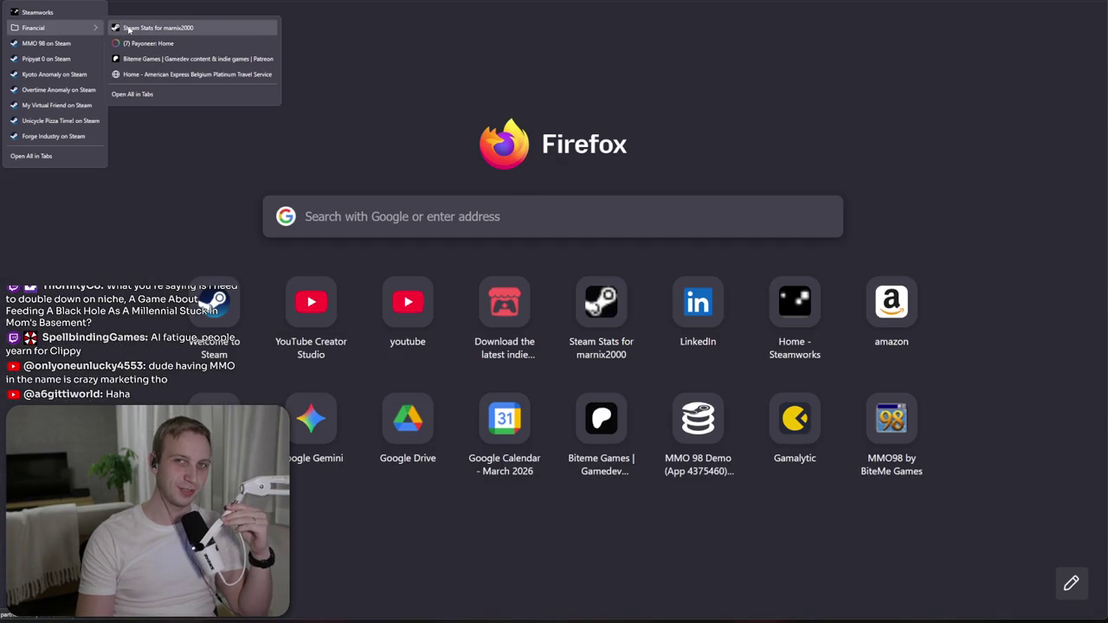
left_click(82, 14)
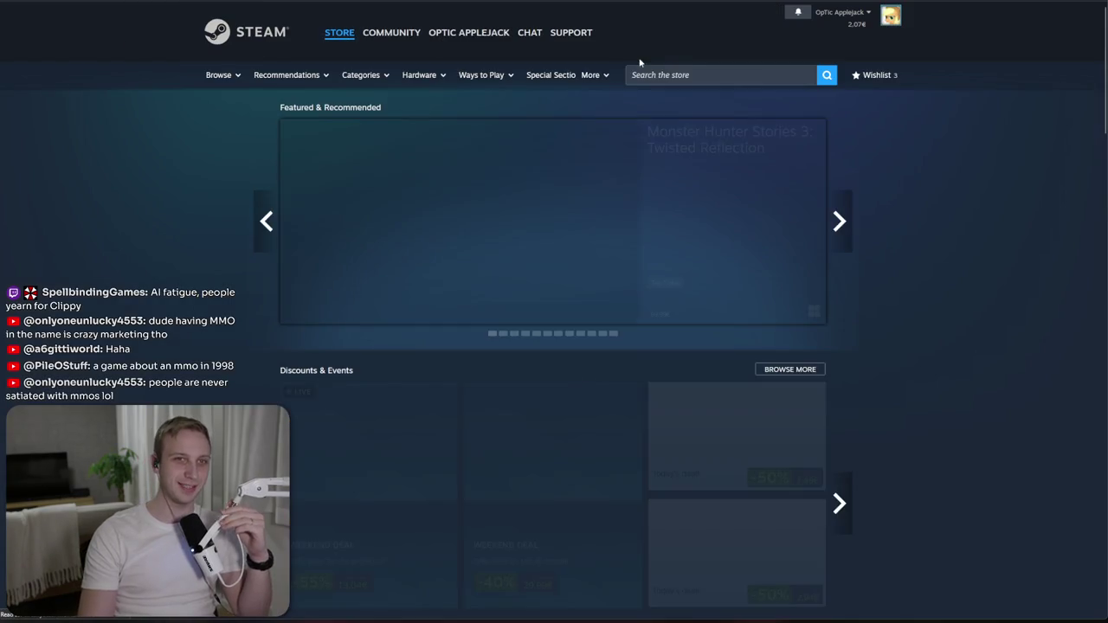
left_click(693, 77)
type("mmo")
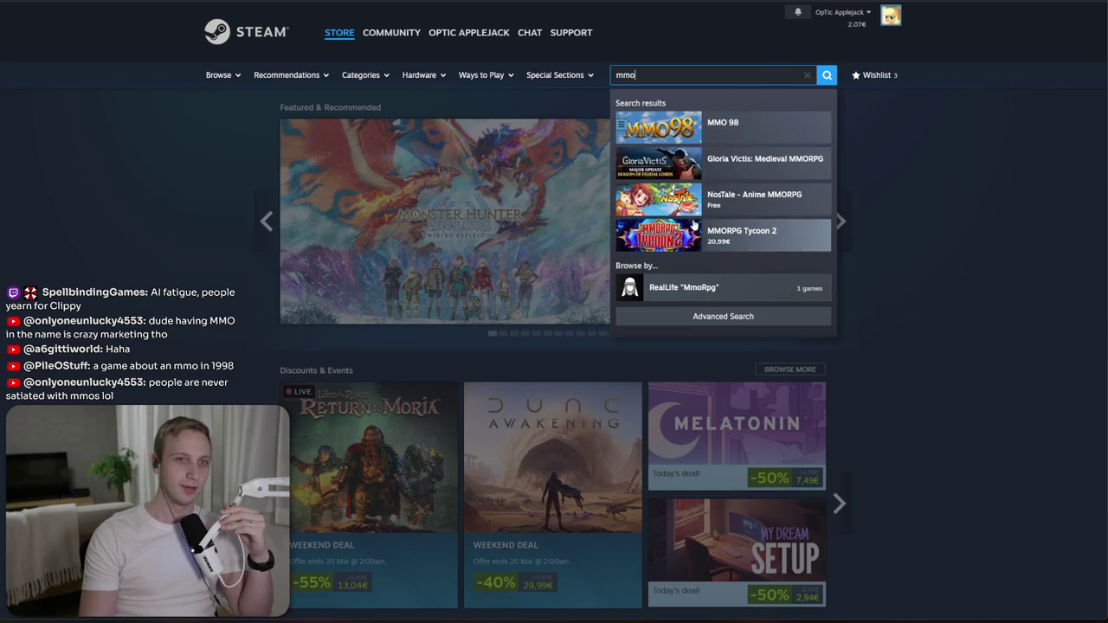
left_click(191, 2)
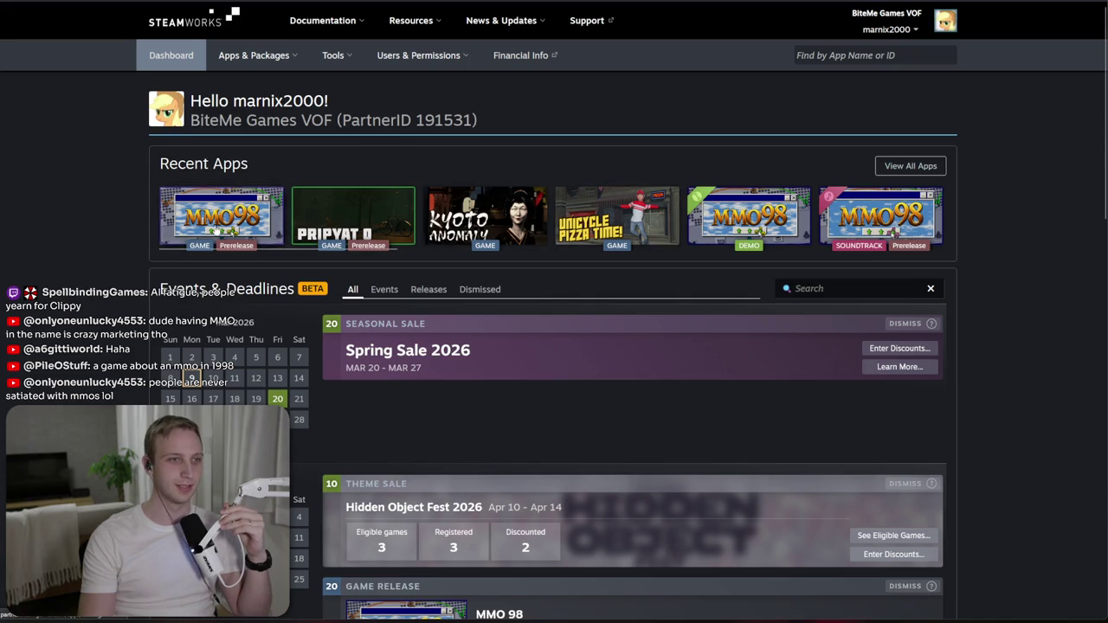
- Open MMO 98's marketing and visibility traffic data and expand the Search Suggestions row
left_click(174, 212)
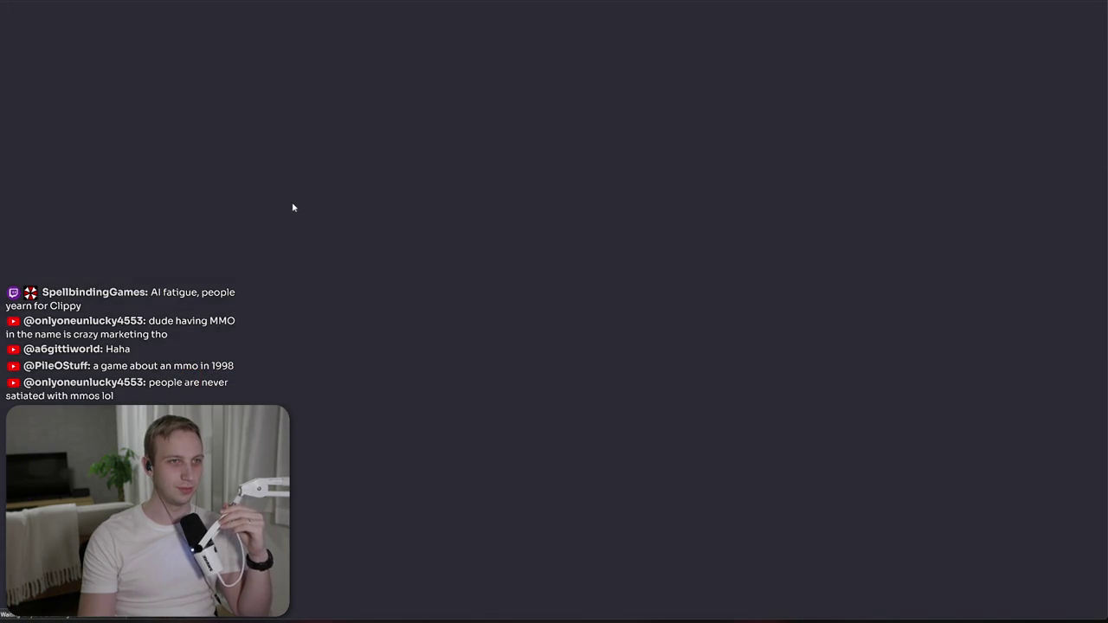
scroll(303, 283, "down", 15)
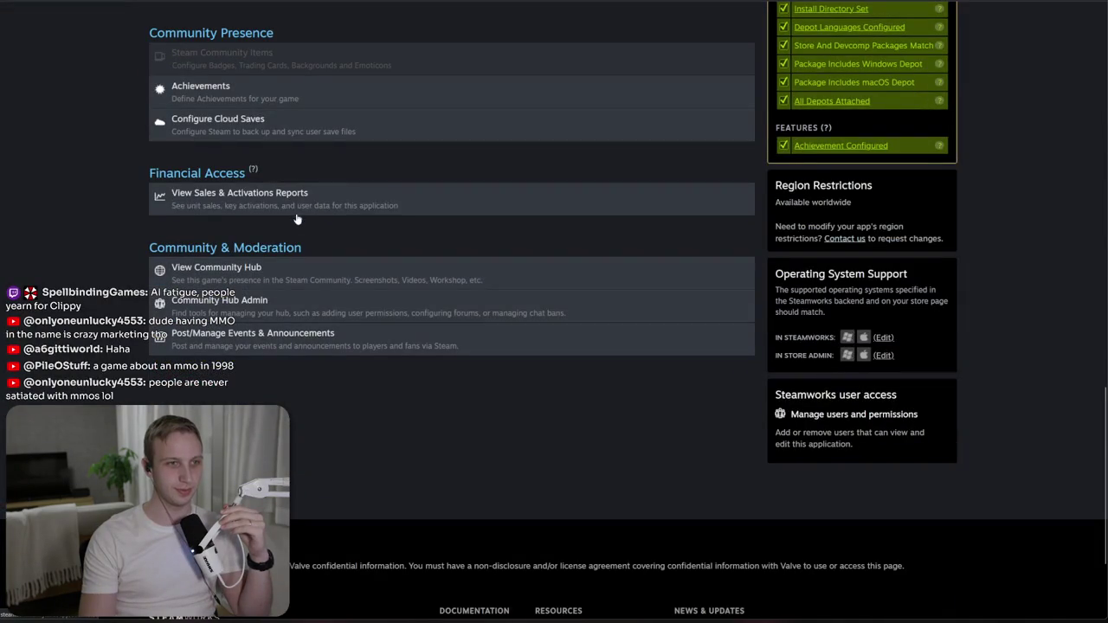
scroll(292, 193, "up", 3)
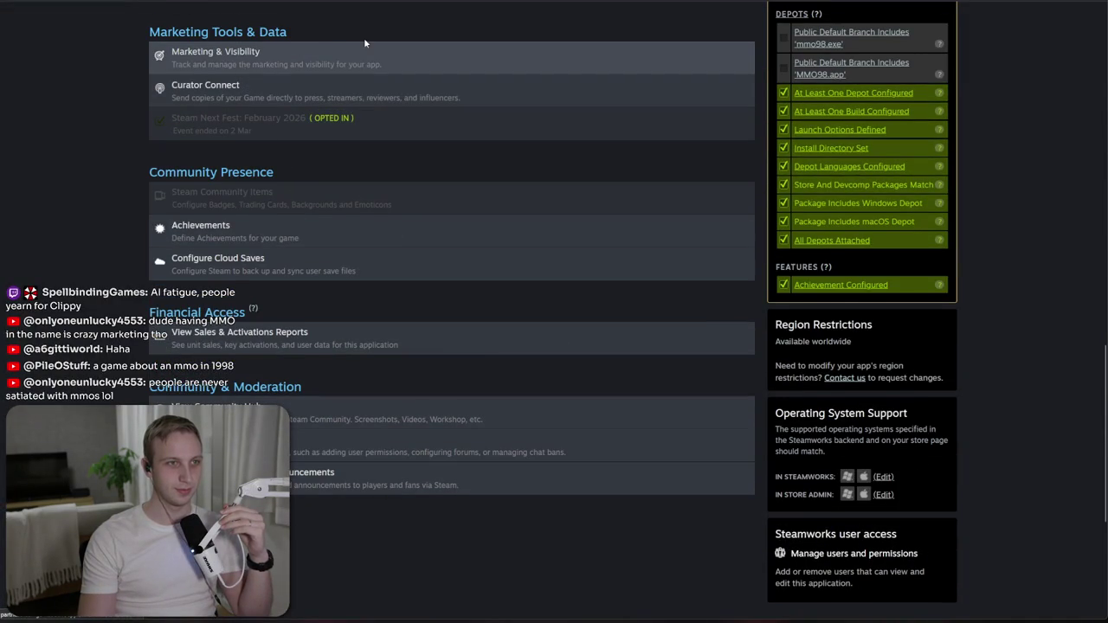
left_click(328, 55)
scroll(412, 302, "down", 5)
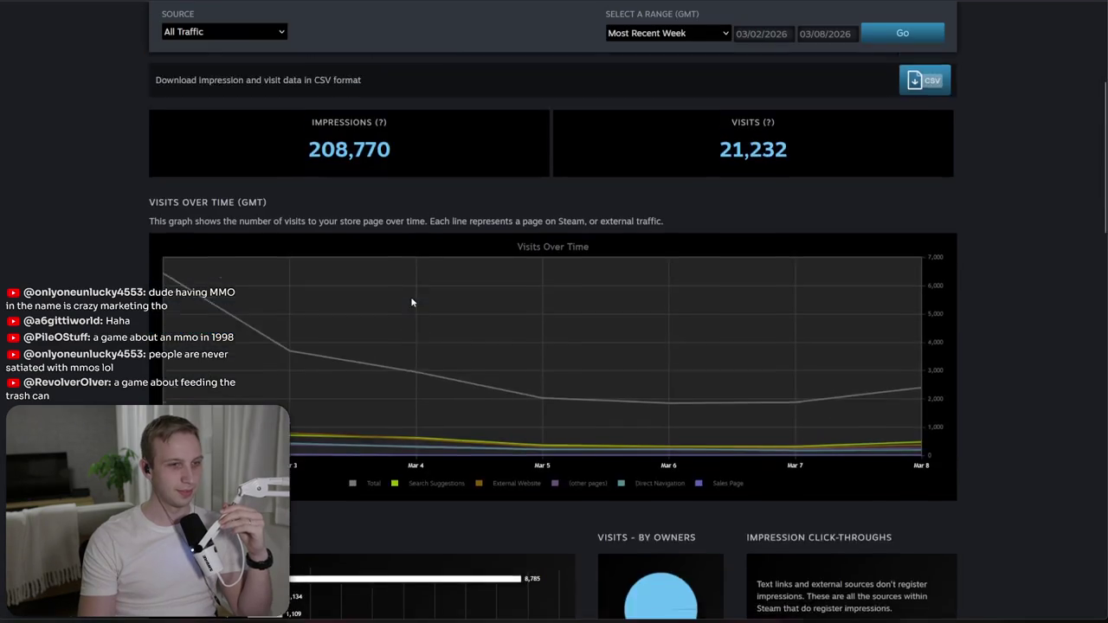
scroll(412, 302, "down", 6)
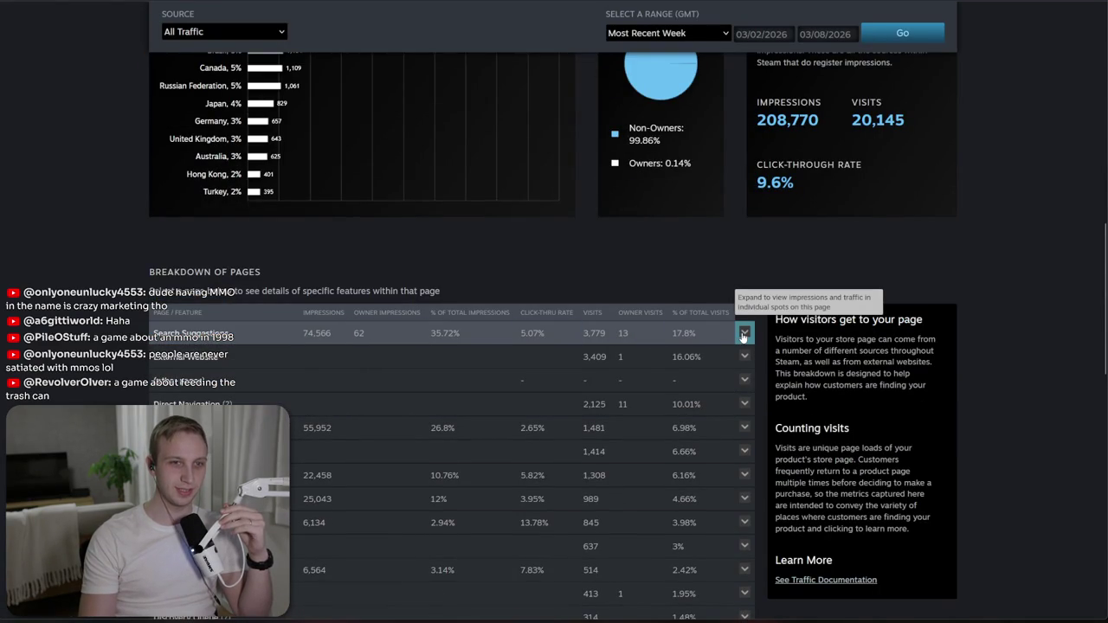
left_click(742, 334)
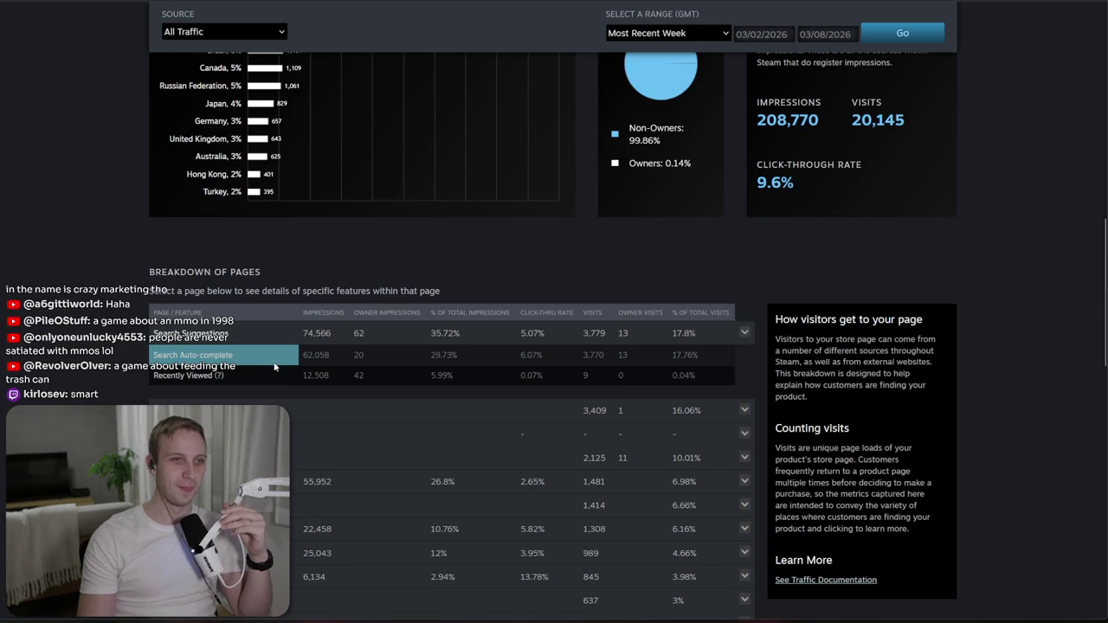
- Expand the 25,043-impressions breakdown row into its sub-sources, then return to the Steam Store tab
key("ctrl+Tab")
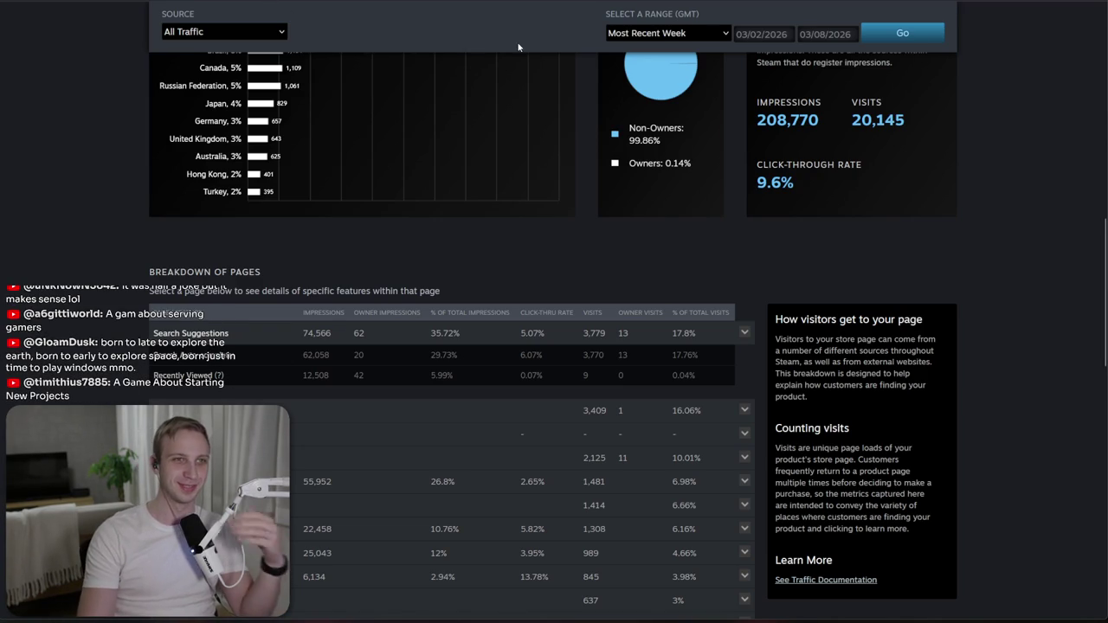
scroll(383, 112, "down", 2)
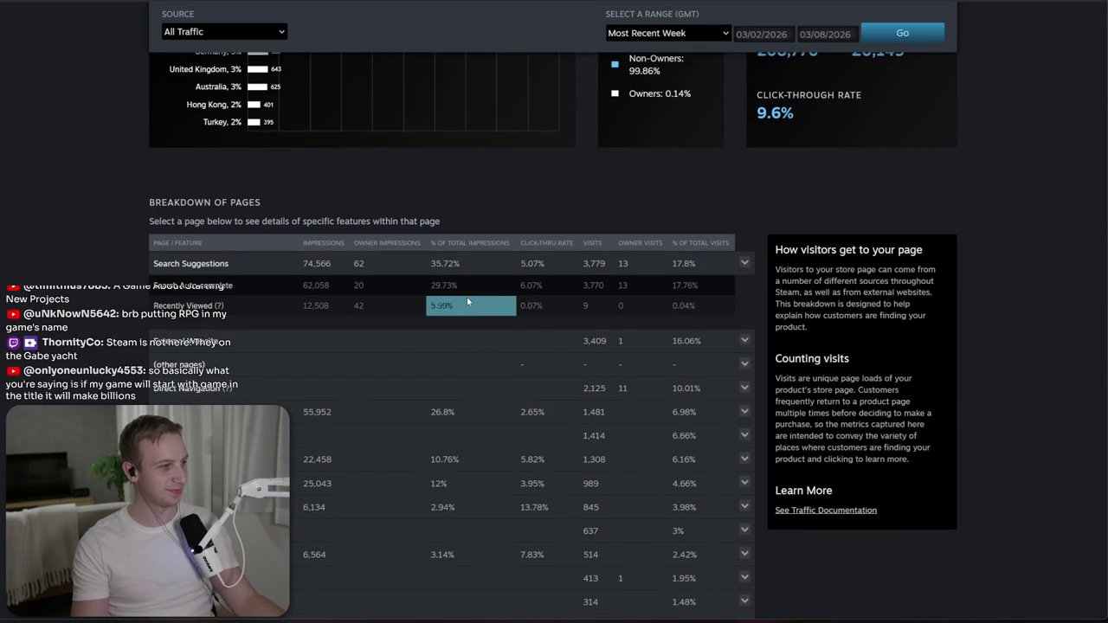
scroll(467, 297, "up", 2)
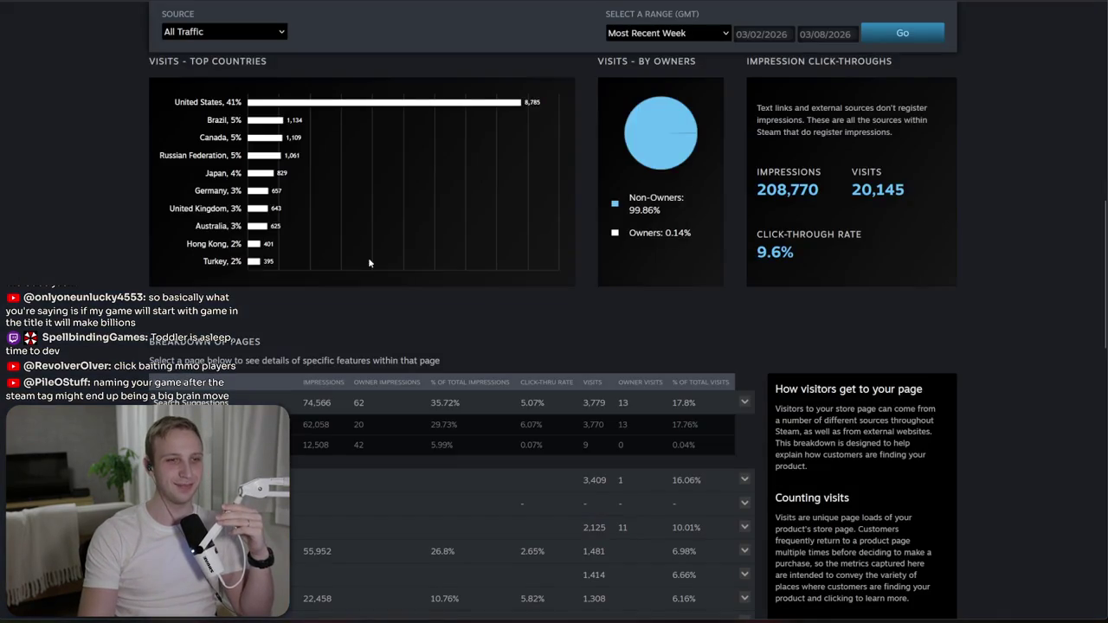
scroll(377, 415, "down", 2)
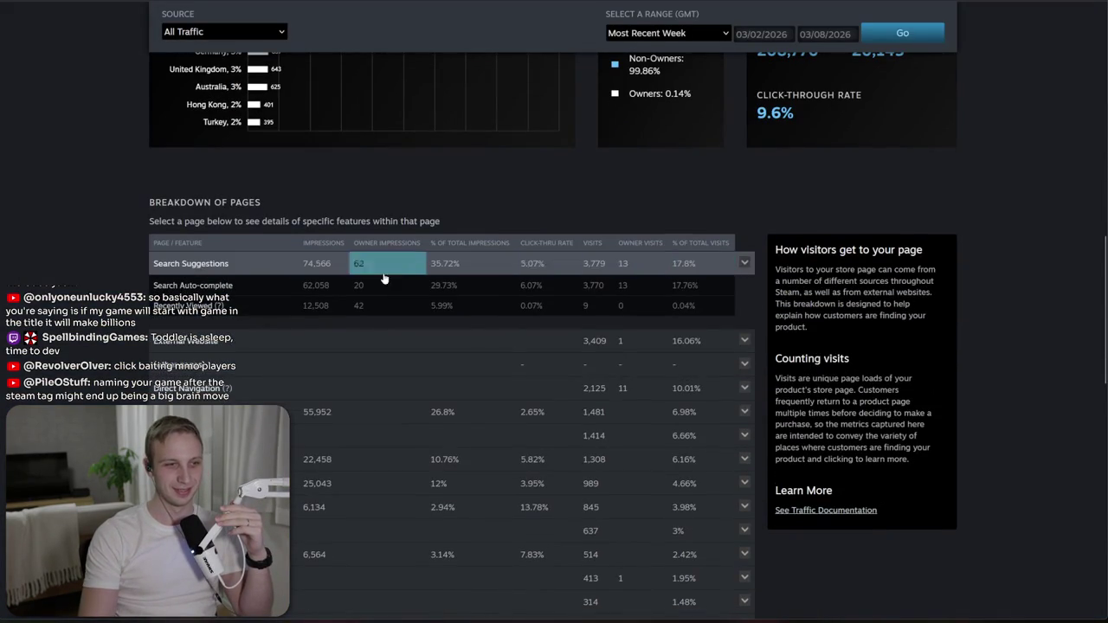
mouse_move(294, 435)
left_mouse_down()
mouse_move(638, 378)
mouse_move(387, 437)
mouse_move(304, 513)
left_mouse_up()
left_click(743, 483)
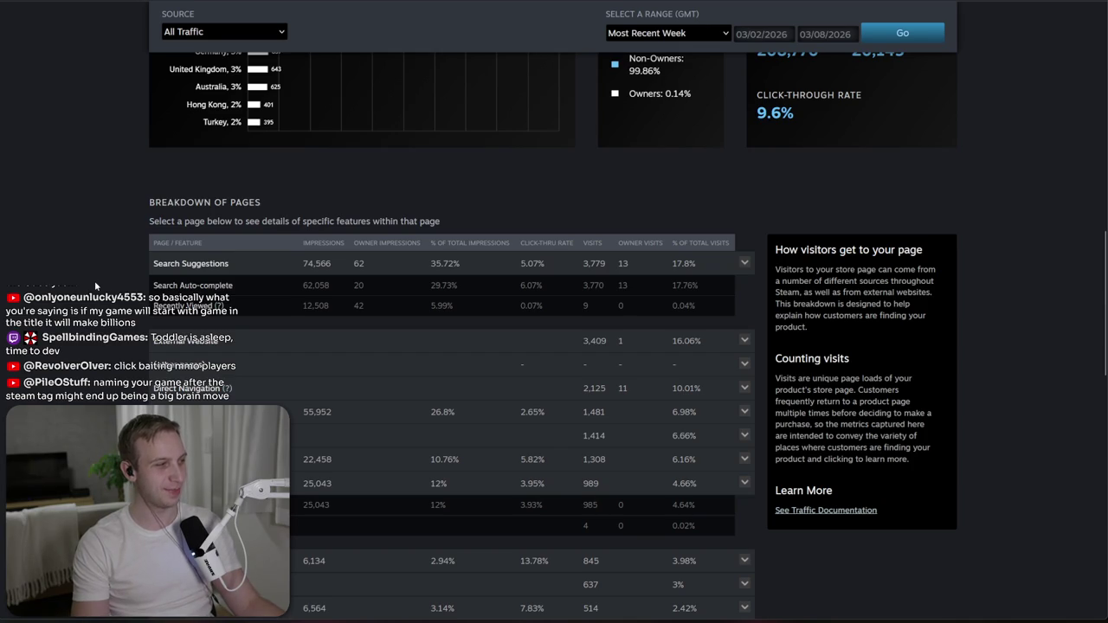
key("ctrl+Tab")
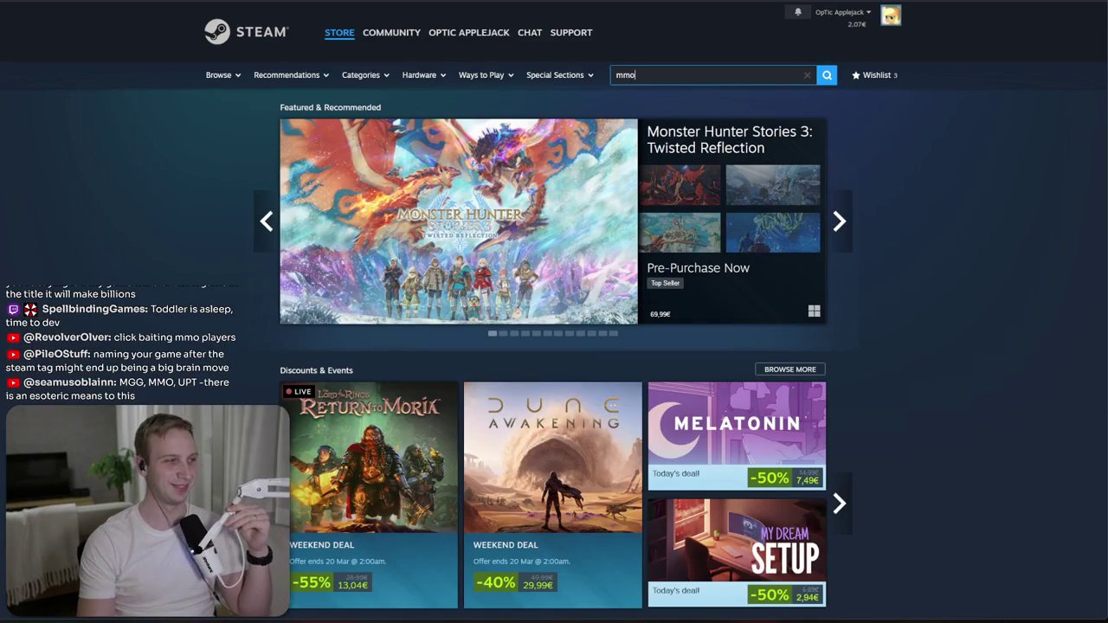
- Open the DESTROY THE GNOME! discussion from the notifications and scroll through its comments
left_click(797, 11)
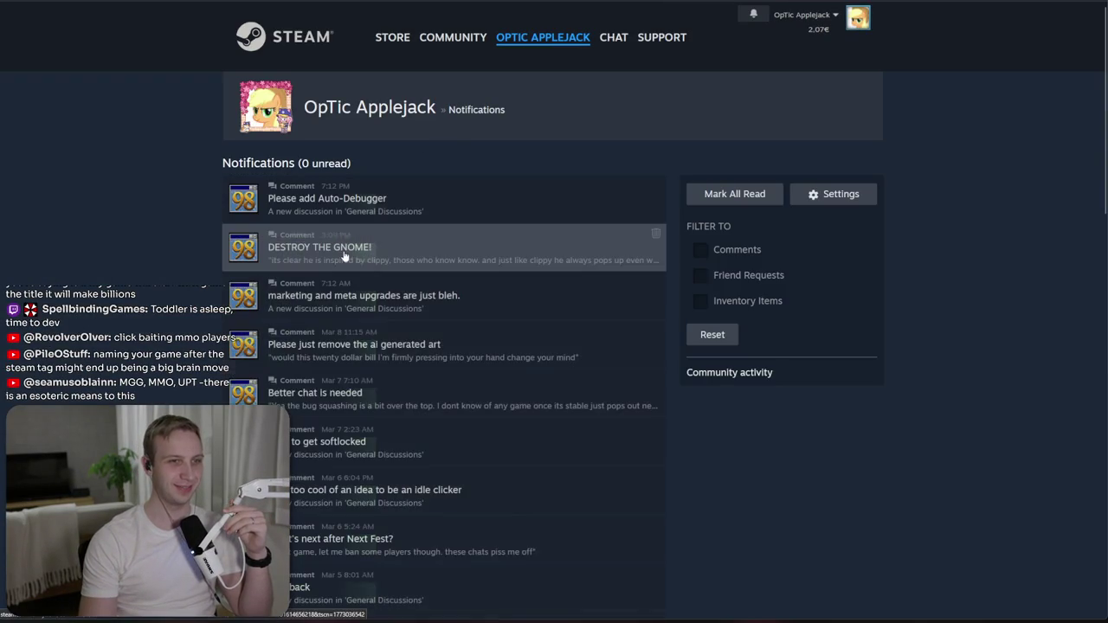
left_click(465, 245)
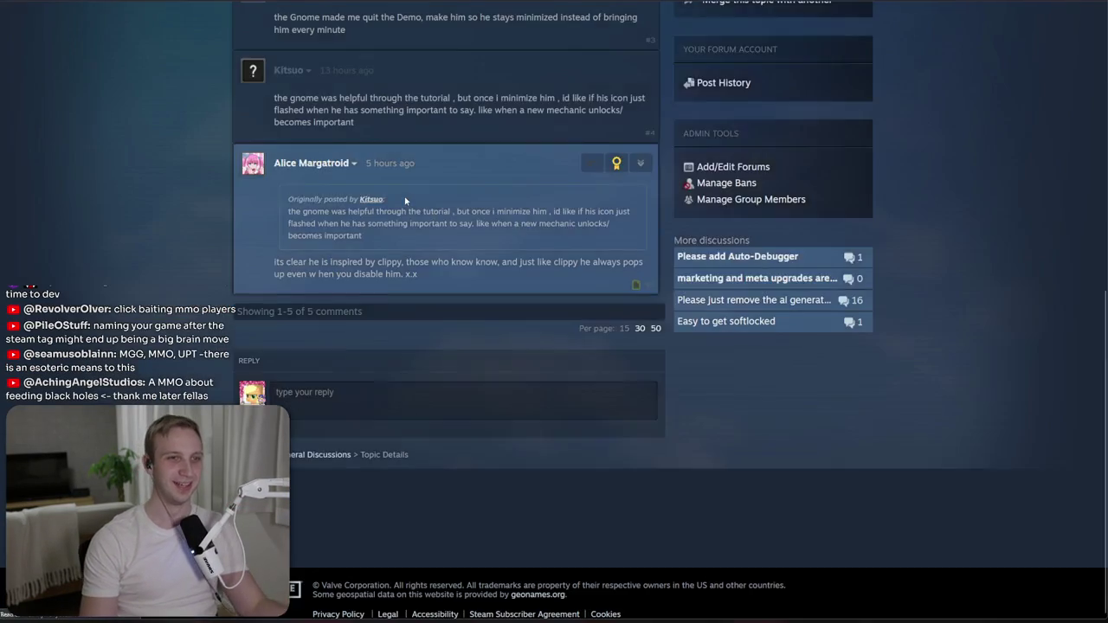
scroll(404, 201, "up", 1)
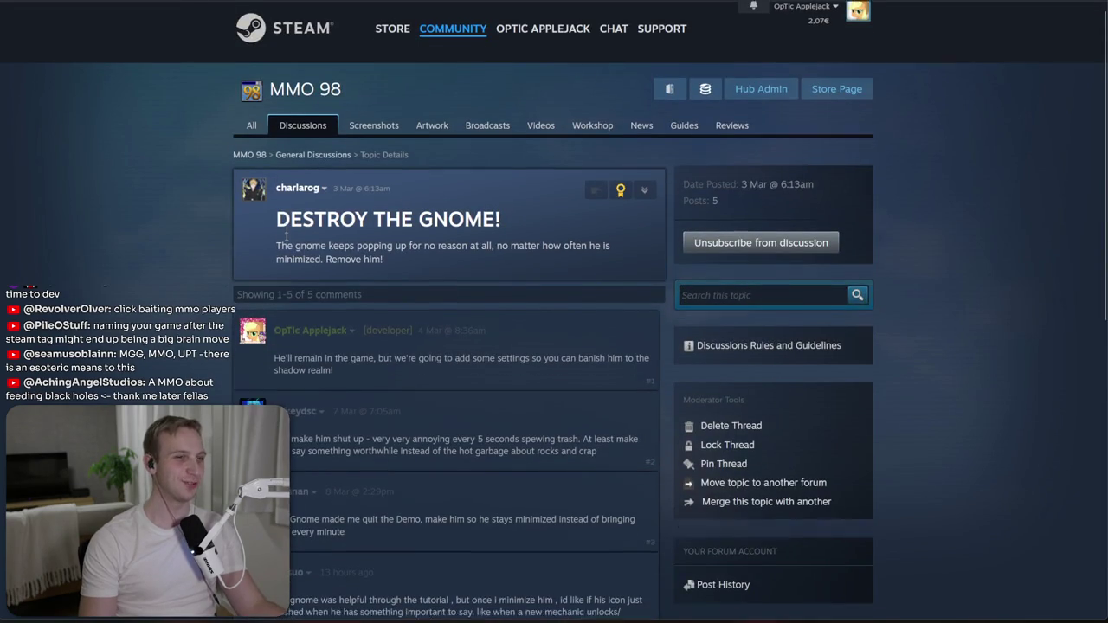
scroll(374, 130, "down", 5)
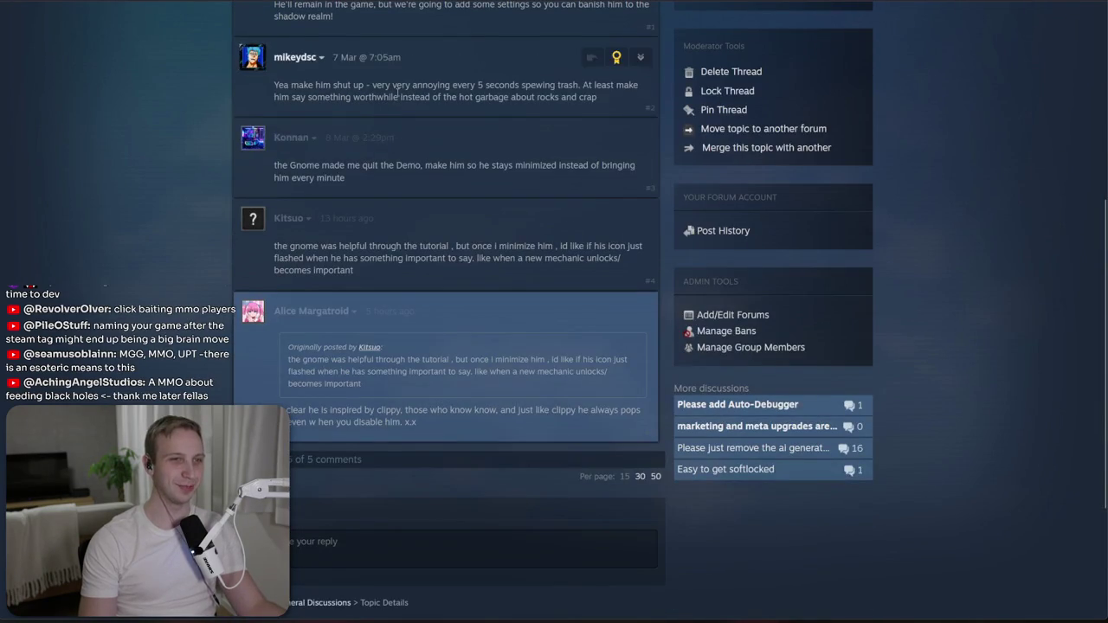
scroll(365, 223, "down", 3)
- Highlight the clippy phrase in the last comment, clear it, and return to Unity
left_click_drag(309, 211, 467, 211)
left_click(465, 209)
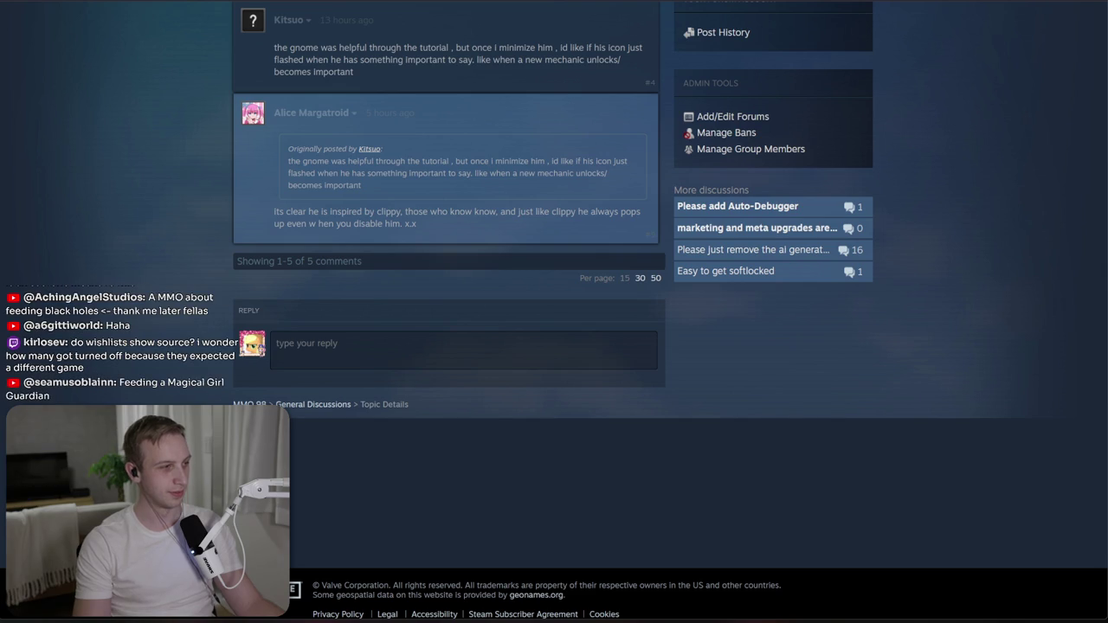
key("alt+Tab")
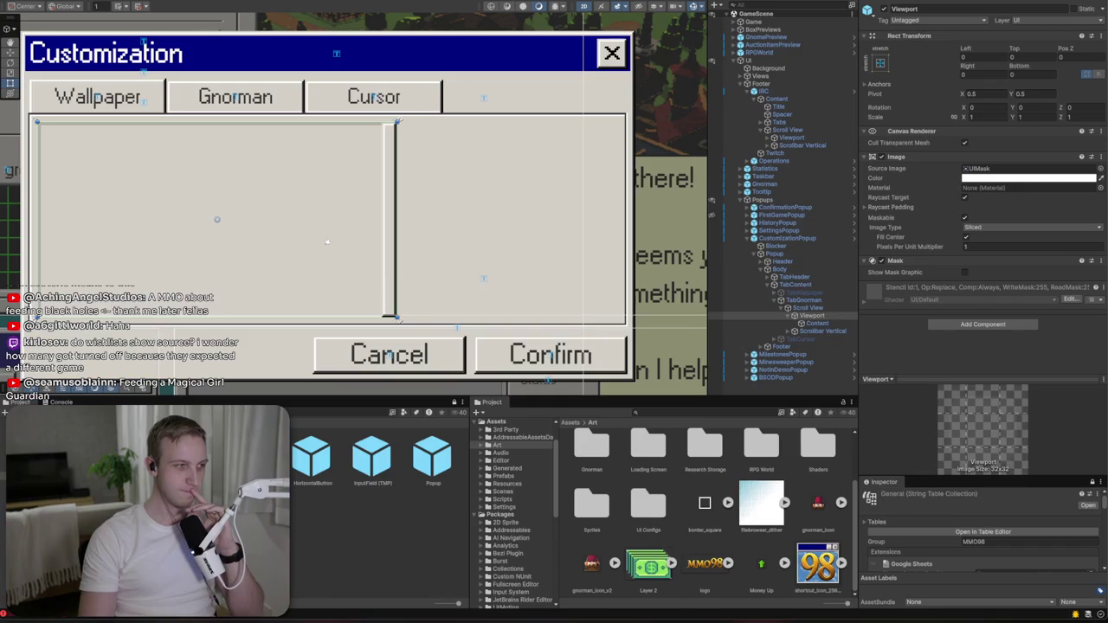
- Inspect the Scrollbar Vertical, Viewport and Scroll View objects in the Hierarchy
scroll(303, 194, "down", 2)
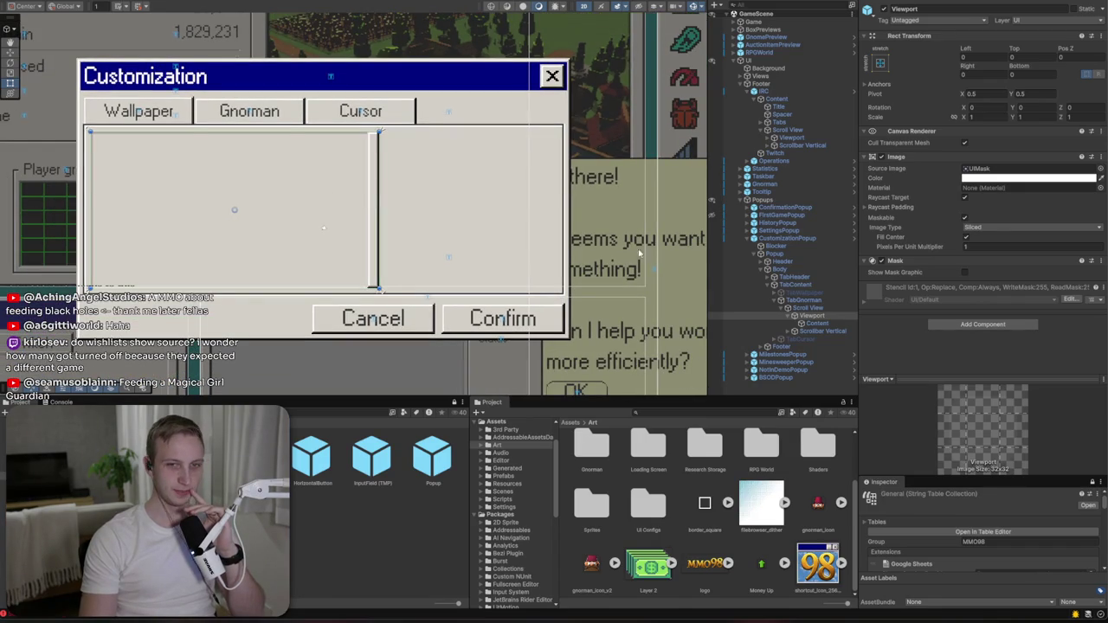
left_click(796, 330)
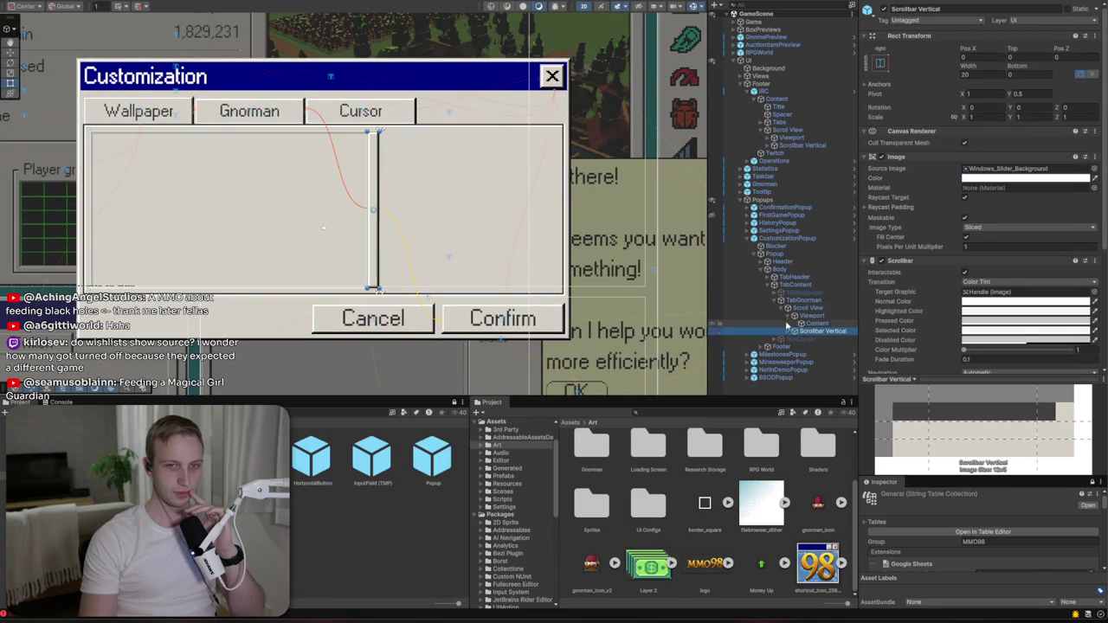
left_click(796, 315)
left_click(782, 309)
left_click(781, 309)
left_click(800, 310)
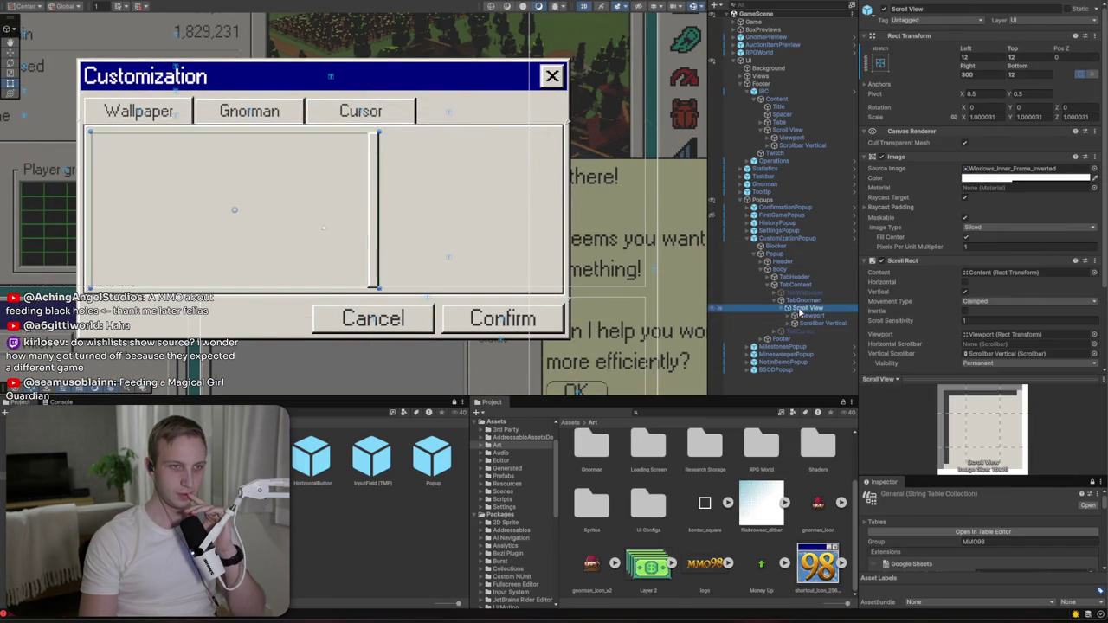
- Recentre the Customization popup in the Scene view and bring up TabGnorman's context menu
scroll(519, 232, "down", 5)
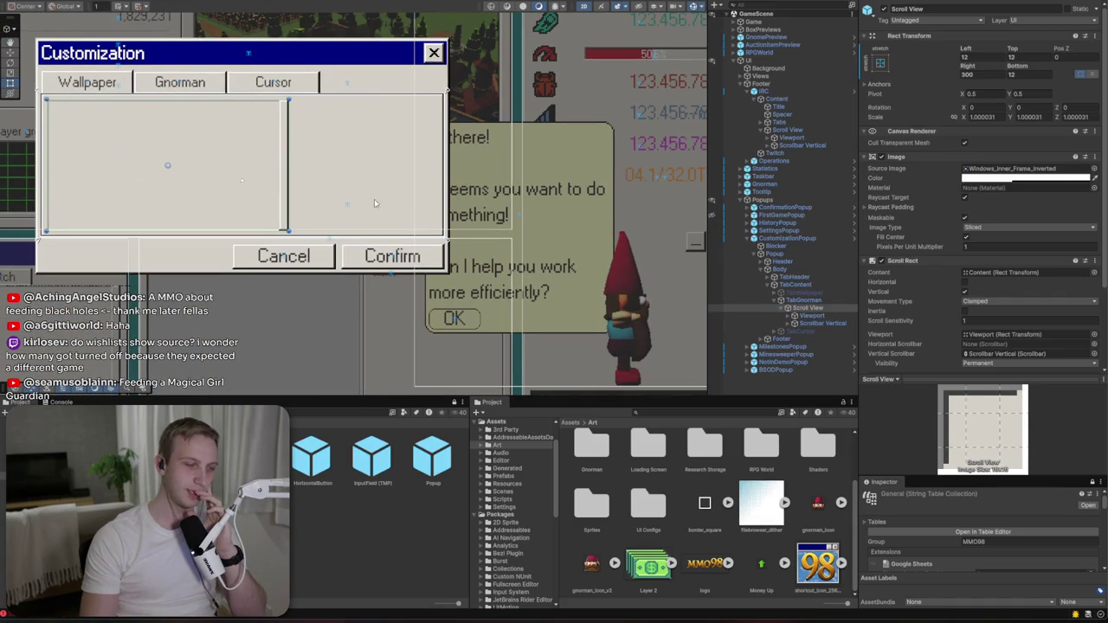
left_click_drag(257, 118, 307, 141)
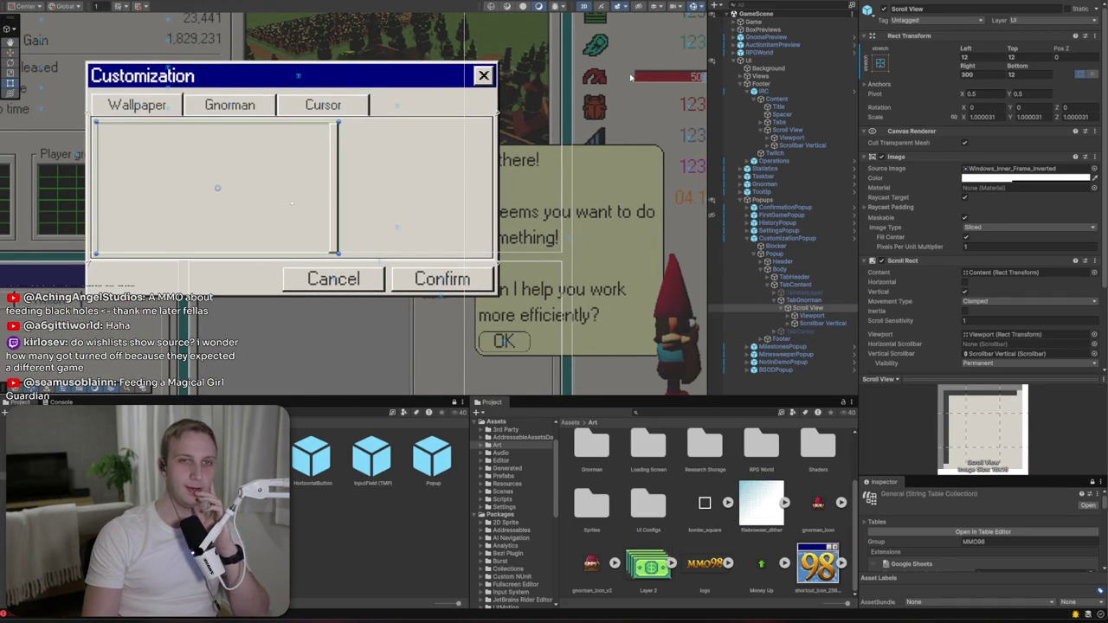
scroll(616, 169, "down", 3)
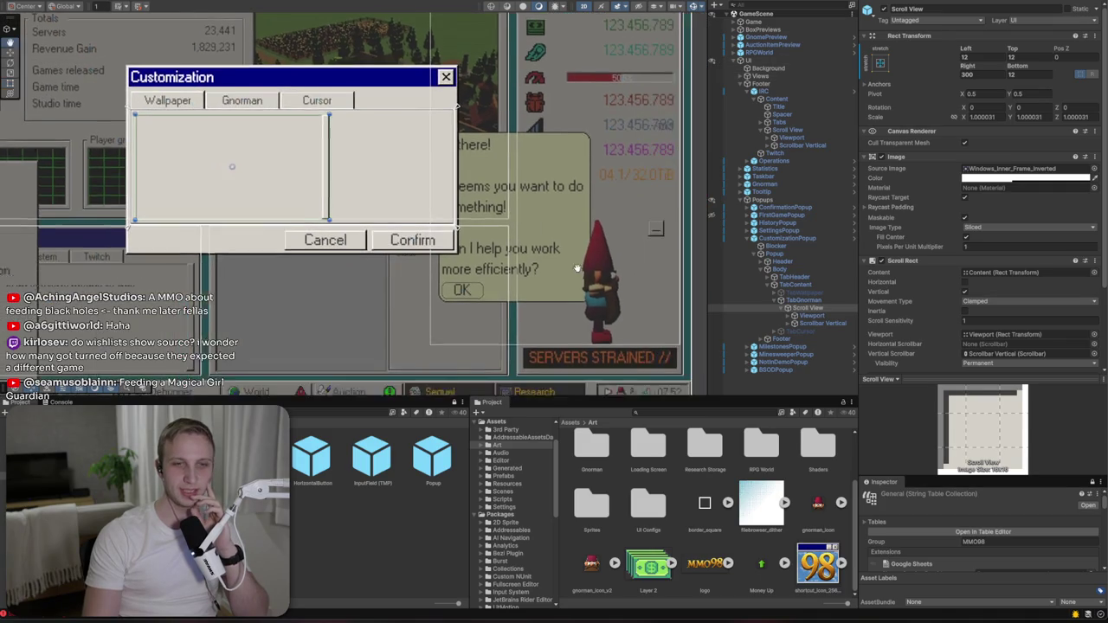
scroll(569, 266, "up", 4)
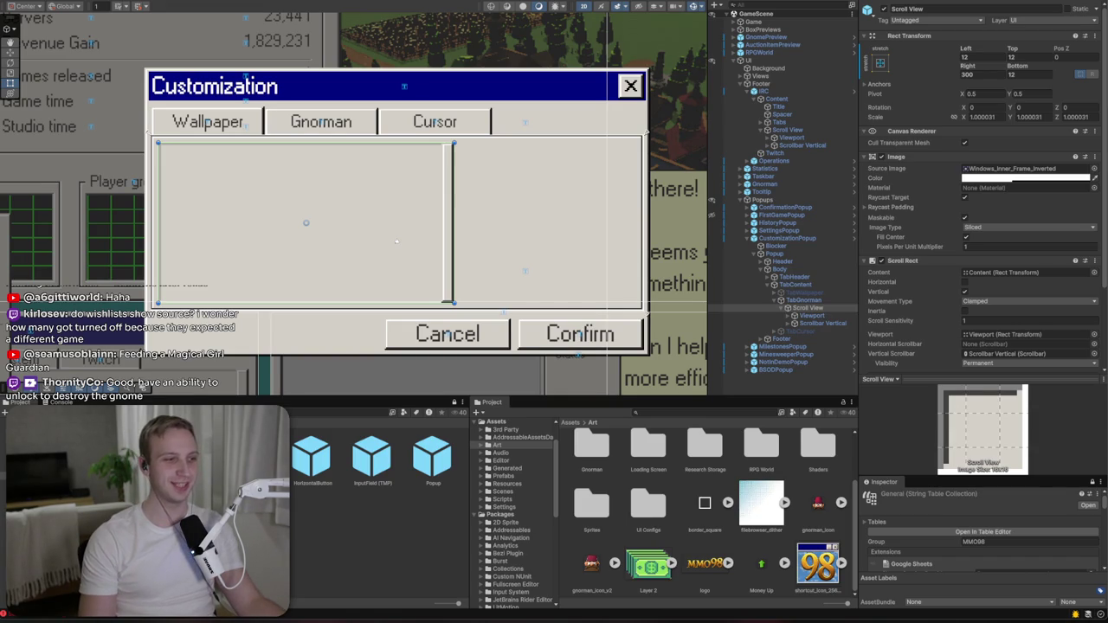
scroll(112, 203, "down", 3)
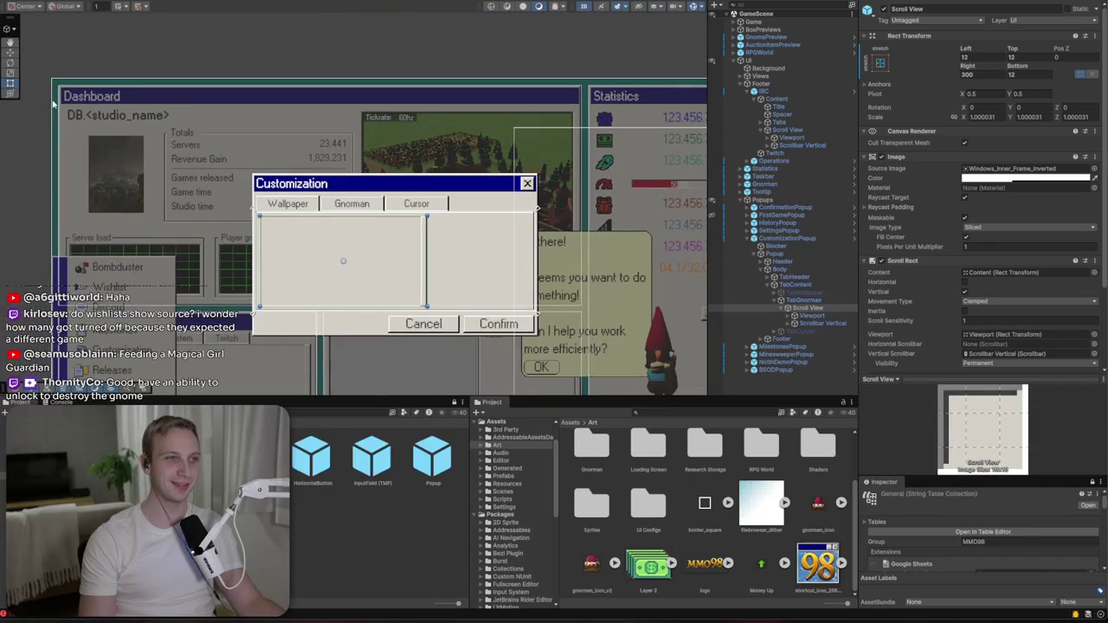
left_click(73, 174)
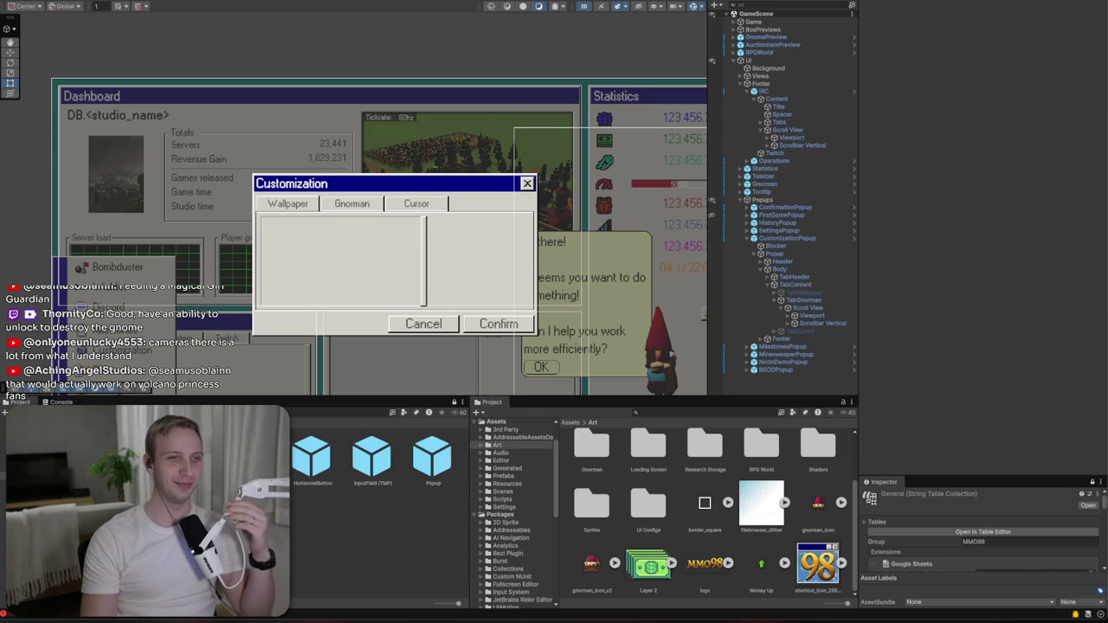
left_click(797, 300)
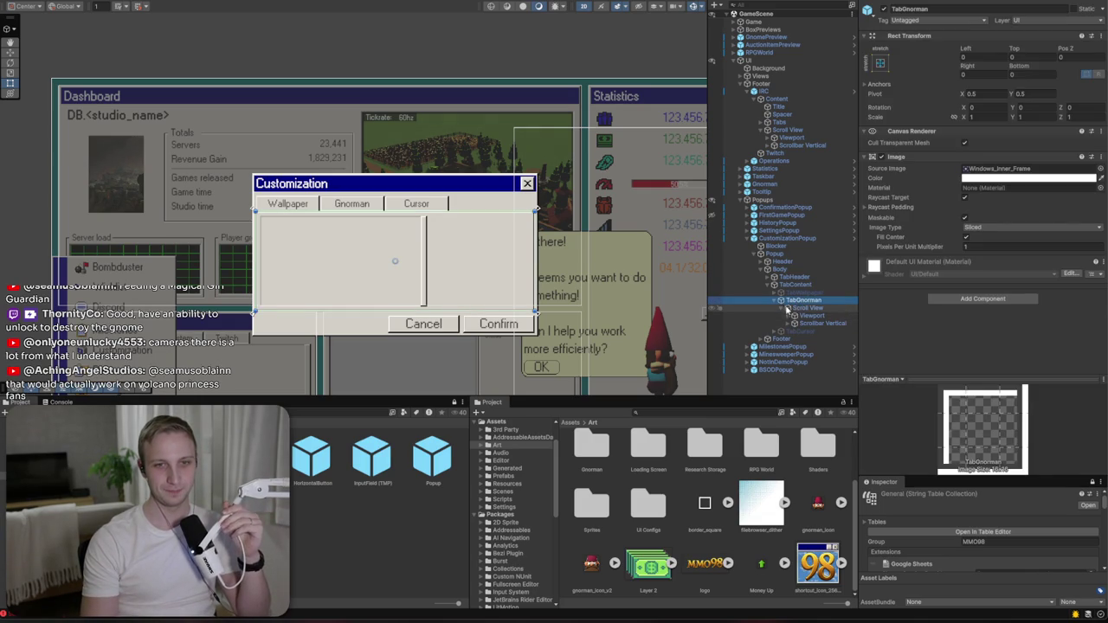
right_click(796, 301)
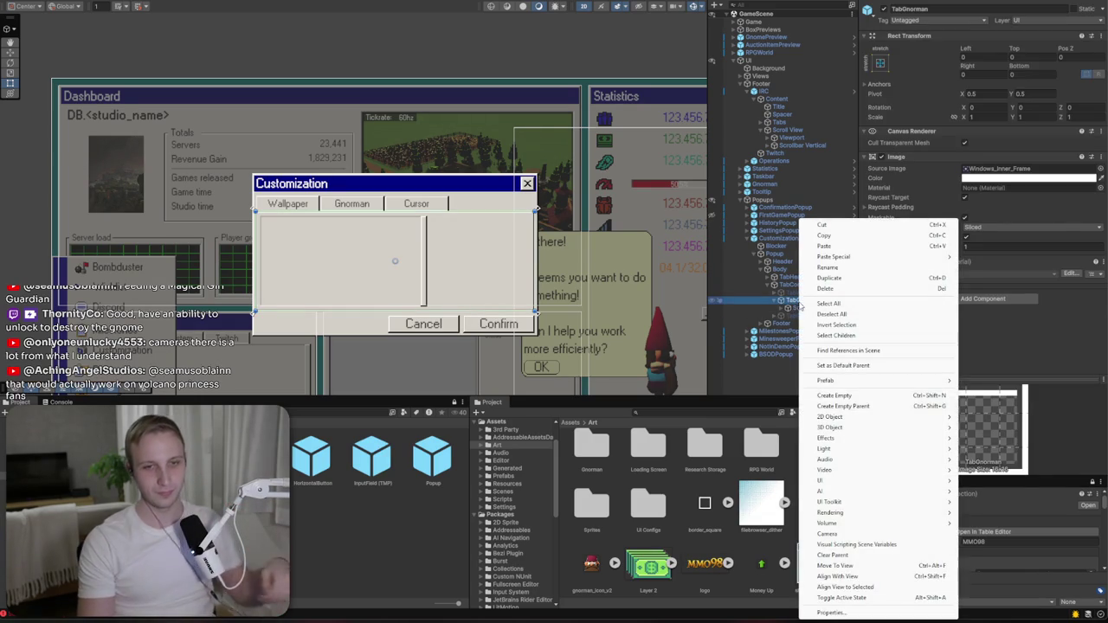
- Add a UI Image under TabGnorman named Preview
mouse_move(854, 479)
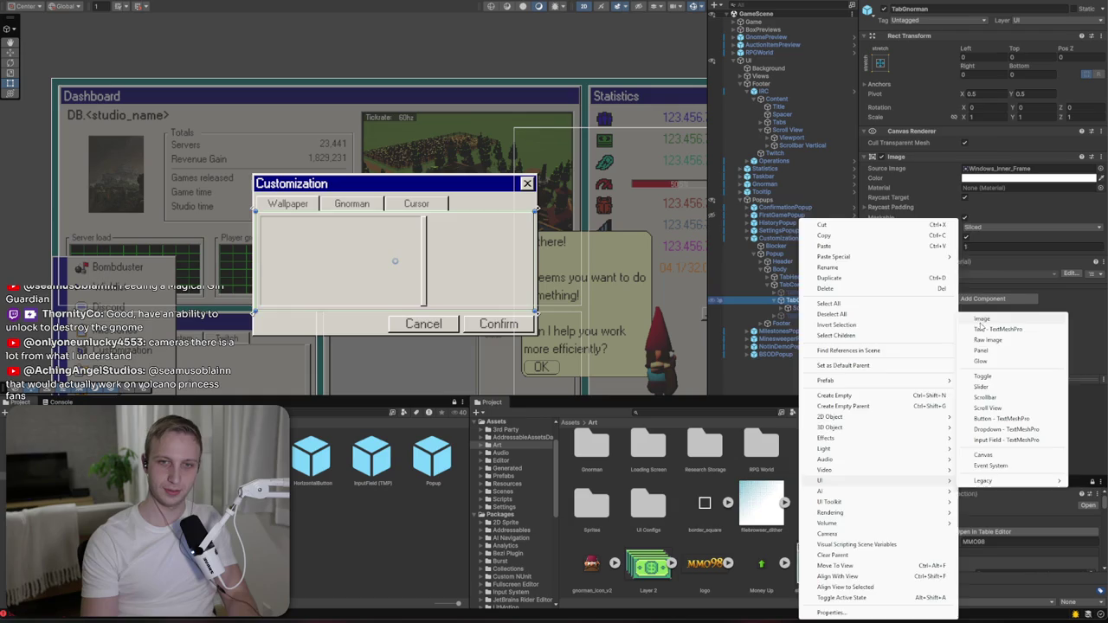
left_click(995, 318)
type("Preview")
key("Return")
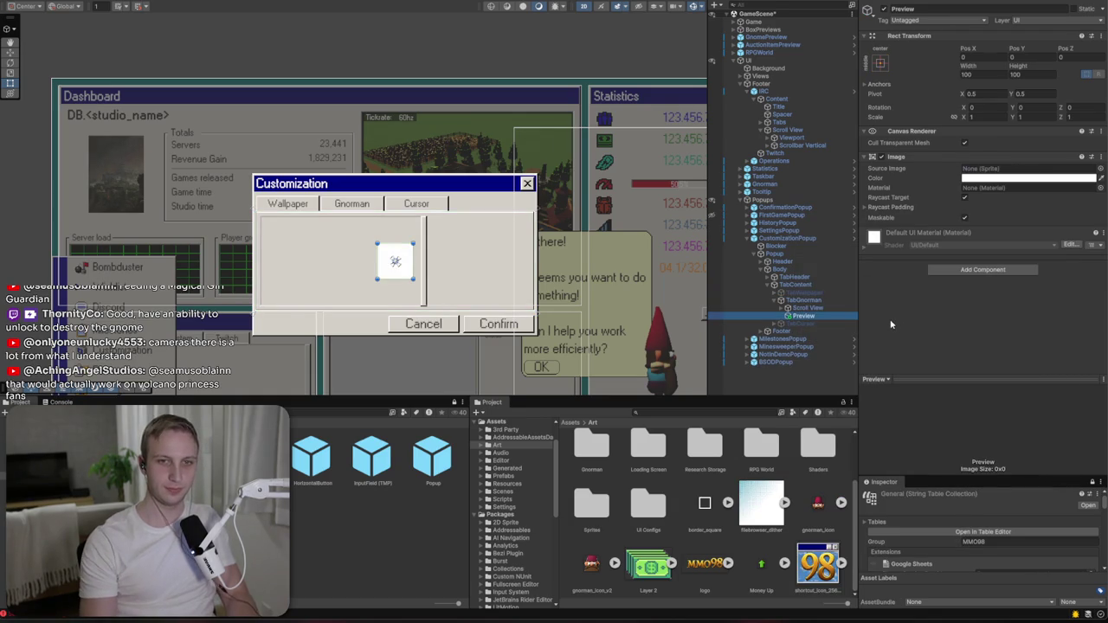
- Anchor Preview to stretch along the right side, inset 4 top and bottom
left_click(879, 62)
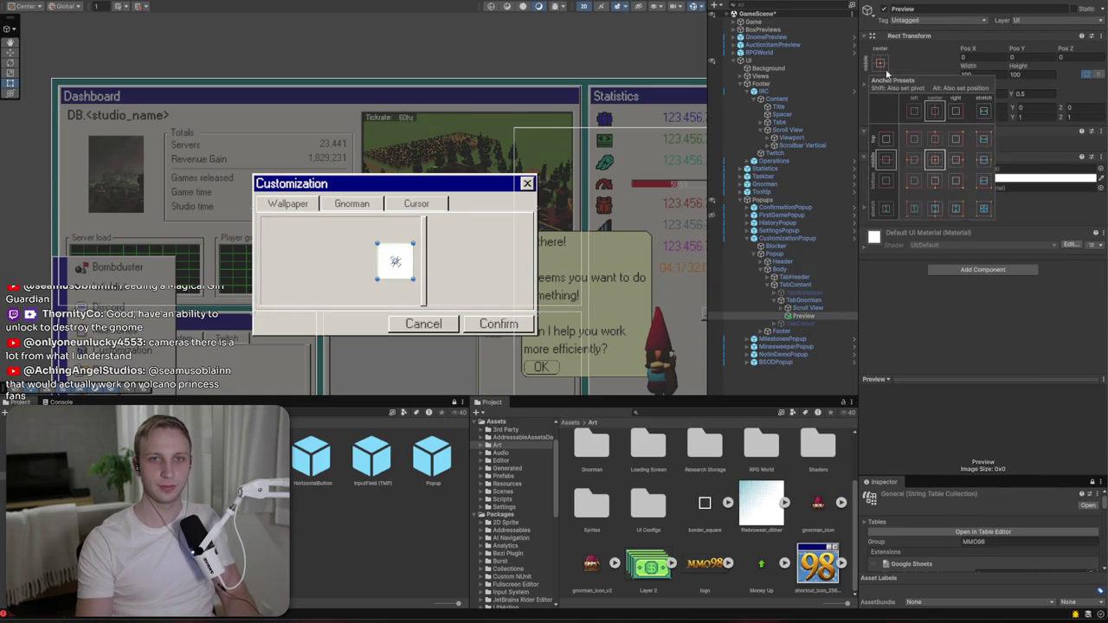
left_click(989, 213)
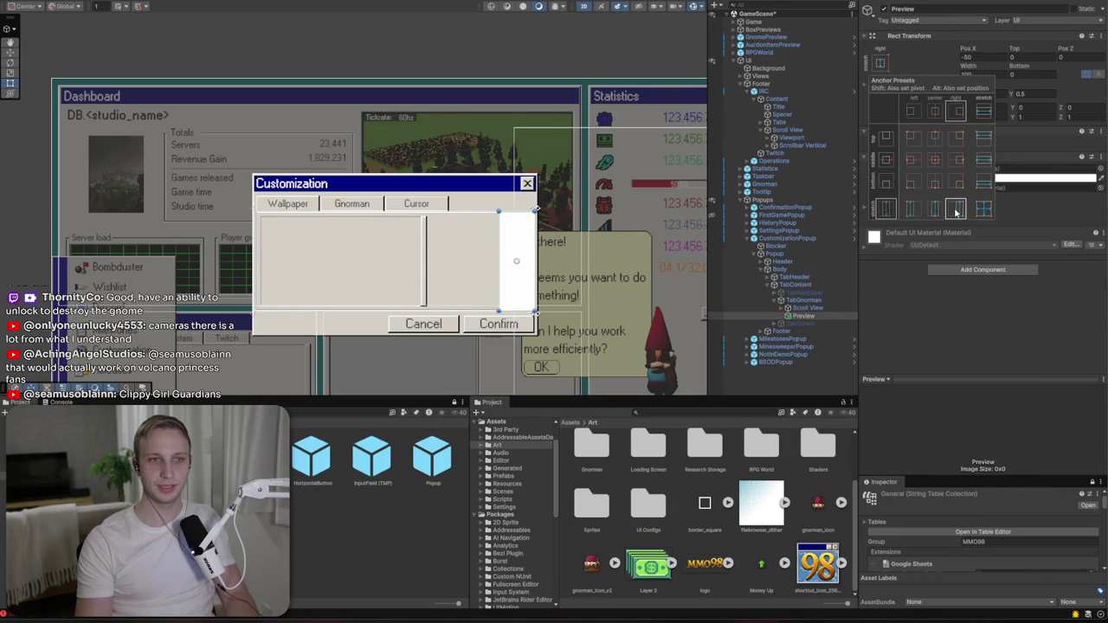
left_click(493, 263)
mouse_move(493, 263)
left_mouse_down()
mouse_move(503, 261)
mouse_move(434, 257)
left_mouse_up()
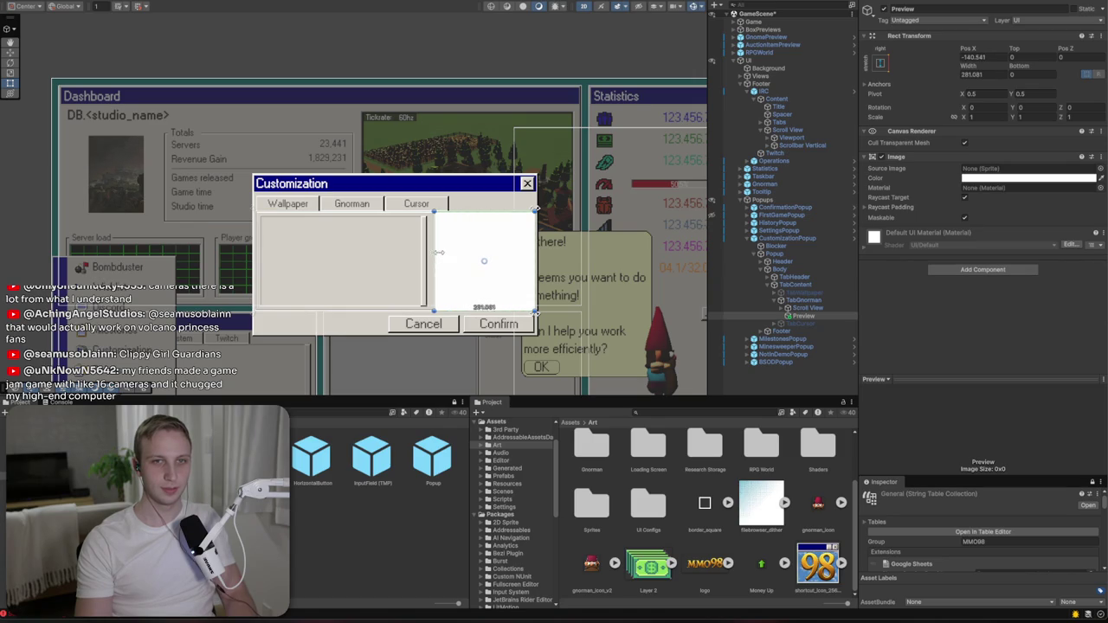
type("4")
left_click(1041, 74)
type("4")
scroll(493, 313, "up", 5)
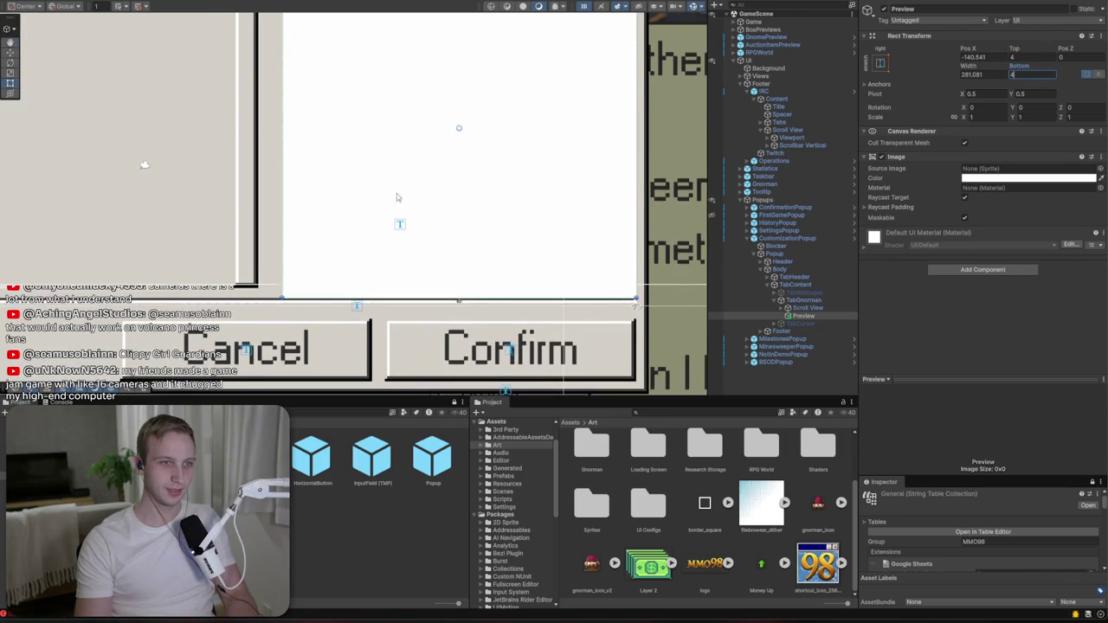
left_click_drag(395, 190, 395, 211)
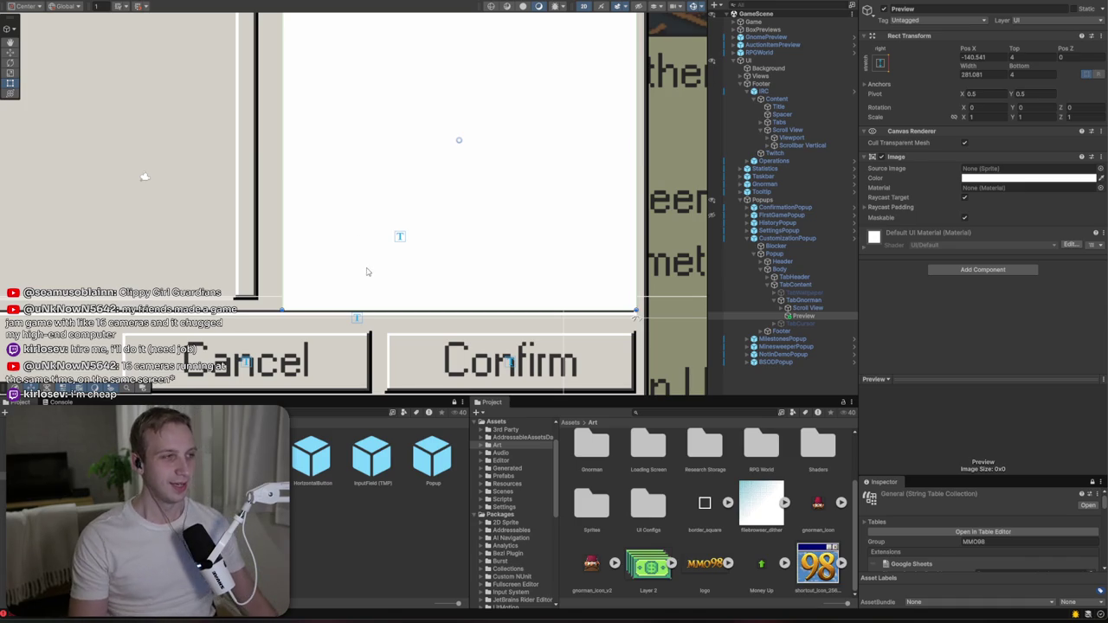
scroll(364, 273, "down", 6)
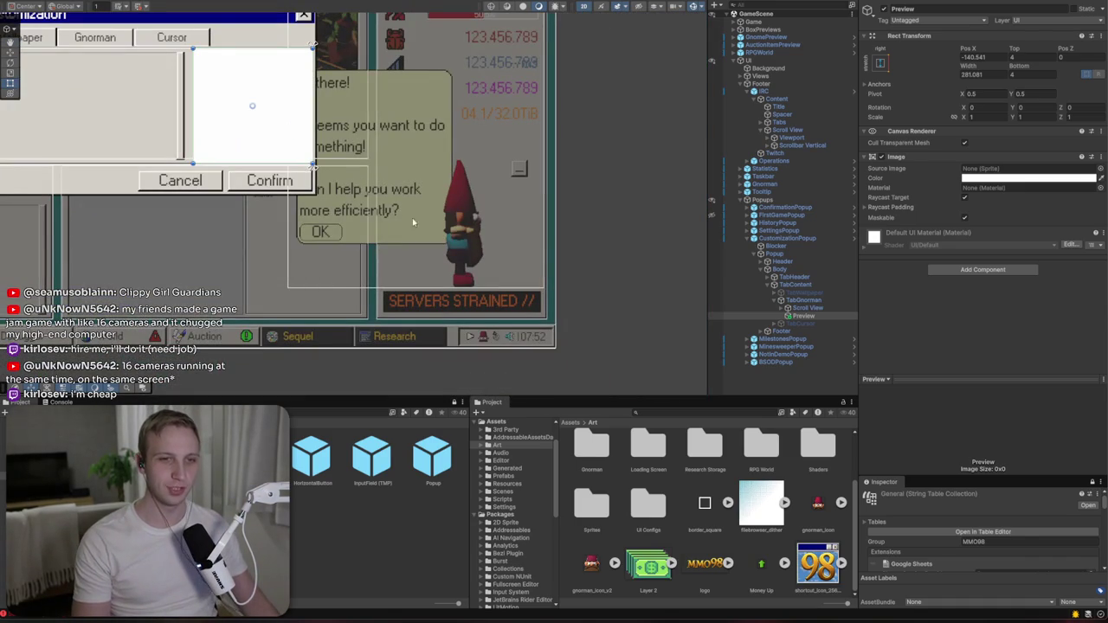
left_click_drag(128, 175, 244, 287)
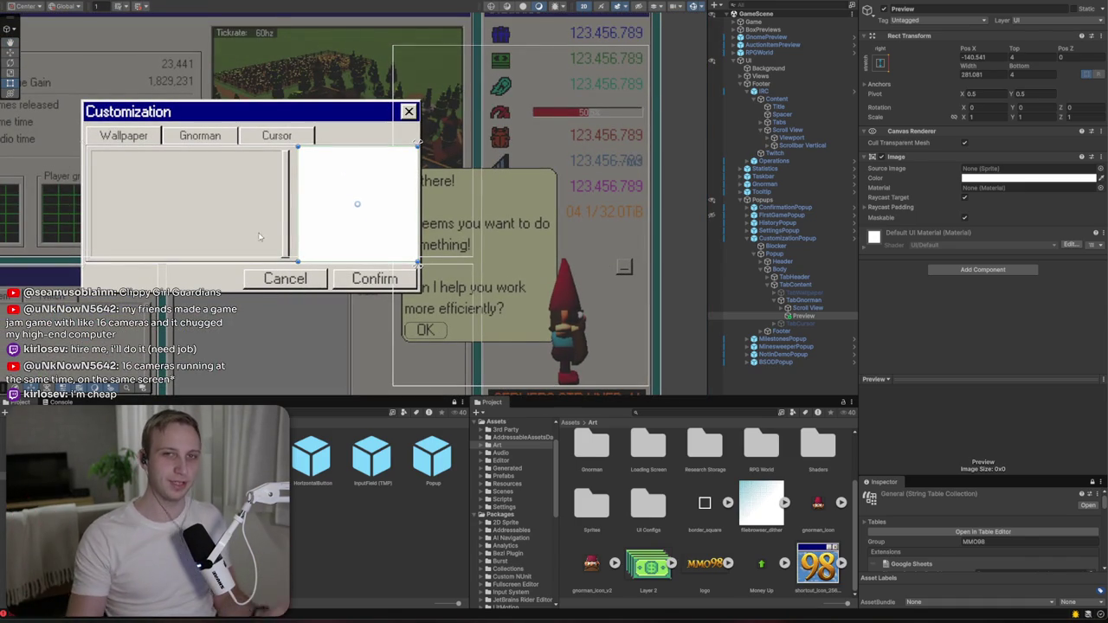
- Set the Preview panel's width to 270
left_click(990, 76)
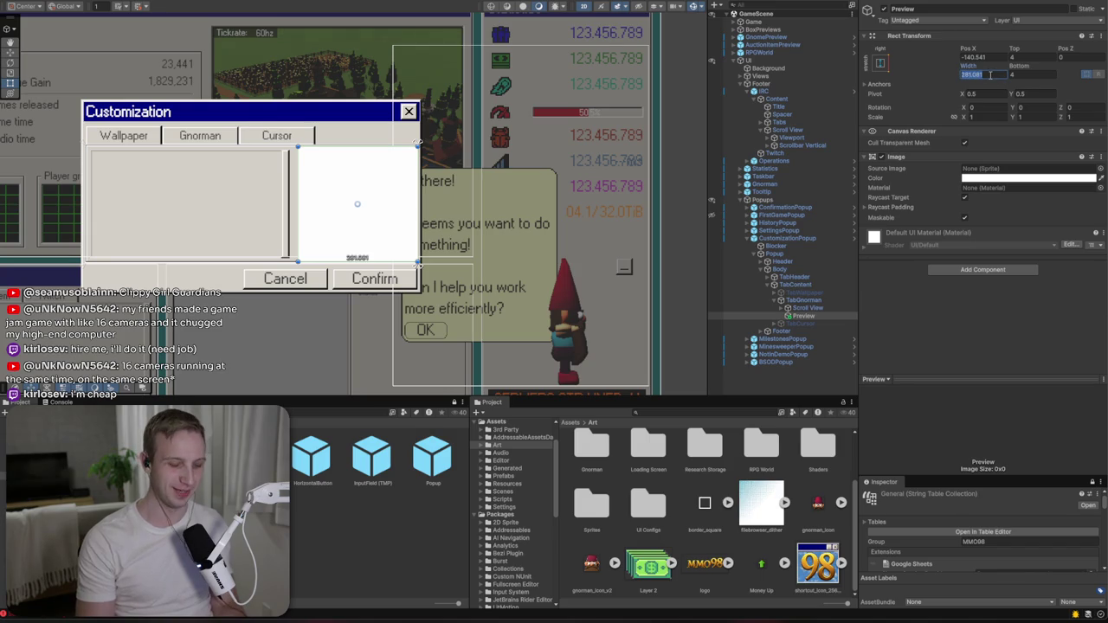
type("270")
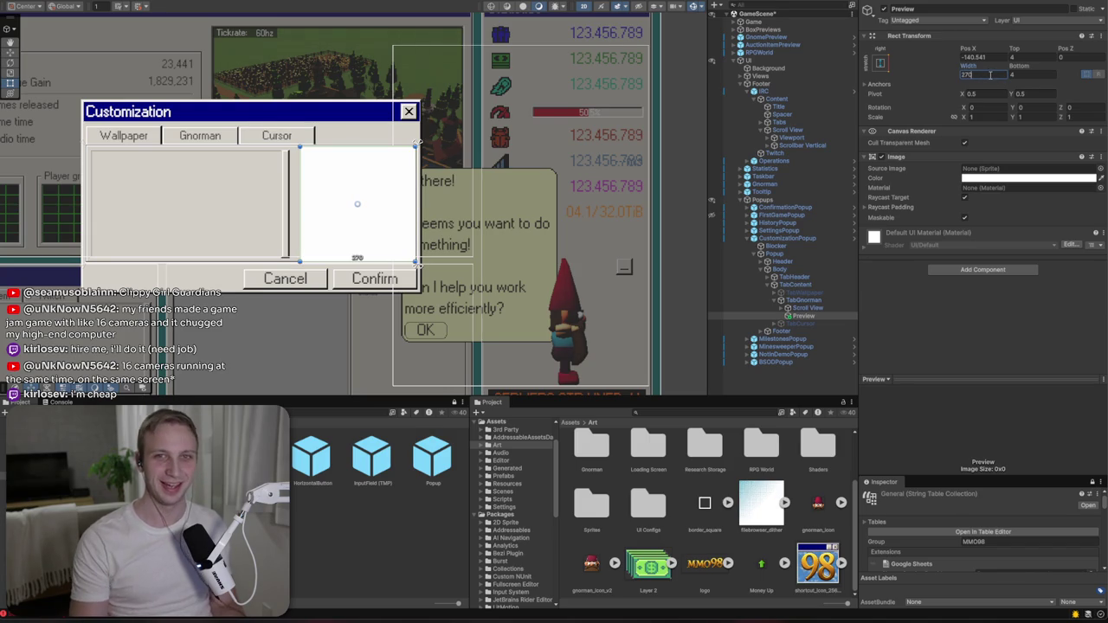
left_click(990, 57)
left_click(1017, 57)
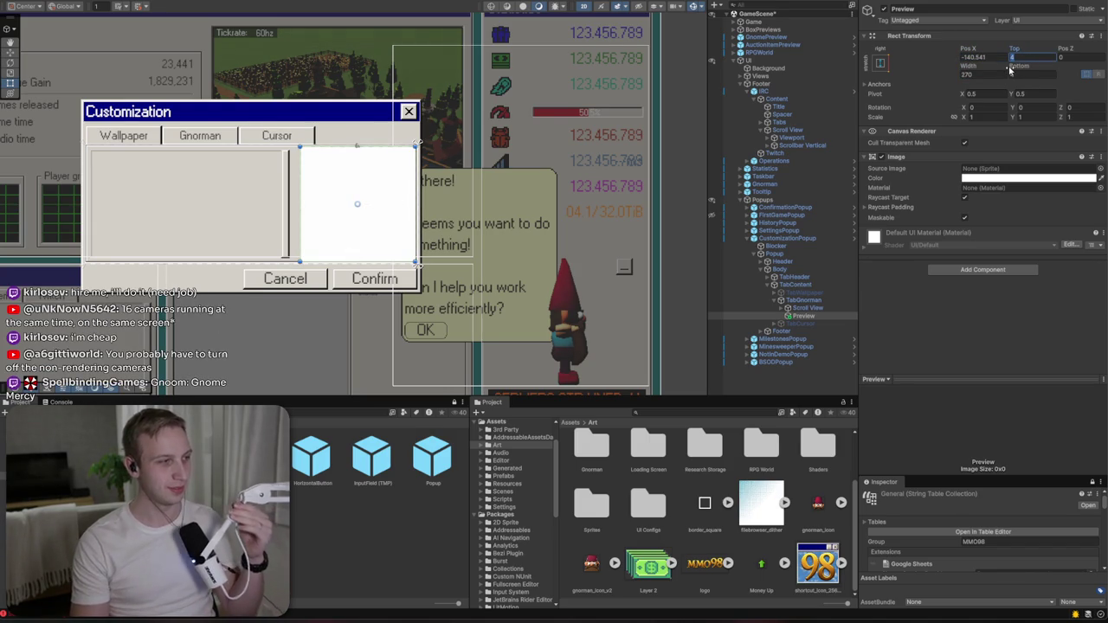
- Inspect the GnomePreview and RPGCamera objects, then reselect Preview
left_click(731, 38)
left_click(733, 53)
left_click(736, 60)
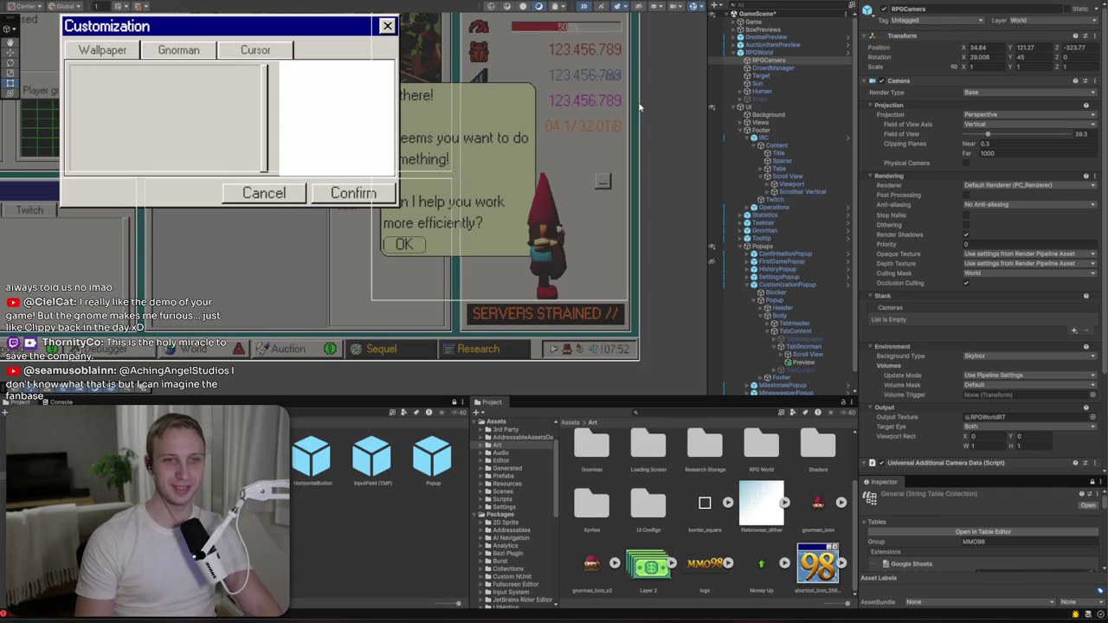
scroll(232, 95, "up", 5)
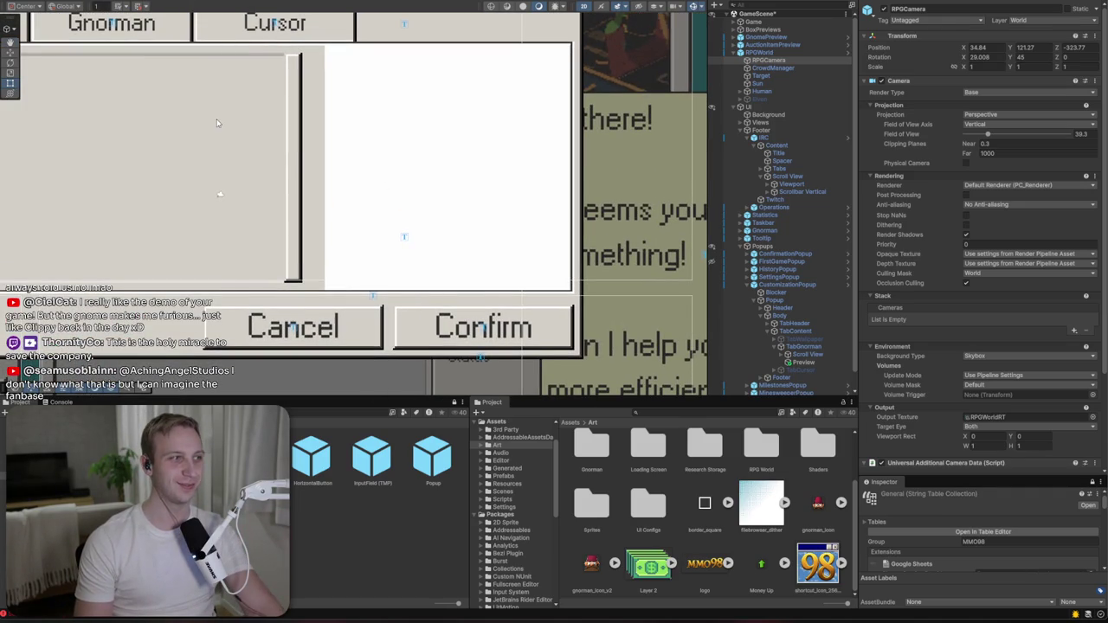
left_click(801, 363)
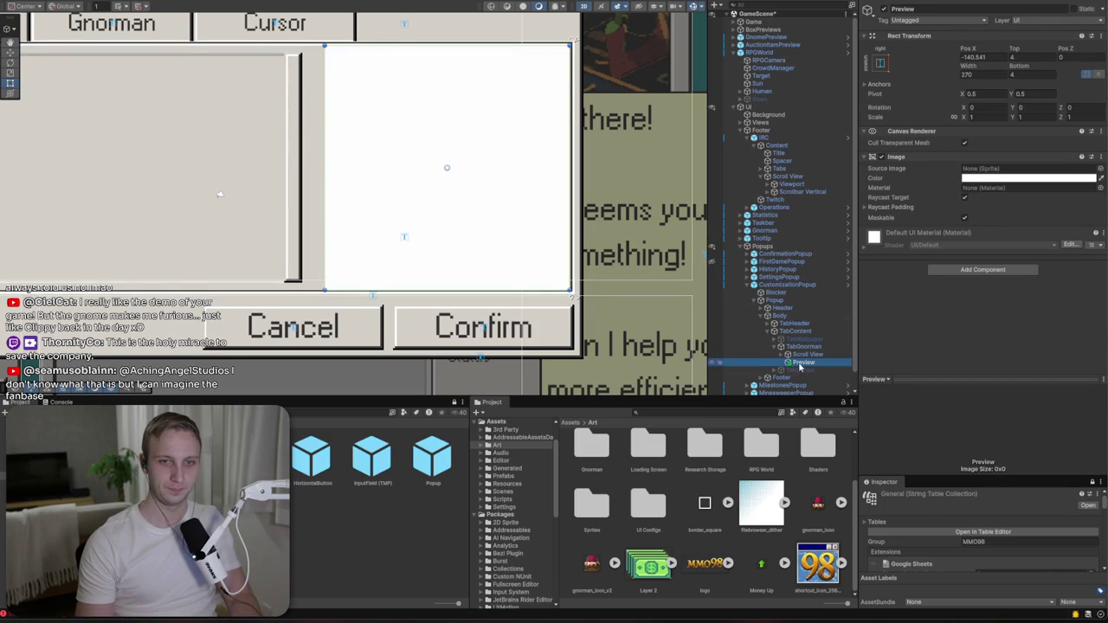
- Browse sprites for the Preview image without changing it
right_click(800, 367)
key("Escape")
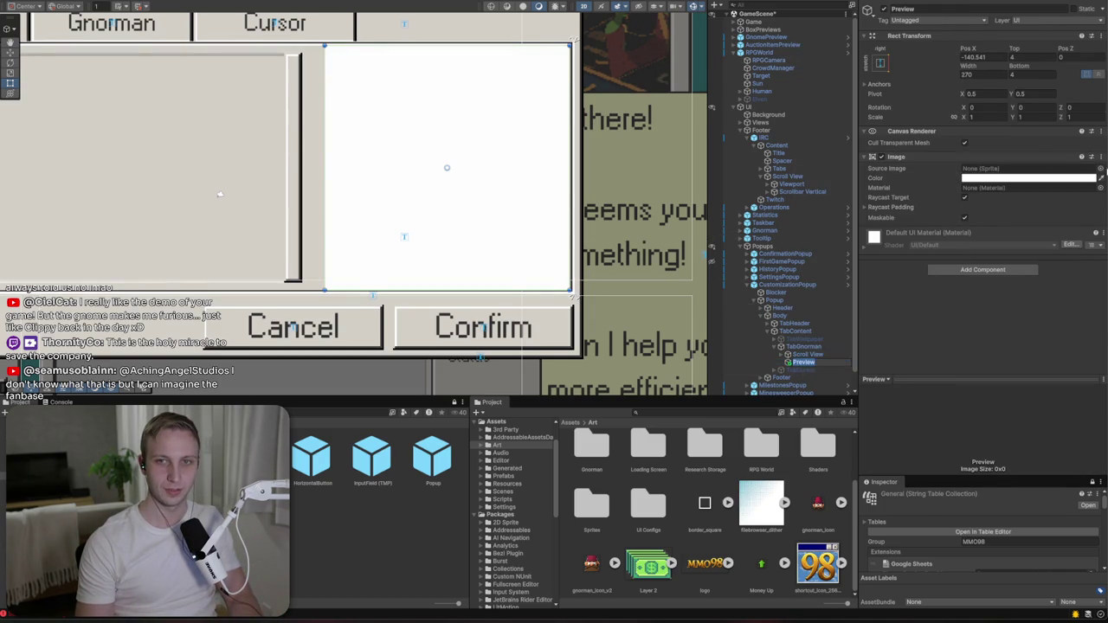
left_click(1099, 169)
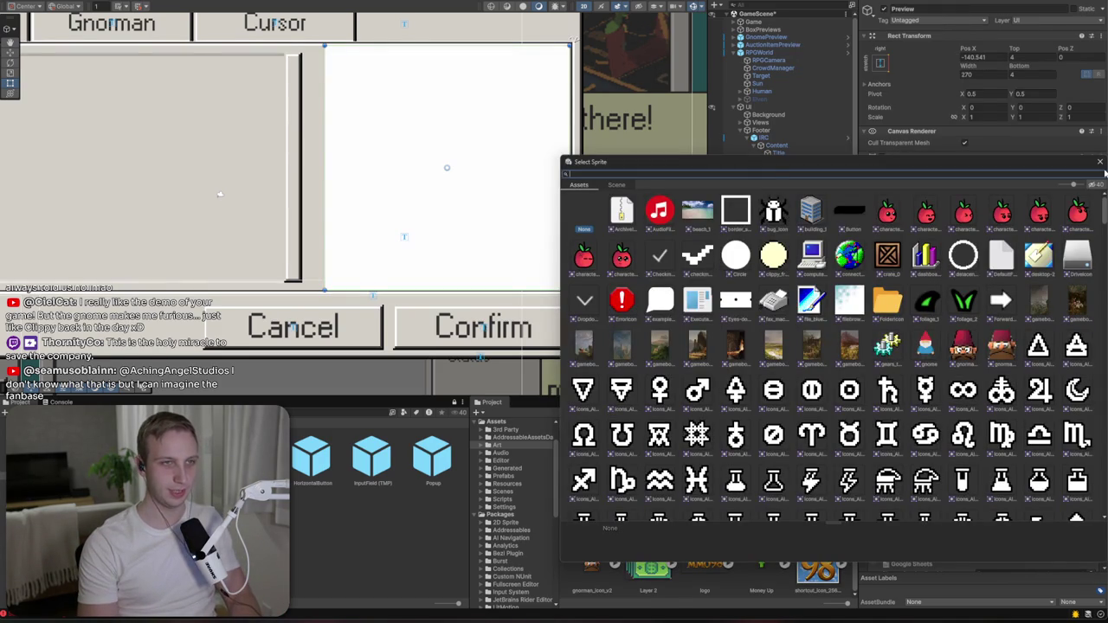
type("but")
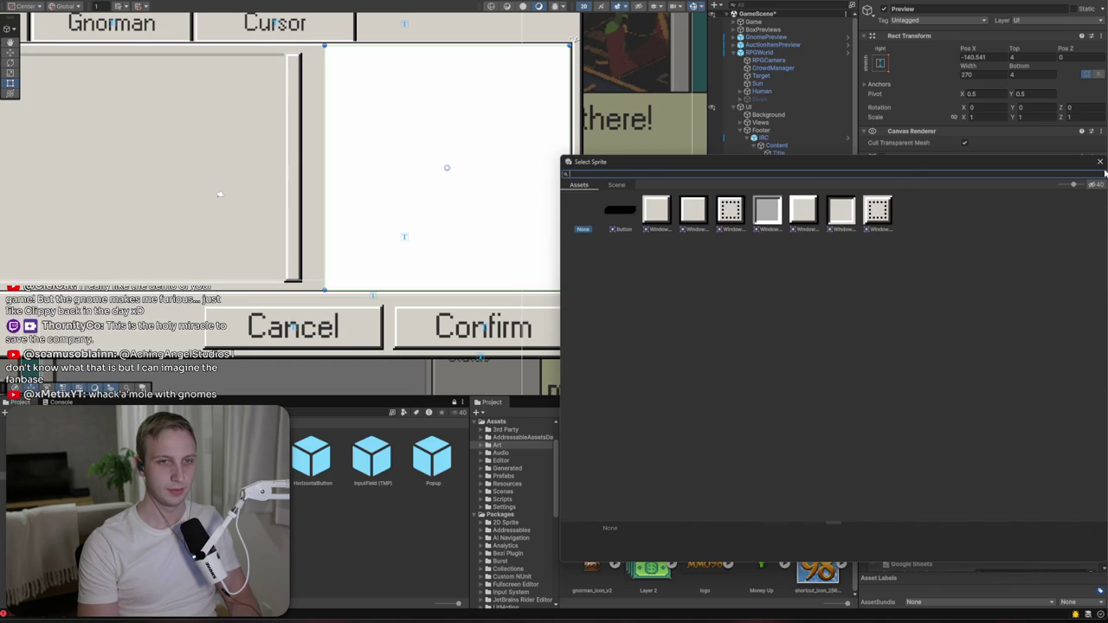
key("BackSpace")
left_click(1099, 162)
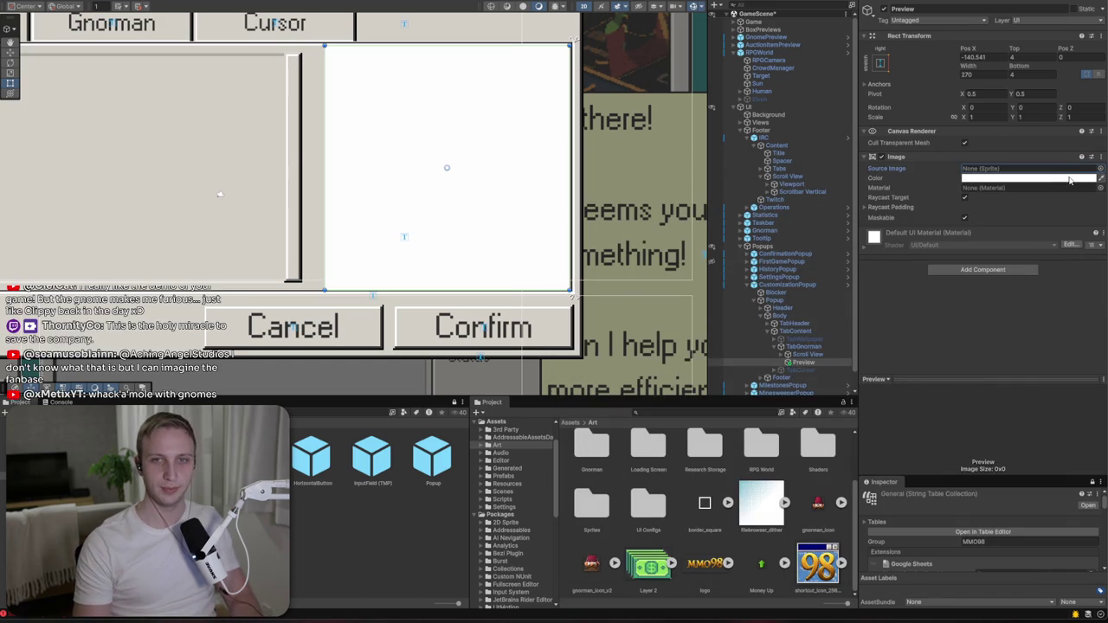
- Disable the Preview's Image component and set its top and bottom insets to 12
left_click(883, 158)
left_click(883, 158)
left_click(883, 158)
left_click(1021, 59)
type("8")
type("12")
left_click(1021, 75)
type("12")
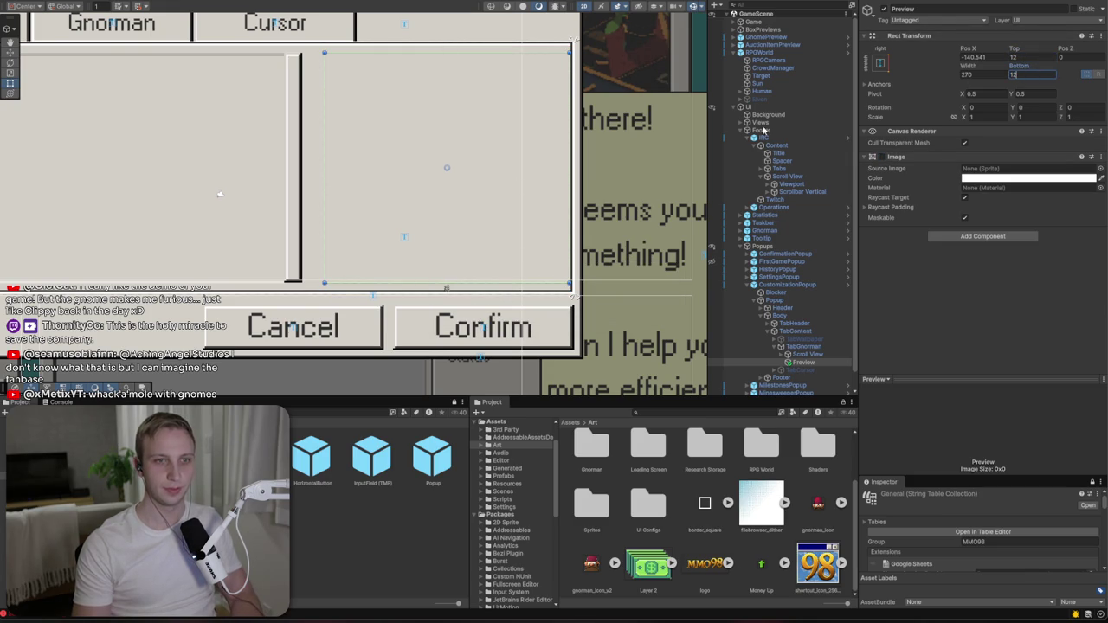
scroll(480, 194, "down", 5)
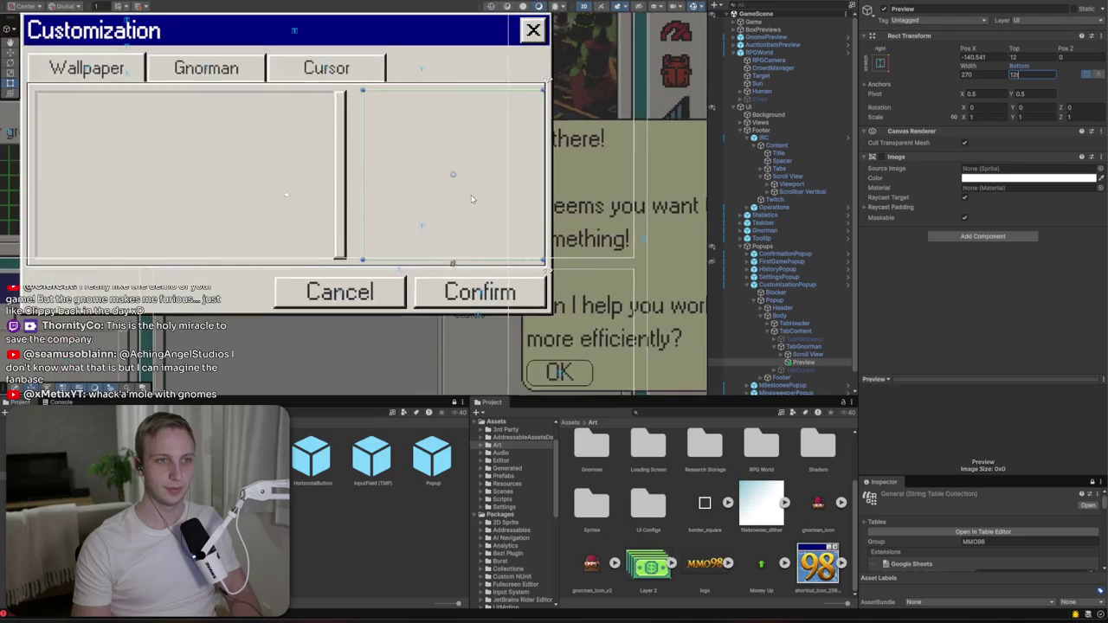
- With the Move tool, position the Preview panel at Pos X -148
key("w")
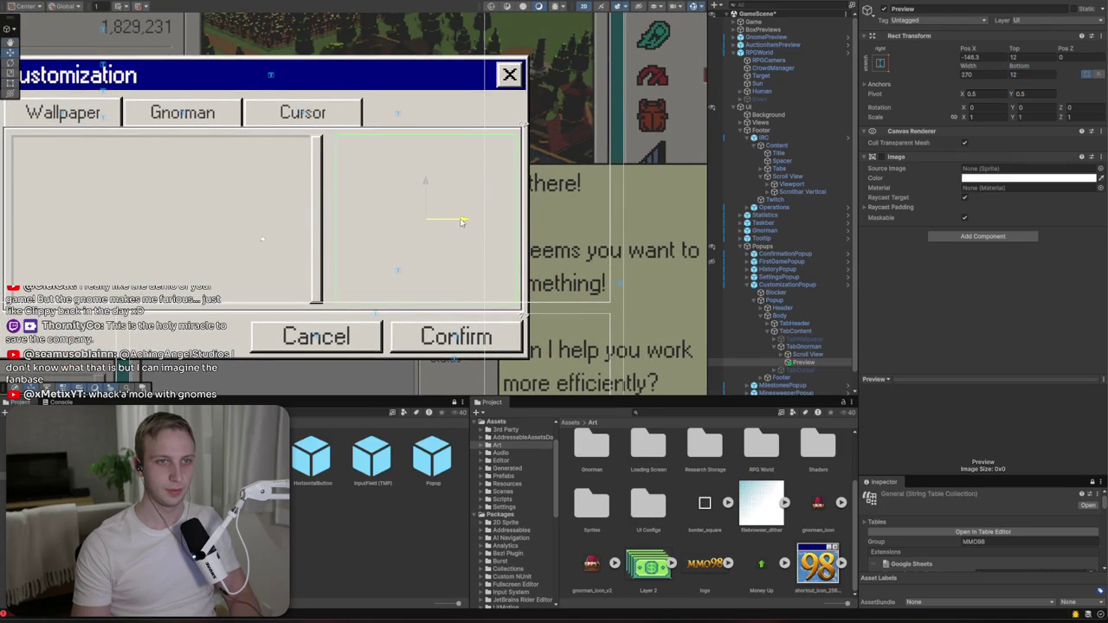
left_click_drag(462, 222, 459, 222)
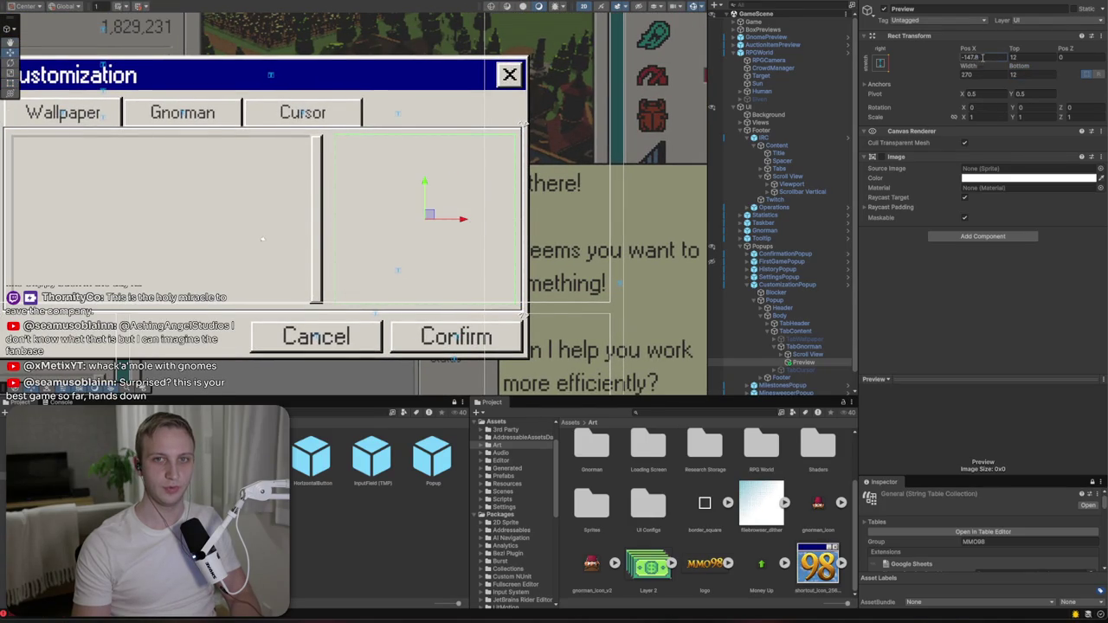
type("148")
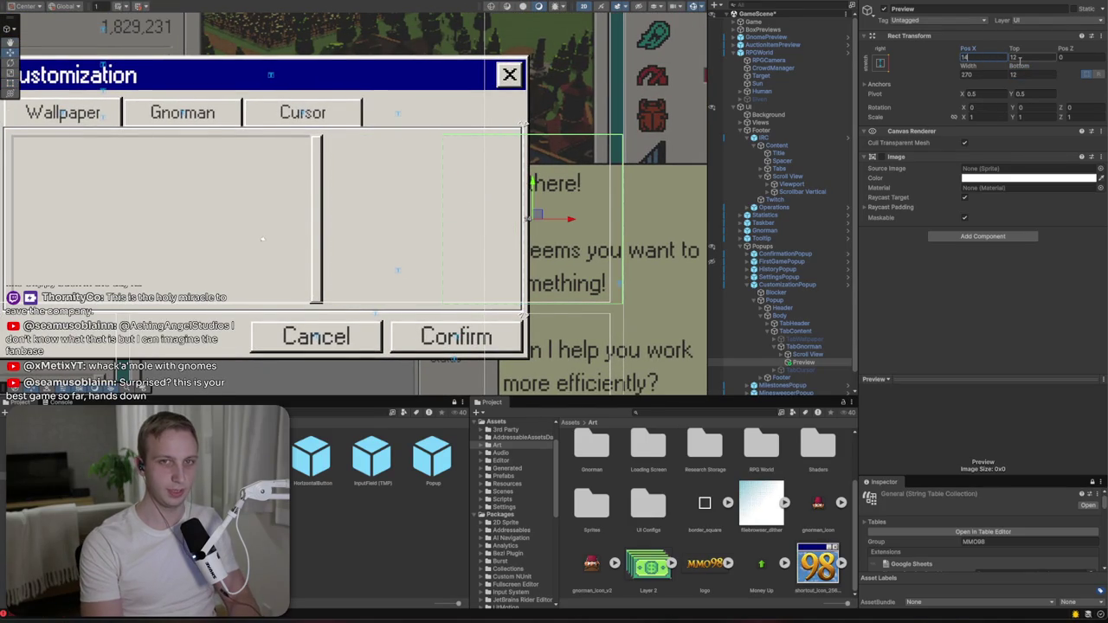
key("Home")
type("-14")
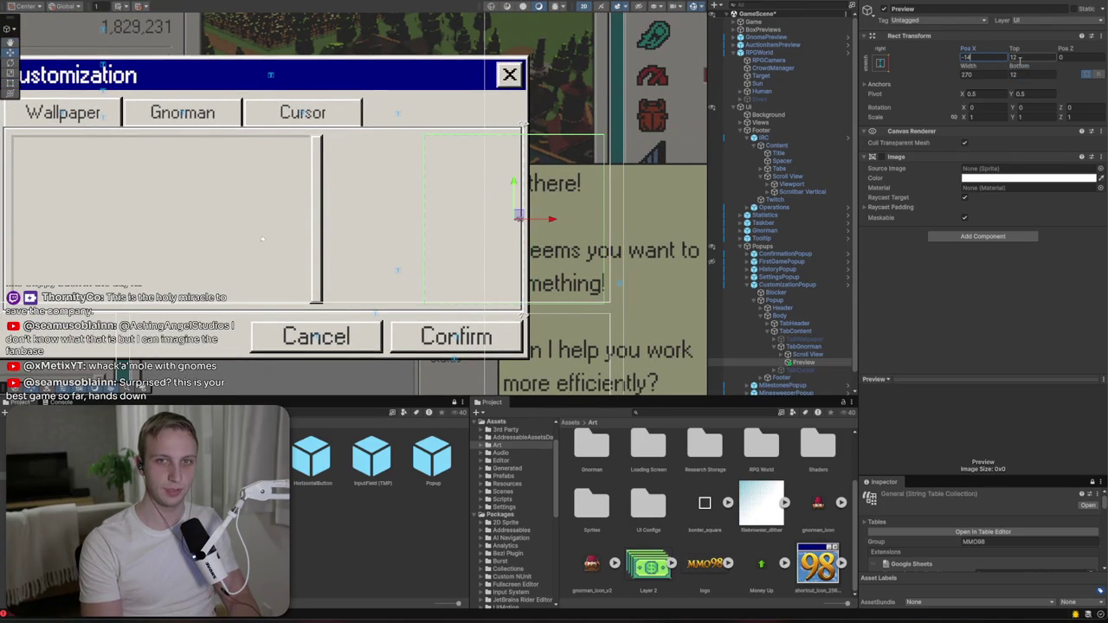
type("8")
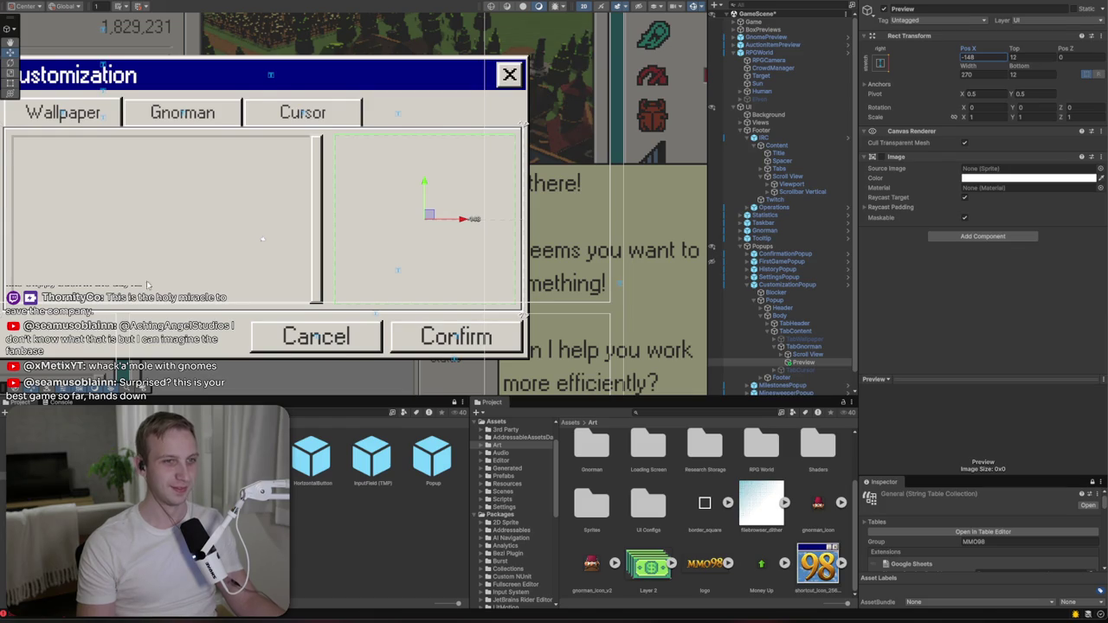
scroll(428, 259, "up", 5)
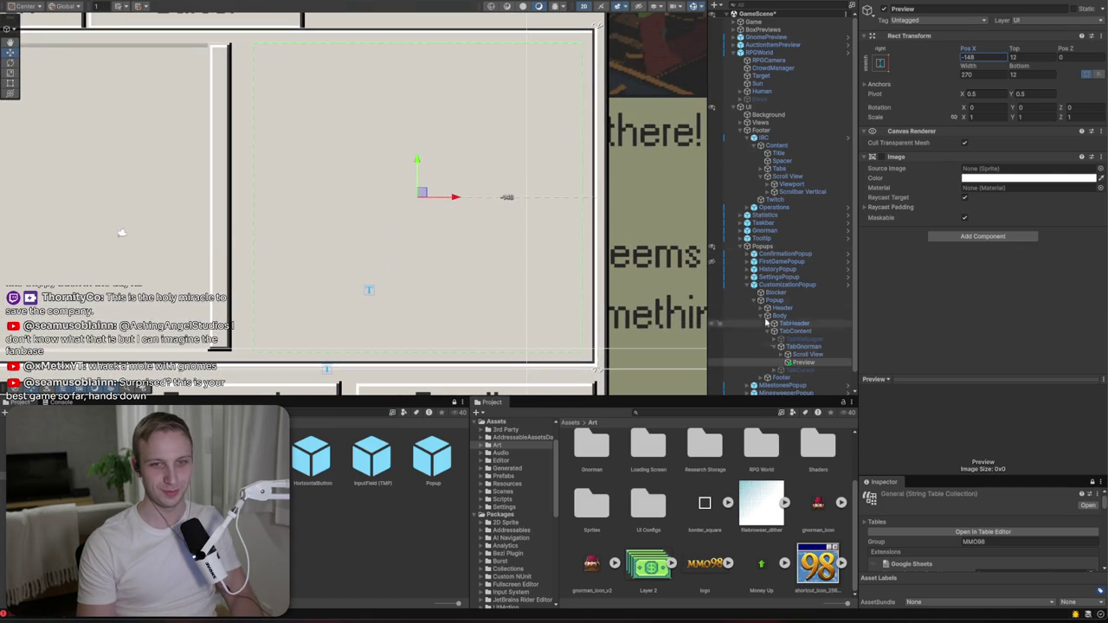
- Create a UI Image inside the Preview panel
right_click(798, 361)
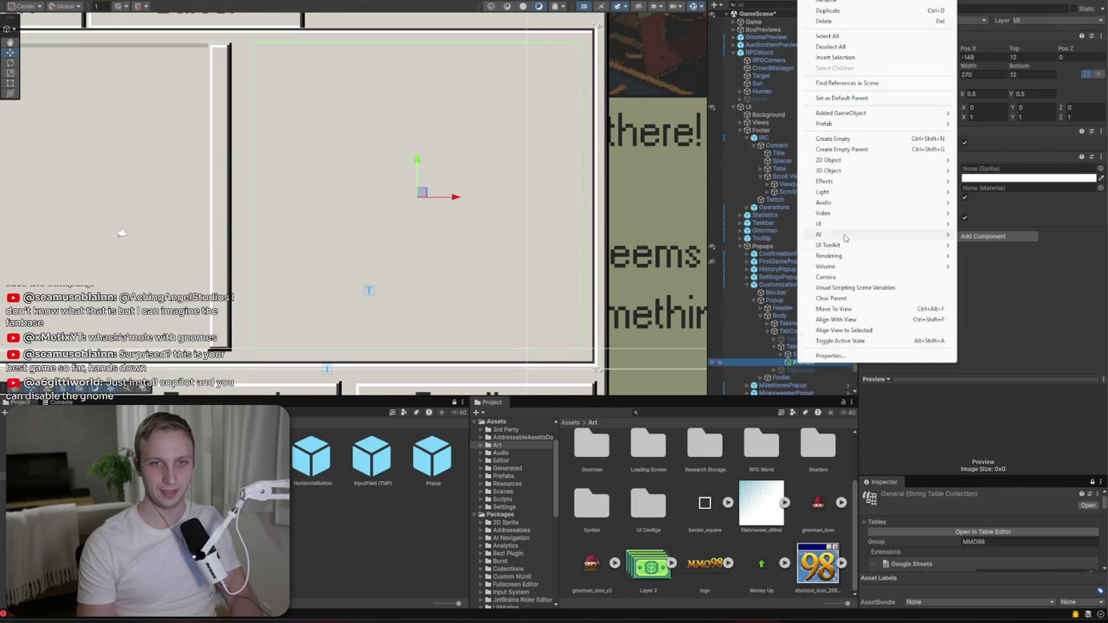
mouse_move(831, 223)
left_click(981, 222)
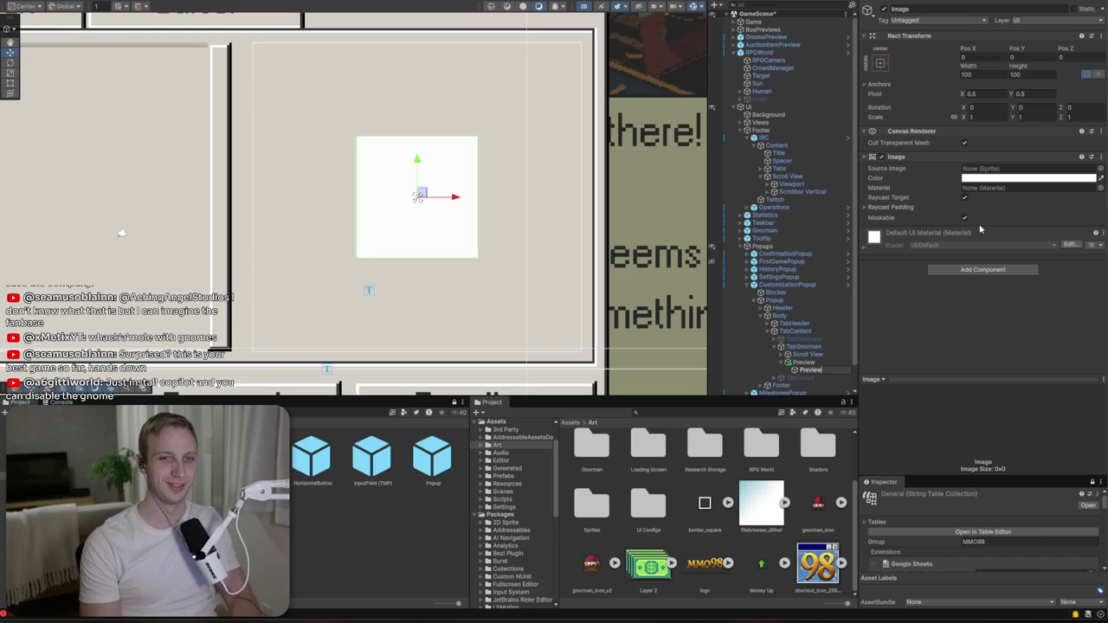
key("Return")
key("Up")
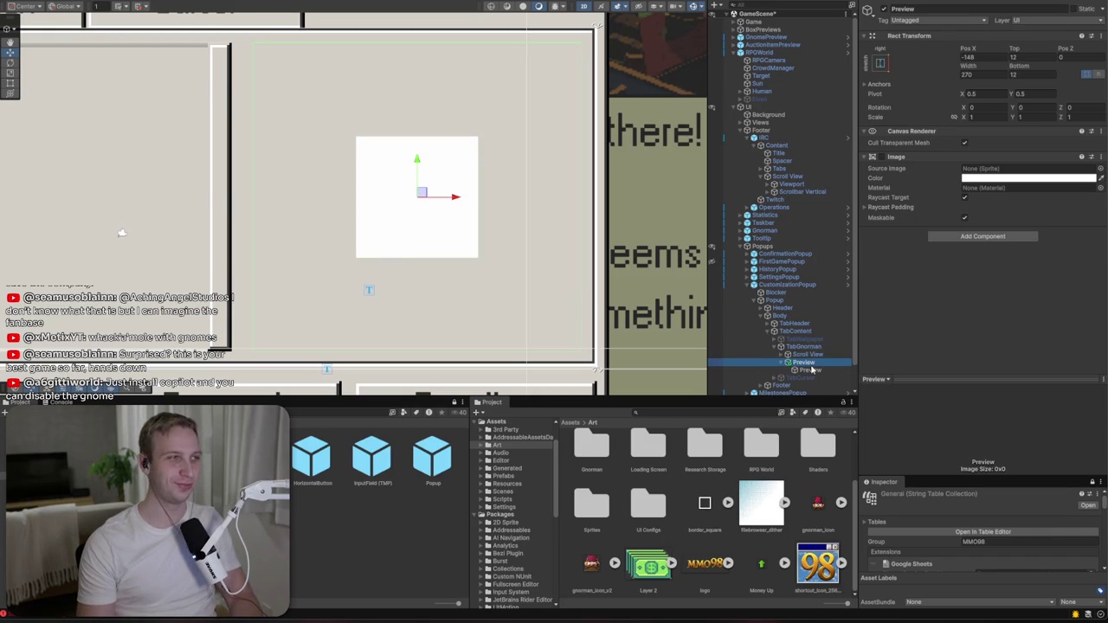
- Rename the parent panel to SideBar and start naming and styling the child image
left_click(932, 17)
left_click(932, 10)
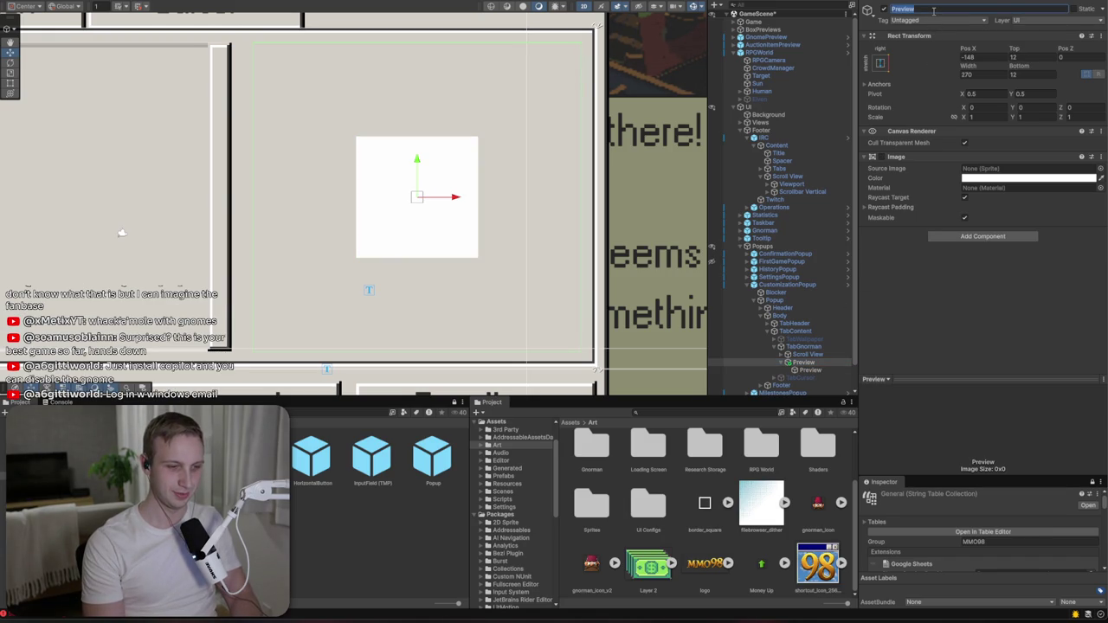
type("SlideBar")
key("Return")
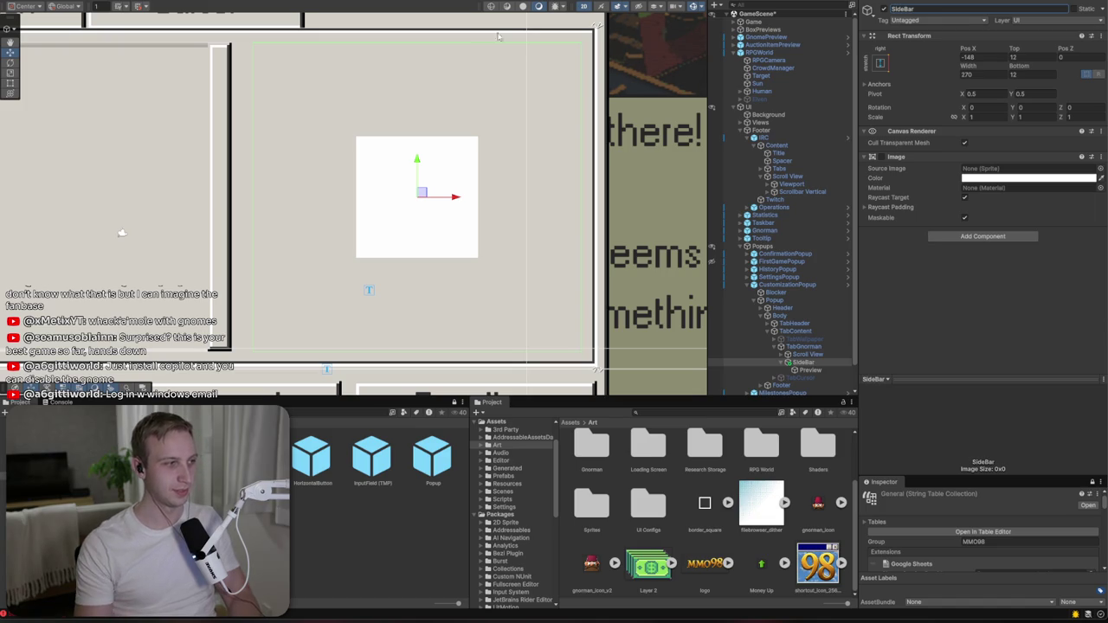
left_click(805, 369)
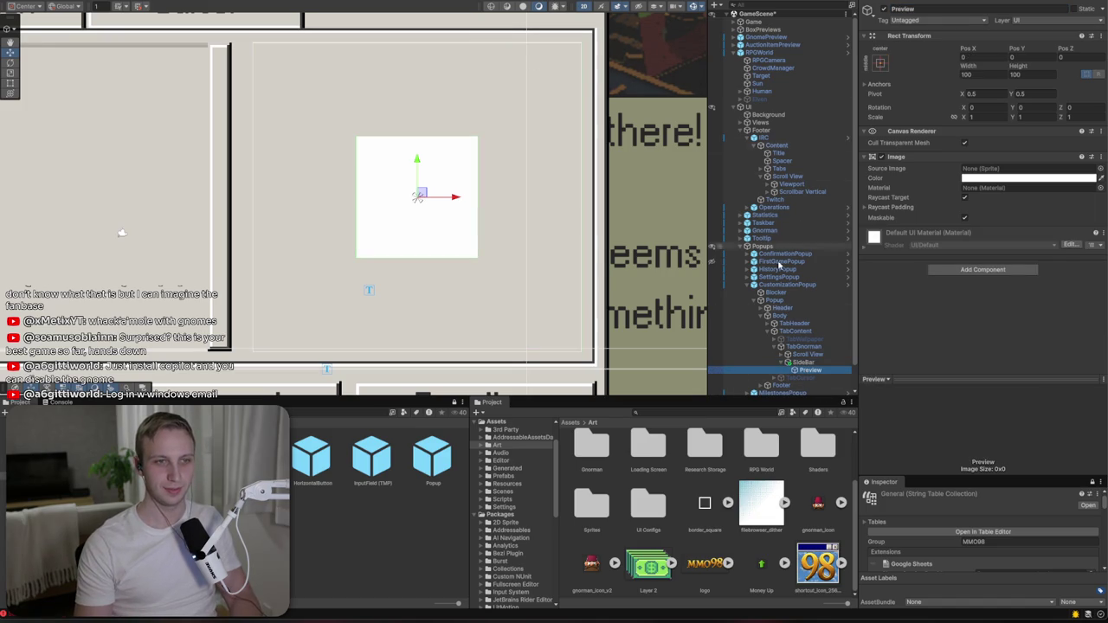
left_click(917, 9)
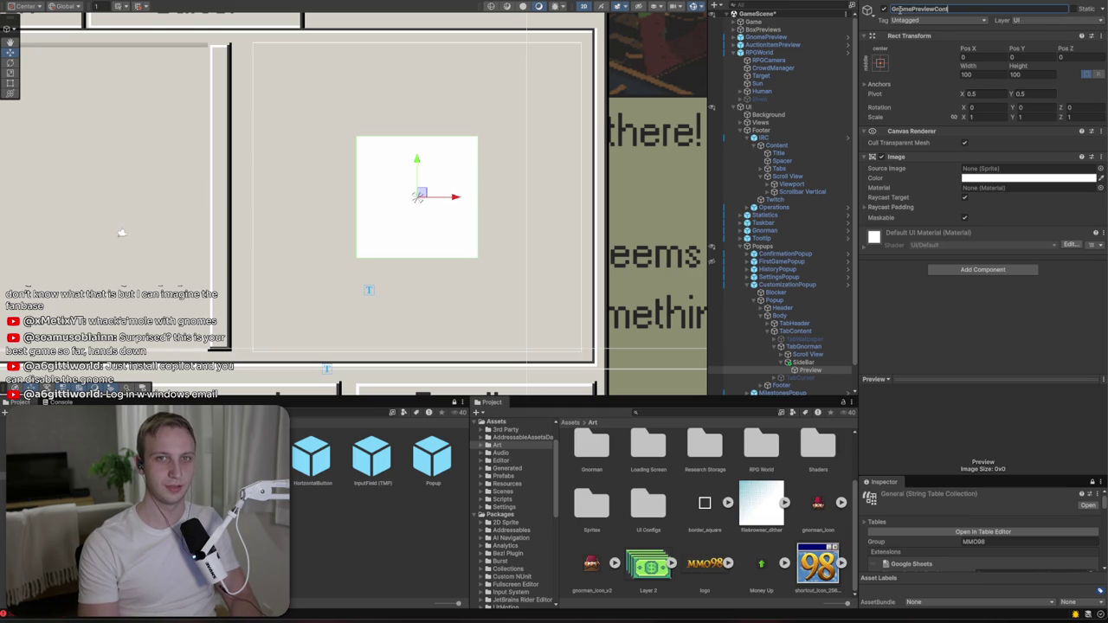
left_click(1099, 168)
- Give GnomePreviewContainer the inverted inner frame sprite at 200×200 and nudge it up-right
type("fra")
left_click(692, 204)
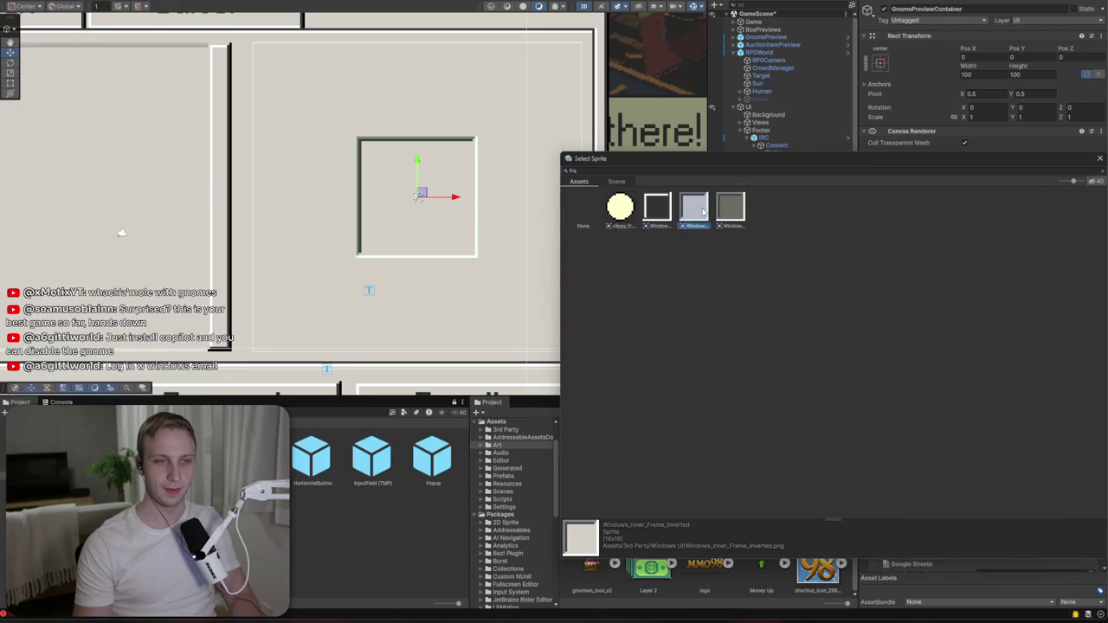
double_click(703, 209)
left_click(997, 84)
left_click(998, 76)
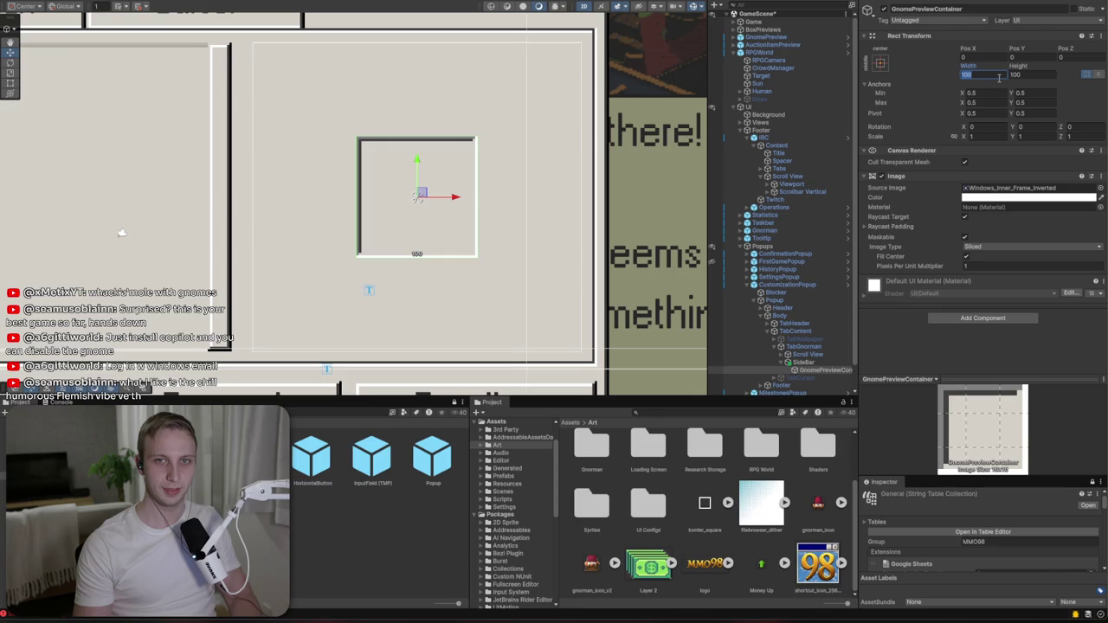
type("200")
key("Tab")
type("200")
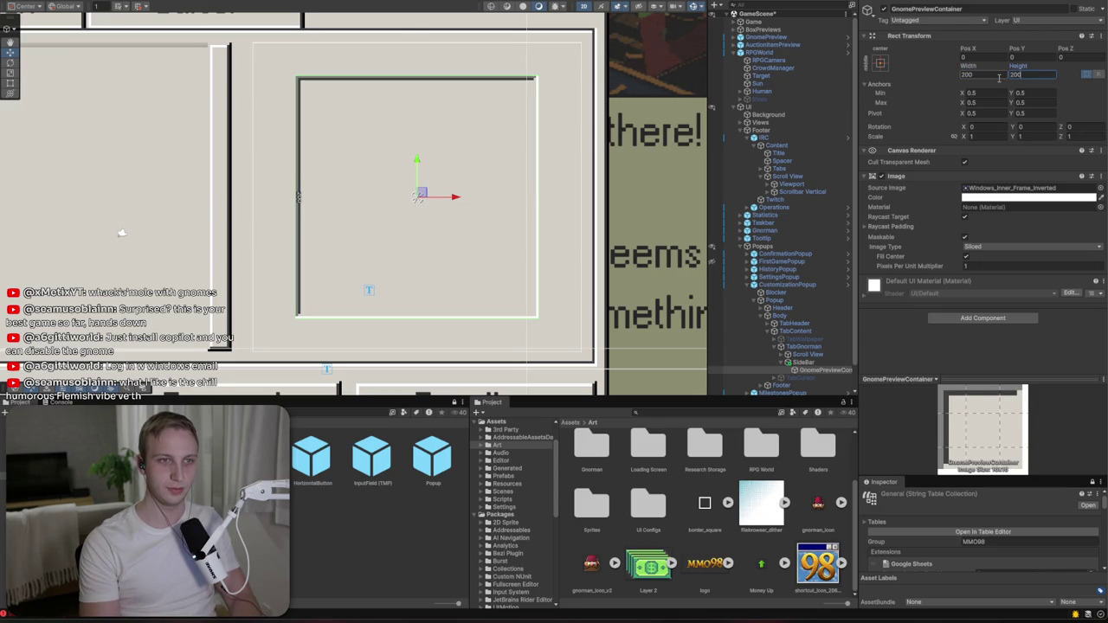
left_click_drag(422, 193, 455, 166)
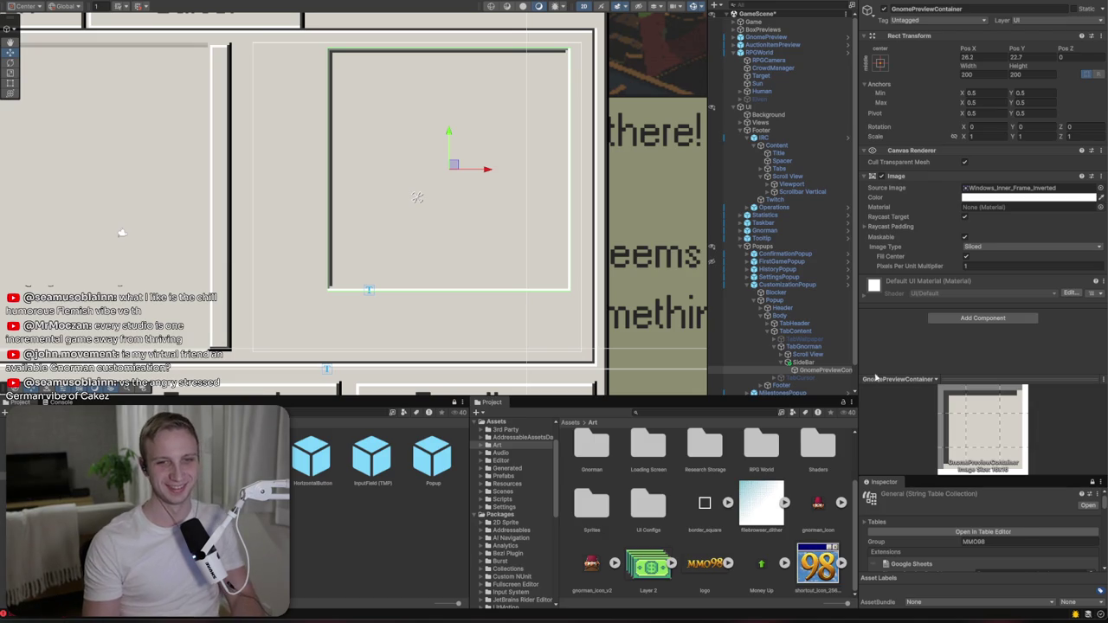
- Narrow the SideBar panel to about 230 wide with the Rect Tool
left_click(803, 363)
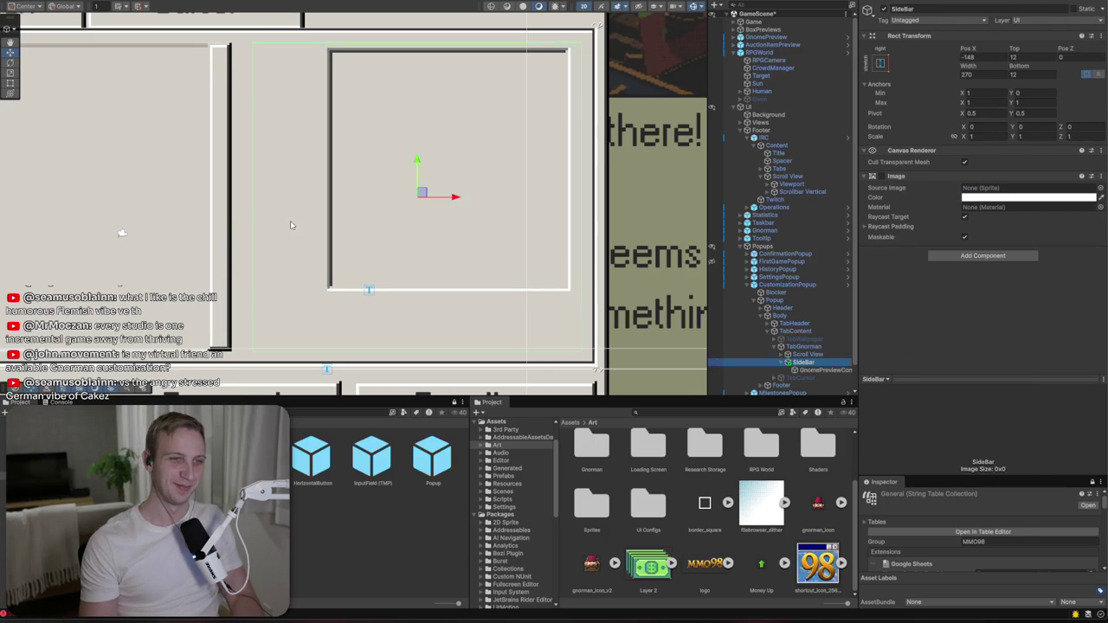
left_click(809, 370)
left_click(801, 362)
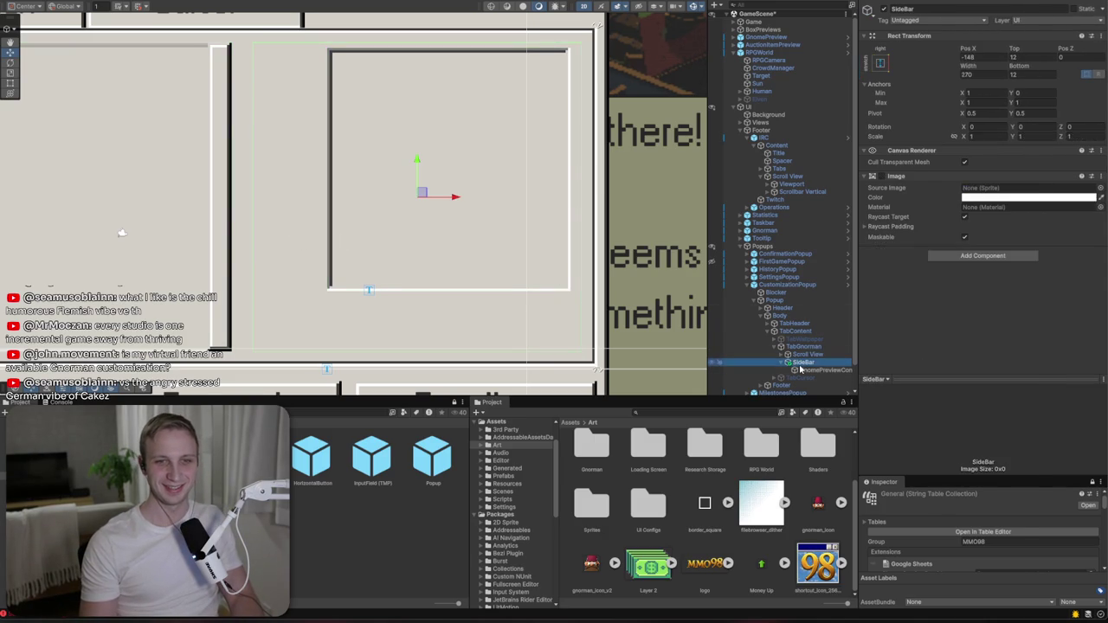
key("t")
left_click_drag(251, 257, 300, 258)
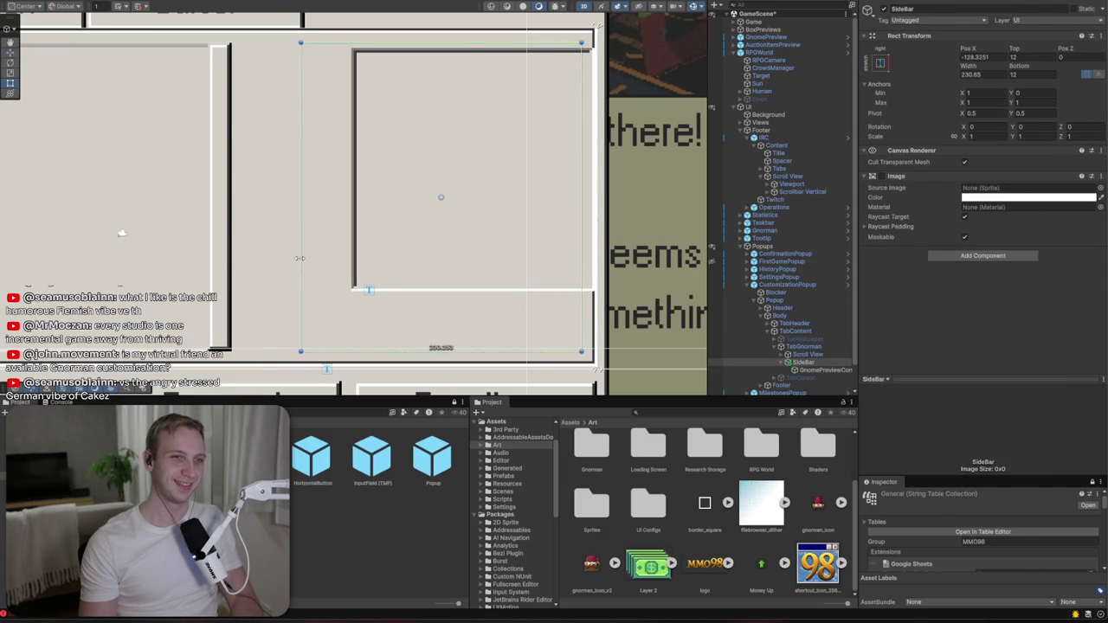
- Move the gnome preview frame left within the SideBar
left_click(810, 369)
key("w")
mouse_move(508, 173)
left_mouse_down()
mouse_move(482, 169)
mouse_move(496, 176)
left_mouse_up()
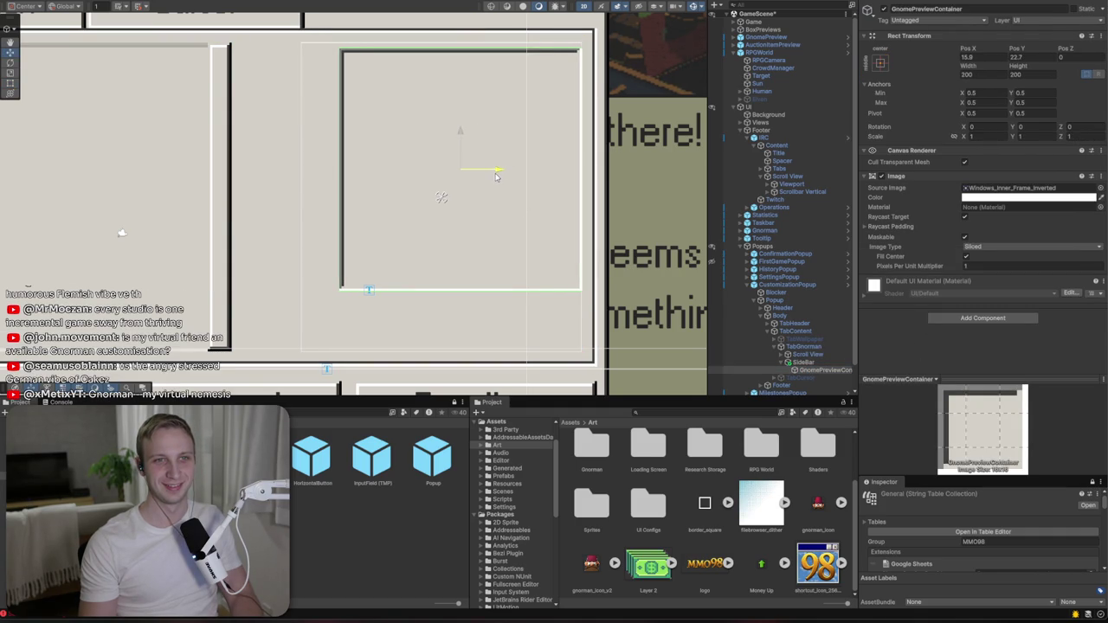
scroll(390, 240, "down", 5)
scroll(366, 268, "up", 3)
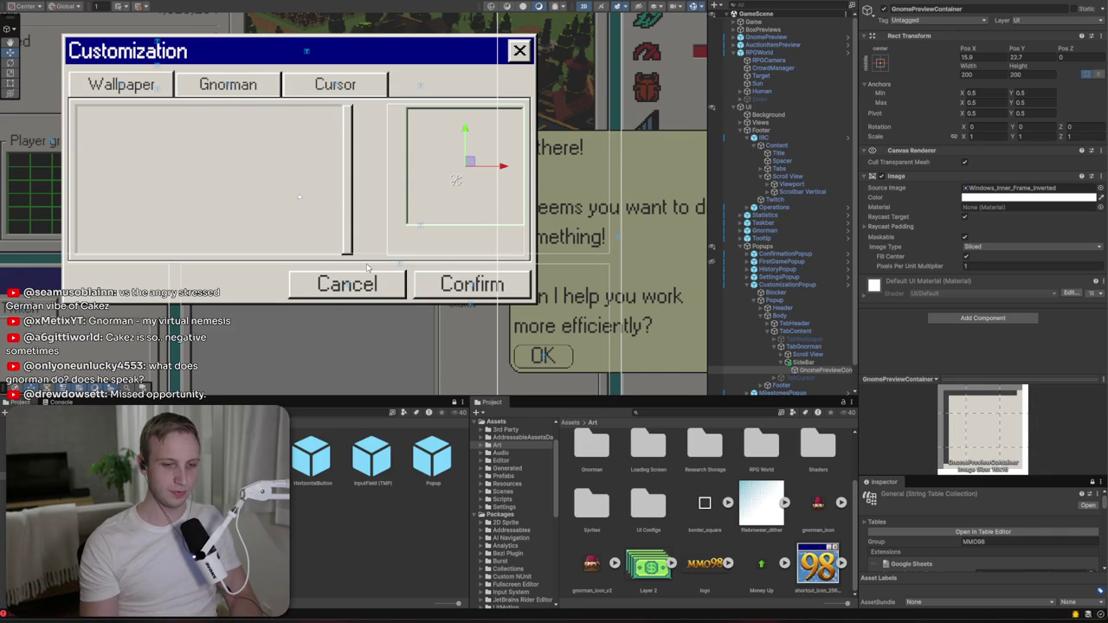
left_click(803, 373)
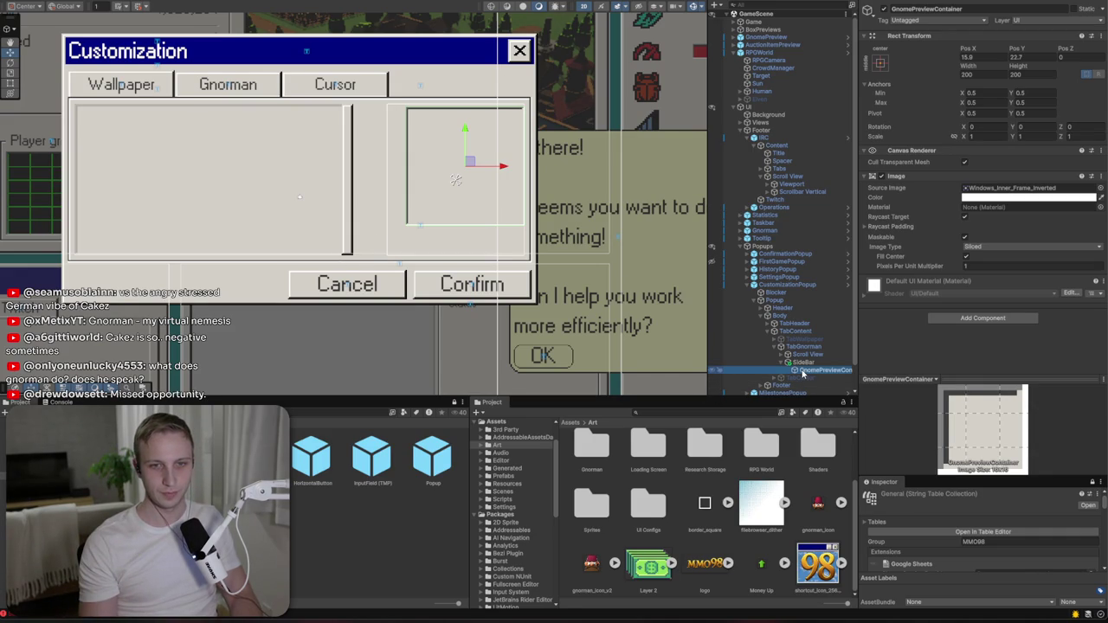
- Add a Raw Image inside GnomePreviewContainer, stretched to fill with offsets of 4
right_click(803, 373)
mouse_move(922, 237)
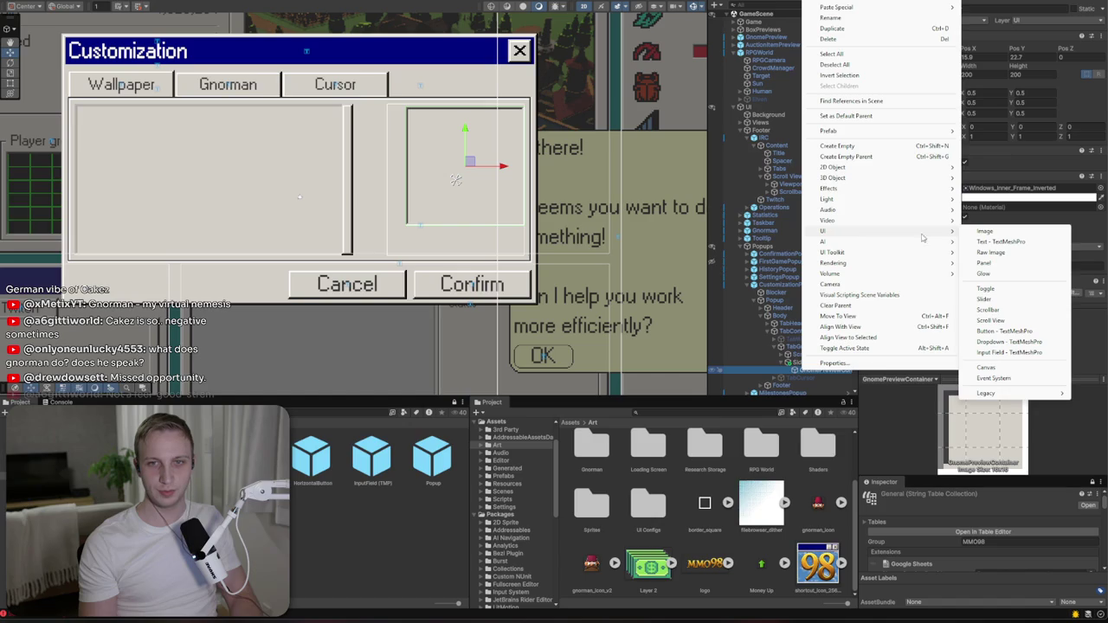
left_click(991, 252)
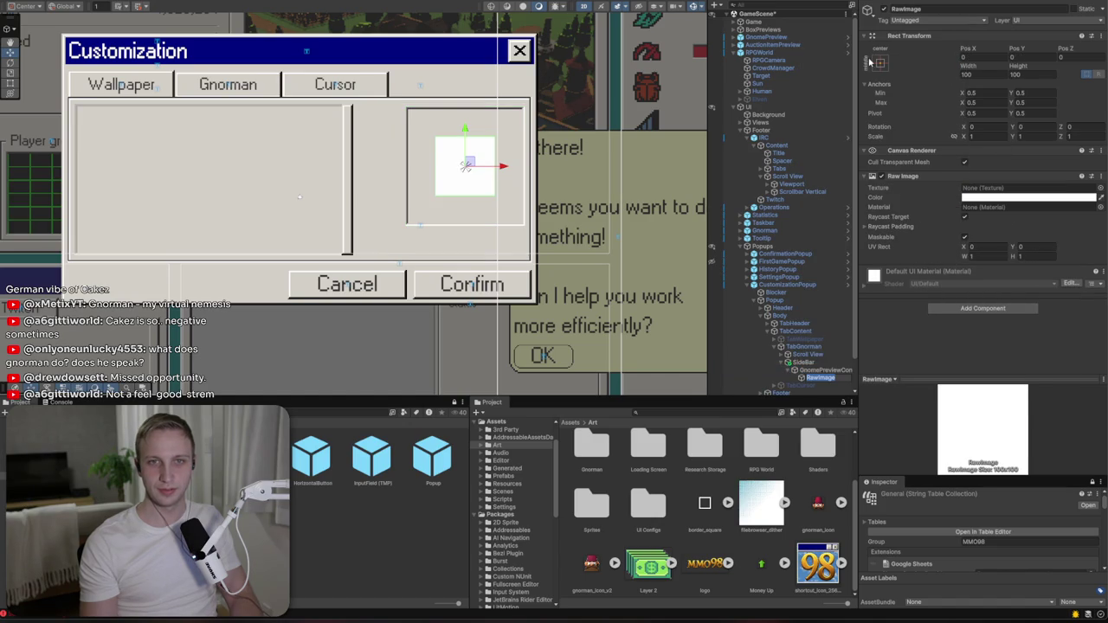
left_click(878, 63)
left_click(984, 209, "alt+shift")
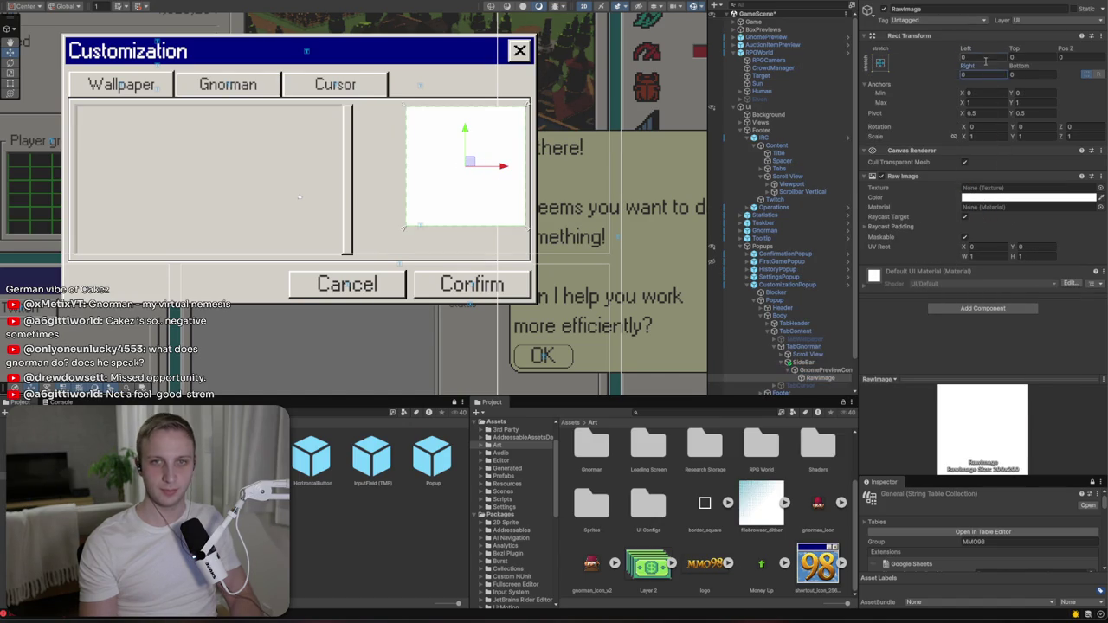
type("4")
key("Tab")
type("4")
key("Tab")
type("4")
key("Tab")
type("4")
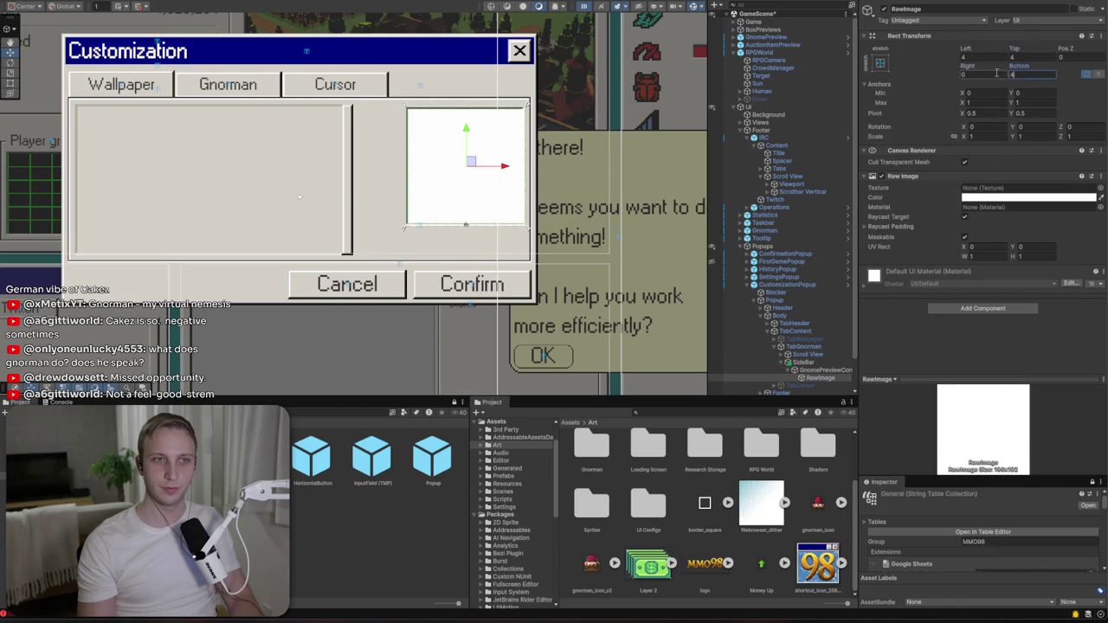
- Assign the GnormanRT render texture to the raw image and adjust its insets to 8
left_click(1099, 187)
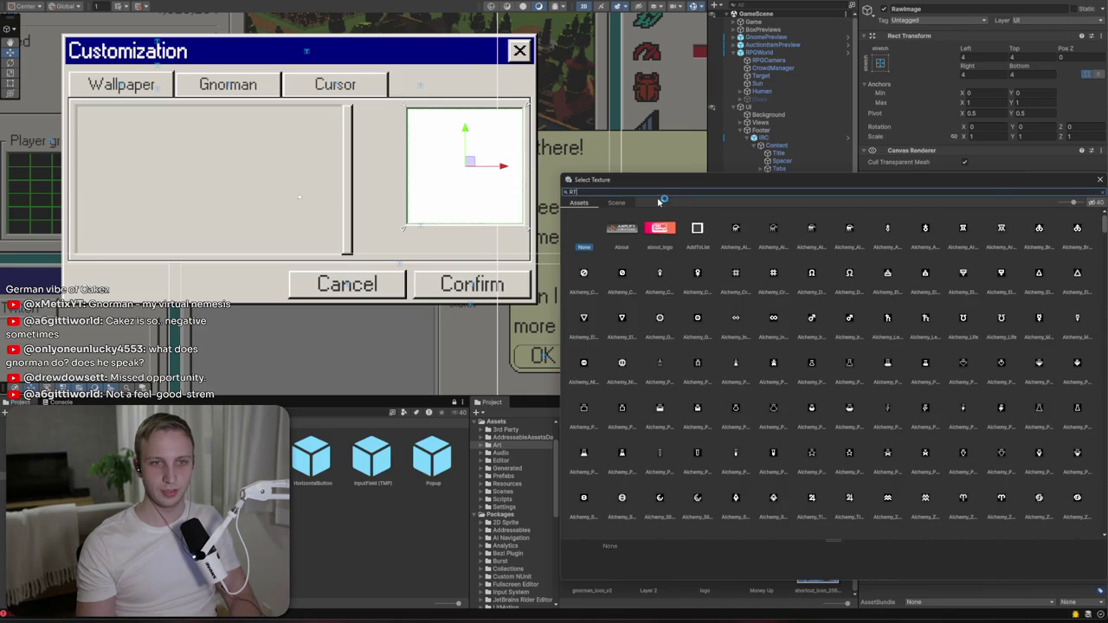
scroll(809, 369, "down", 5)
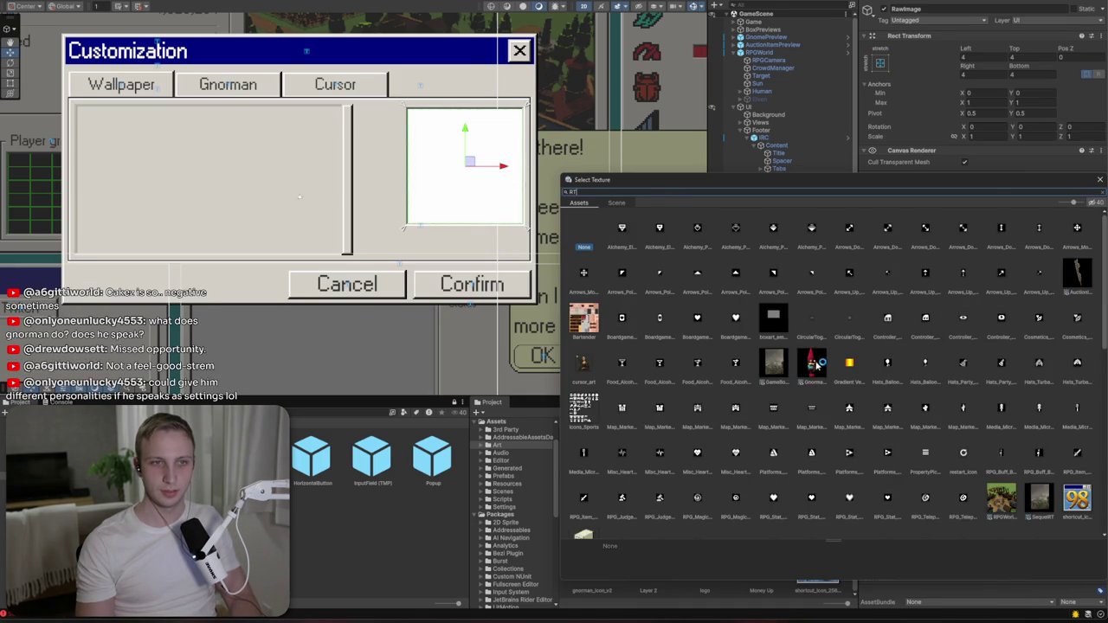
double_click(809, 369)
left_click(1014, 58)
type("0")
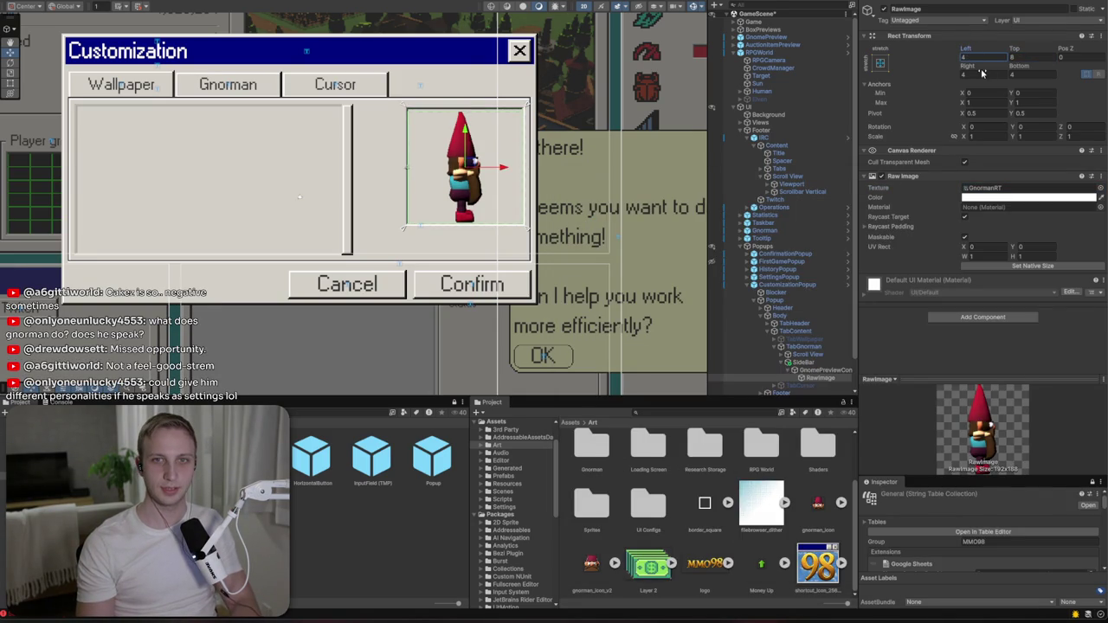
left_click(964, 75)
type("8")
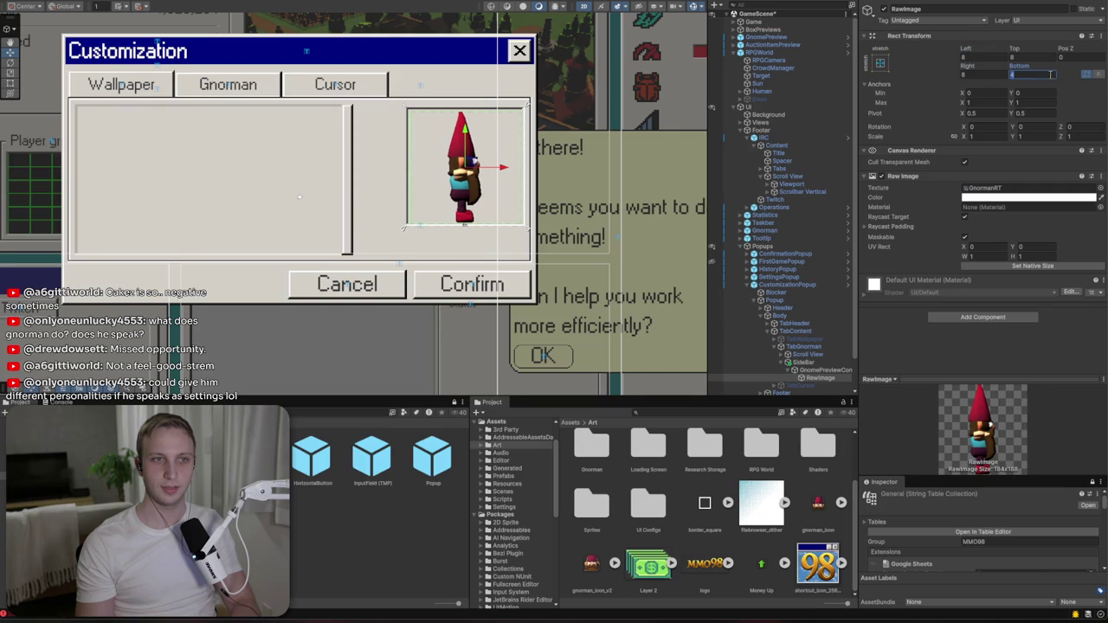
scroll(471, 184, "up", 3)
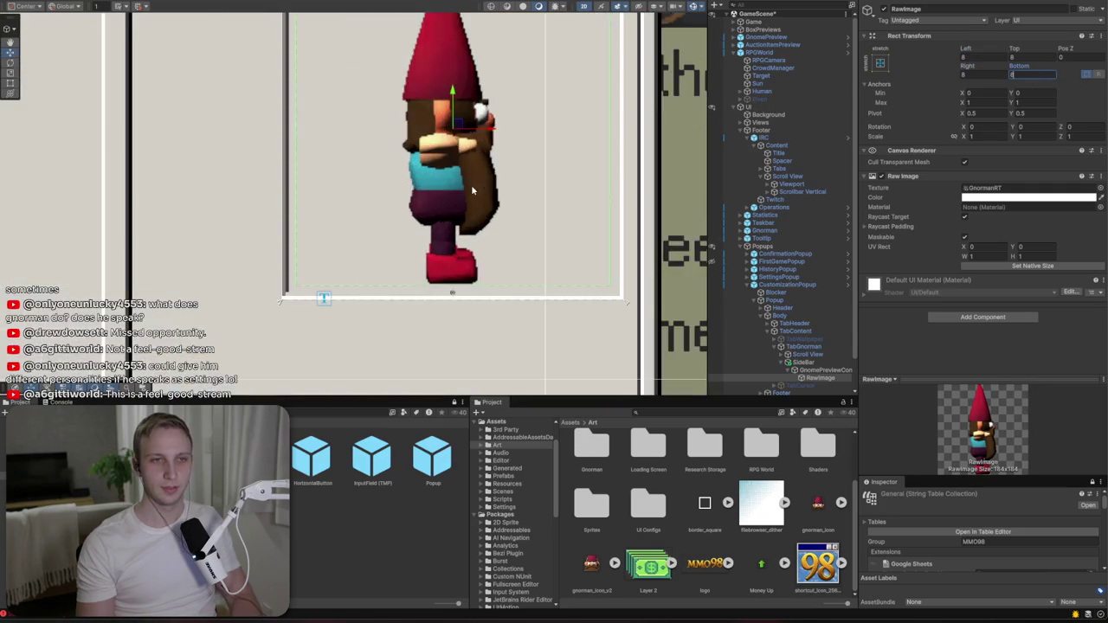
scroll(471, 184, "down", 4)
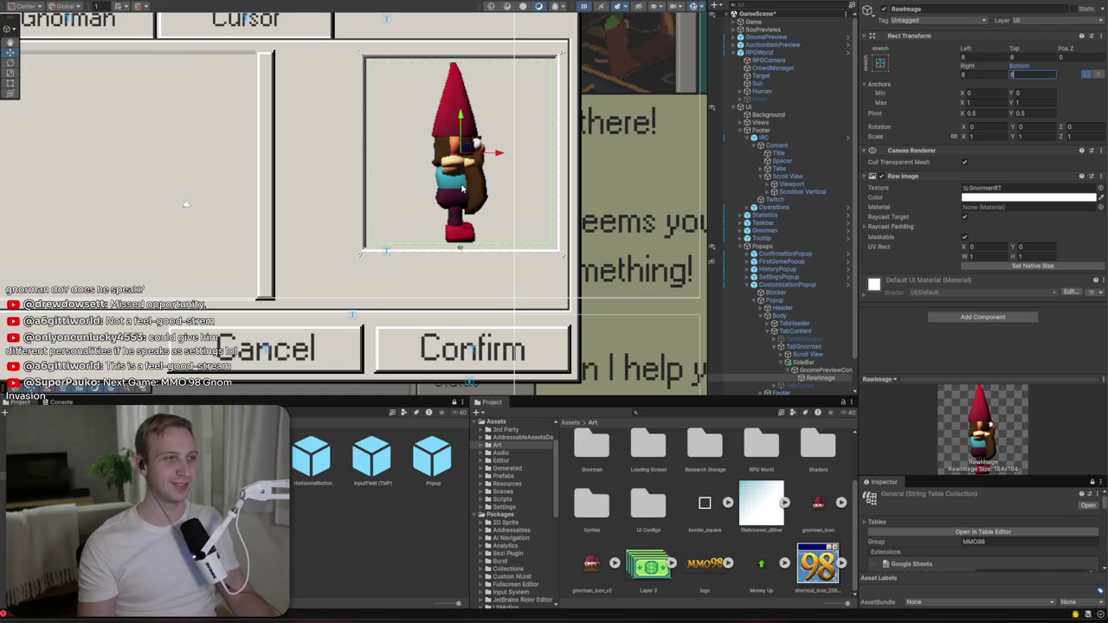
scroll(292, 216, "down", 2)
scroll(292, 216, "up", 2)
scroll(208, 247, "down", 3)
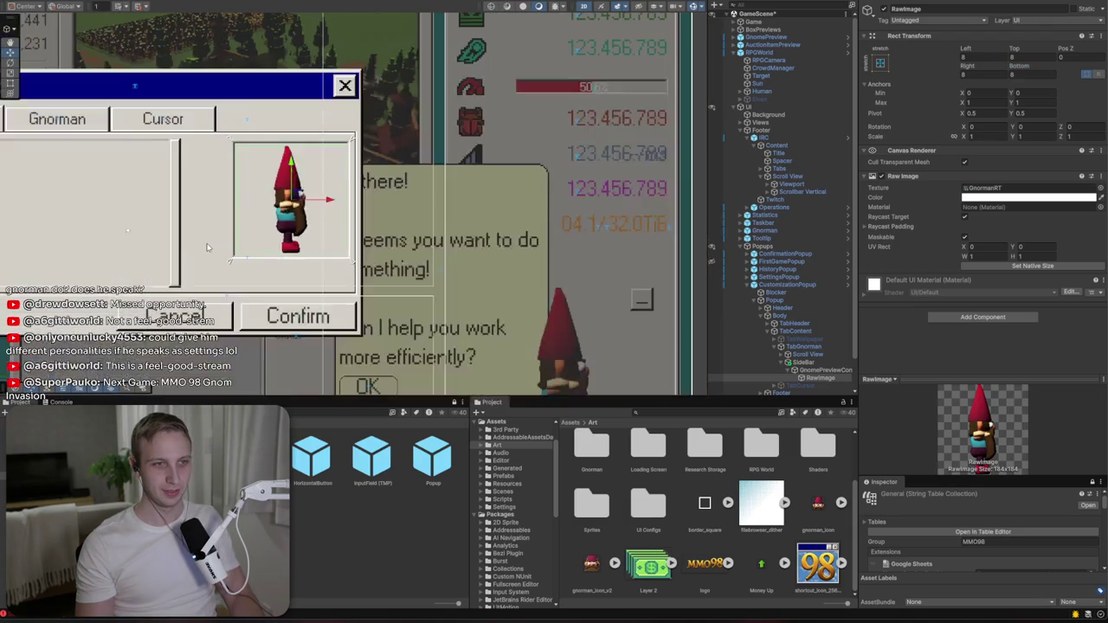
mouse_move(195, 253)
left_mouse_down()
mouse_move(516, 217)
mouse_move(324, 232)
left_mouse_up()
- Narrow the SideBar panel to about 217 wide with the Rect Tool
scroll(323, 232, "up", 1)
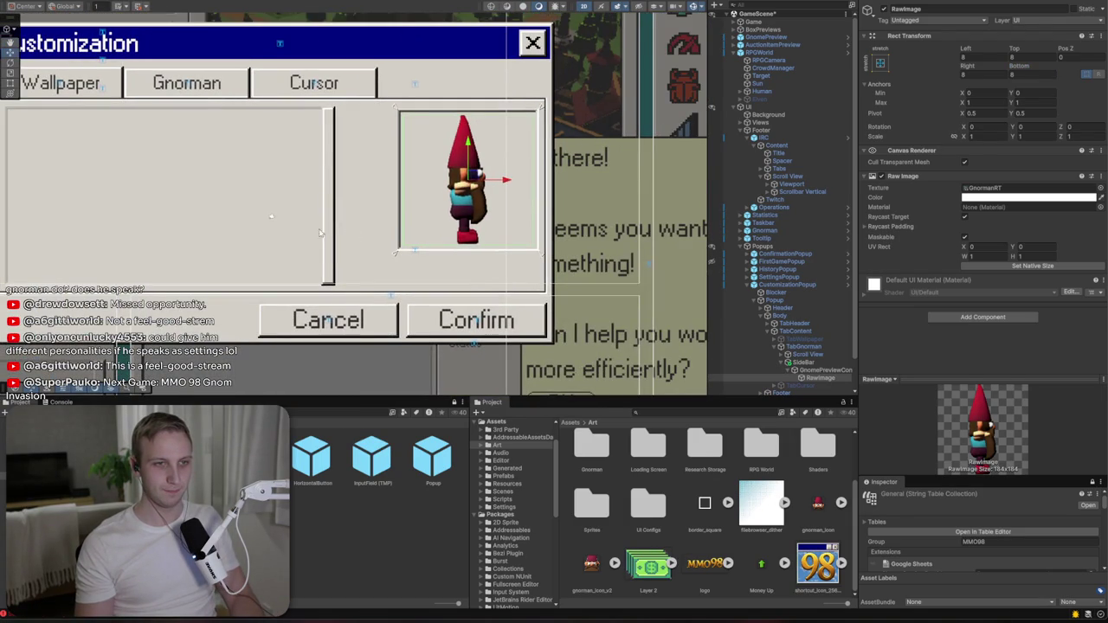
left_click(324, 232)
left_click(327, 232)
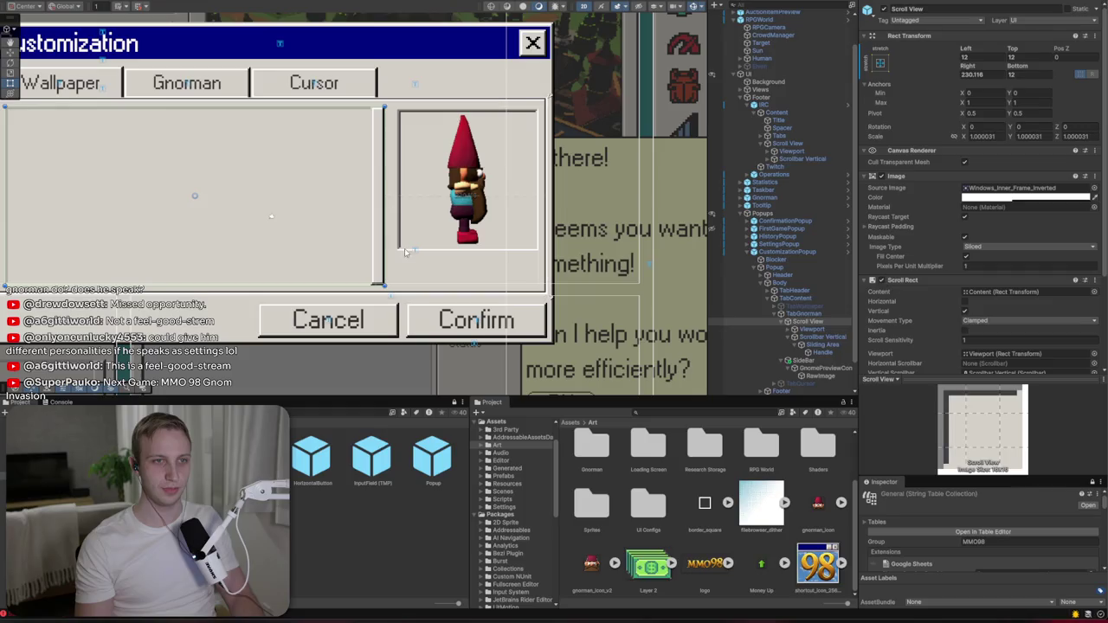
left_click(803, 360)
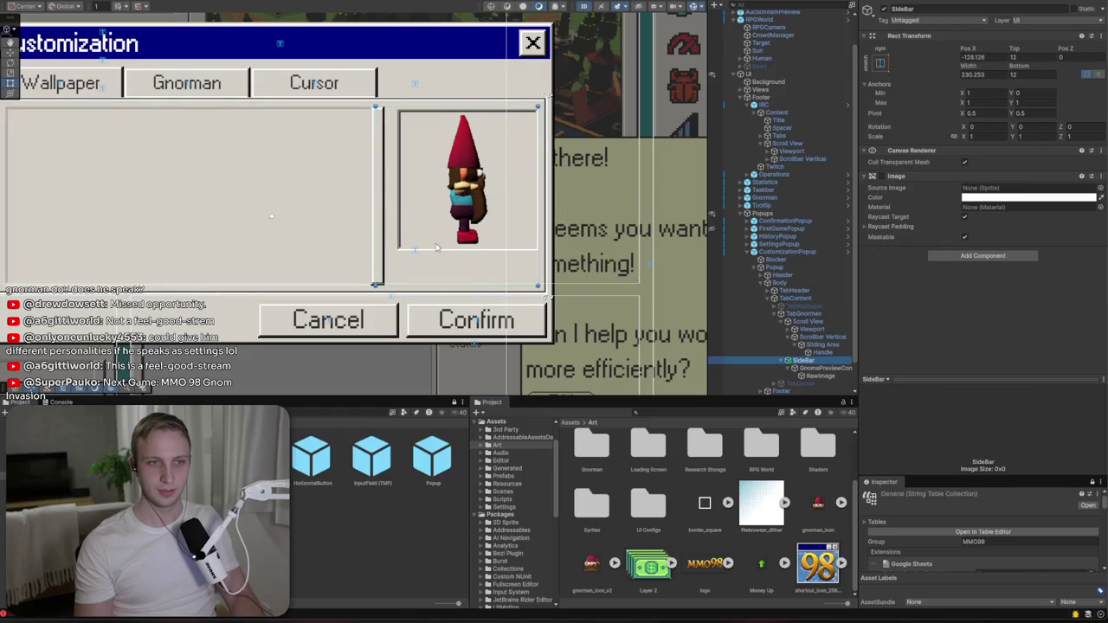
left_click_drag(376, 223, 384, 224)
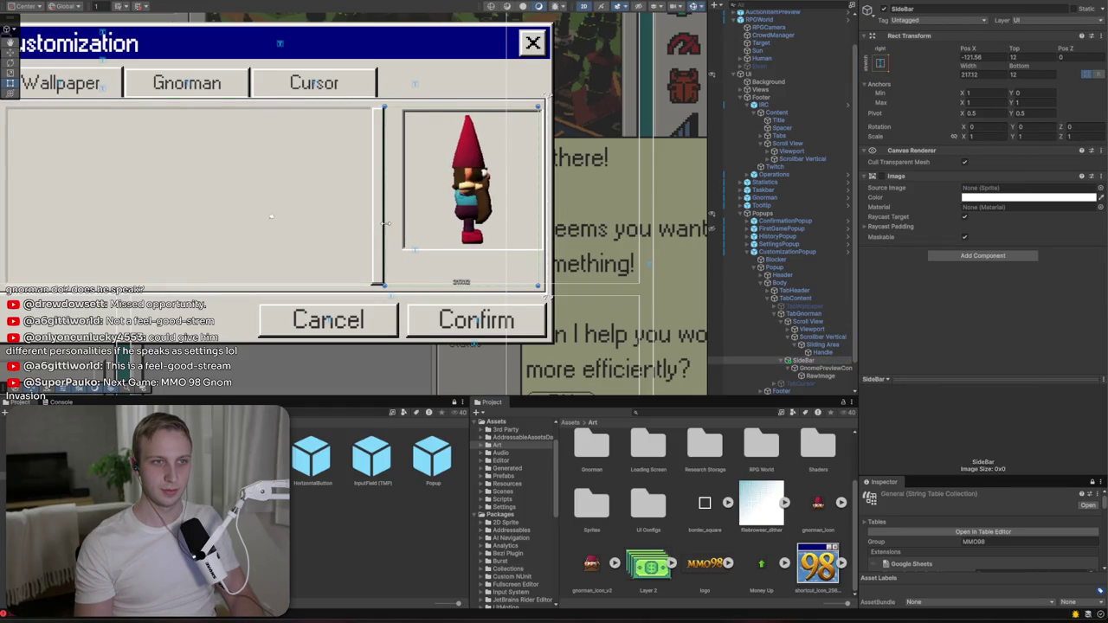
- Set the GnomePreviewContainer frame's Pos X to 8
left_click(818, 368)
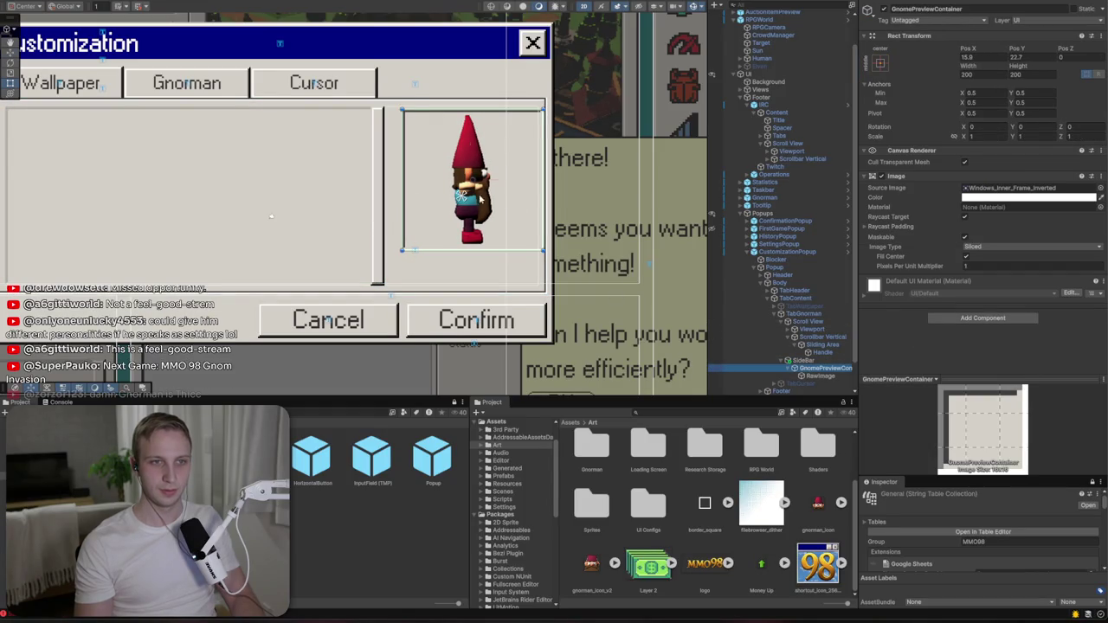
left_click_drag(505, 184, 503, 184)
left_click(979, 56)
type("8")
key("Return")
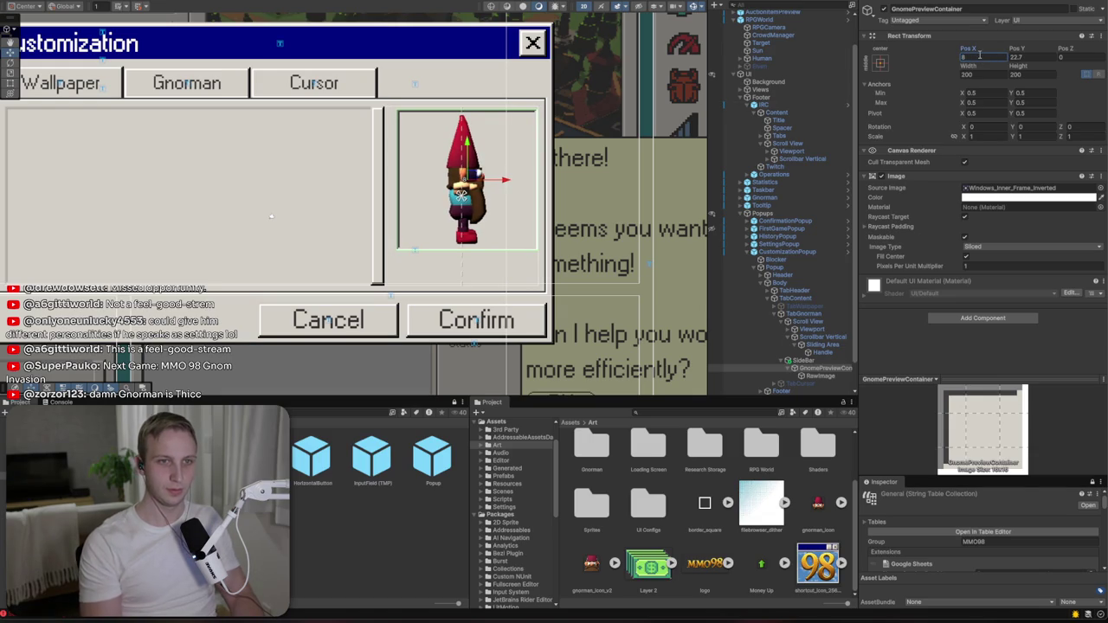
scroll(510, 57, "down", 4)
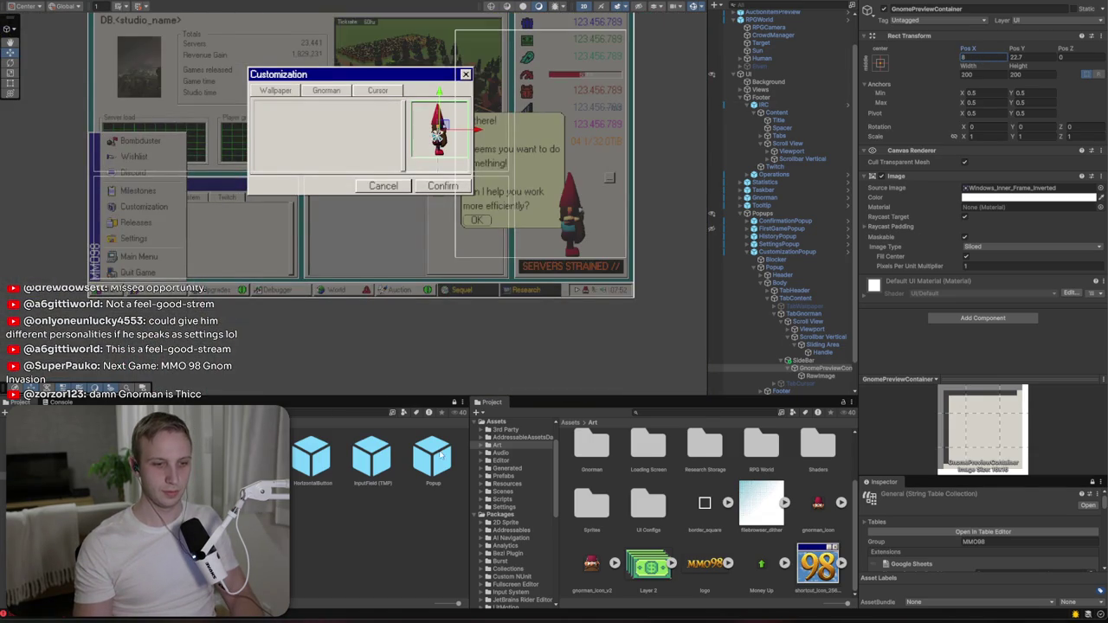
scroll(320, 103, "up", 10)
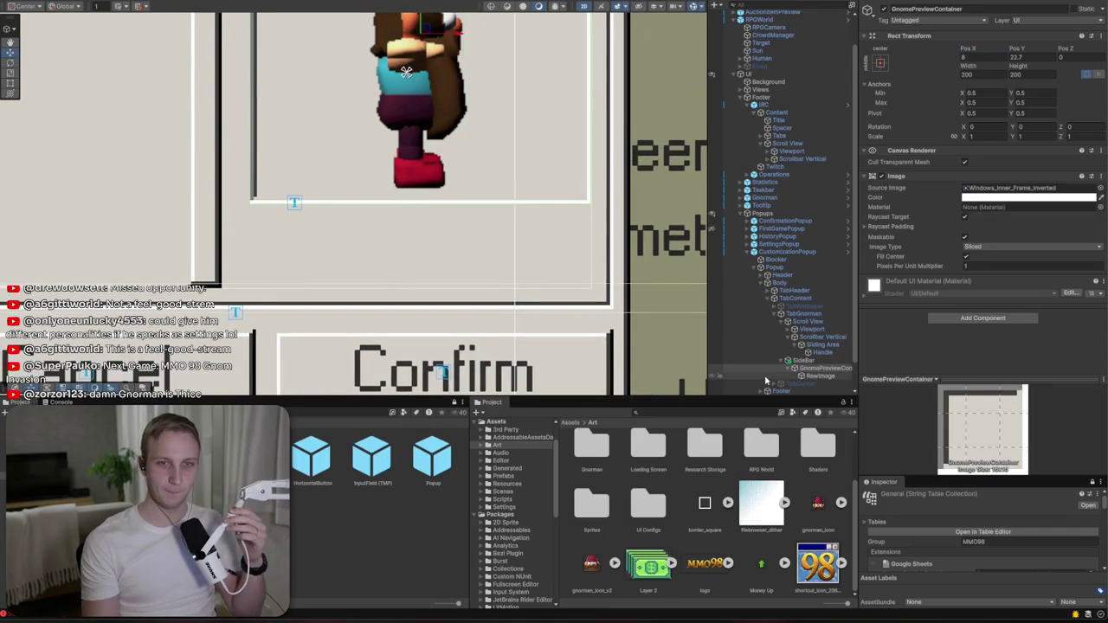
- Select the scroll list's Content object under Viewport in the Hierarchy
left_click(804, 377)
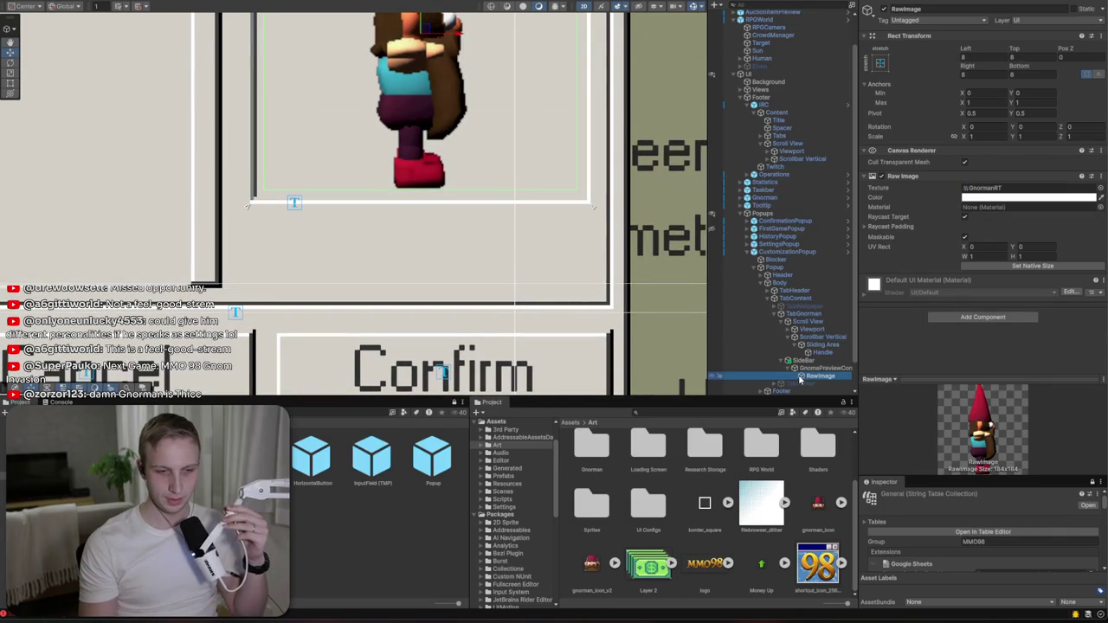
left_click(790, 370)
left_click(794, 369)
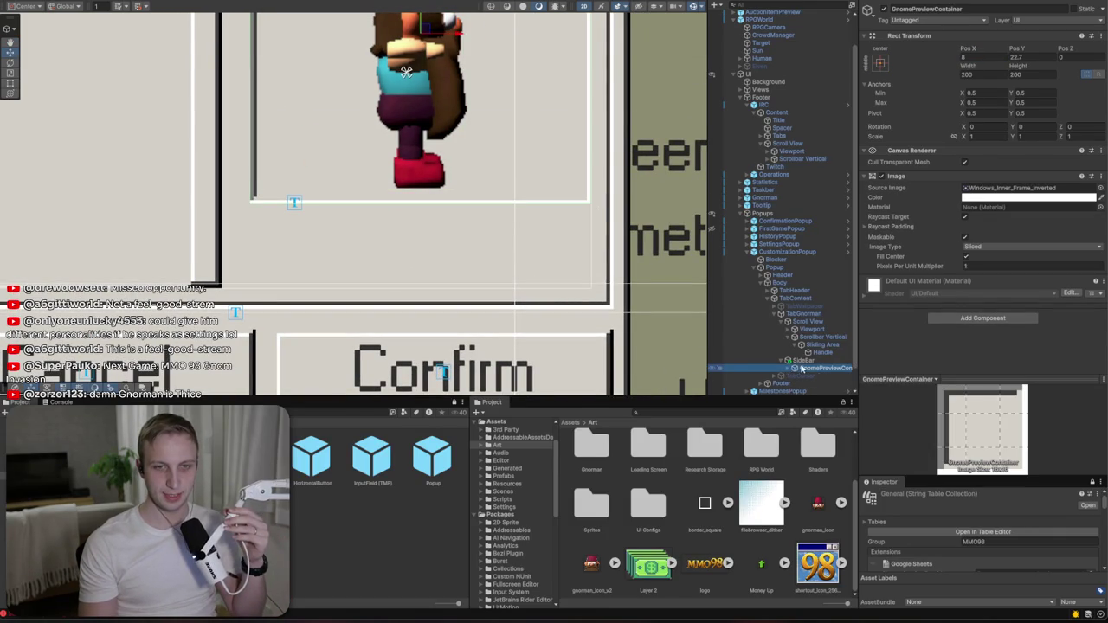
left_click(801, 360)
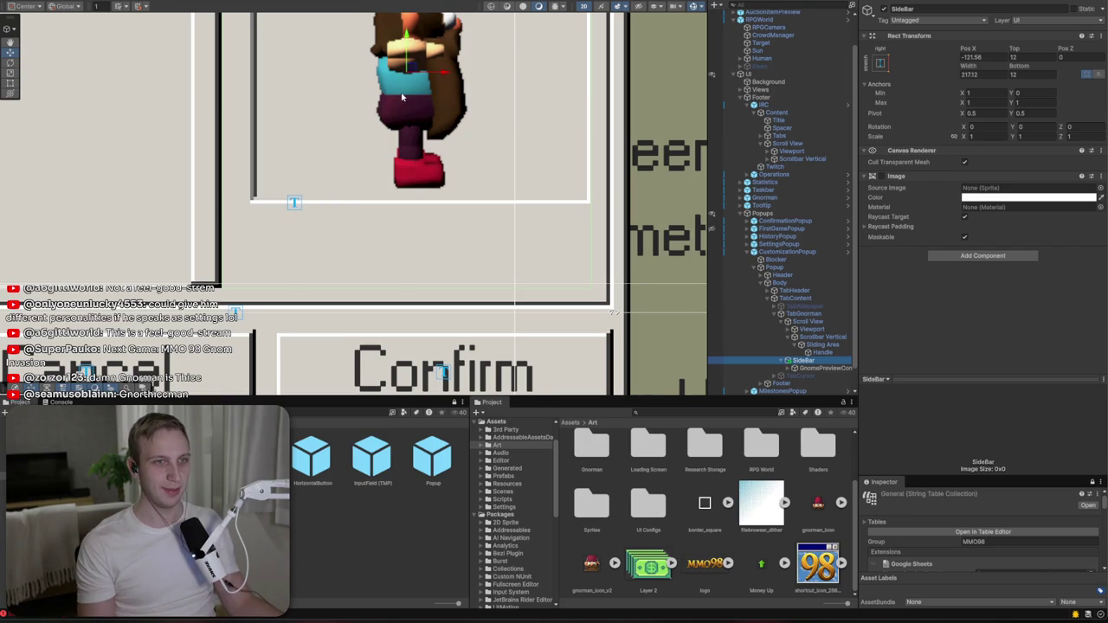
scroll(401, 97, "down", 10)
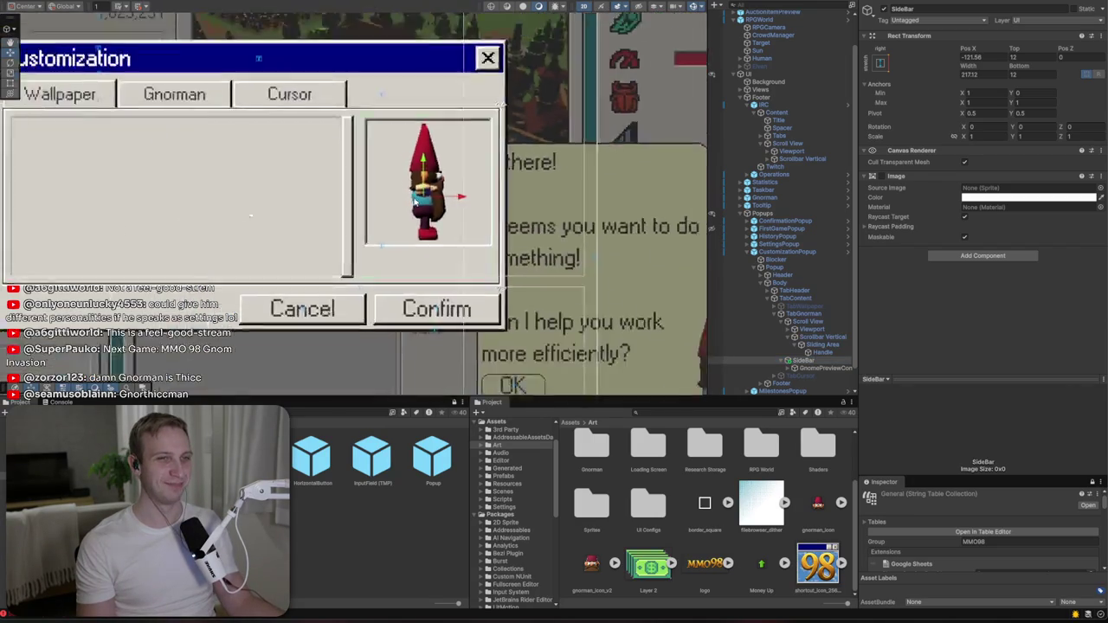
scroll(413, 200, "down", 5)
scroll(334, 216, "up", 5)
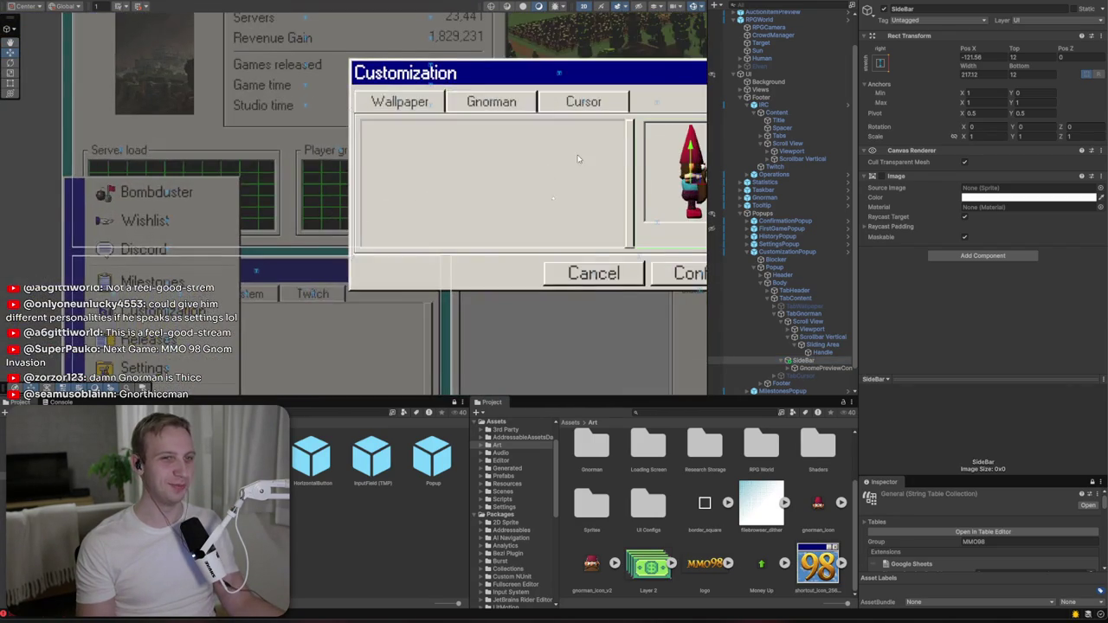
left_click_drag(578, 158, 509, 177)
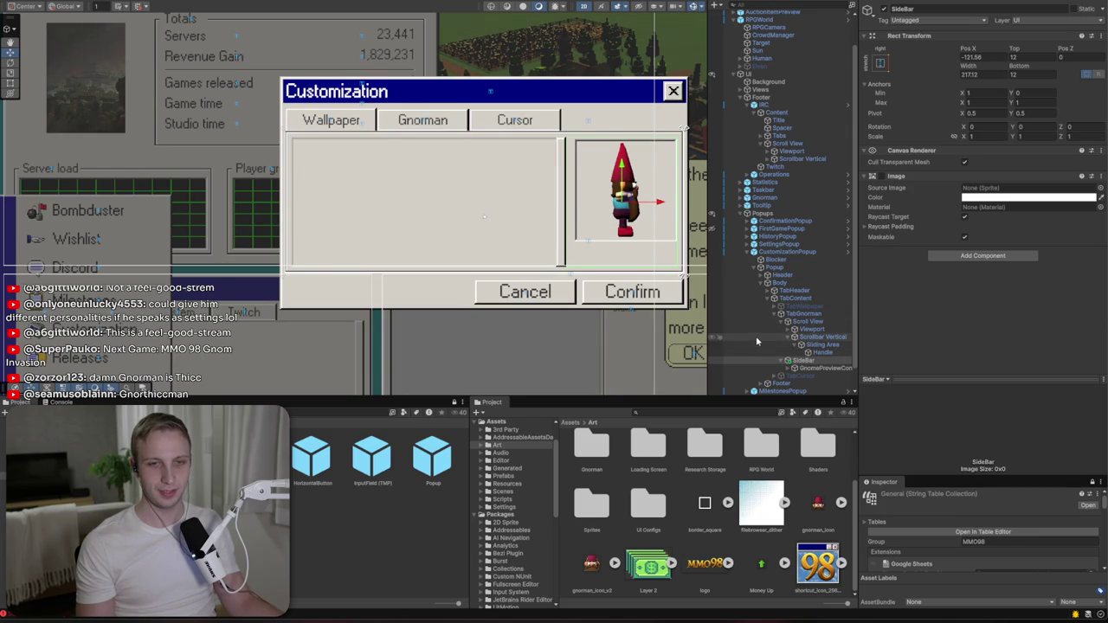
left_click(789, 336)
left_click(788, 329)
left_click(814, 337)
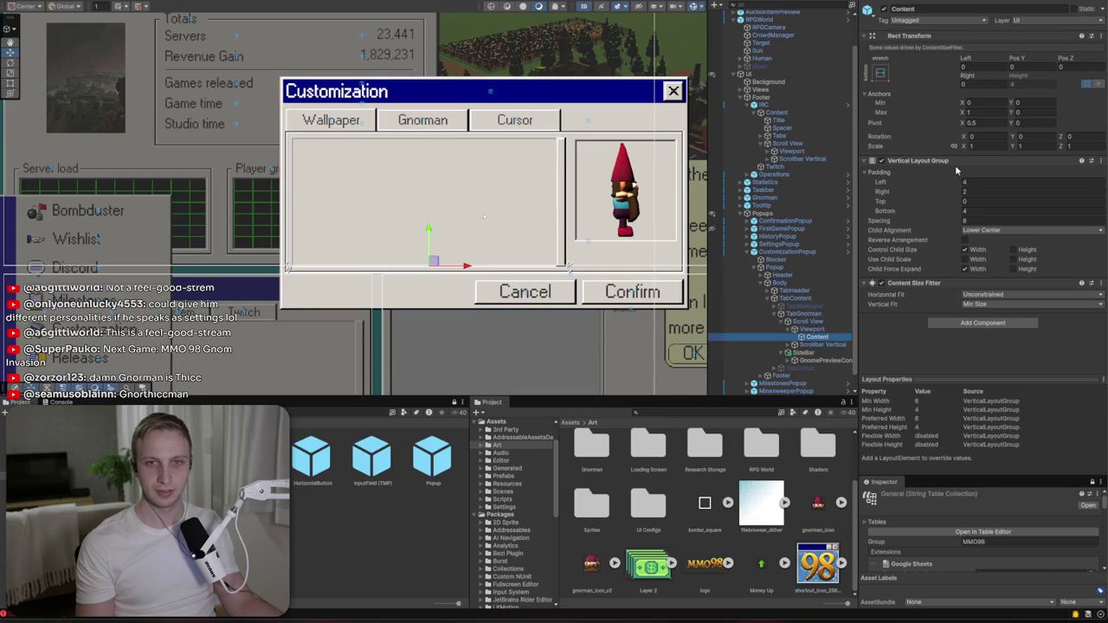
- Remove the Vertical Layout Group component from the Content object
right_click(991, 165)
left_click(1071, 188)
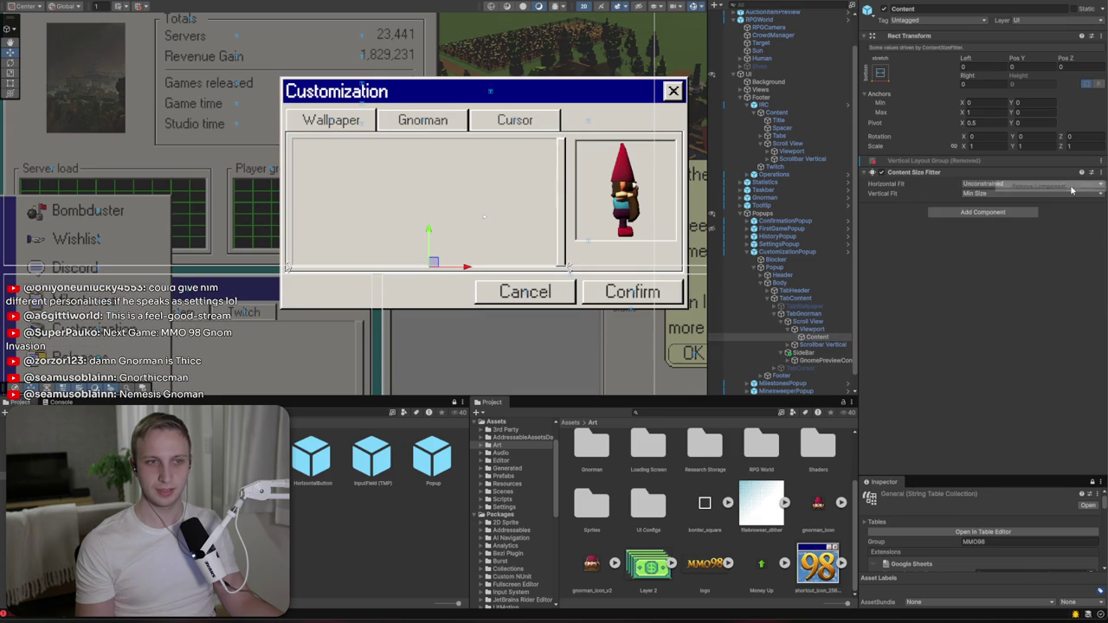
left_click(982, 212)
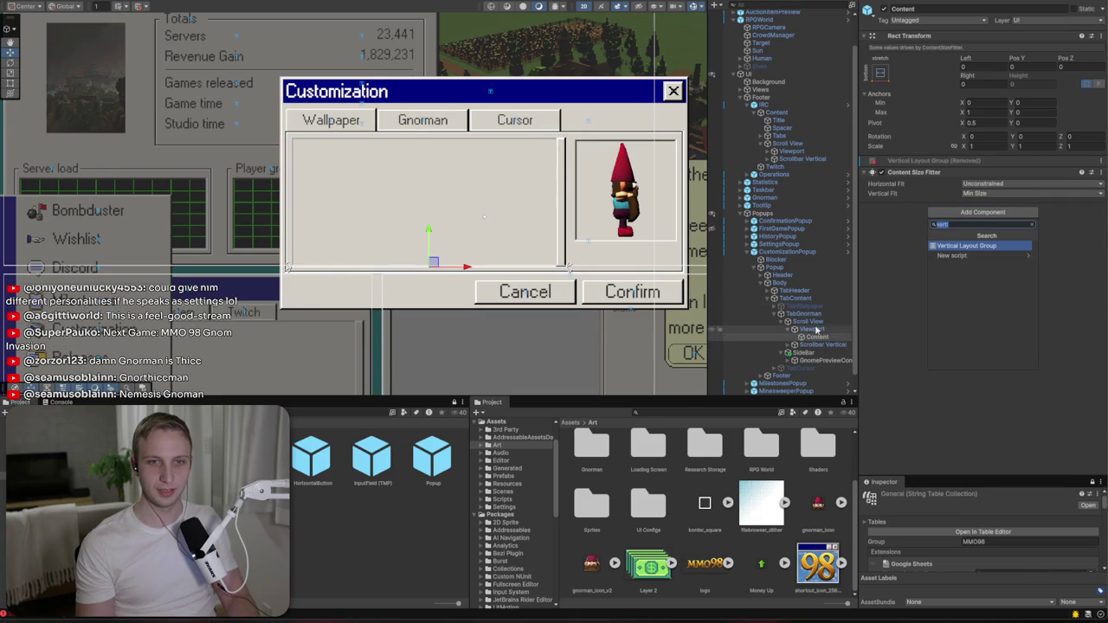
- Apply all overrides to the CustomizationPopup prefab and open it in Prefab Mode
left_click(787, 251)
left_click(938, 45)
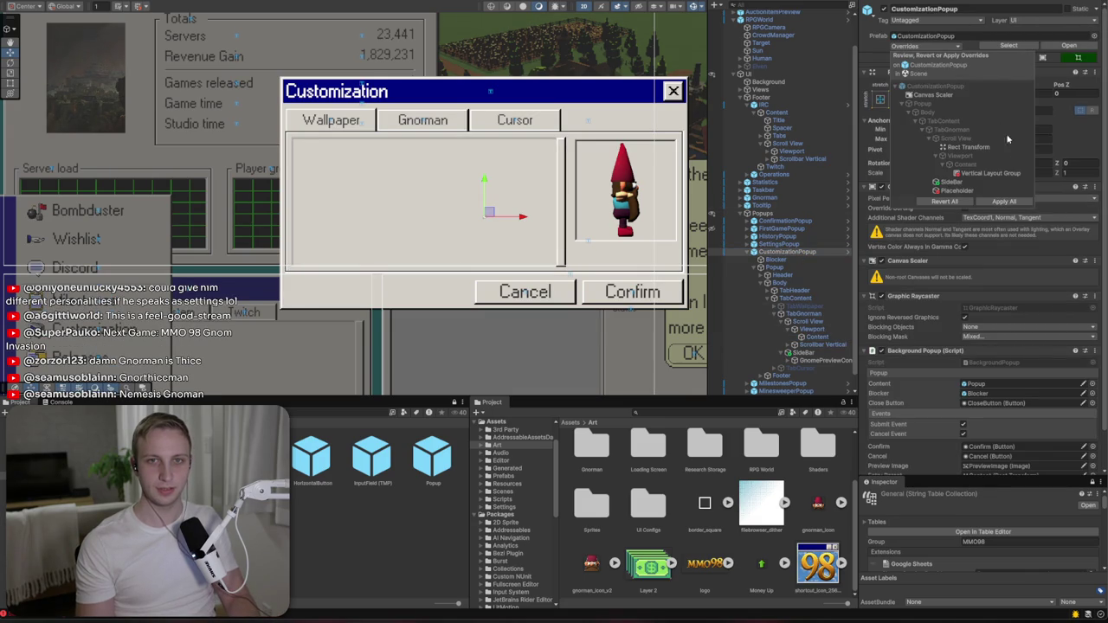
left_click(1000, 203)
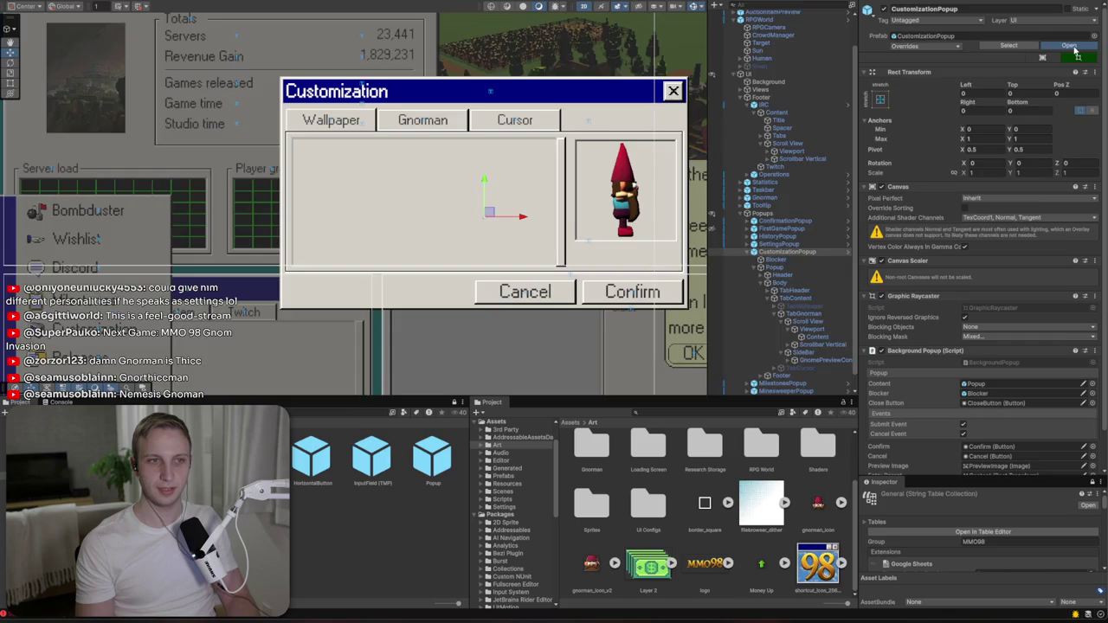
left_click(1072, 47)
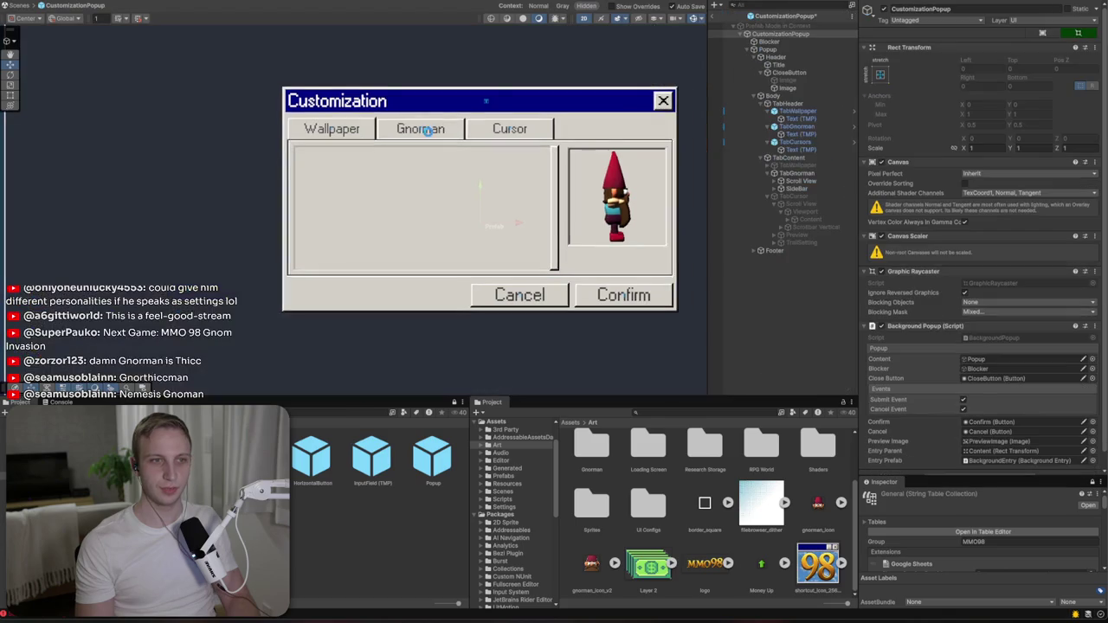
- Add a Grid Layout Group with 100×100 cells to Scroll View > Viewport > Content
left_click(800, 181)
left_click(776, 181)
left_click(780, 189)
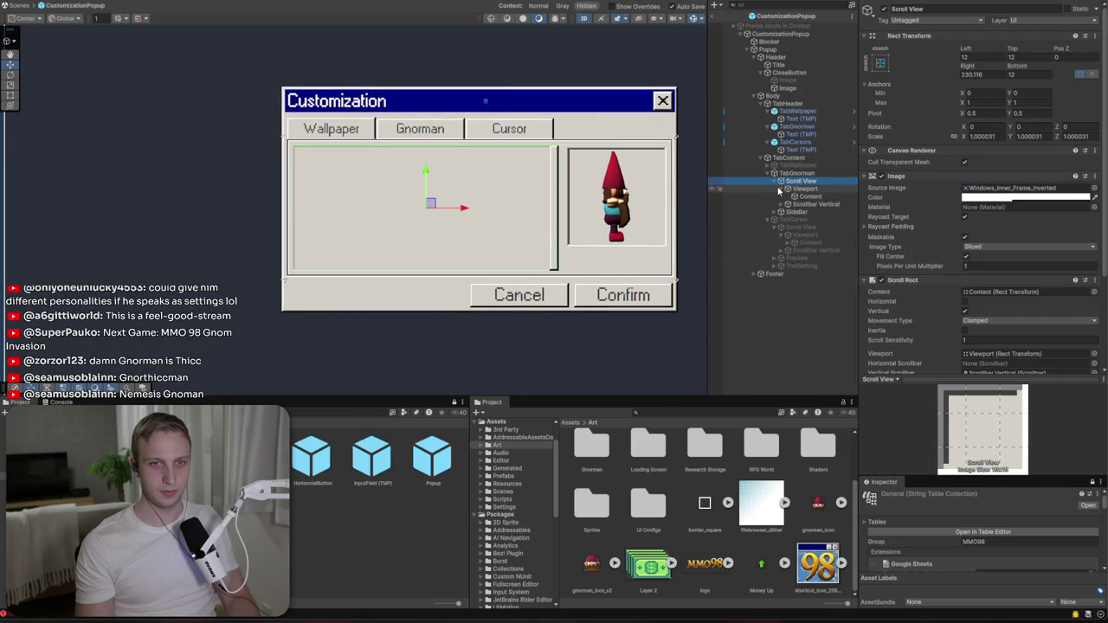
left_click(807, 196)
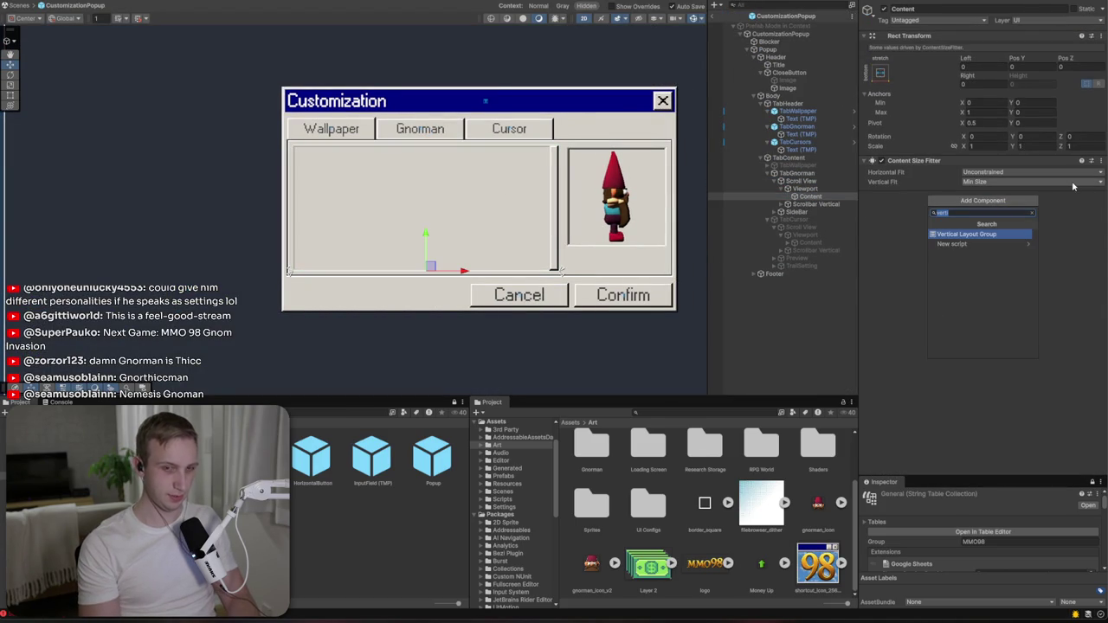
type("grid")
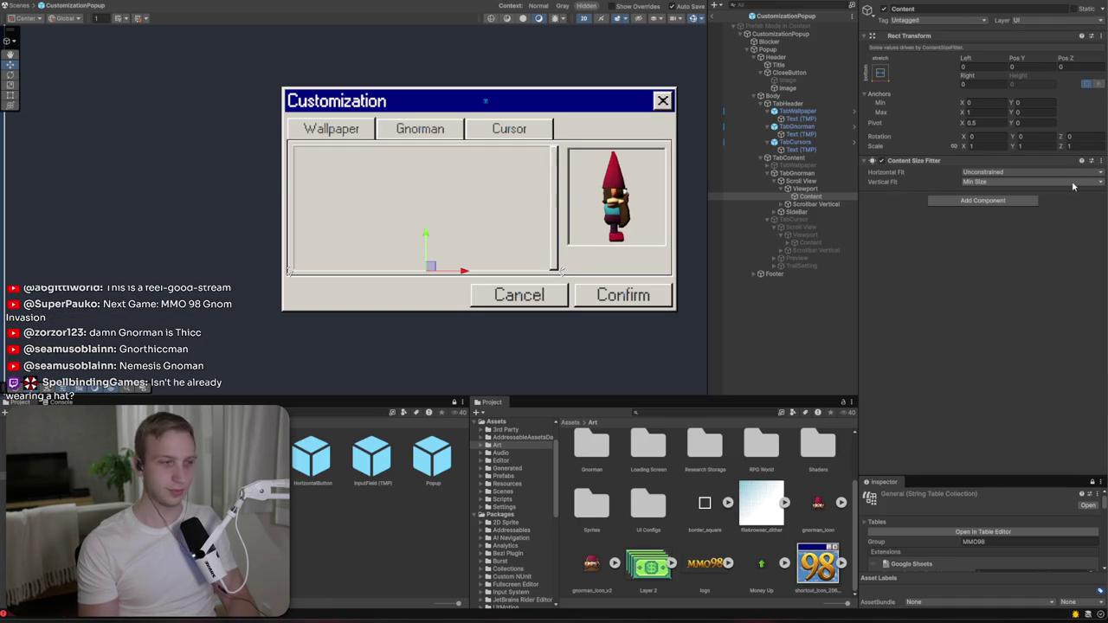
key("Return")
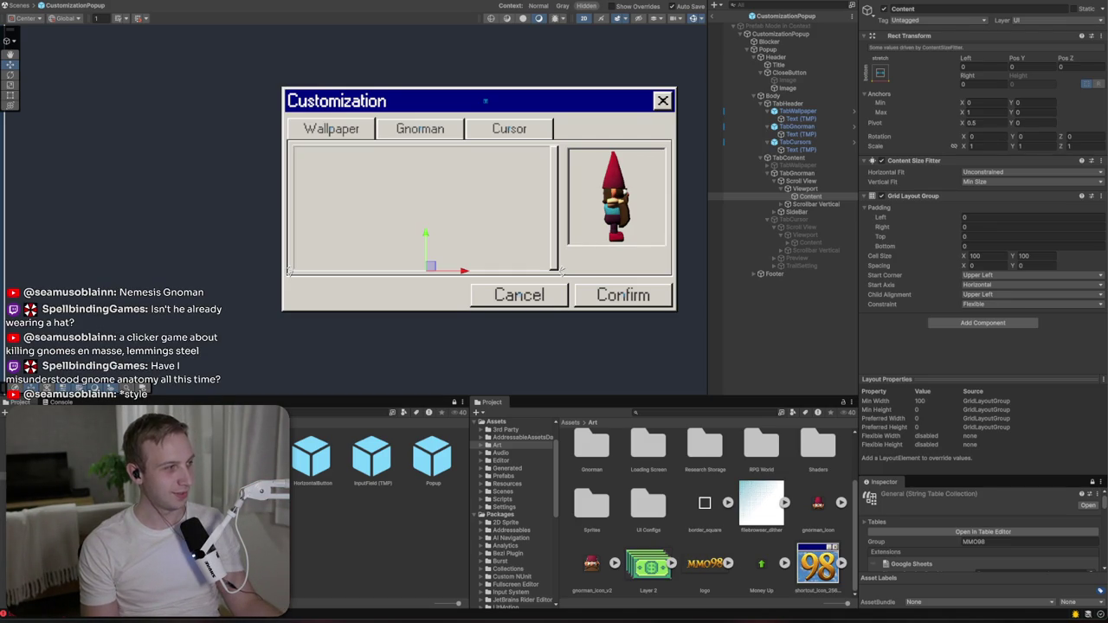
scroll(380, 484, "up", 5)
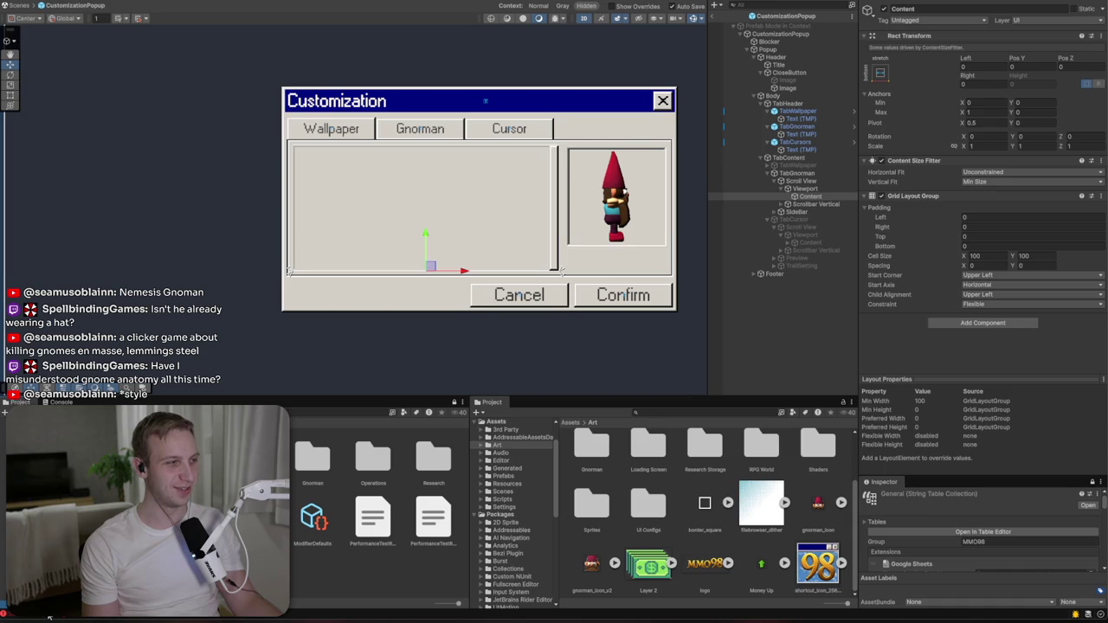
left_click(992, 257)
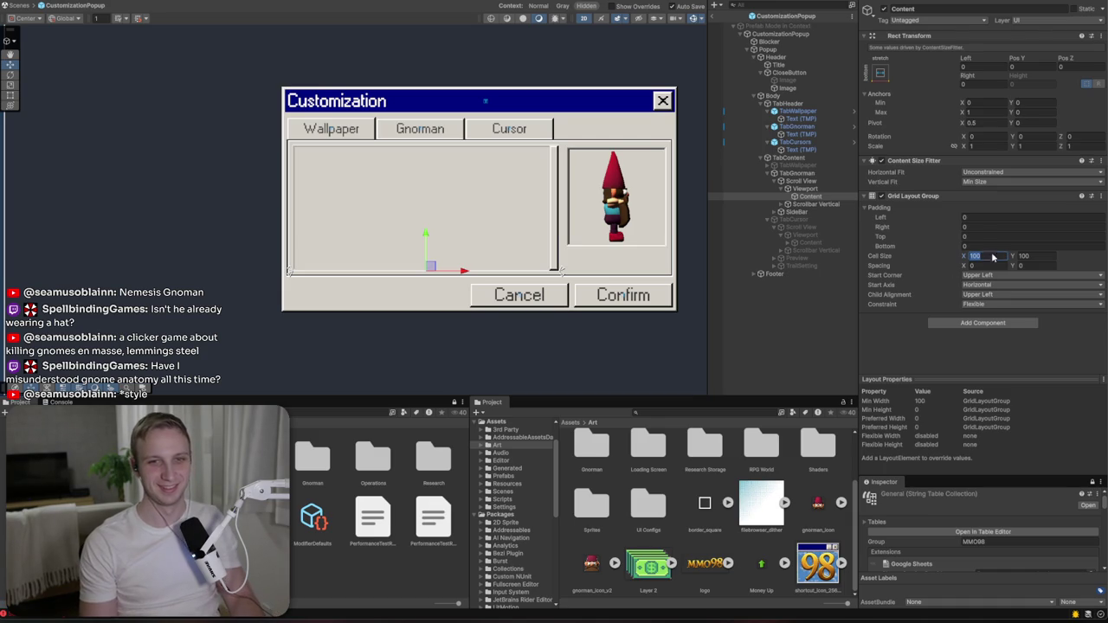
right_click(819, 199)
- Create a UI Image under Content named GnomeOutfitPreview
mouse_move(865, 459)
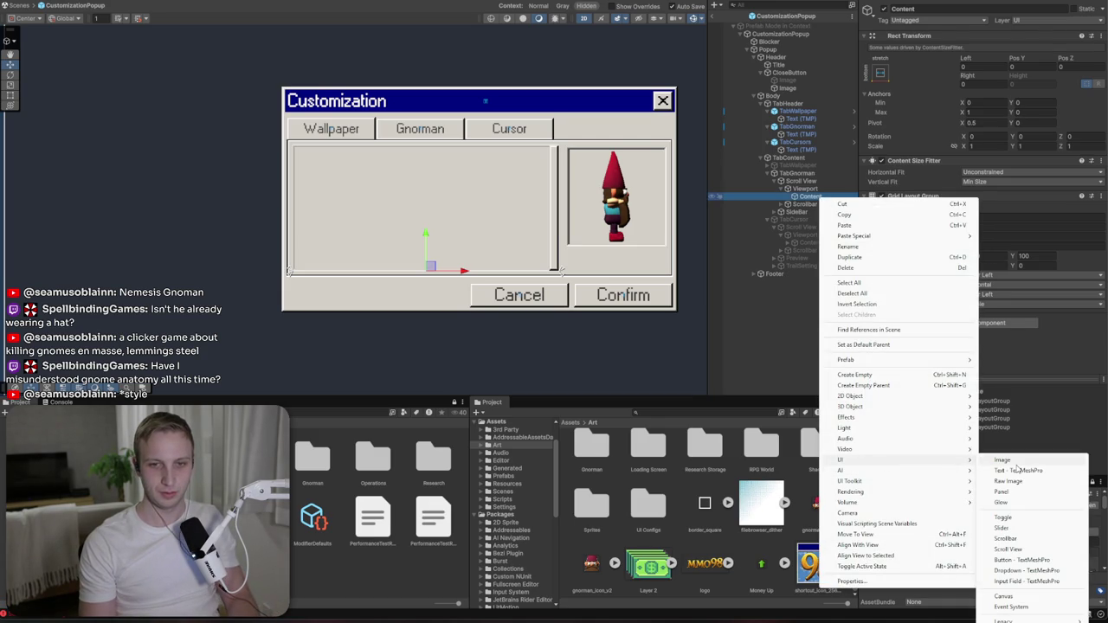
left_click(1016, 460)
type("Gnome")
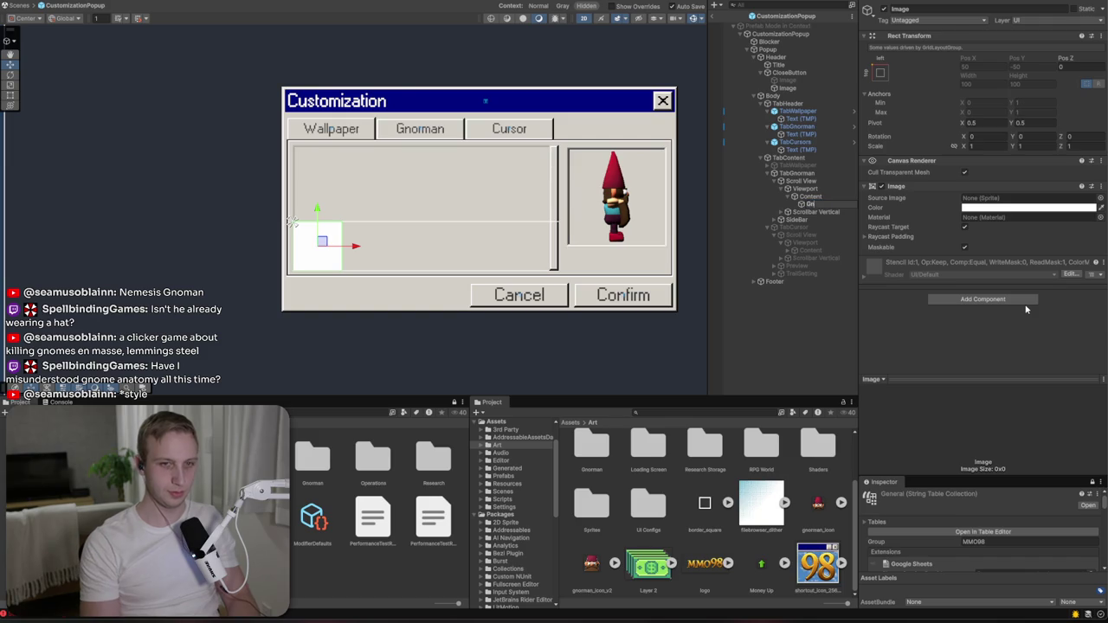
type("OutfitPreview")
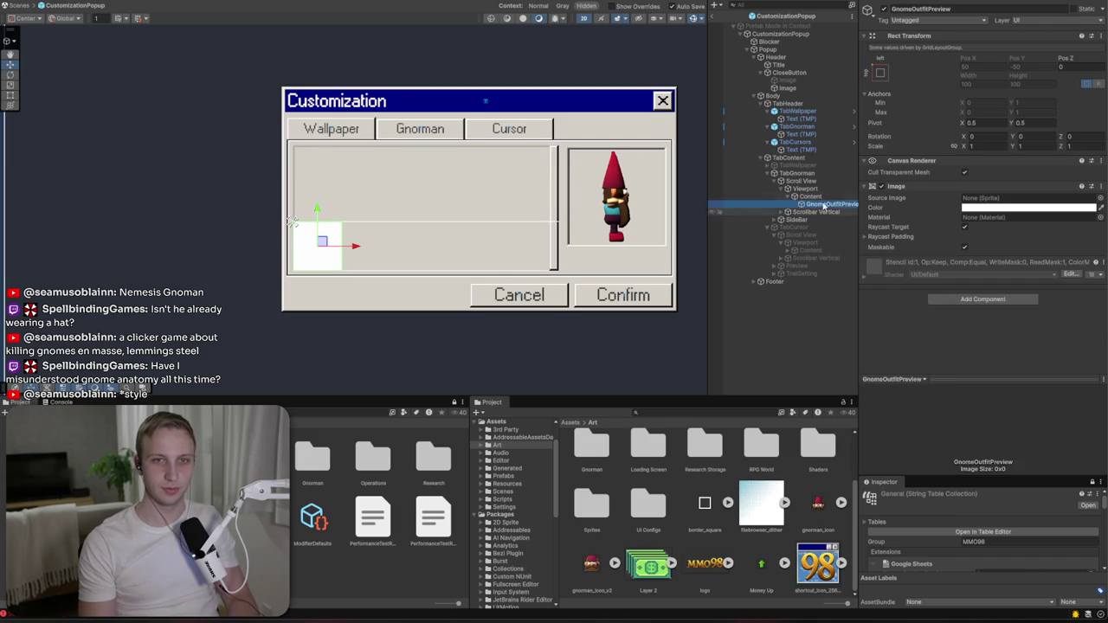
key("Up")
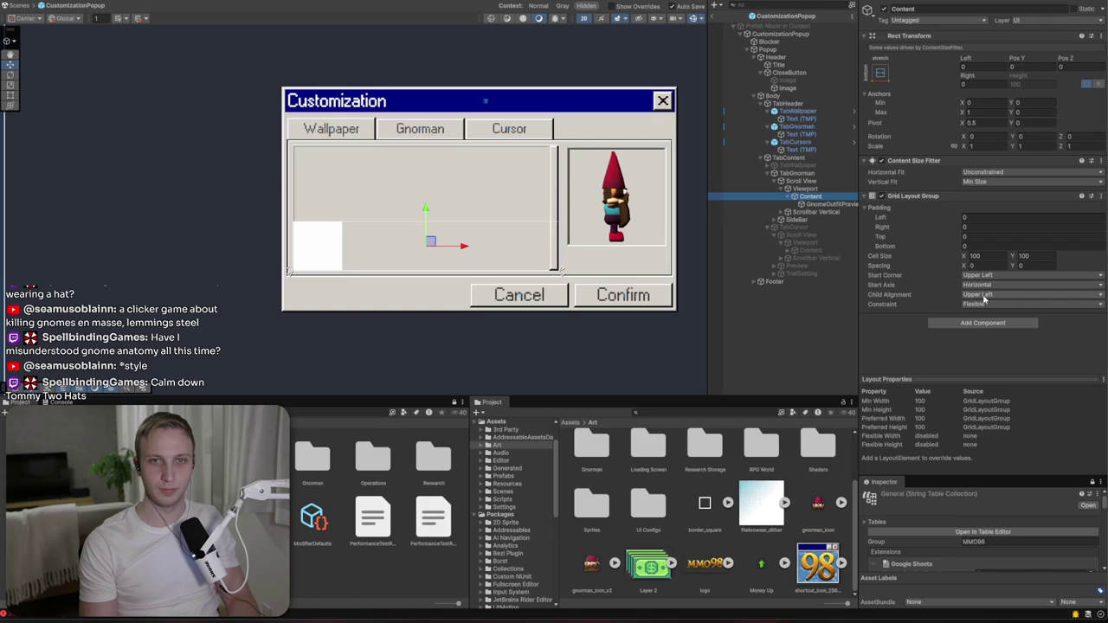
- Review Content's pivot and grid start-corner settings, then enter a pivot Y of 1
left_click(969, 122)
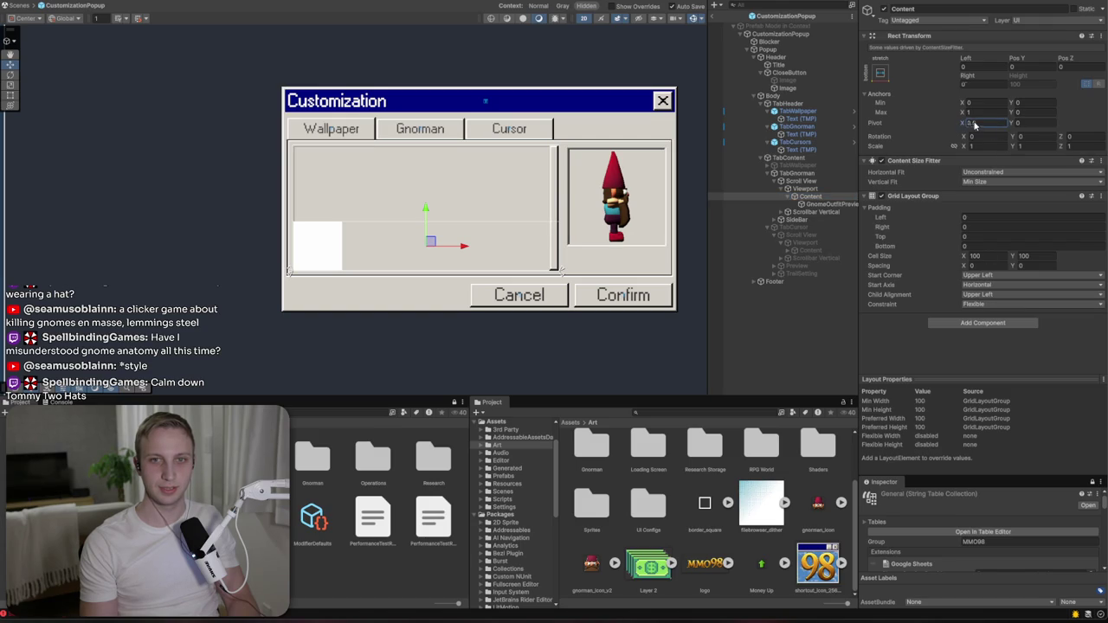
left_click(1001, 276)
left_click(833, 190)
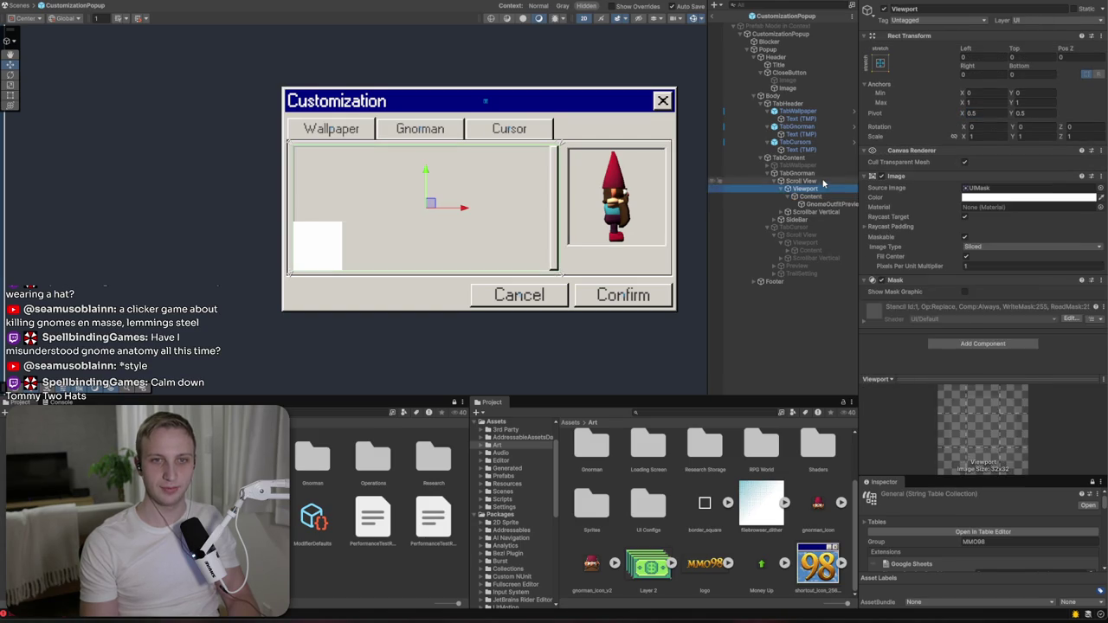
left_click(824, 181)
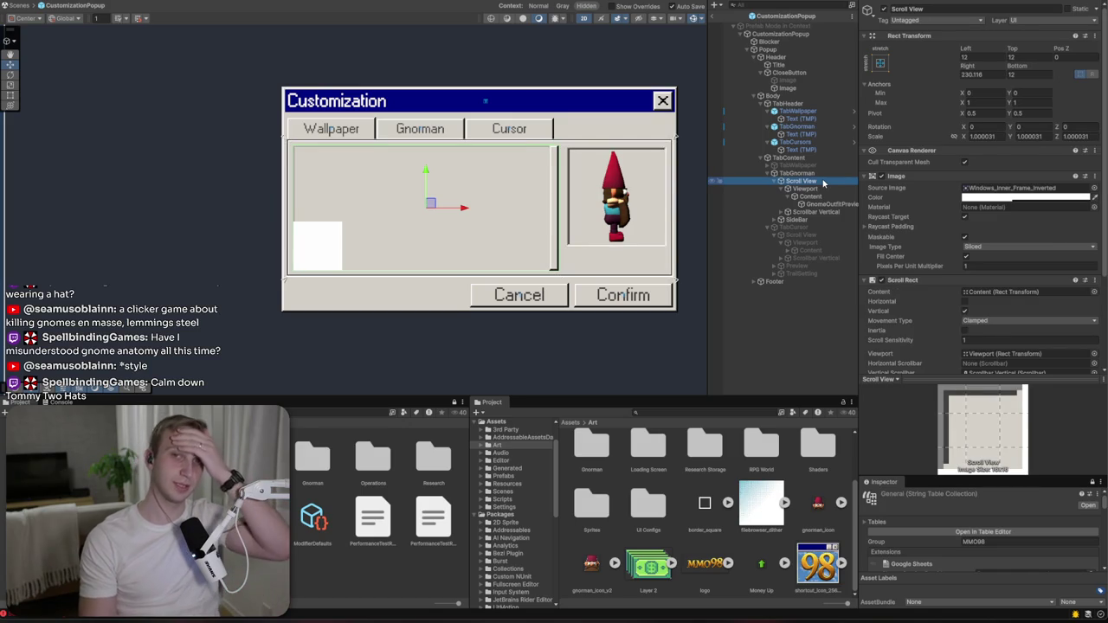
left_click(829, 188)
left_click(825, 197)
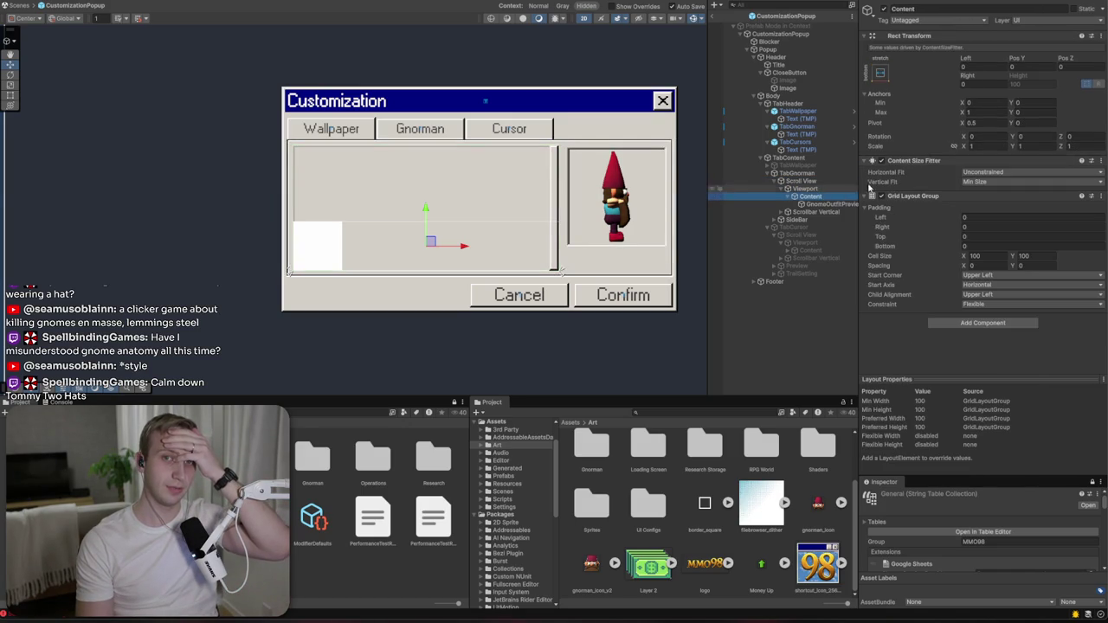
type("1")
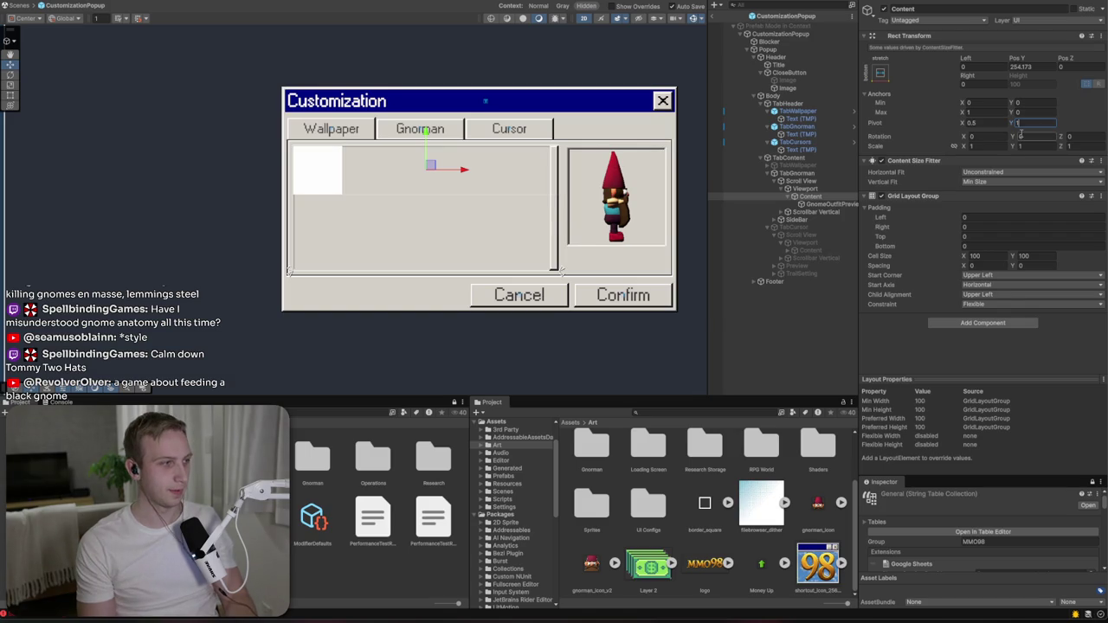
- Set the Grid Layout Group padding to 4 for left, right, top and bottom
left_click(975, 218)
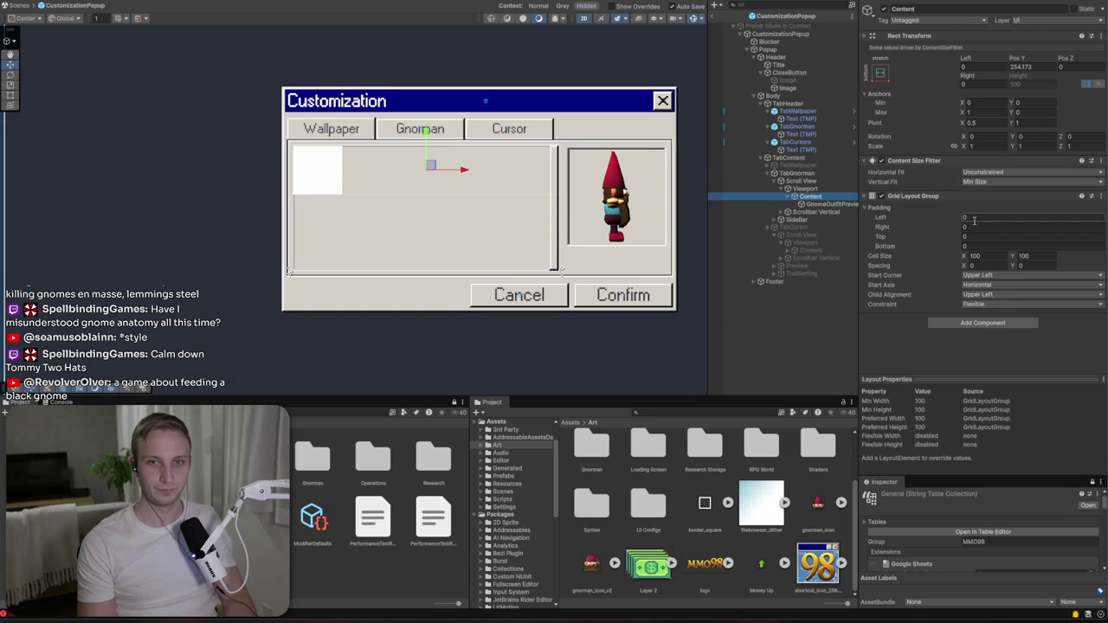
type("4")
key("Tab")
type("4")
key("Tab")
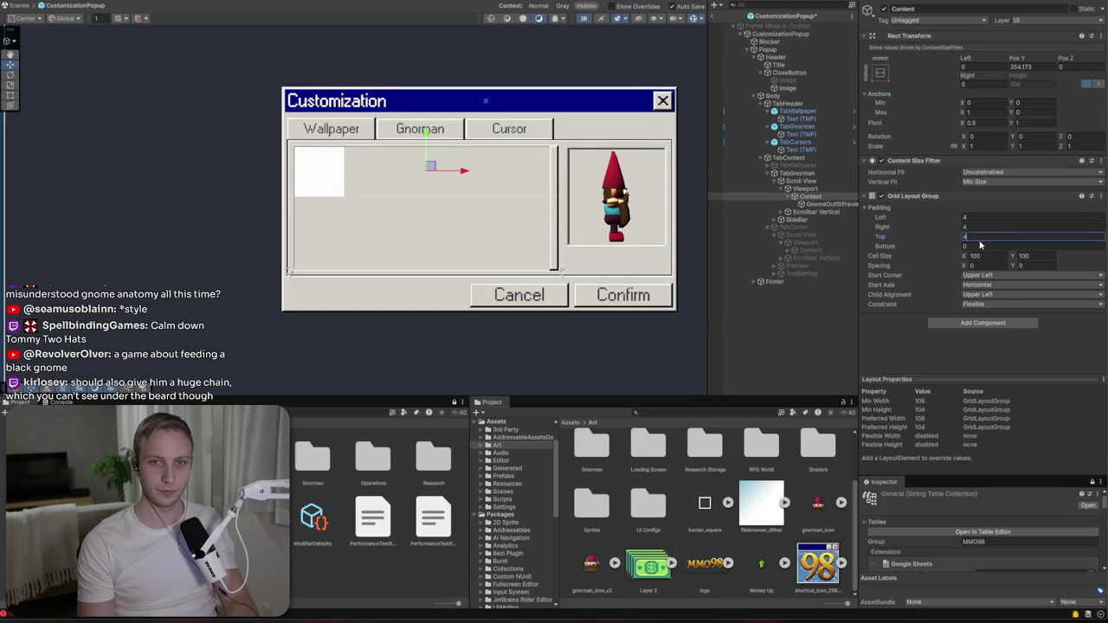
type("44")
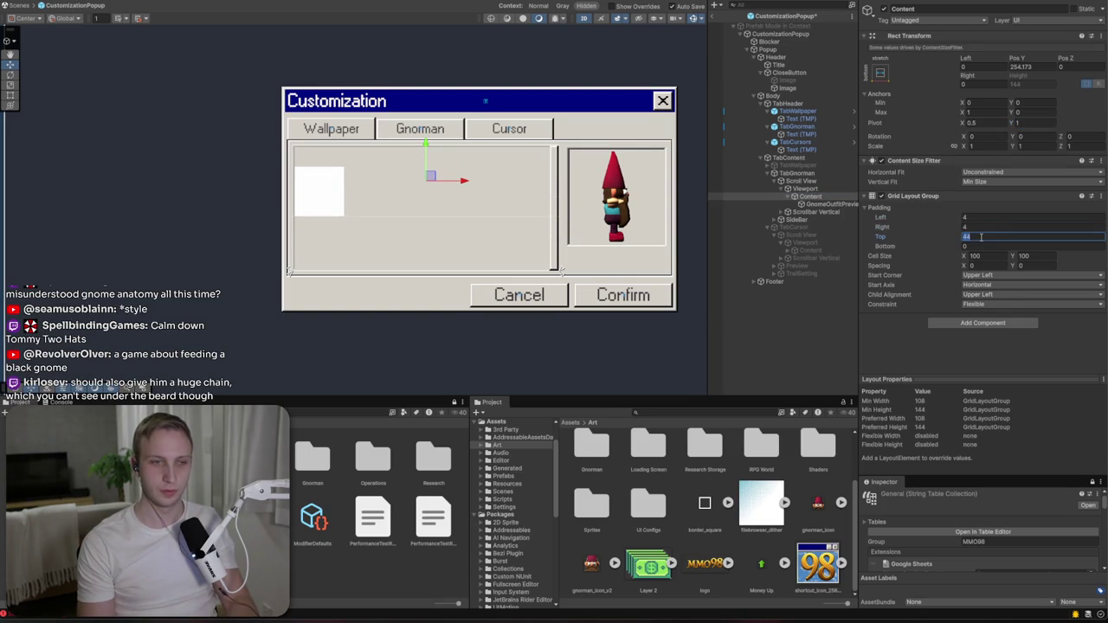
type("4")
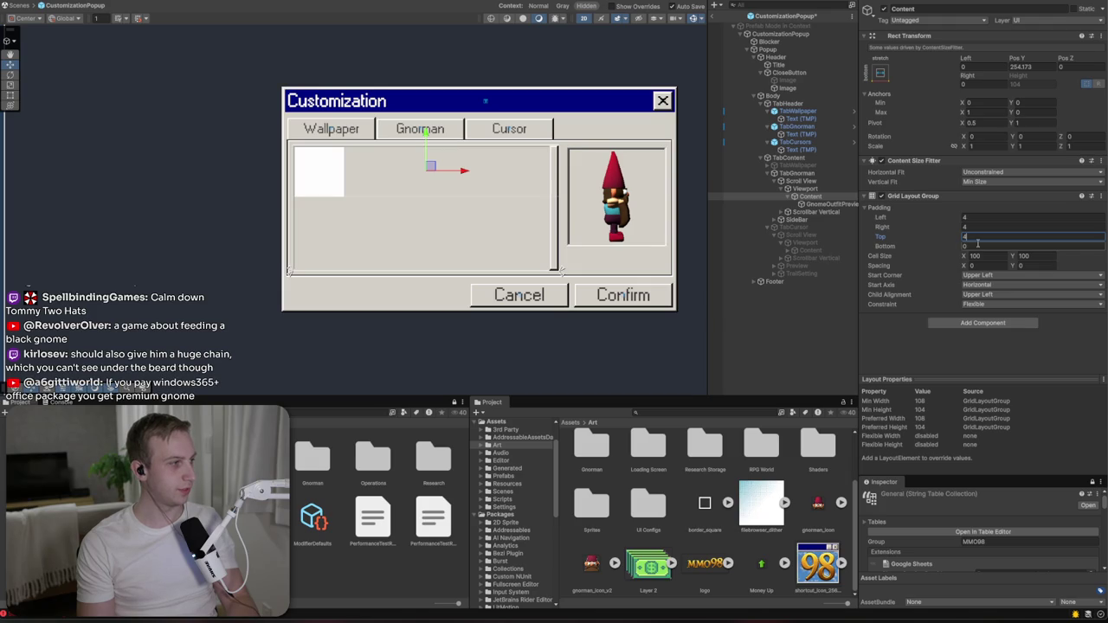
key("Tab")
type("4")
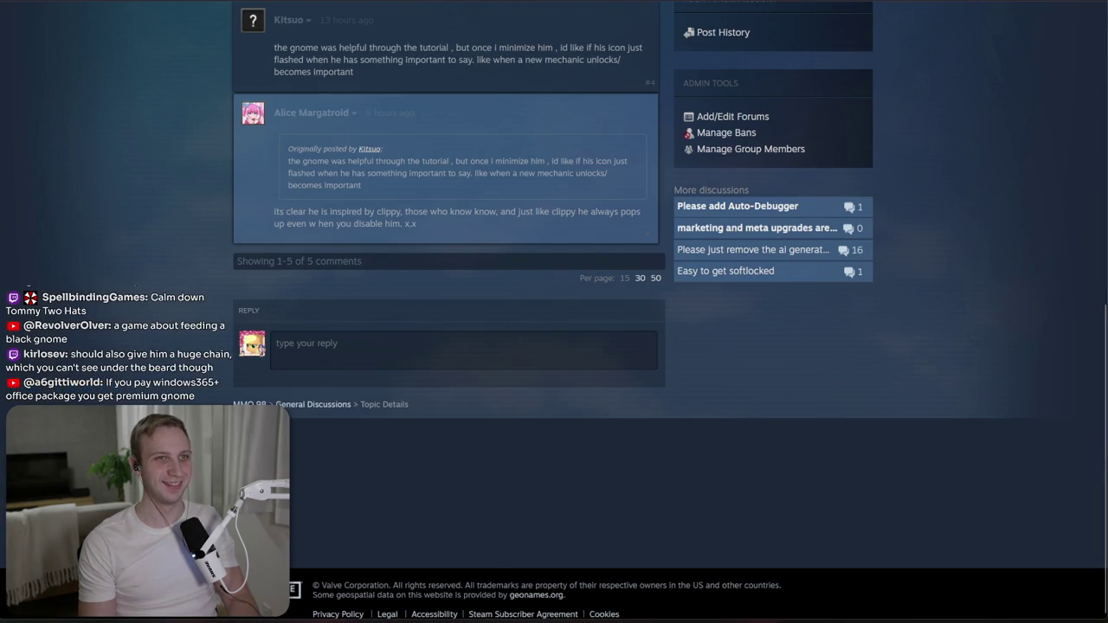
- Search Google Images for 'frieren dwarf' in a new tab, then for 'frieren eisen'
key("ctrl+t")
type("frieren dwarf")
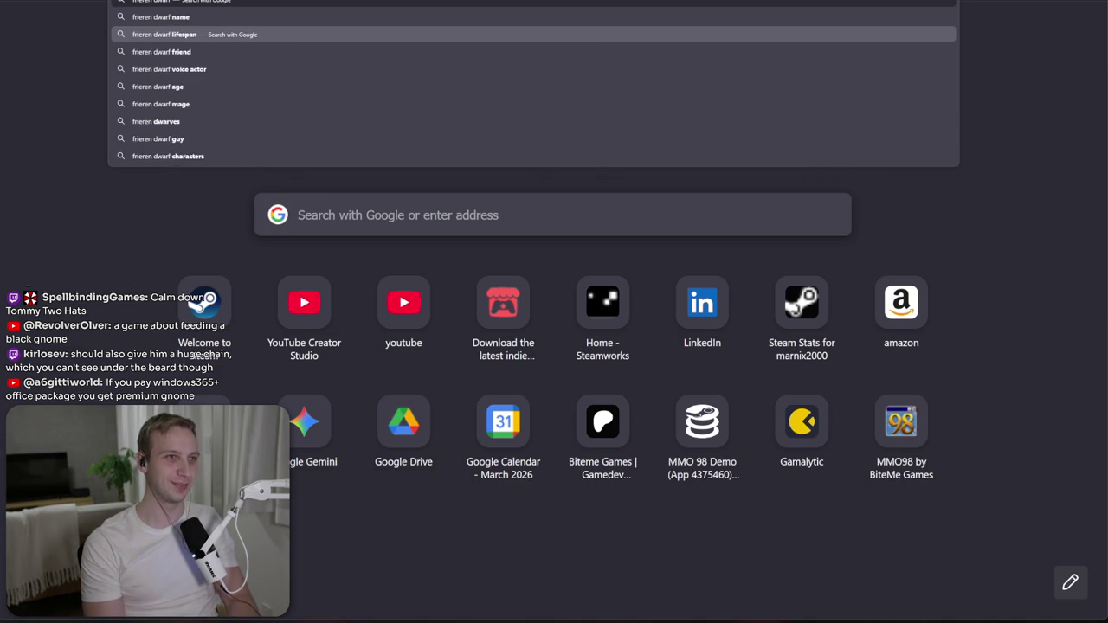
key("Return")
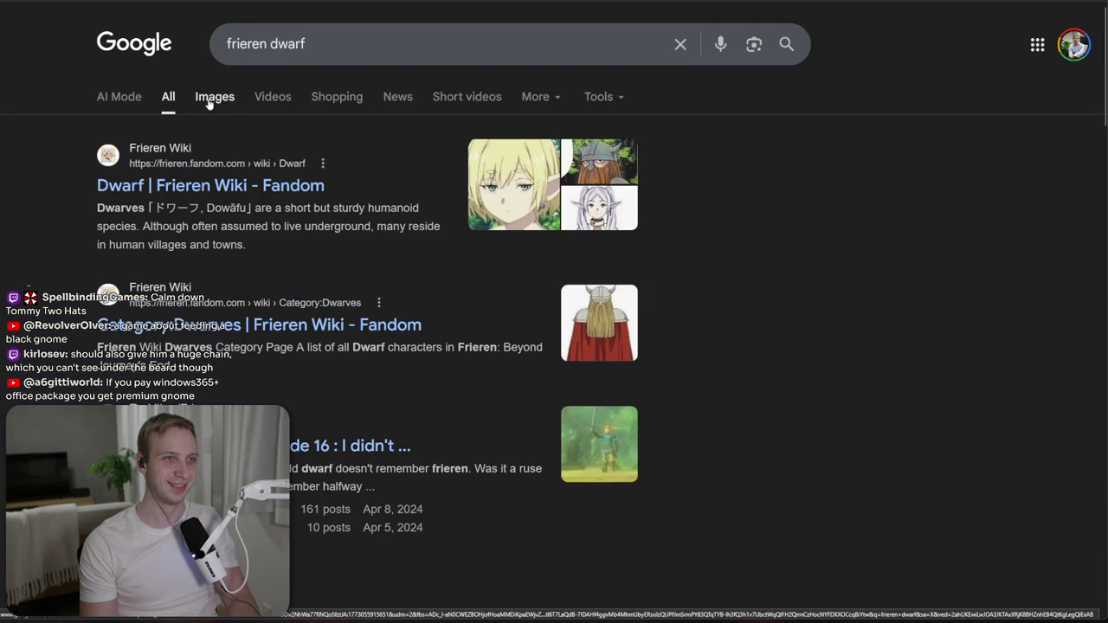
left_click(213, 97)
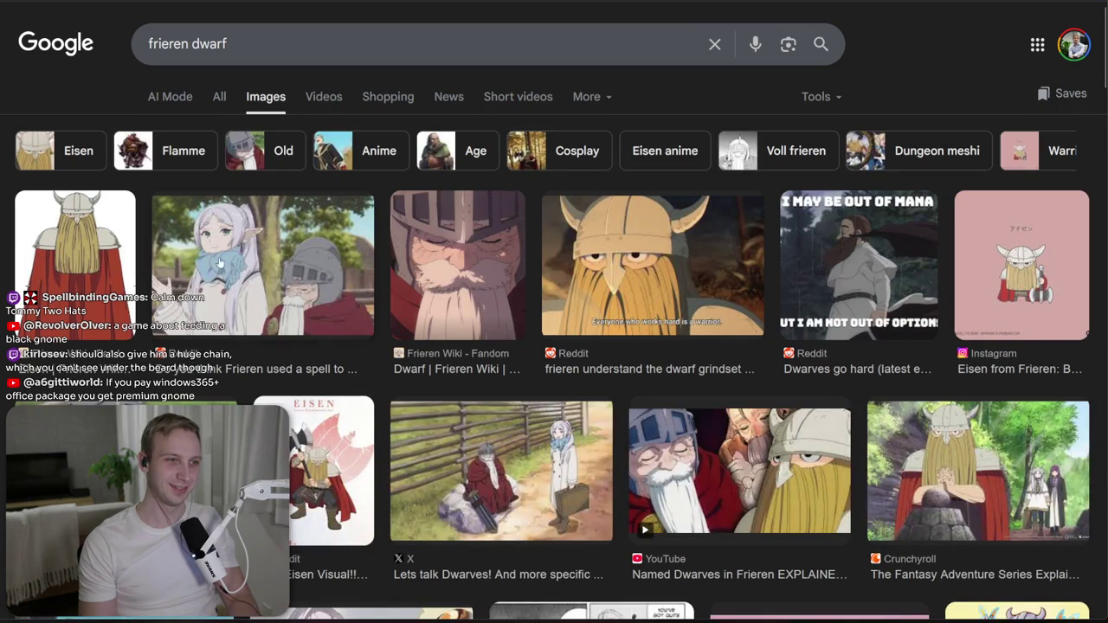
left_click(323, 45)
key("BackSpace")
key("BackSpace")
key("BackSpace")
type("eisen")
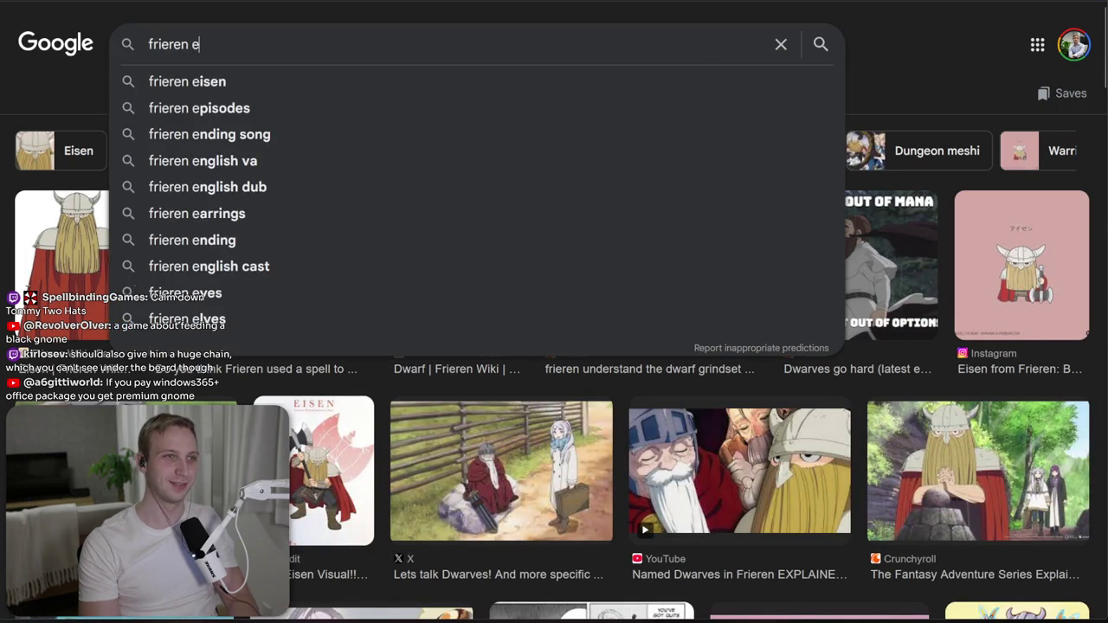
key("Return")
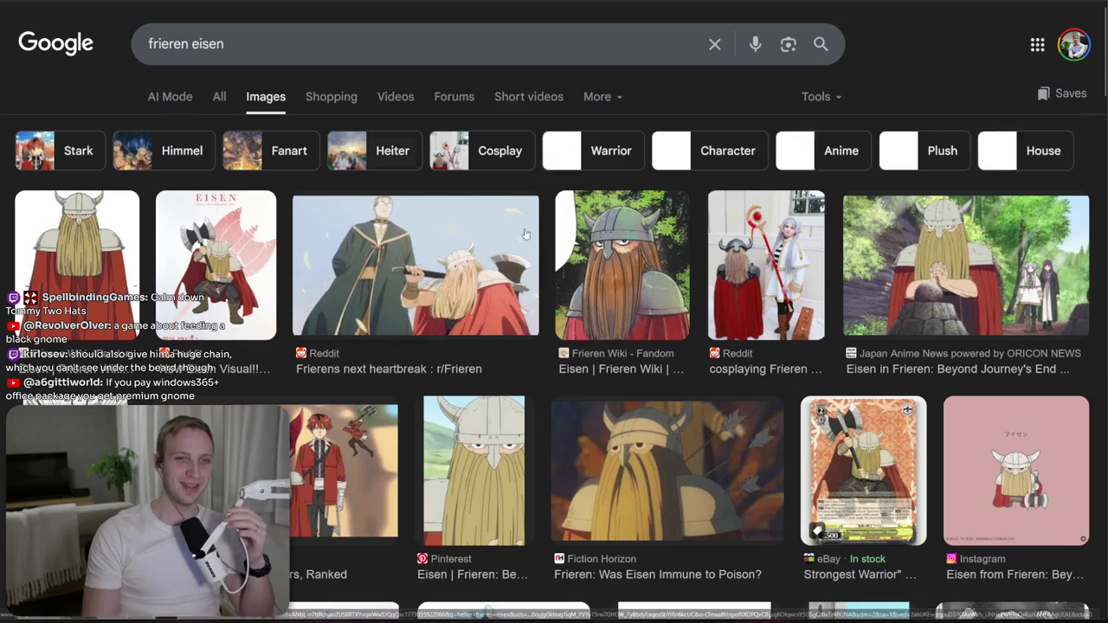
- Open the Fiction Horizon Eisen image result in the side preview panel
left_click(909, 282)
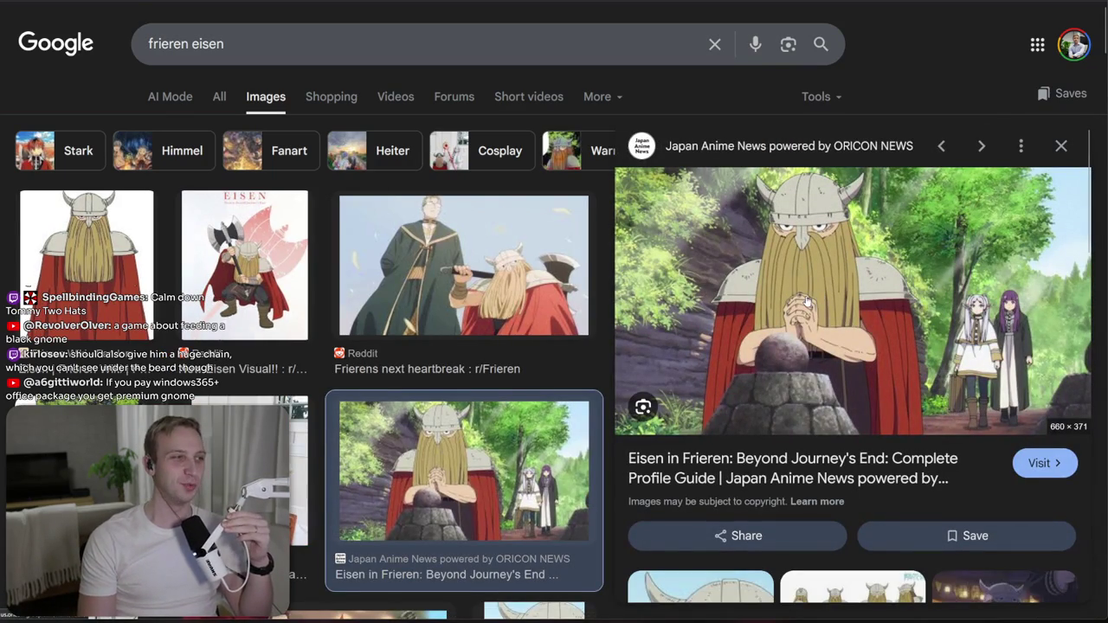
scroll(411, 385, "down", 4)
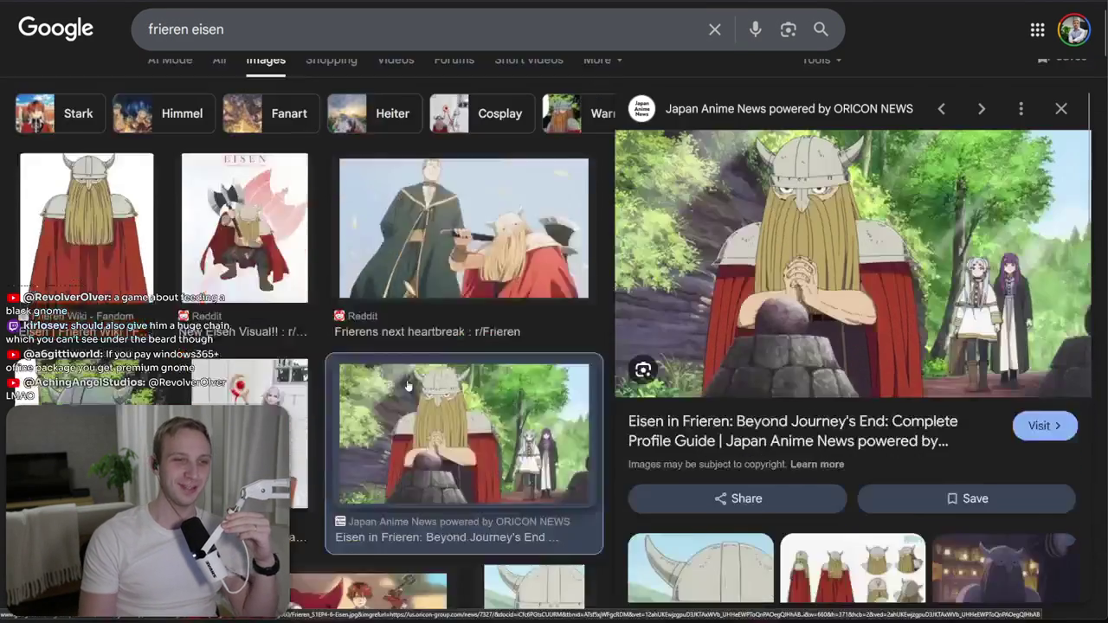
scroll(410, 385, "down", 1)
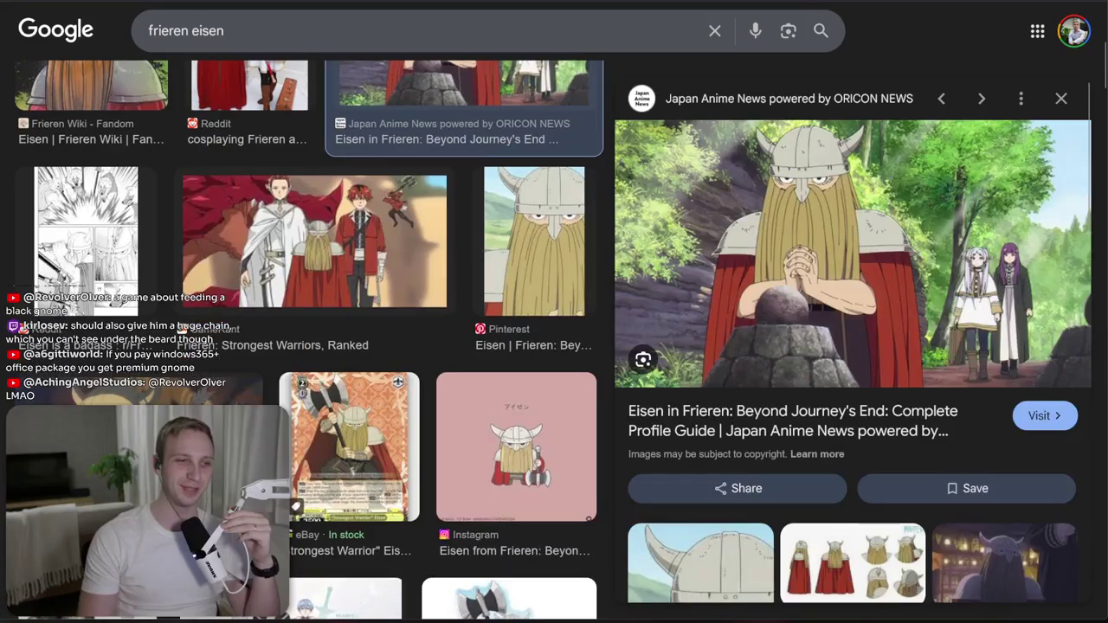
left_click(138, 385)
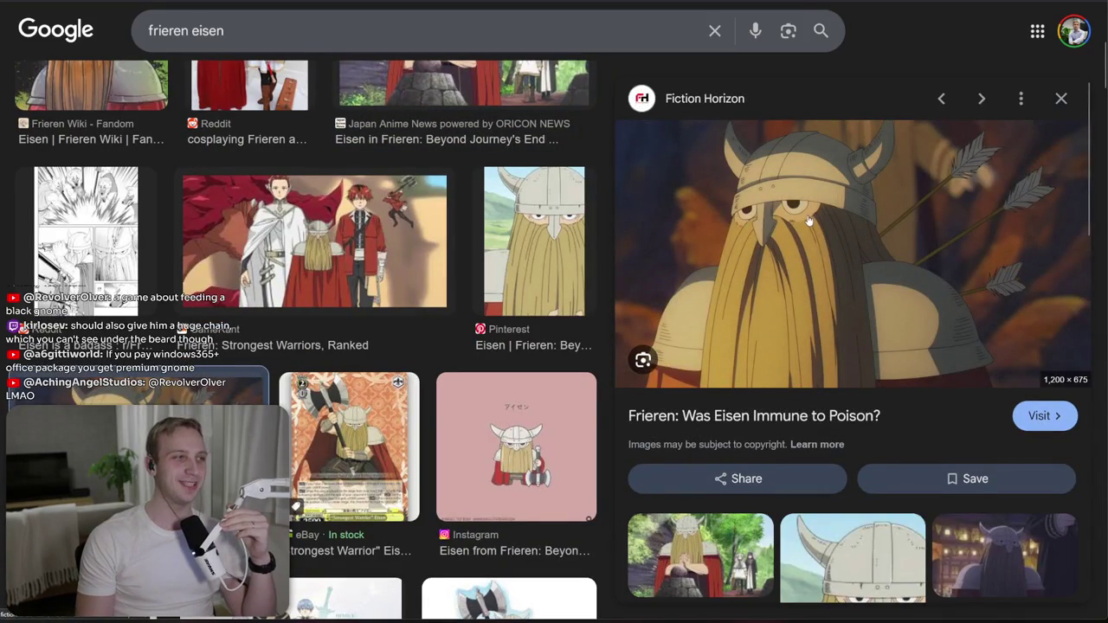
scroll(805, 226, "down", 3)
scroll(794, 273, "up", 3)
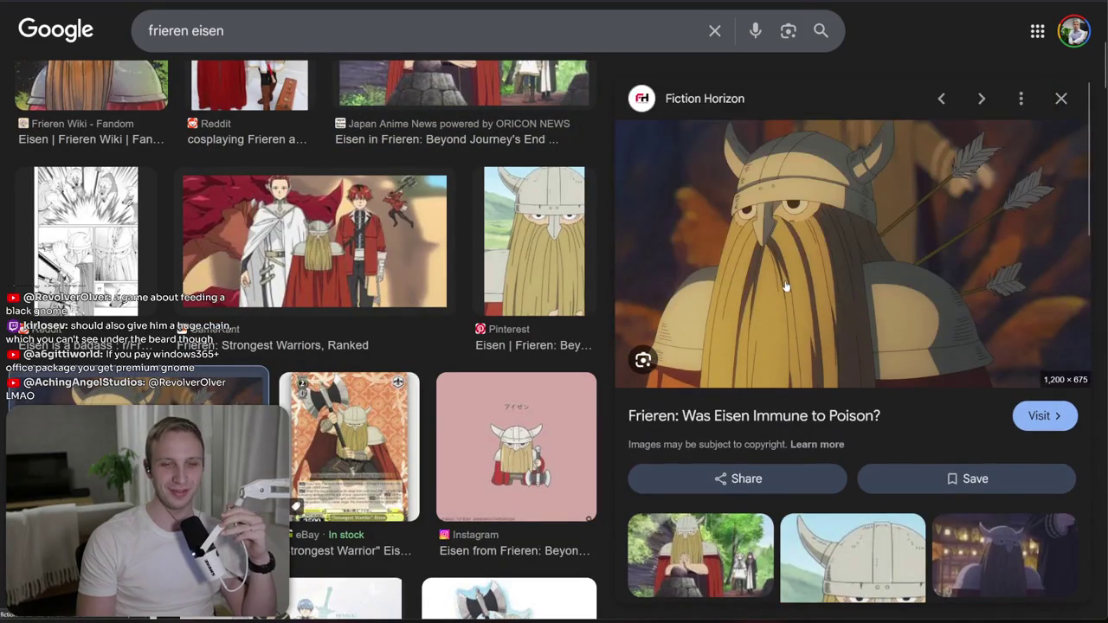
scroll(477, 320, "down", 6)
scroll(478, 321, "up", 6)
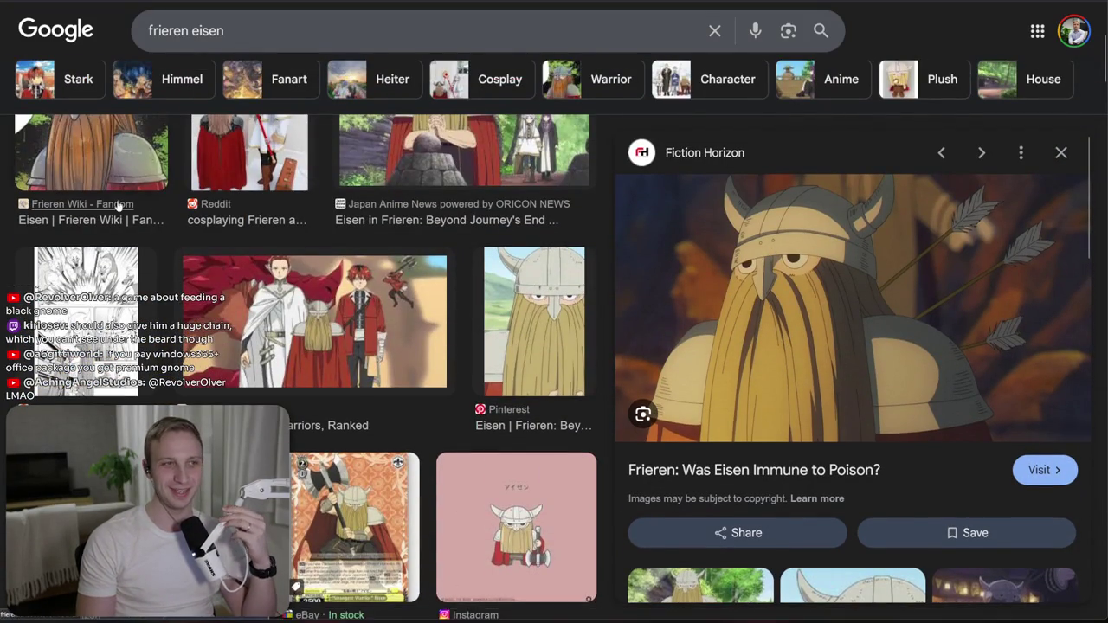
scroll(245, 204, "up", 3)
scroll(488, 123, "up", 2)
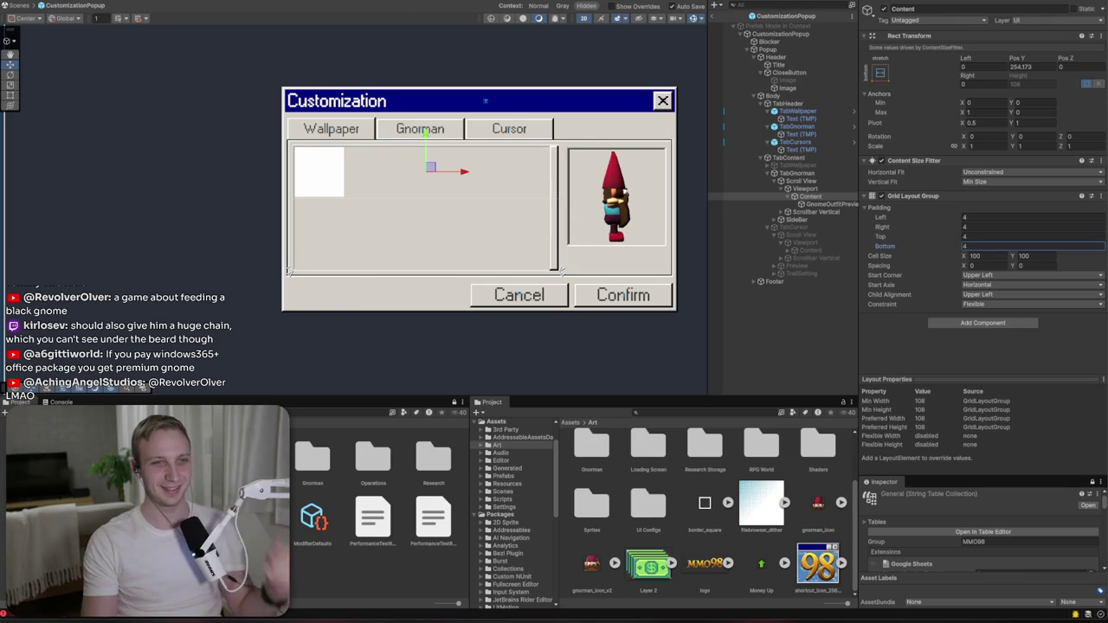
- Undo the accidental duplicates of the Content object
left_click(813, 198)
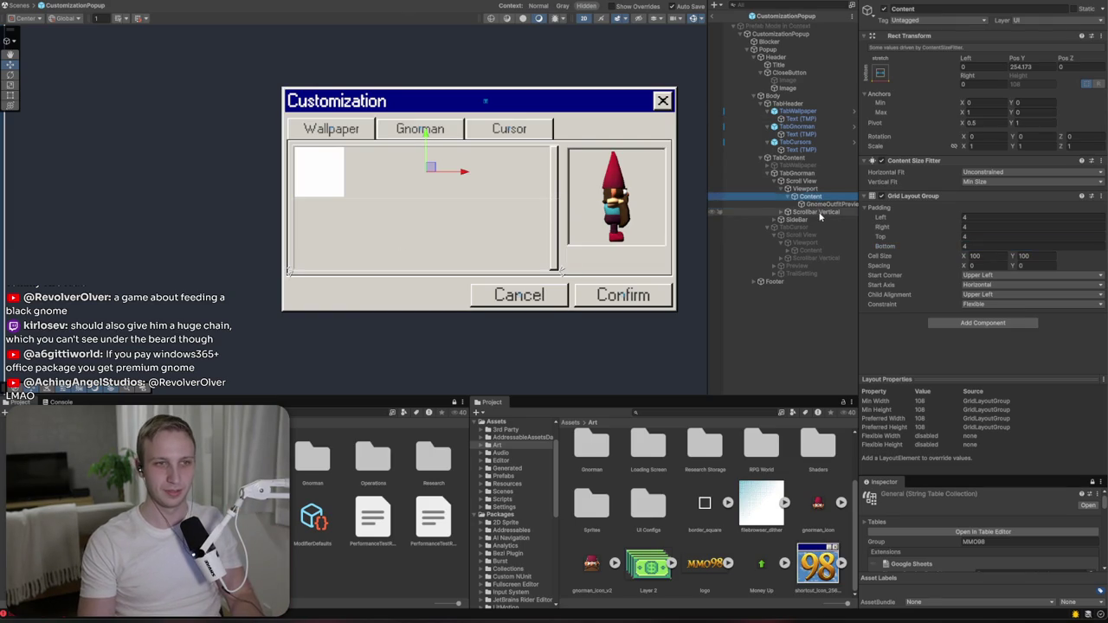
key("ctrl+d")
key("ctrl+d")
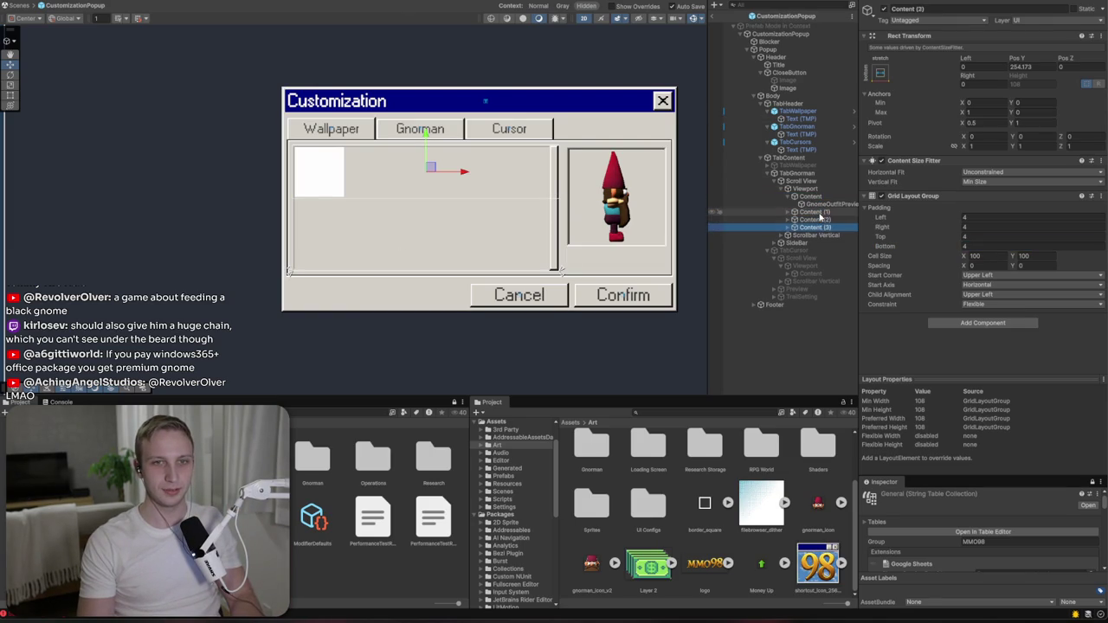
key("ctrl+z")
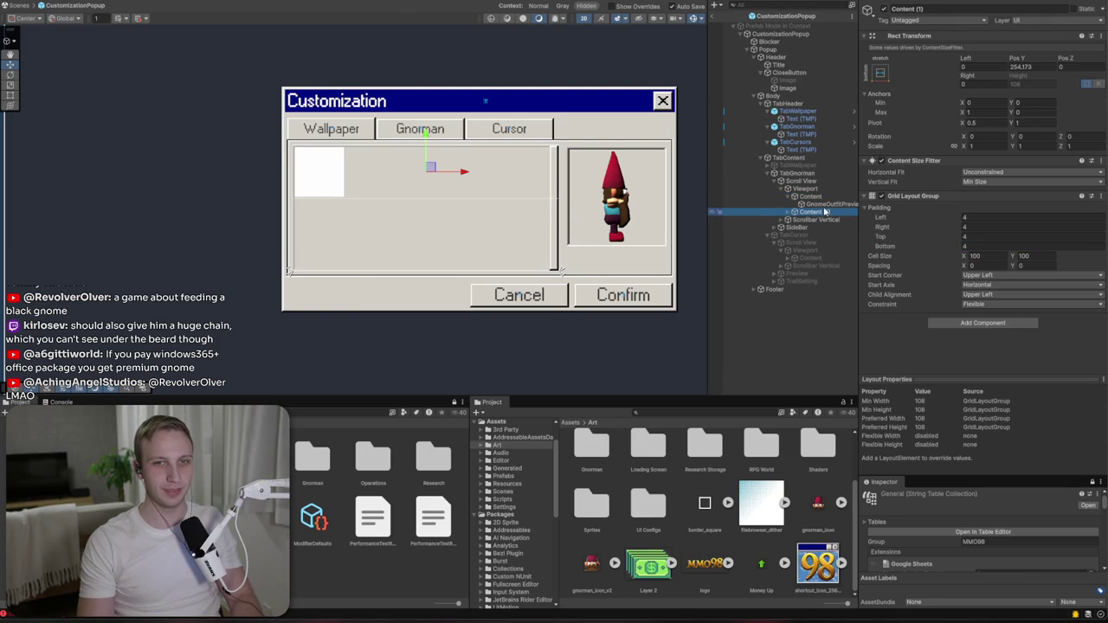
key("ctrl+z")
- Browse the Project window to the Prefabs/Components/Customization folder
double_click(372, 457)
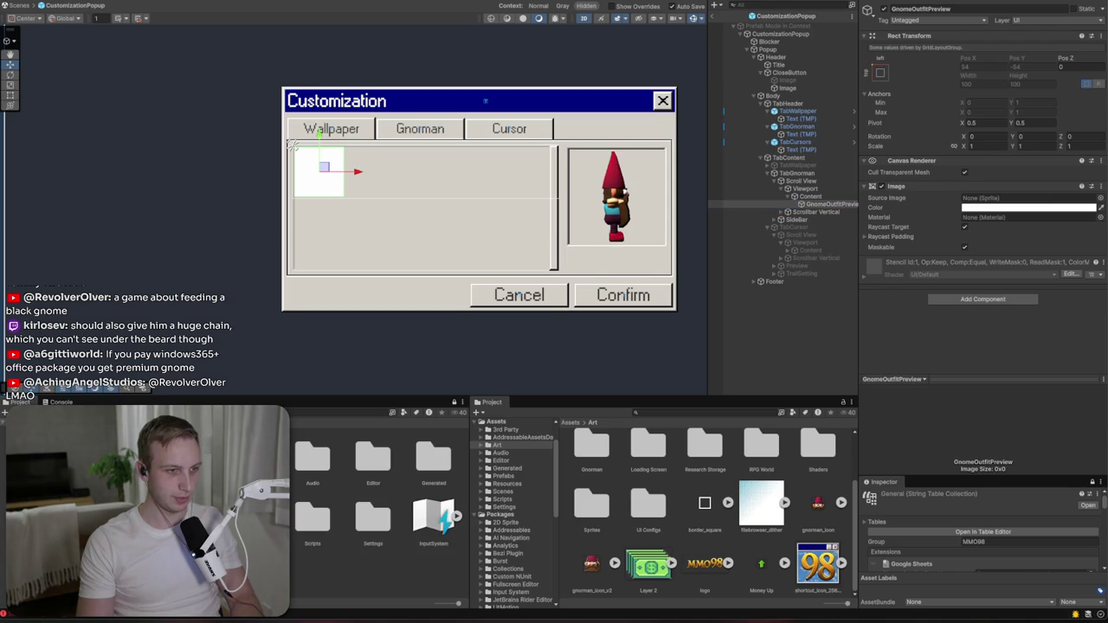
left_click(571, 422)
left_click(648, 511)
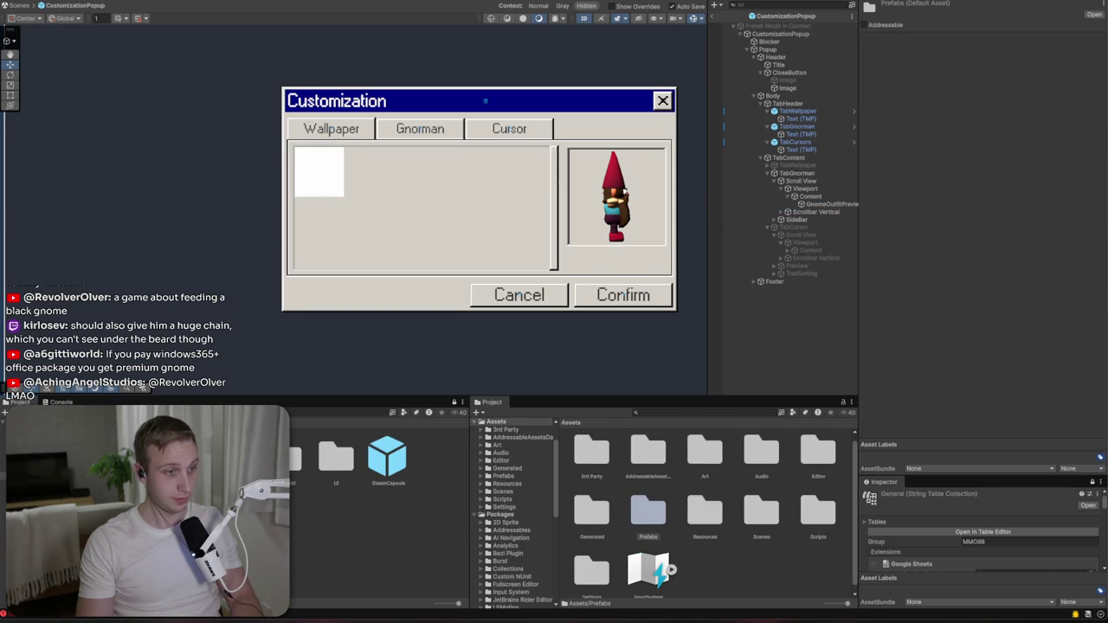
double_click(647, 511)
left_click(650, 456)
double_click(650, 456)
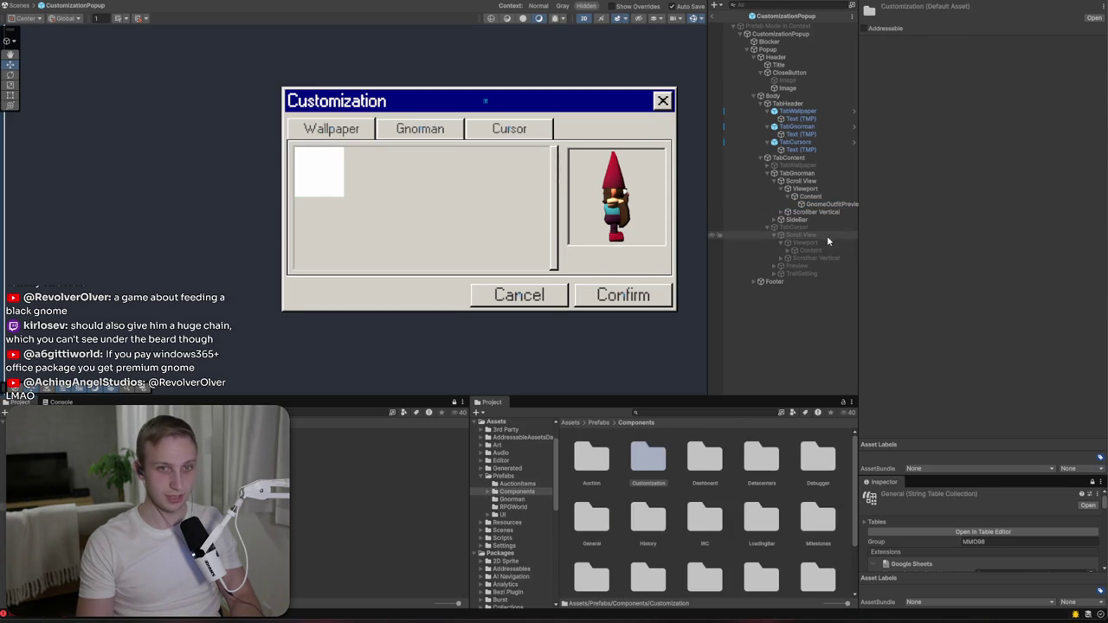
left_click(829, 204)
left_click(833, 204)
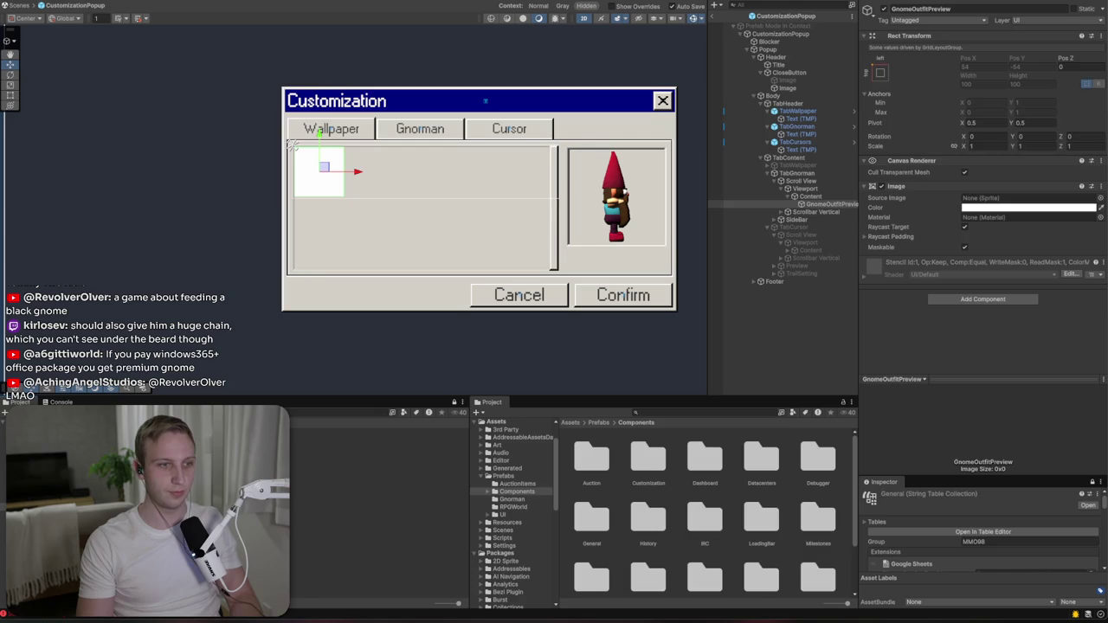
- Duplicate the GnomeOutfitPreview cell so eight tiles fill the Content grid
left_click(829, 205)
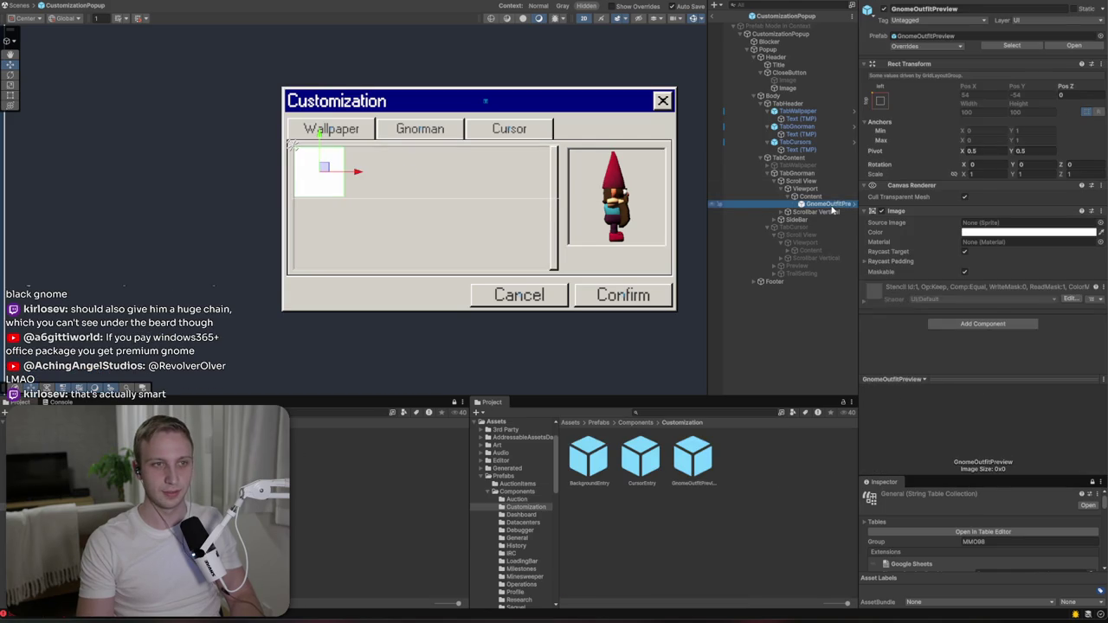
key("ctrl+d")
key("ctrl+d")
key("ctrl+d")
key("ctrl+d")
key("ctrl+d")
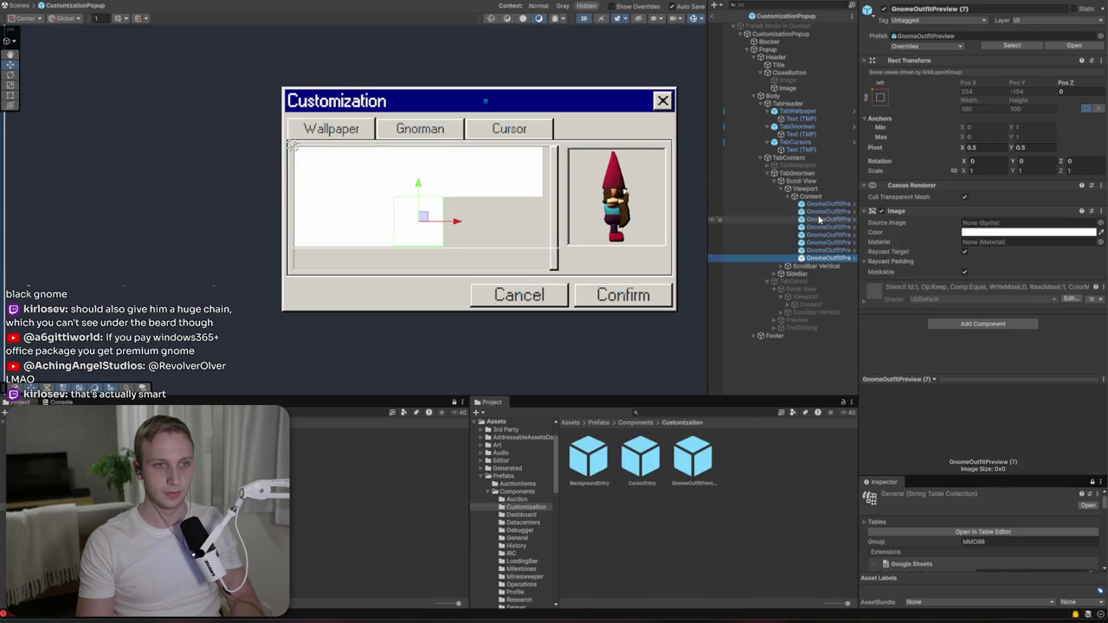
left_click(814, 198)
left_click(995, 255)
- Set the grid Cell Size Y to 120 and Spacing to 4 by 6
left_click(1029, 256)
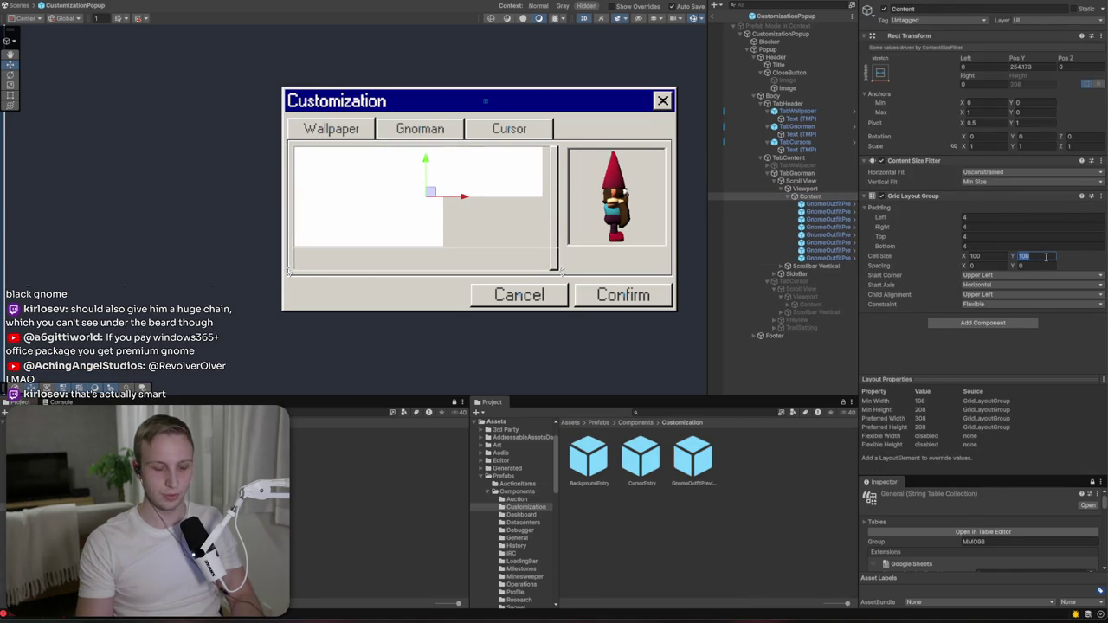
type("120")
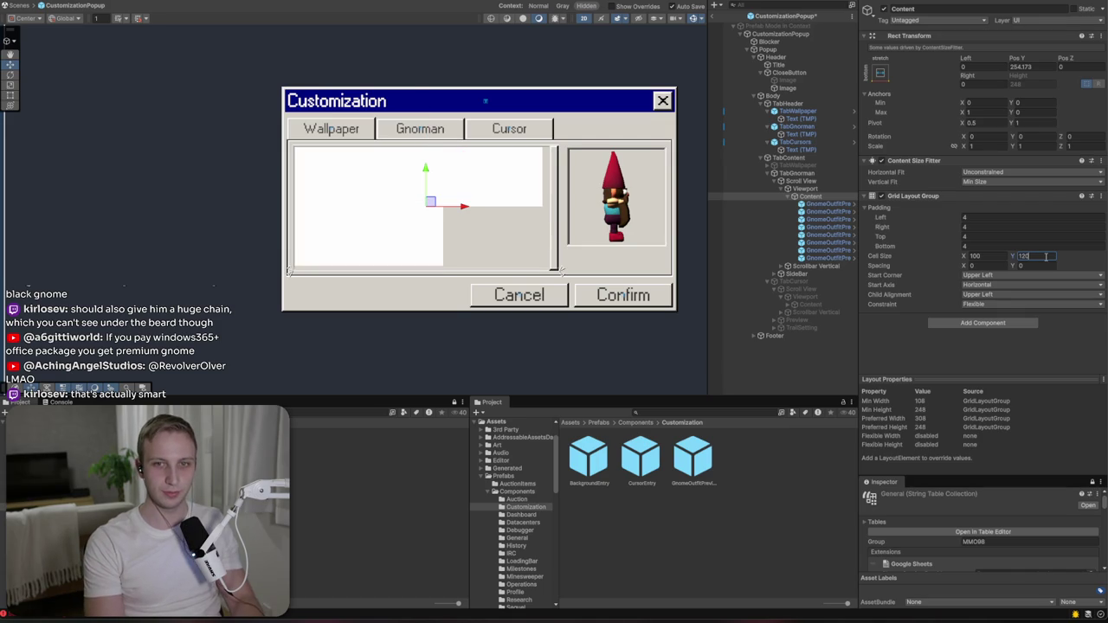
key("Tab")
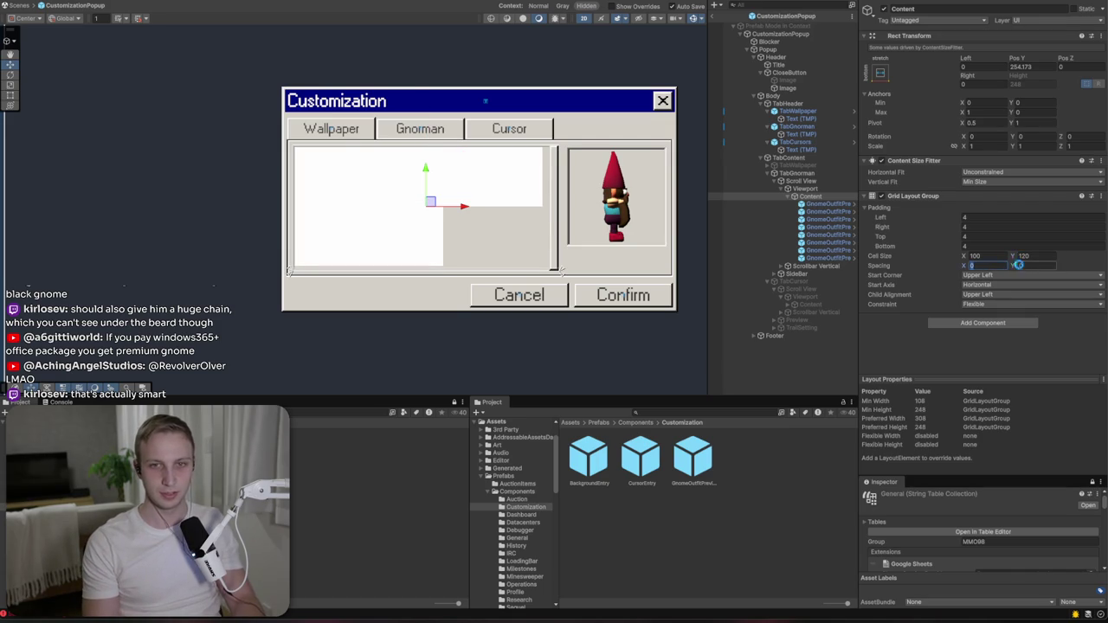
type("4")
left_click(1036, 267)
type("4")
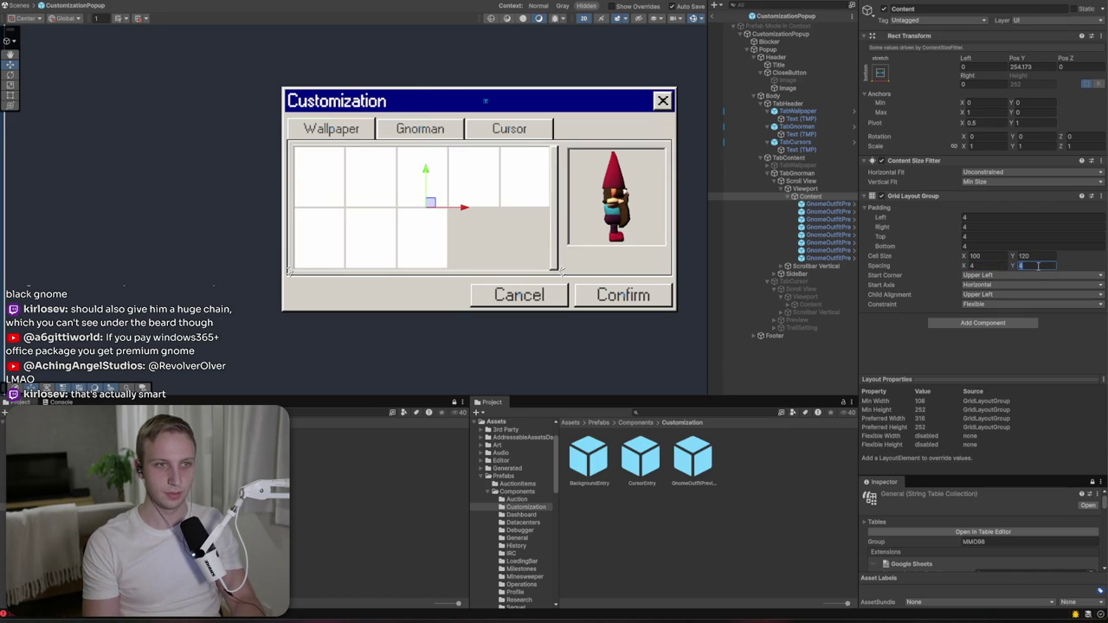
type("6")
left_click(987, 266)
type("6")
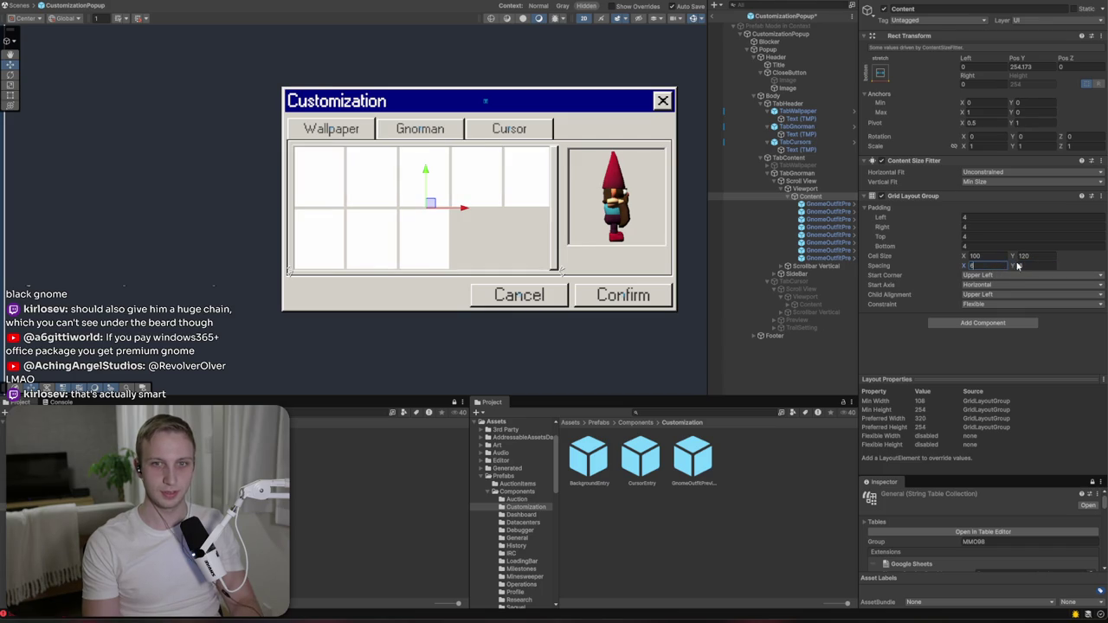
type("4")
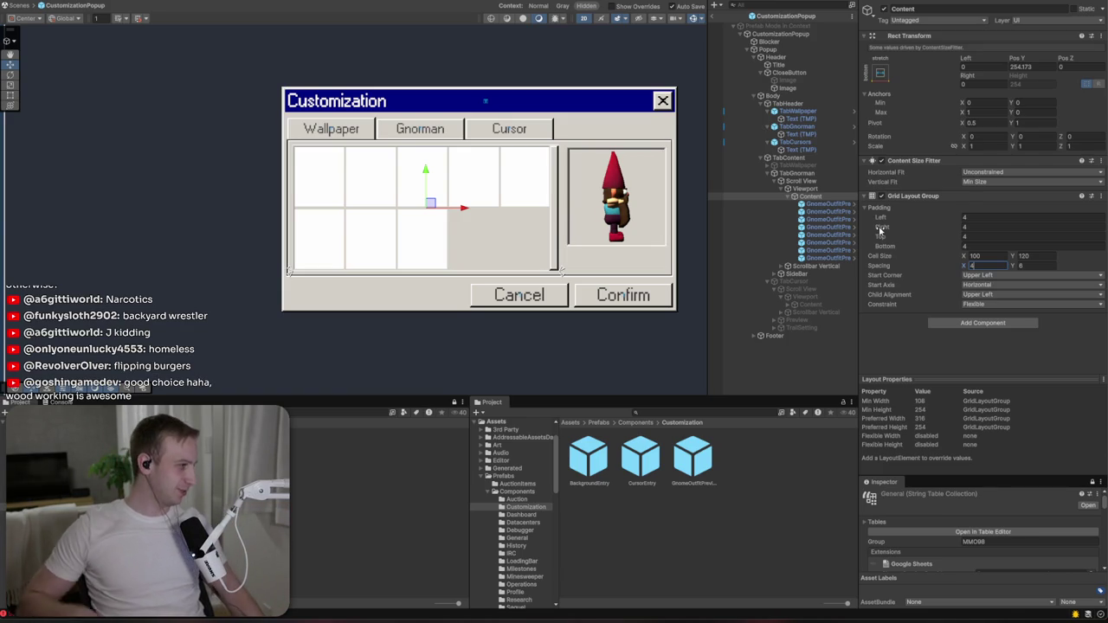
- Delete the seven duplicate GnomeOutfitPreview tiles and frame the remaining one in view
left_click(833, 212)
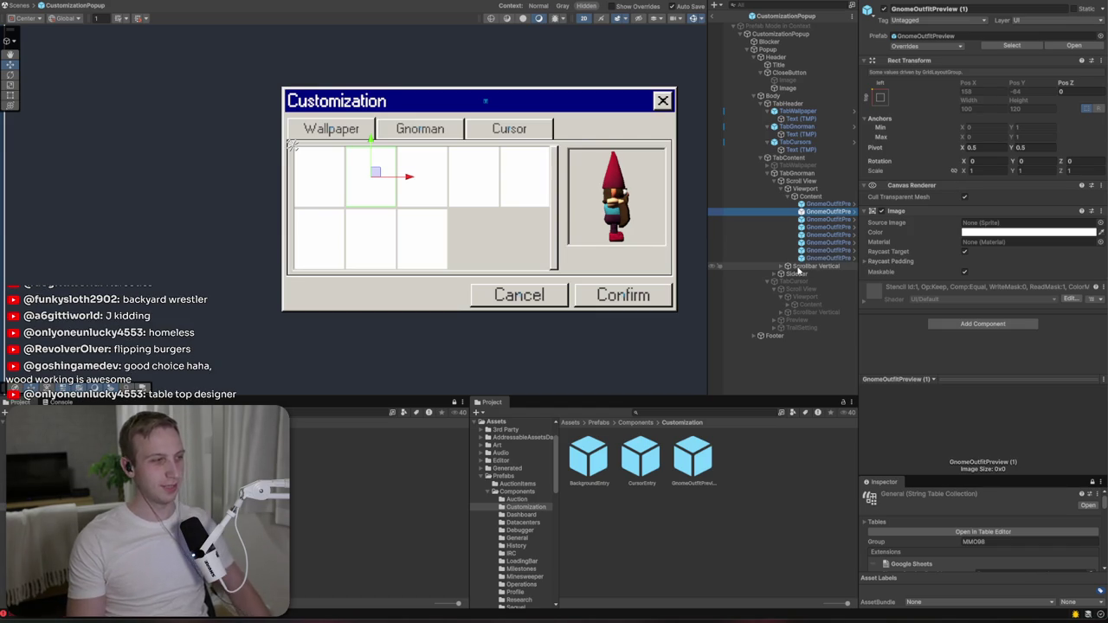
left_click(826, 257, "shift")
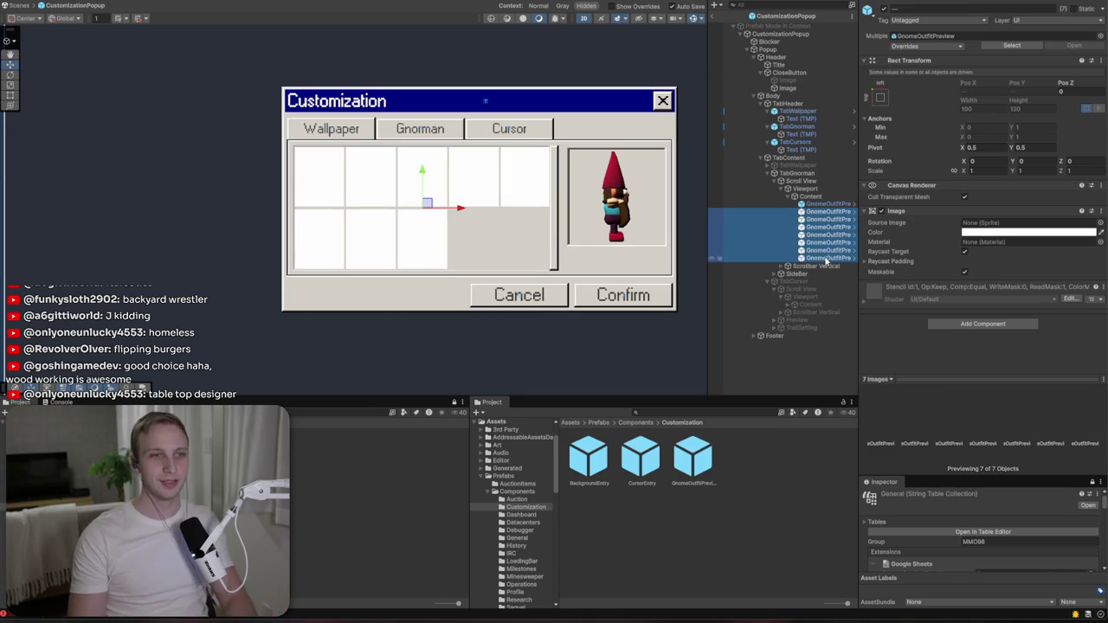
key("Delete")
left_click(822, 203)
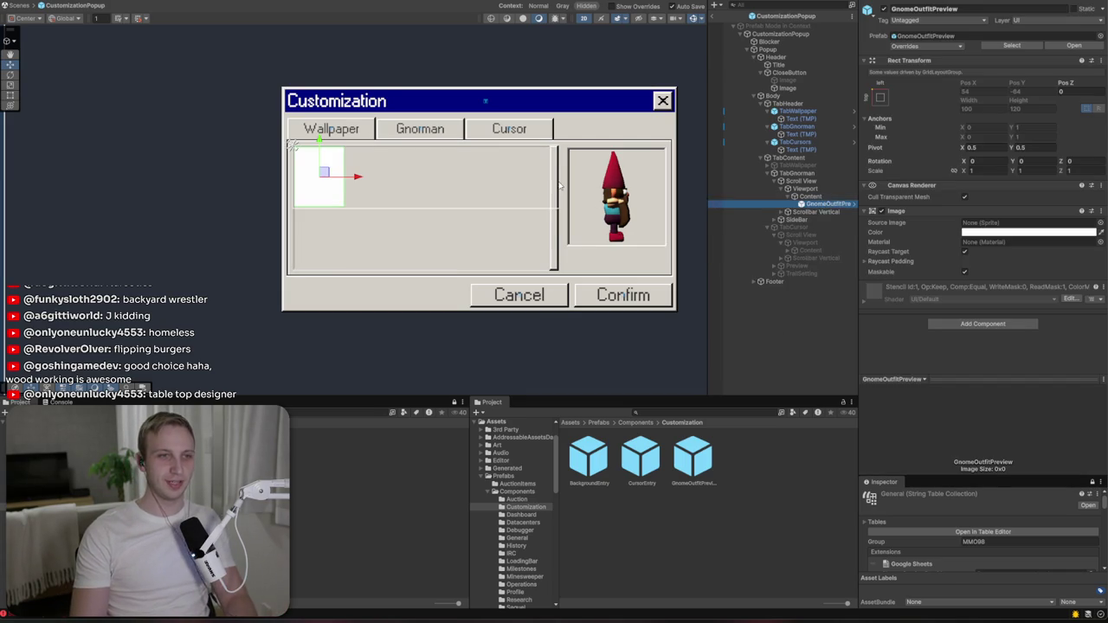
key("f")
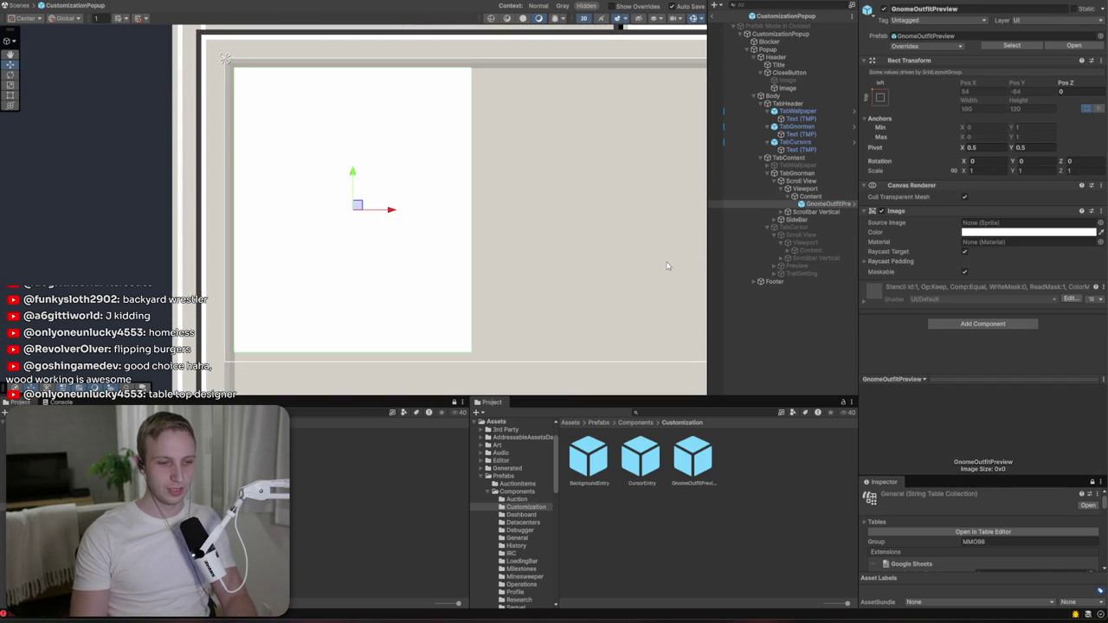
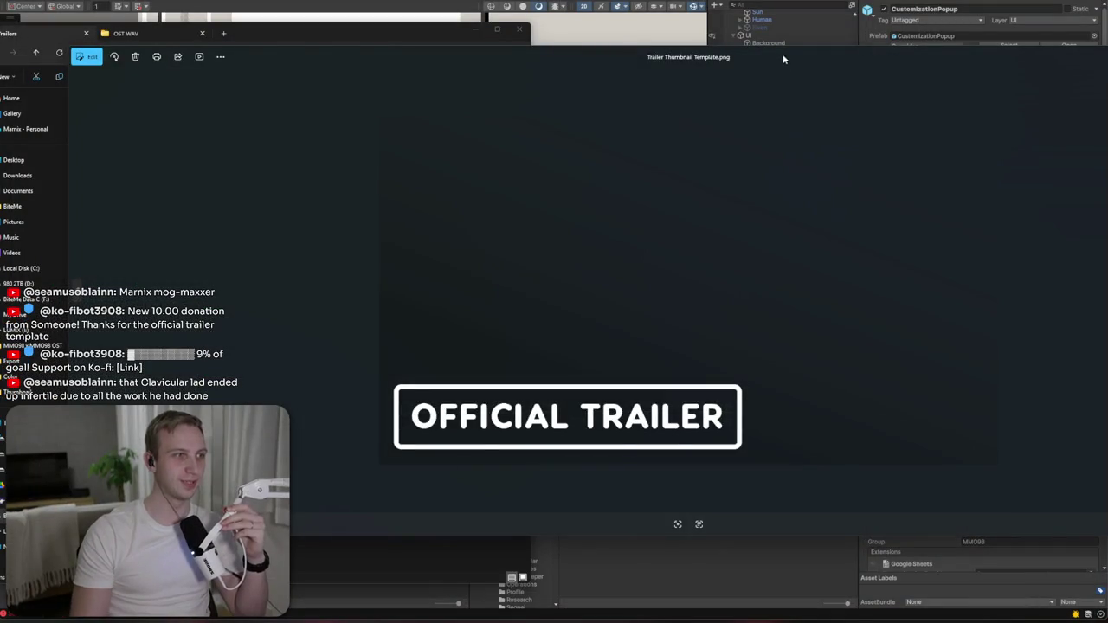
- Close the trailer thumbnail preview and open the Trailers folder's template file in Photoshop
mouse_move(564, 57)
left_mouse_down()
mouse_move(495, 75)
mouse_move(502, 121)
left_mouse_up()
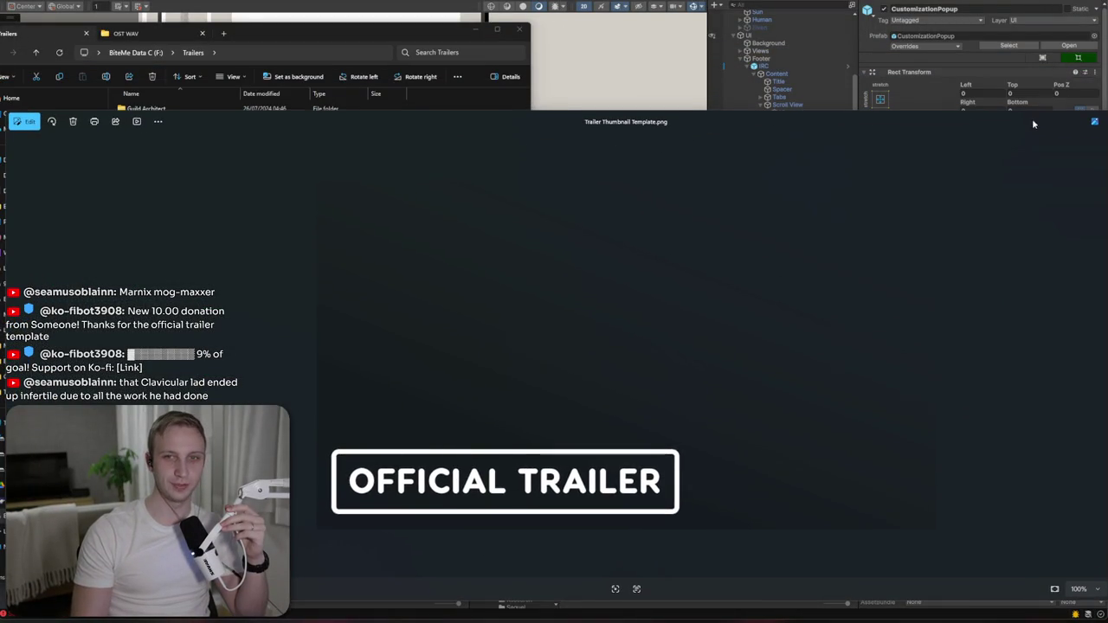
left_click_drag(1034, 123, 856, 181)
left_click(926, 173)
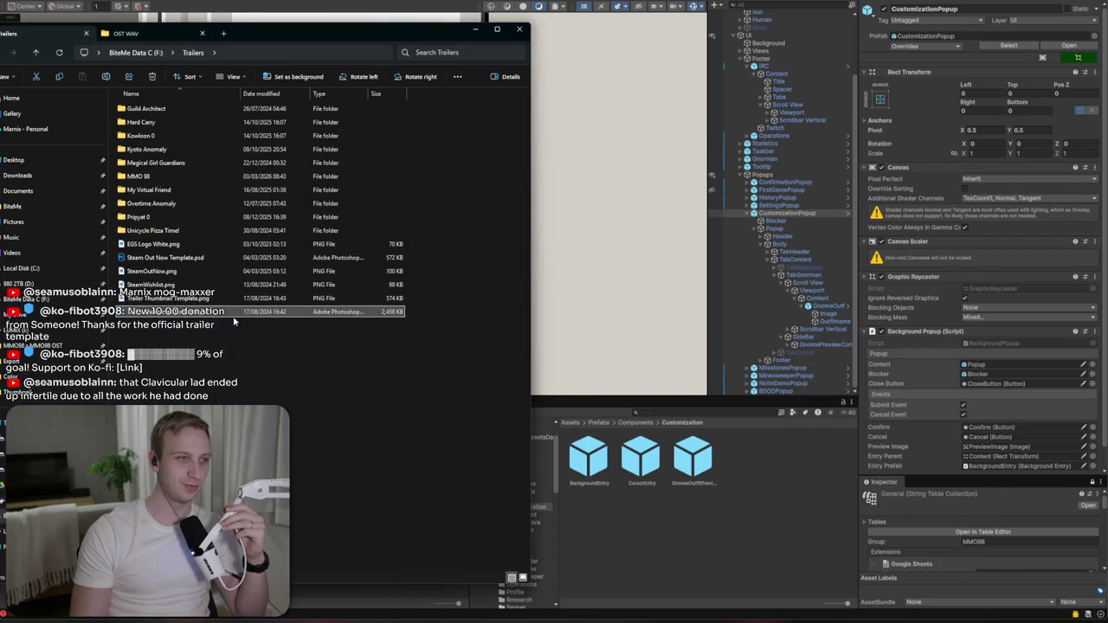
left_click(224, 311)
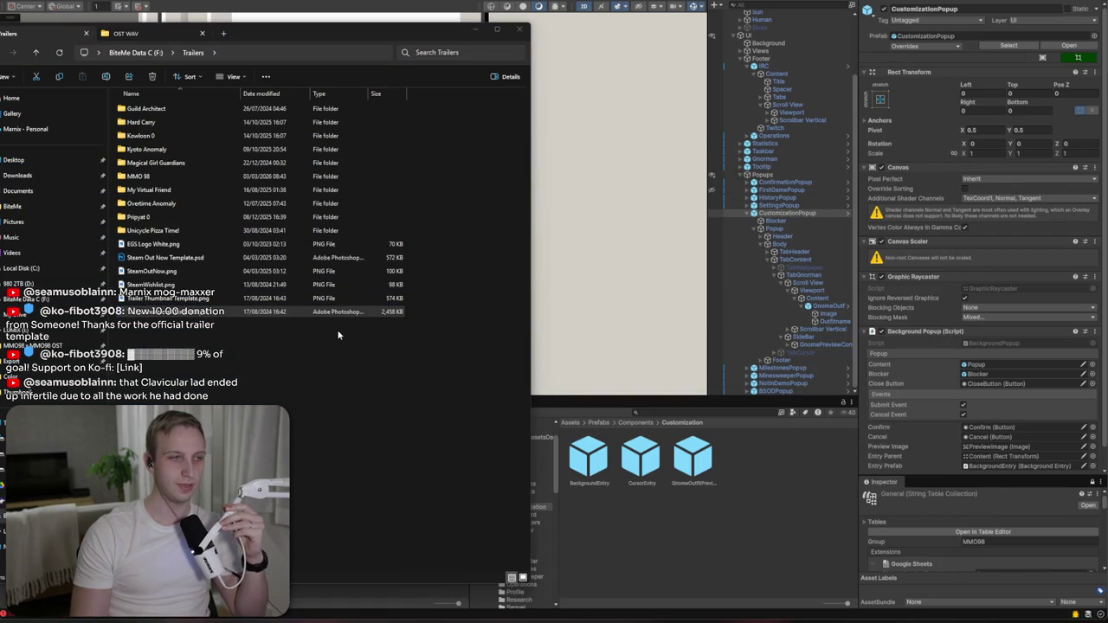
left_click(192, 298)
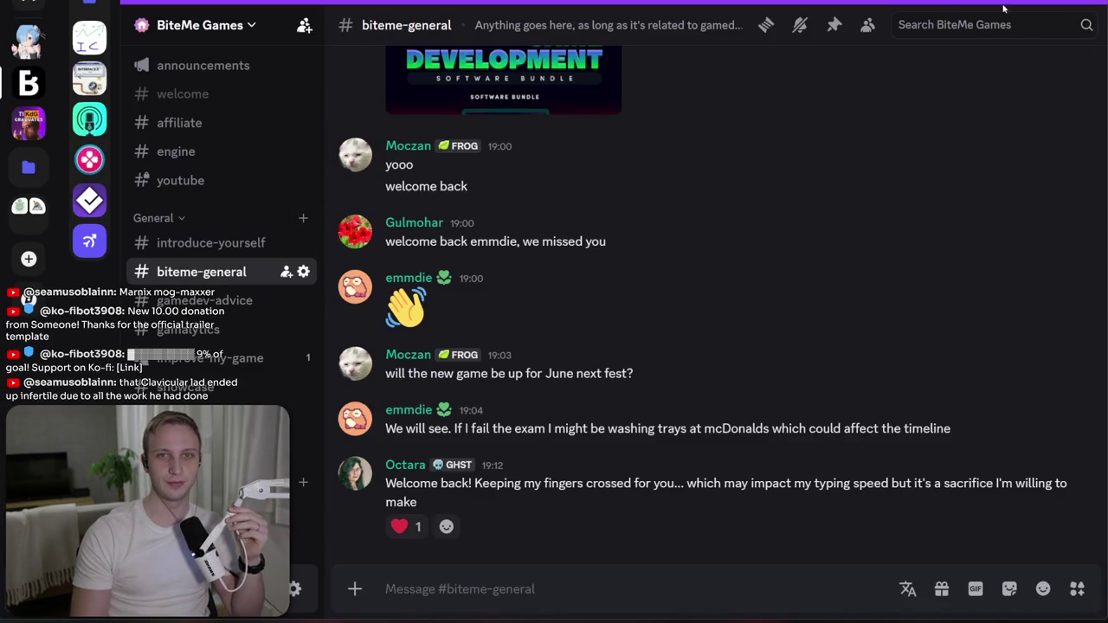
- Search the server for your own messages, trying and then removing a 'trailer' keyword
left_click(1001, 20)
type("from: marni")
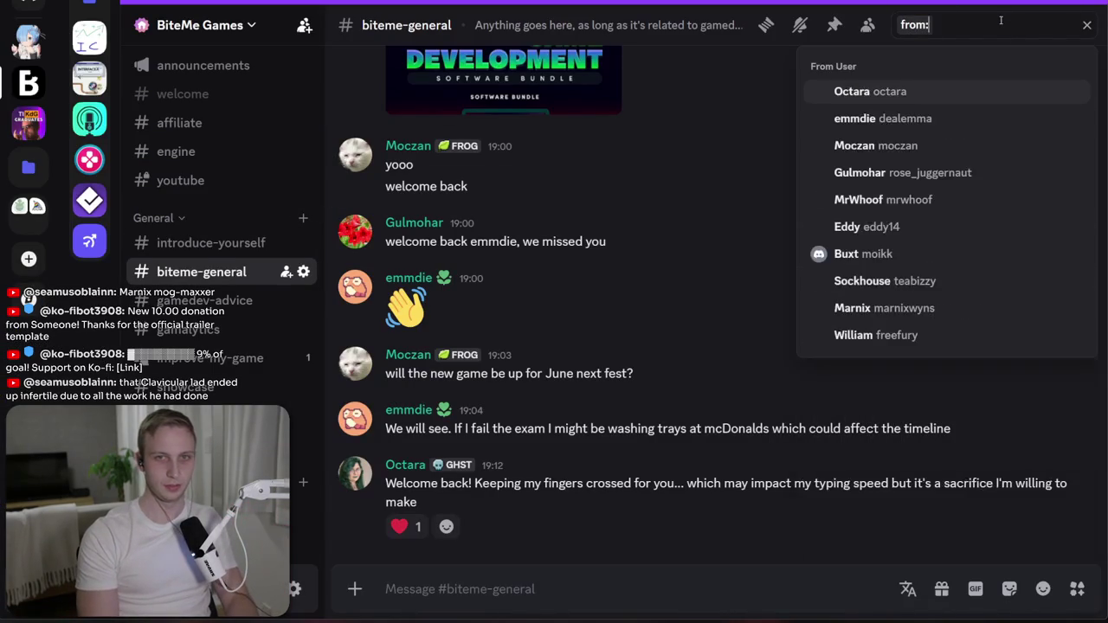
key("Return")
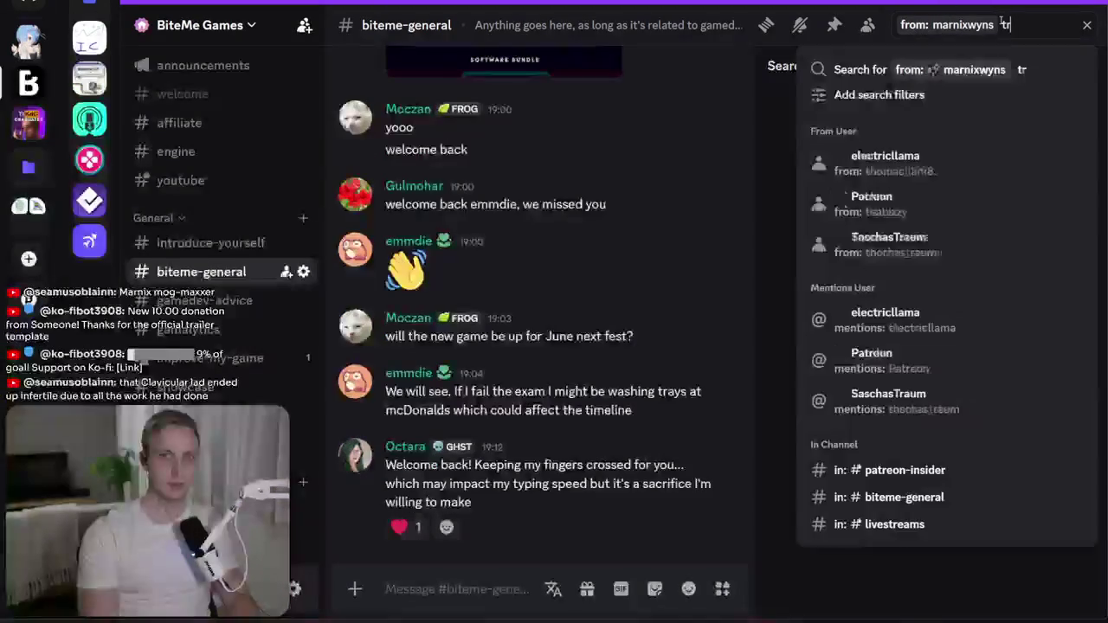
type("trailer")
key("Return")
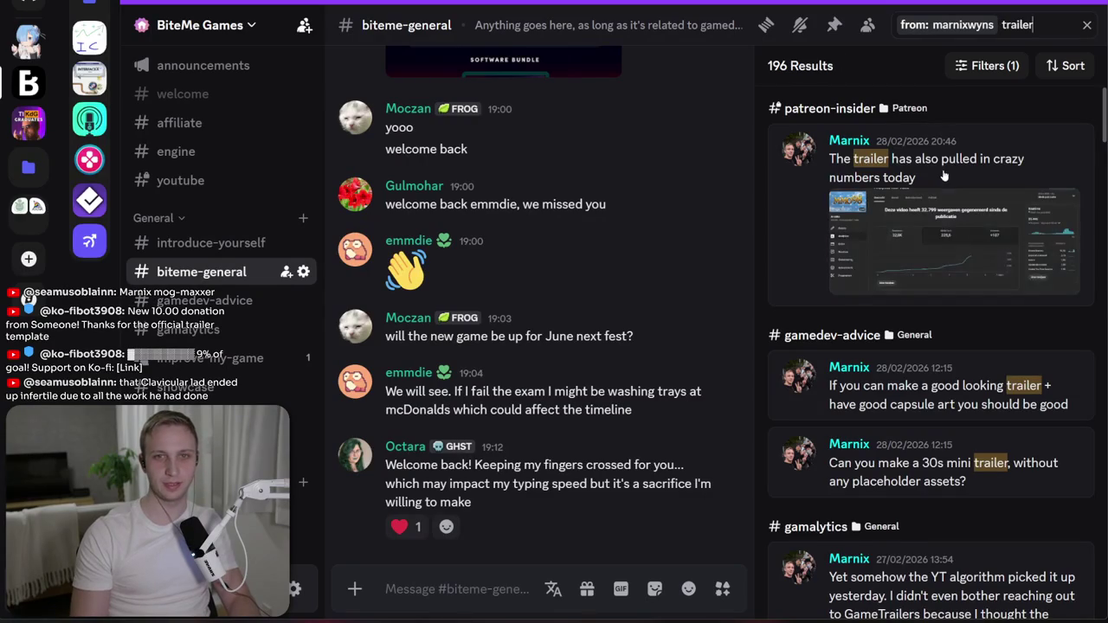
key("BackSpace")
key("BackSpace")
key("BackSpace")
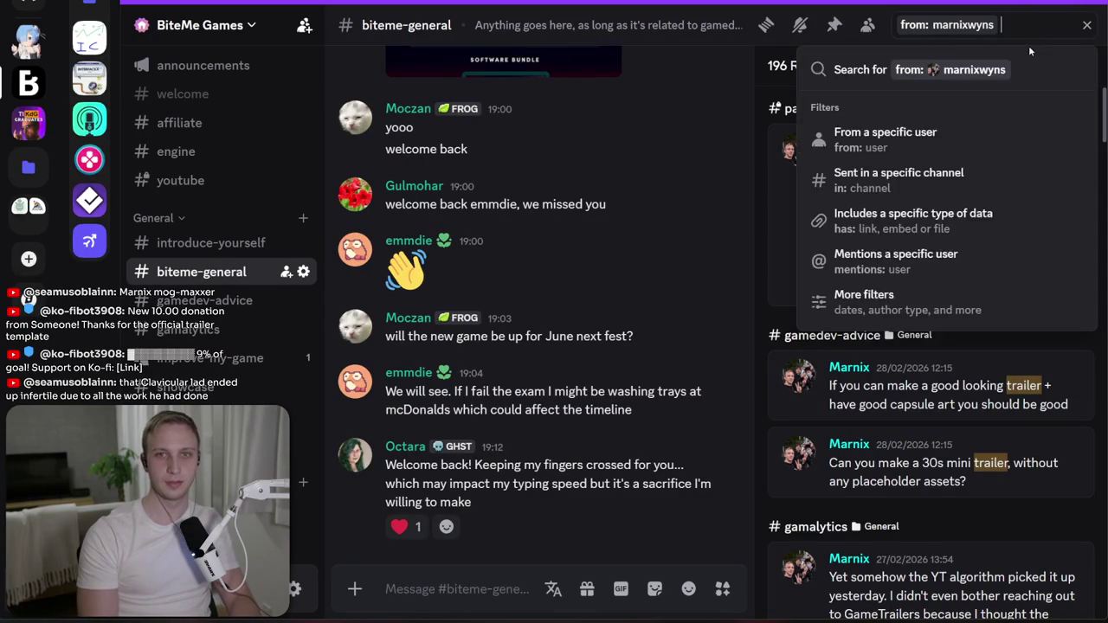
key("Return")
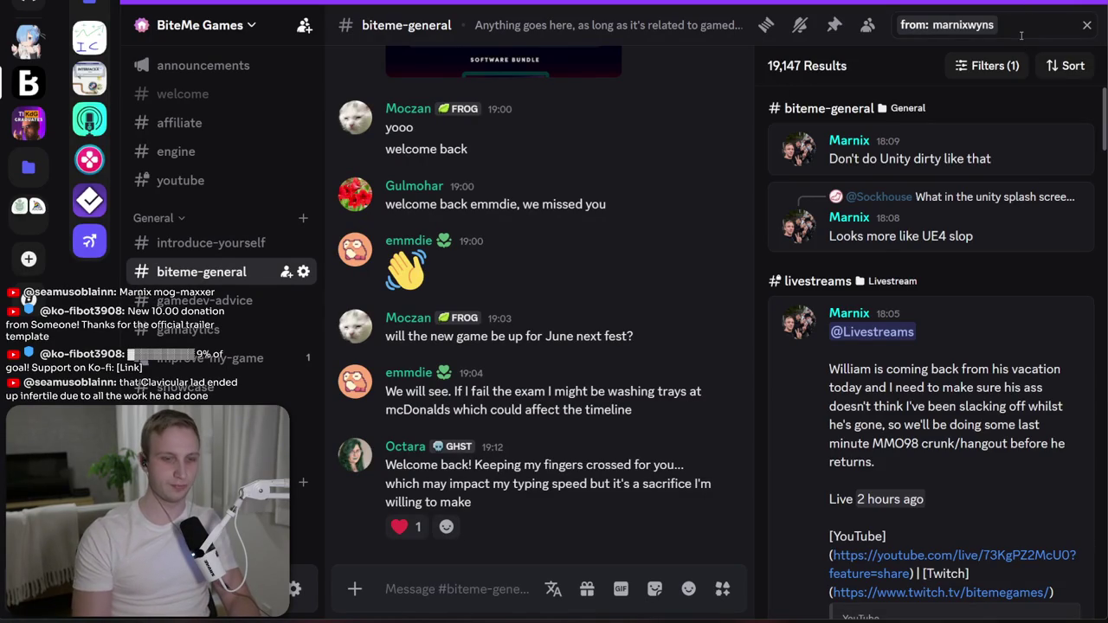
- Filter your messages to has: image and browse the results
type("has: image")
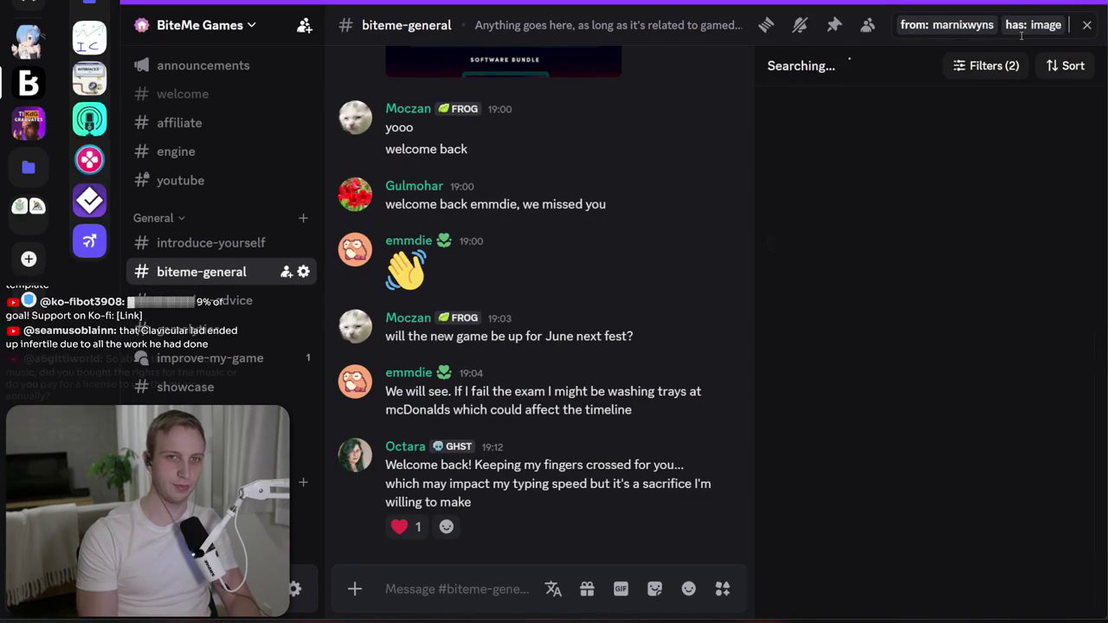
left_click(910, 97)
scroll(917, 224, "down", 10)
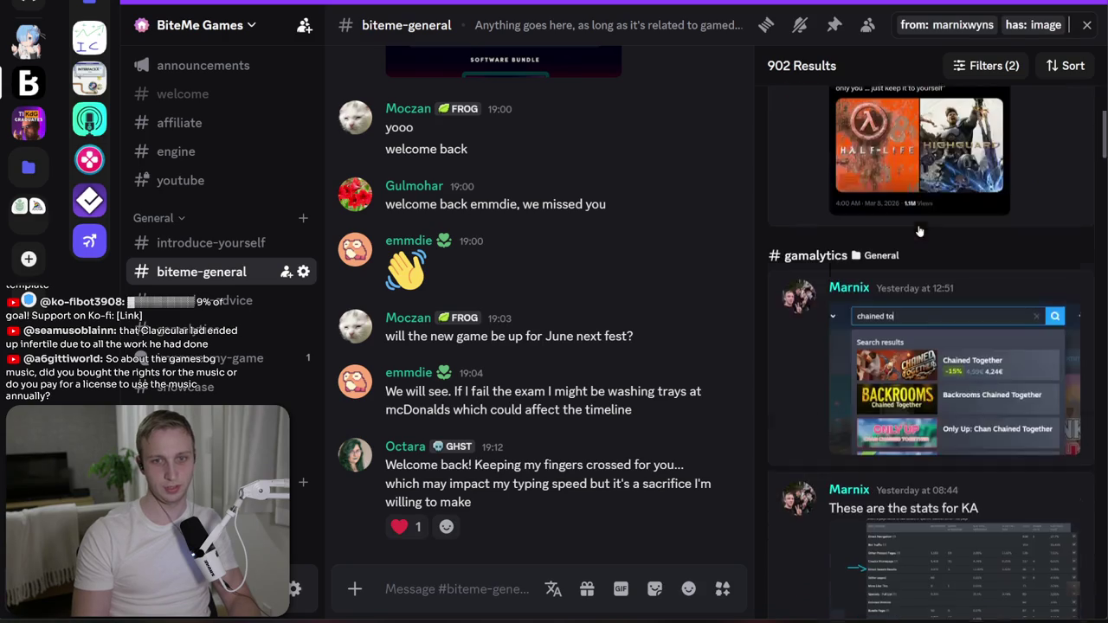
scroll(918, 230, "down", 10)
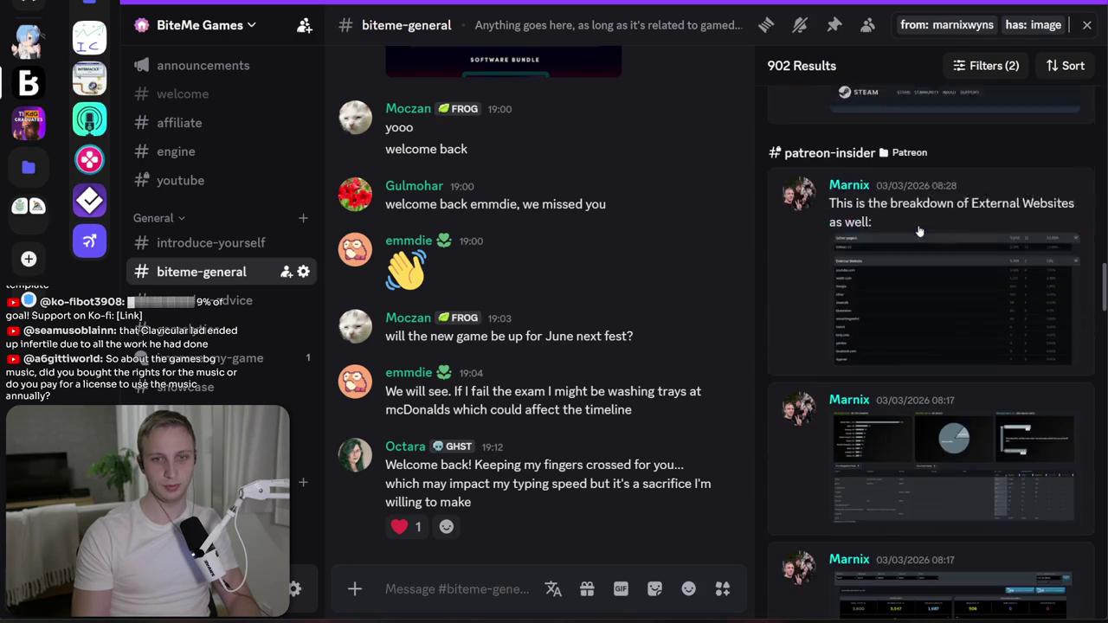
scroll(919, 230, "up", 4)
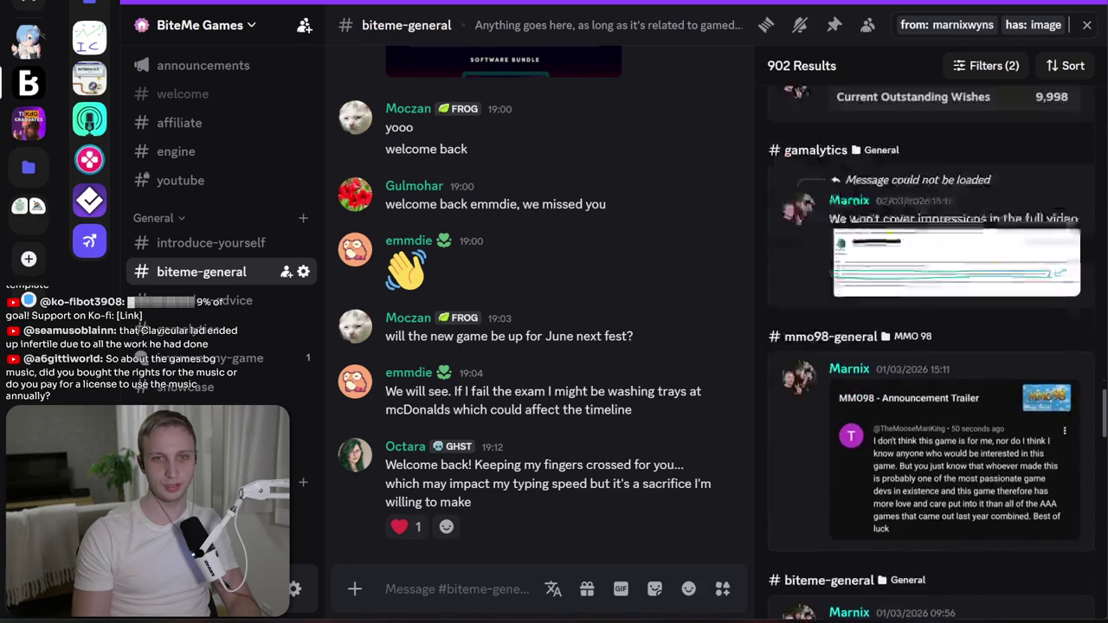
scroll(919, 231, "down", 6)
scroll(919, 230, "down", 10)
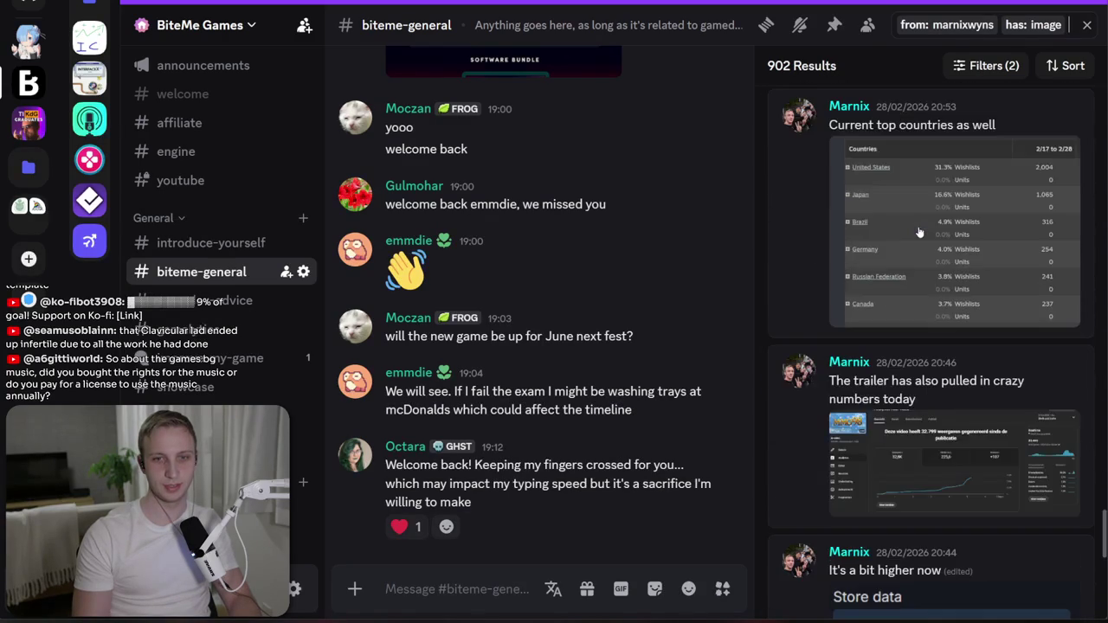
scroll(919, 230, "up", 8)
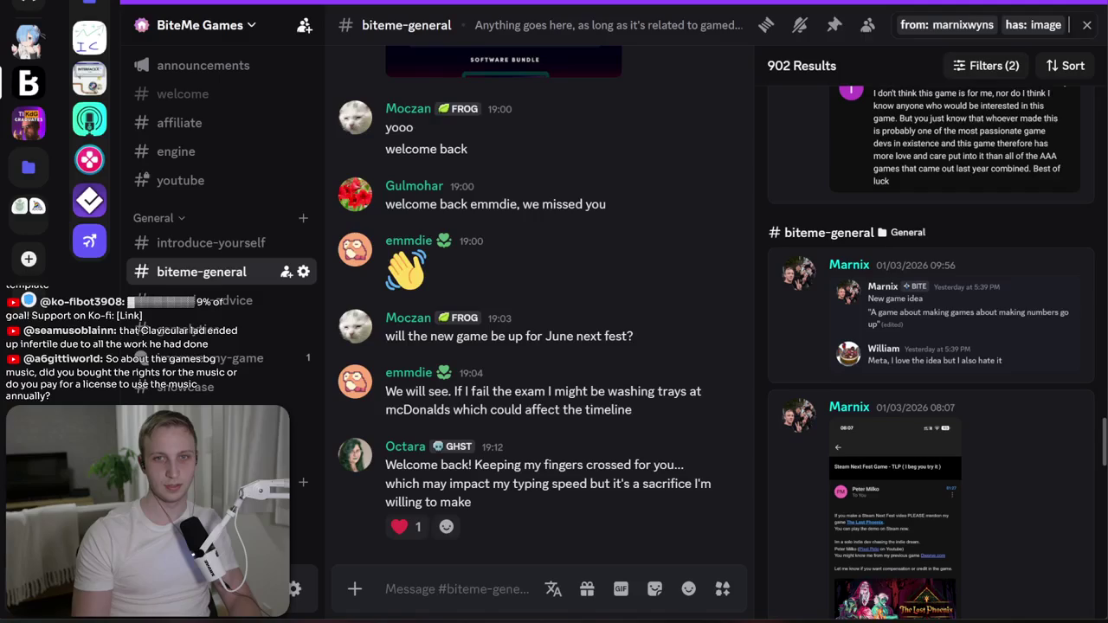
- Change the filter to has: file and open a gamedev-advice result
key("BackSpace")
key("BackSpace")
key("BackSpace")
type("fi")
key("Return")
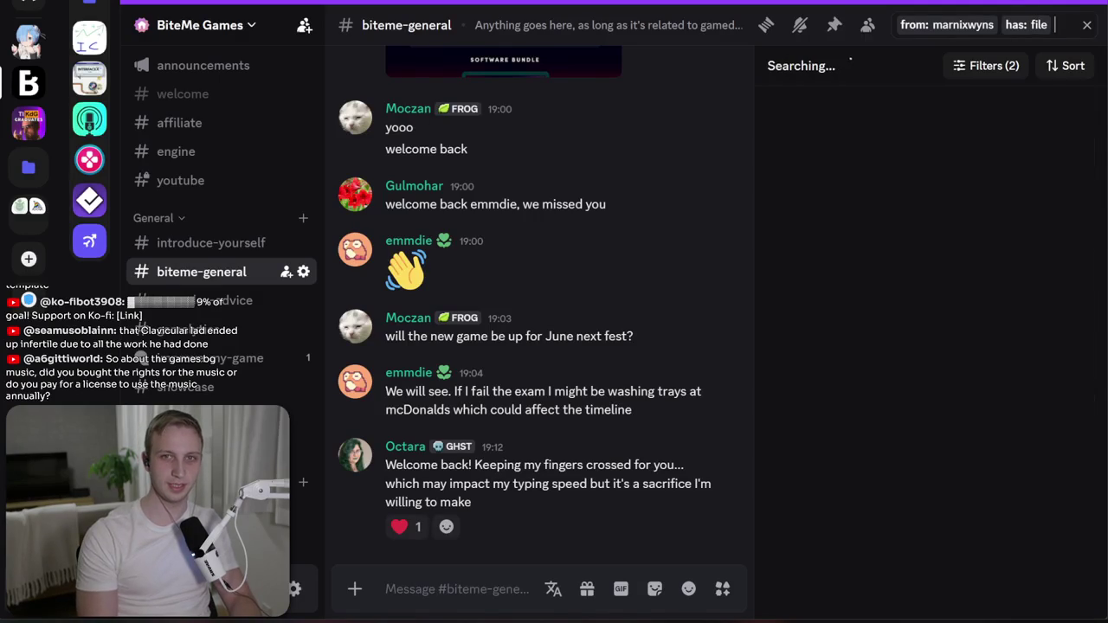
scroll(930, 270, "down", 10)
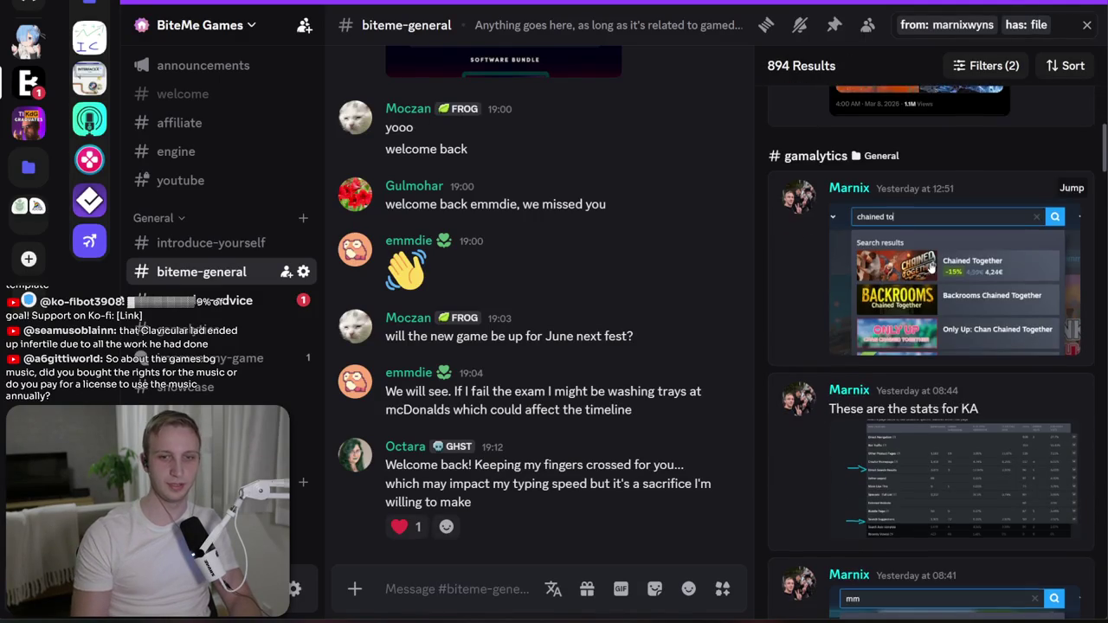
left_click(268, 296)
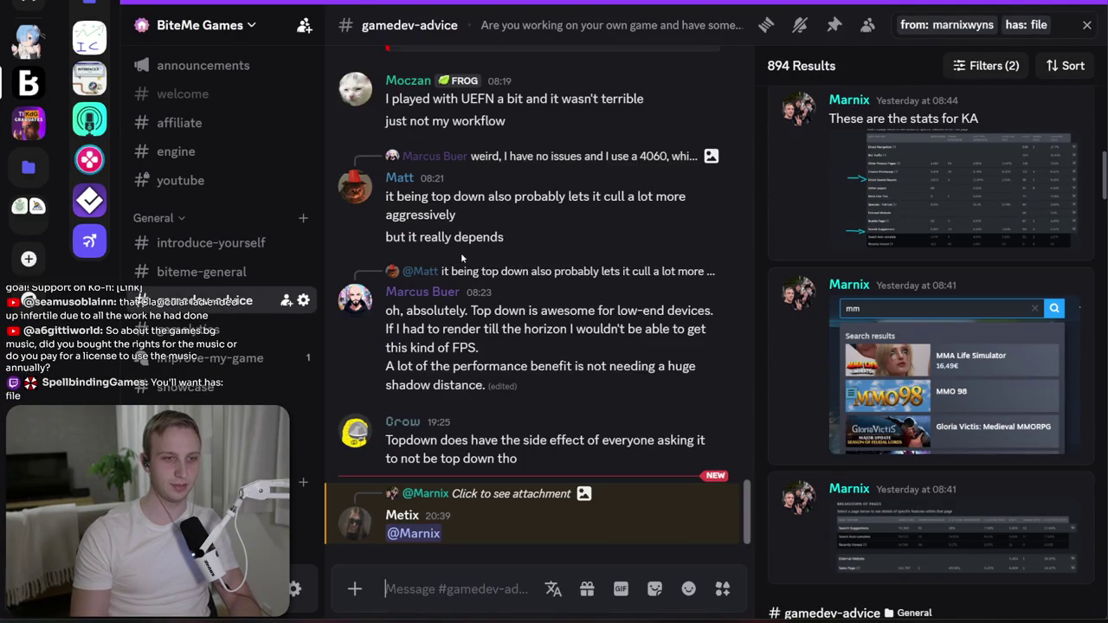
- Jump to the original OFFICIAL TRAILER post and close the search results panel
left_click_drag(438, 552, 487, 500)
left_click(493, 501)
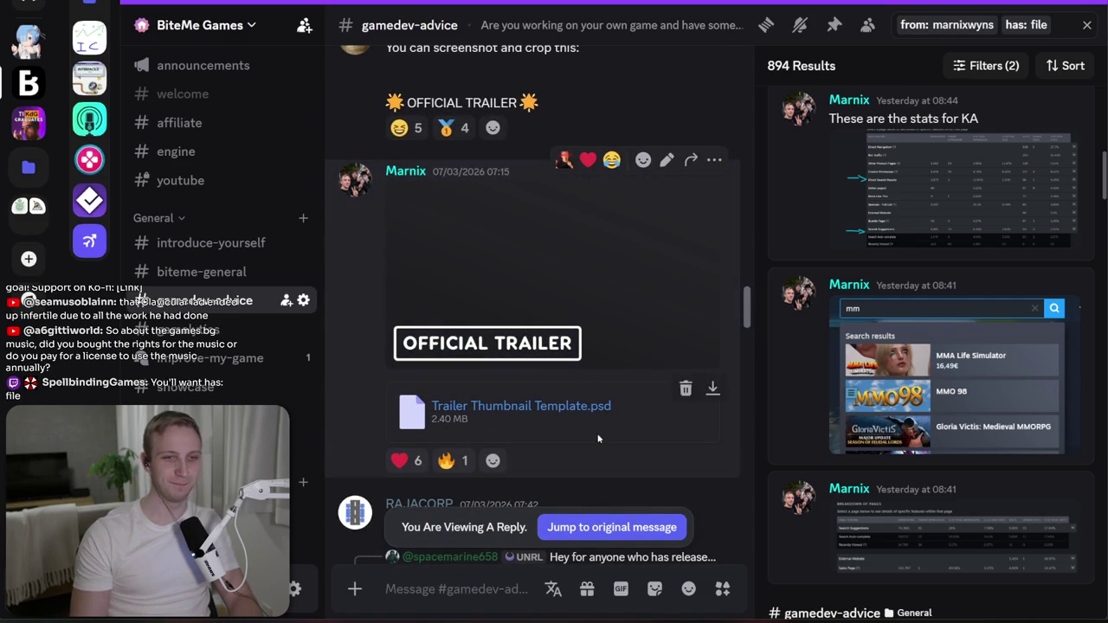
scroll(593, 419, "down", 10)
scroll(597, 430, "up", 10)
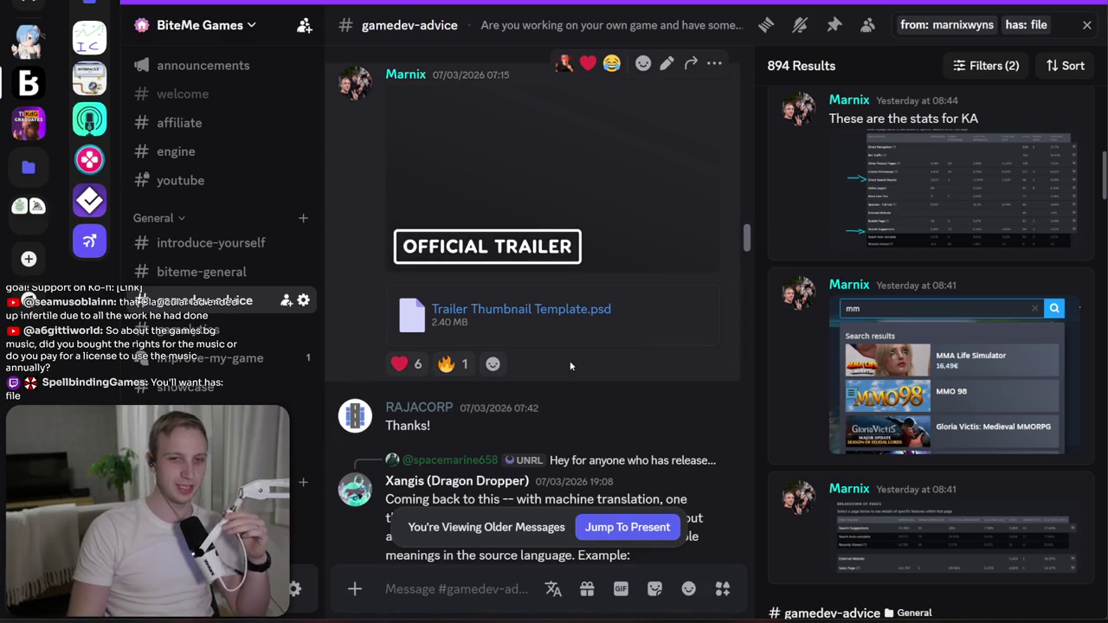
left_click(1087, 26)
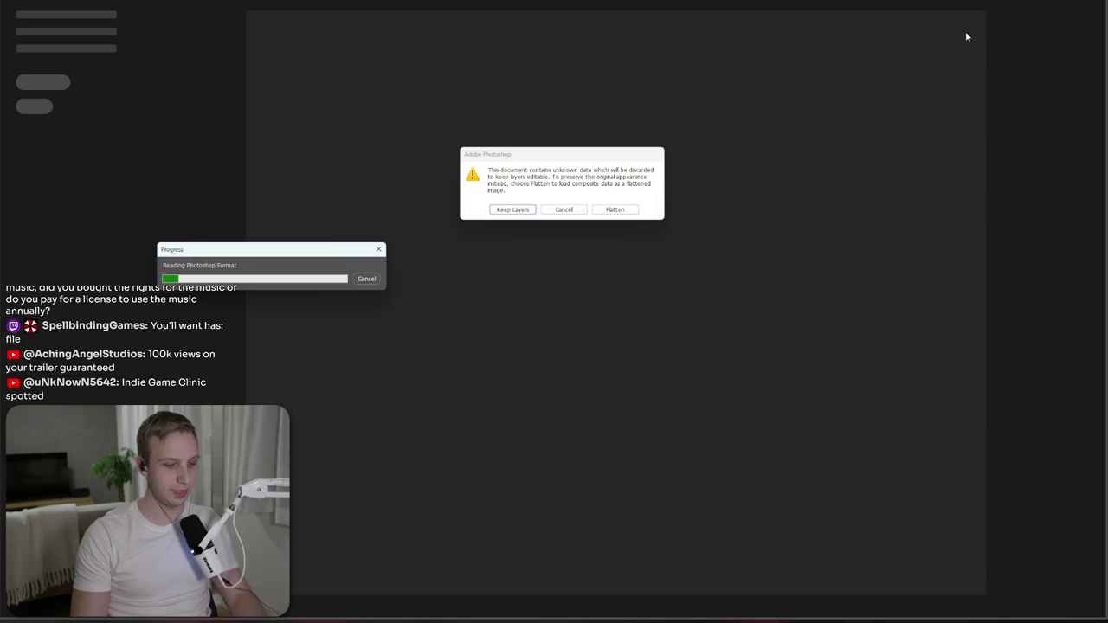
- Go back to the Discord post and scroll through it
key("alt+Tab")
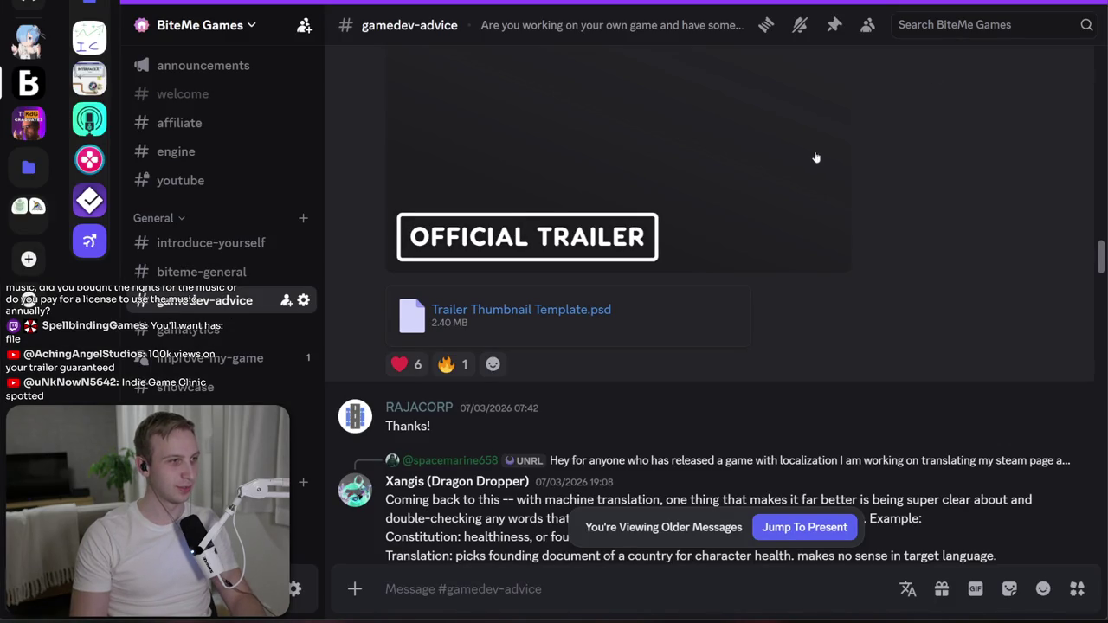
scroll(813, 170, "up", 3)
scroll(814, 171, "down", 3)
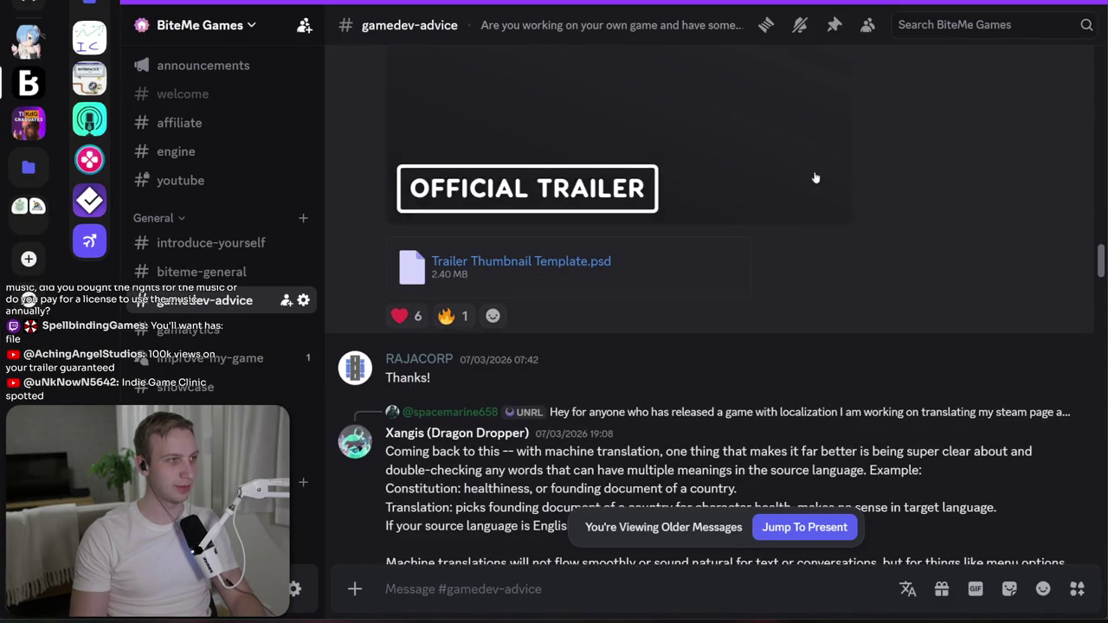
scroll(813, 177, "down", 3)
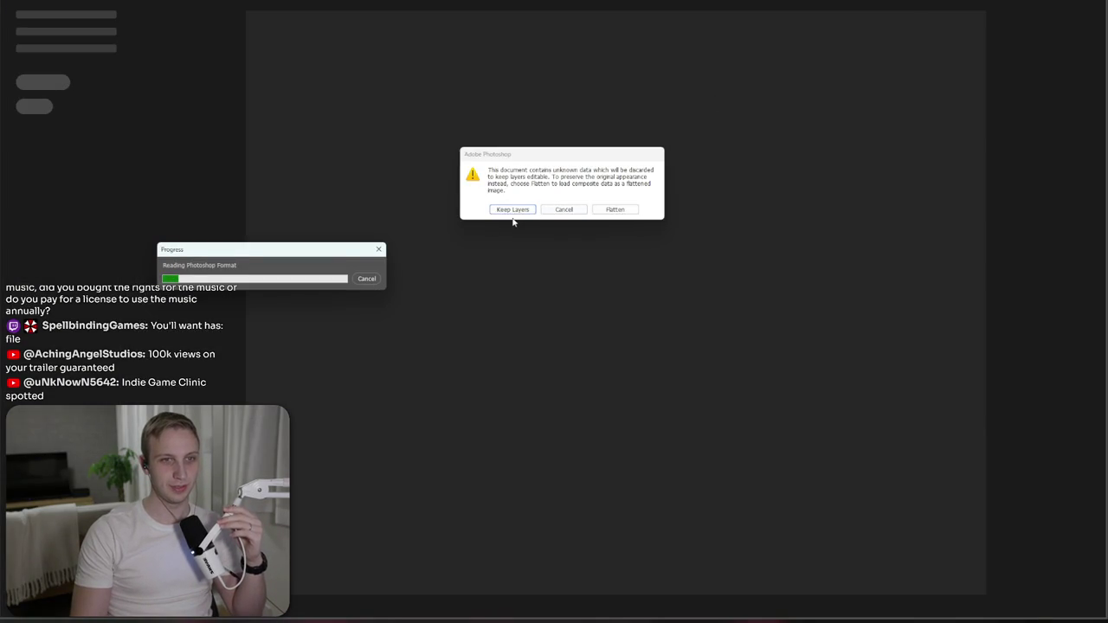
- Open Trailer Thumbnail Template.psd with layers kept, expand Official Trailer, then quit saving it
left_click(534, 211)
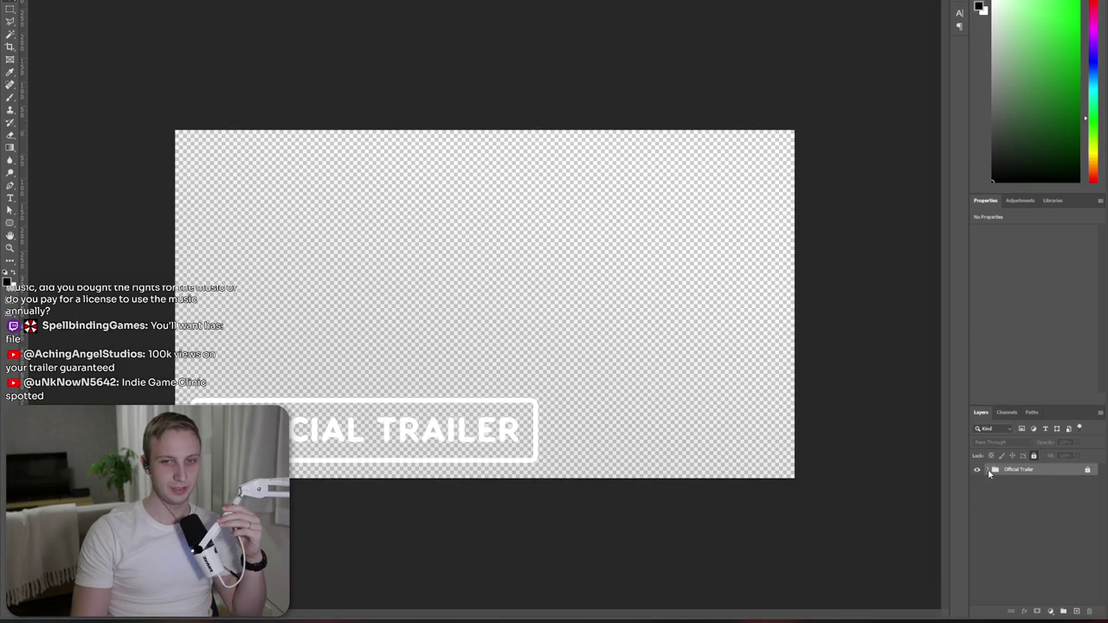
left_click(988, 470)
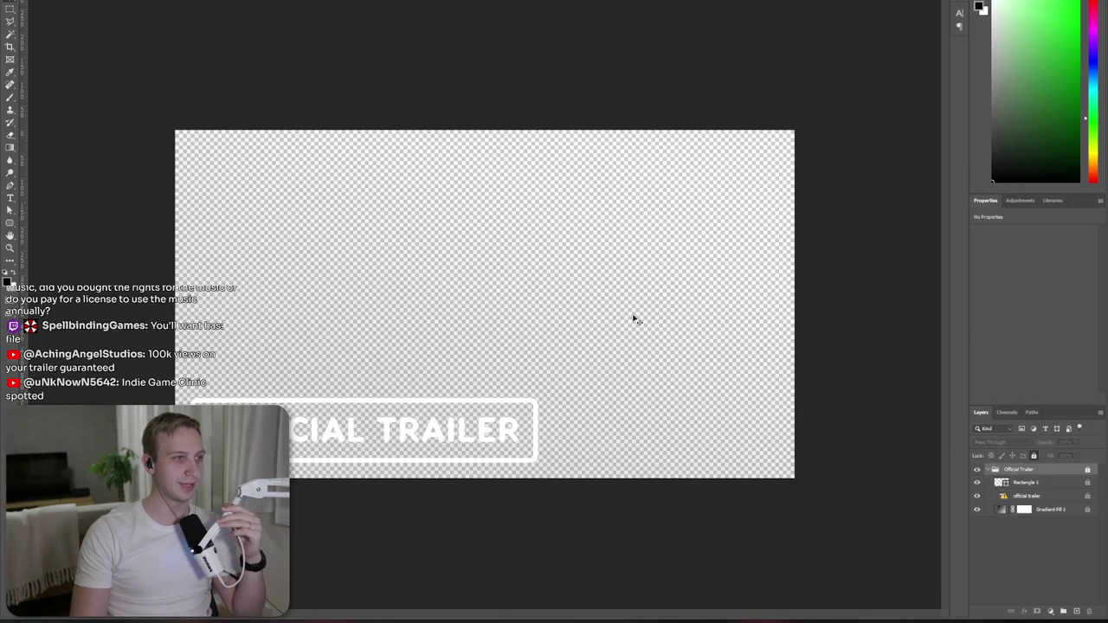
key("ctrl+q")
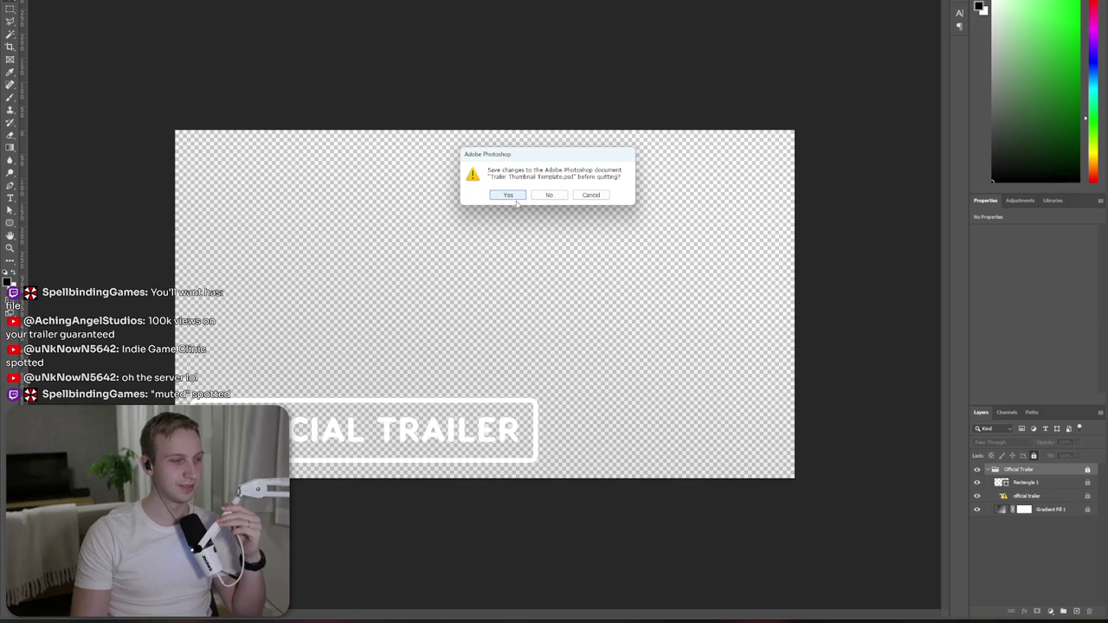
left_click(516, 199)
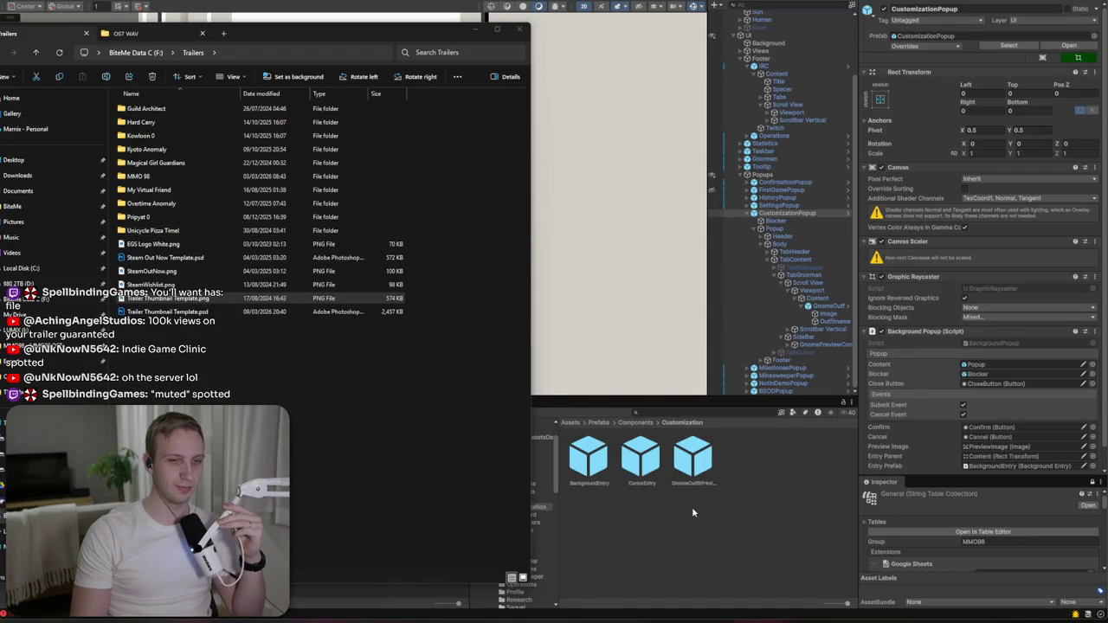
- Open the CustomizationPopup prefab and duplicate GnomeOutfitPreview several times for testing
left_click(691, 507)
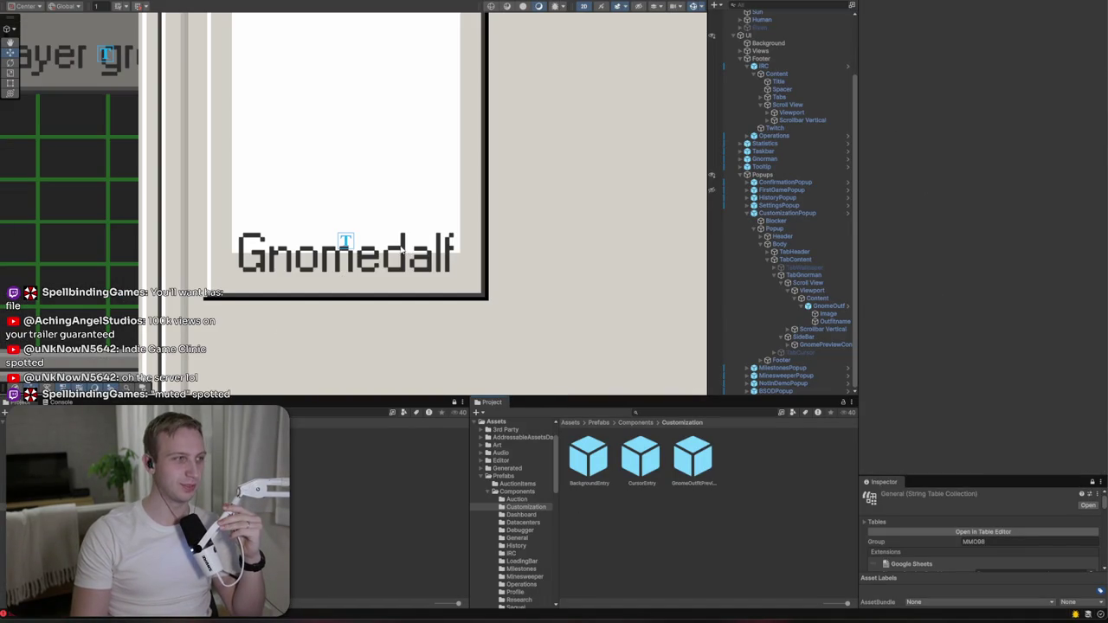
scroll(403, 252, "down", 5)
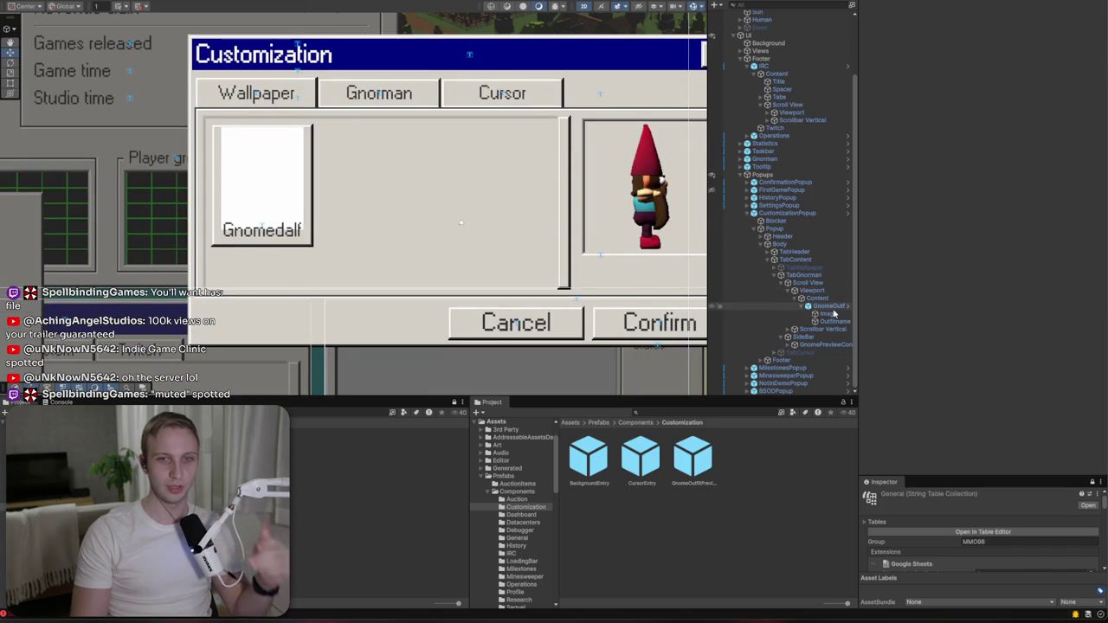
left_click(792, 213)
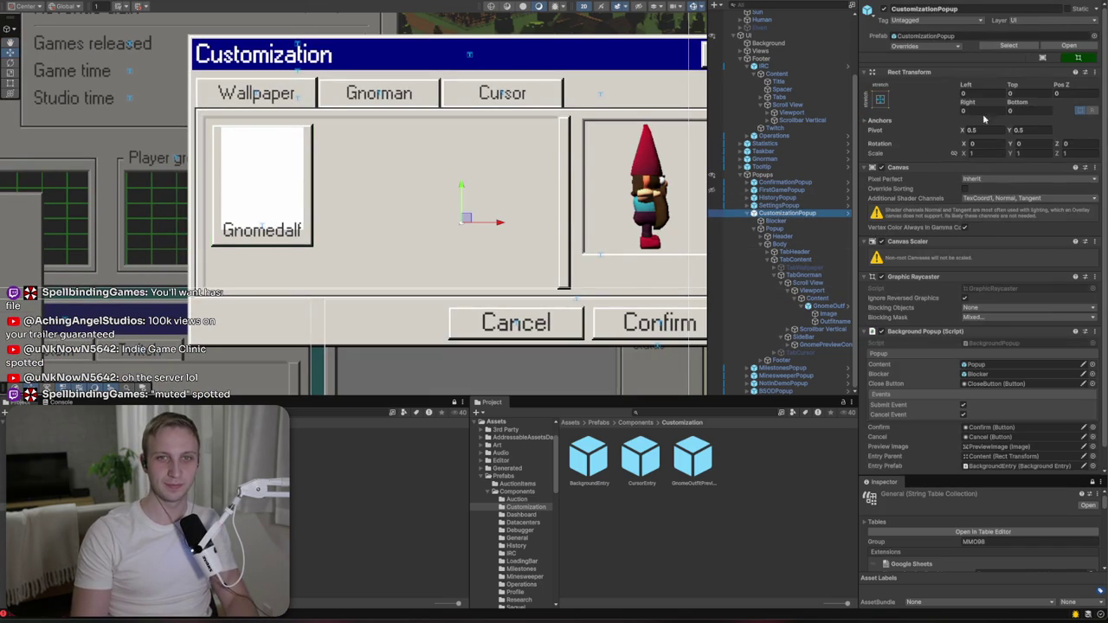
left_click(845, 213)
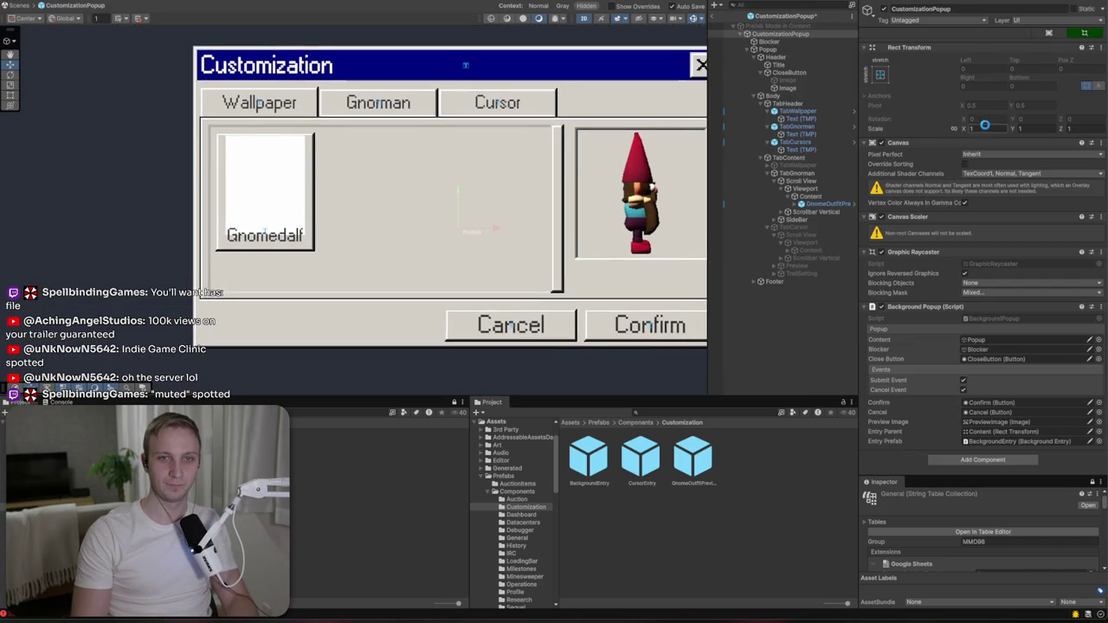
left_click(831, 204)
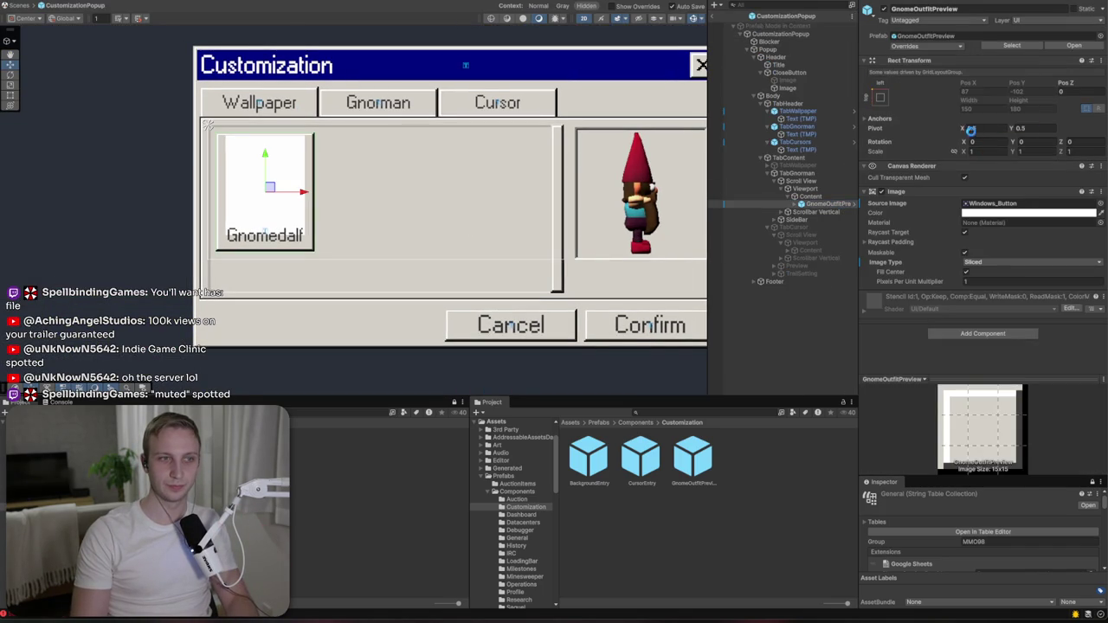
key("ctrl+d")
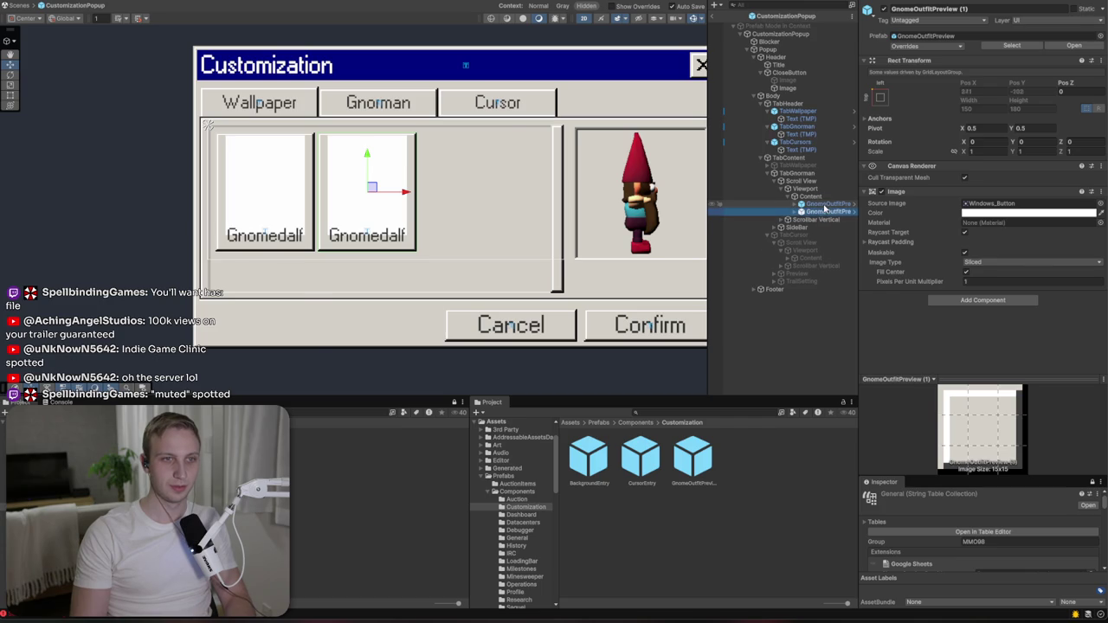
key("ctrl+d")
key("ctrl+d")
key("ctrl+d")
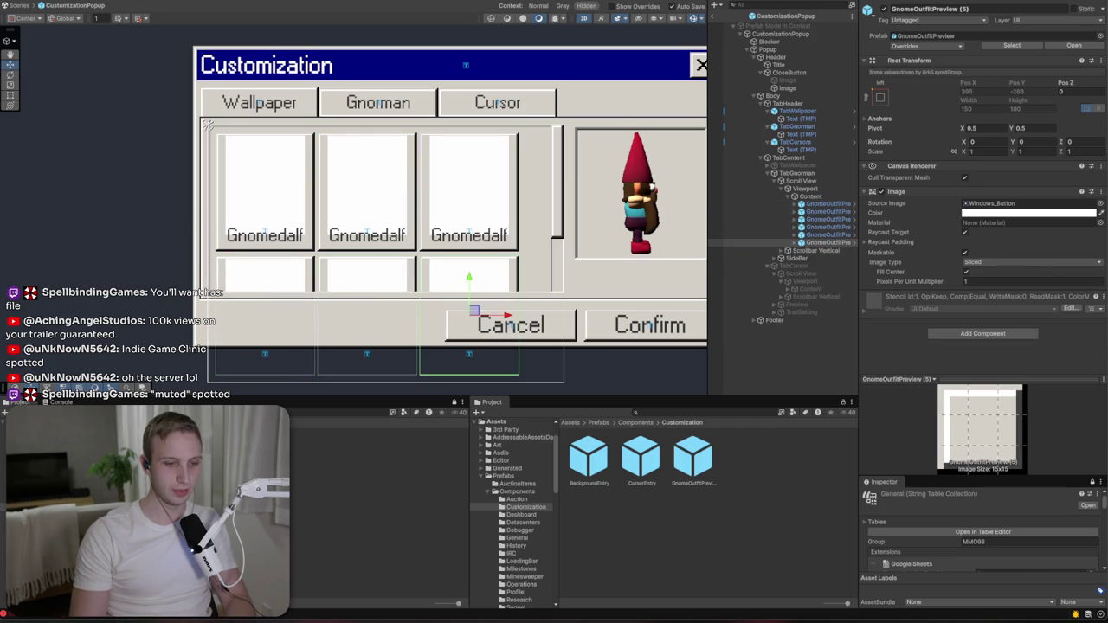
- Set Content's Grid Layout Group spacing to 12 × 12 and cell width to 155
left_click(810, 196)
left_click(996, 246)
type("12")
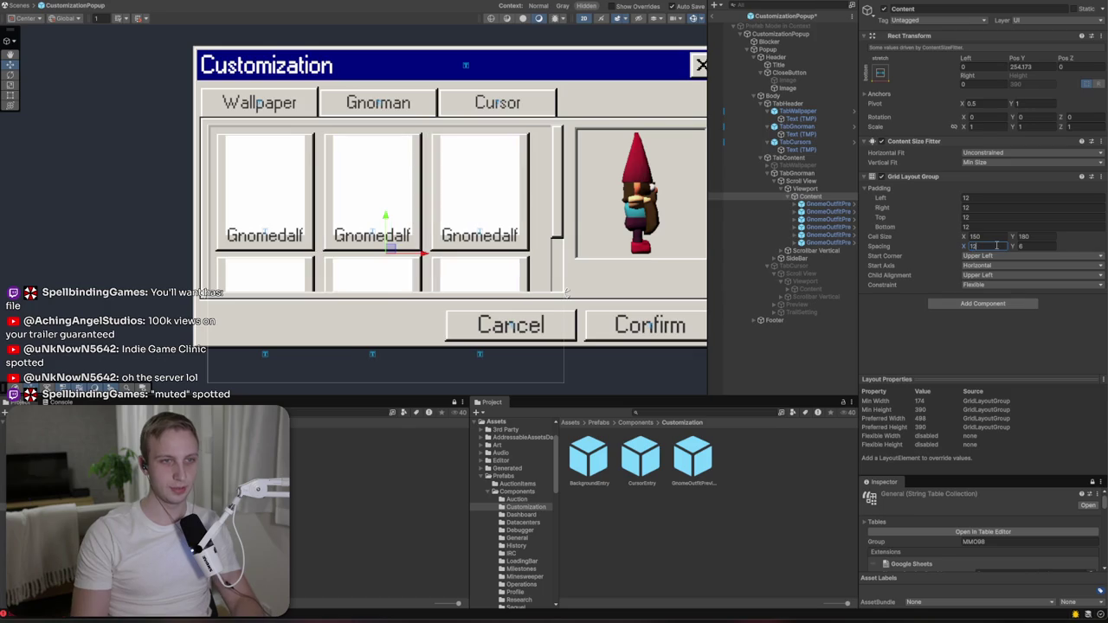
key("Tab")
type("12")
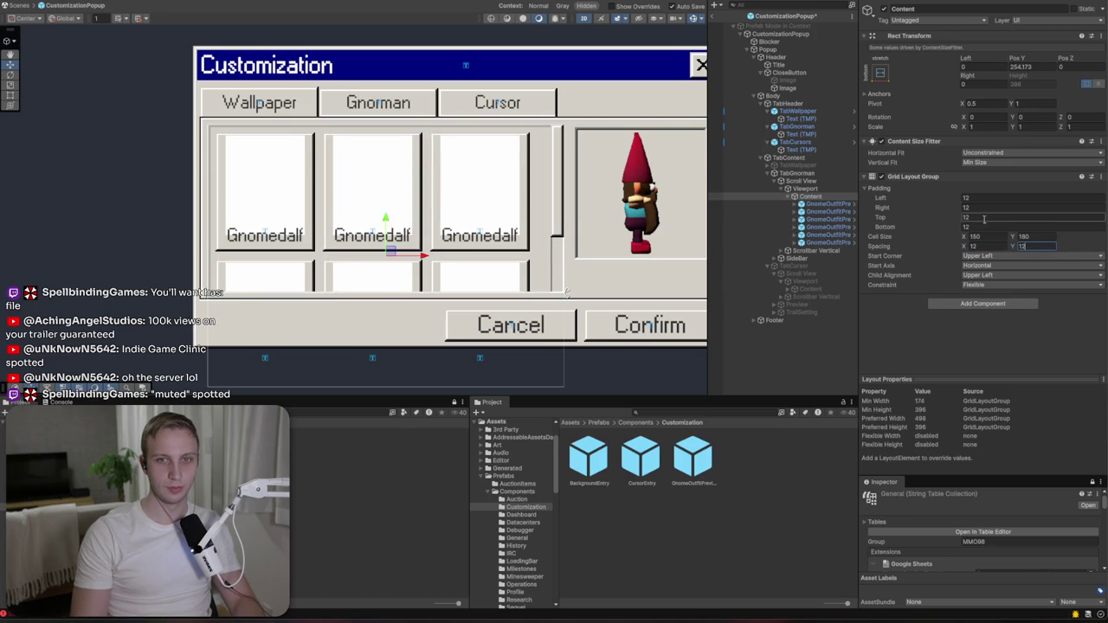
left_click(987, 238)
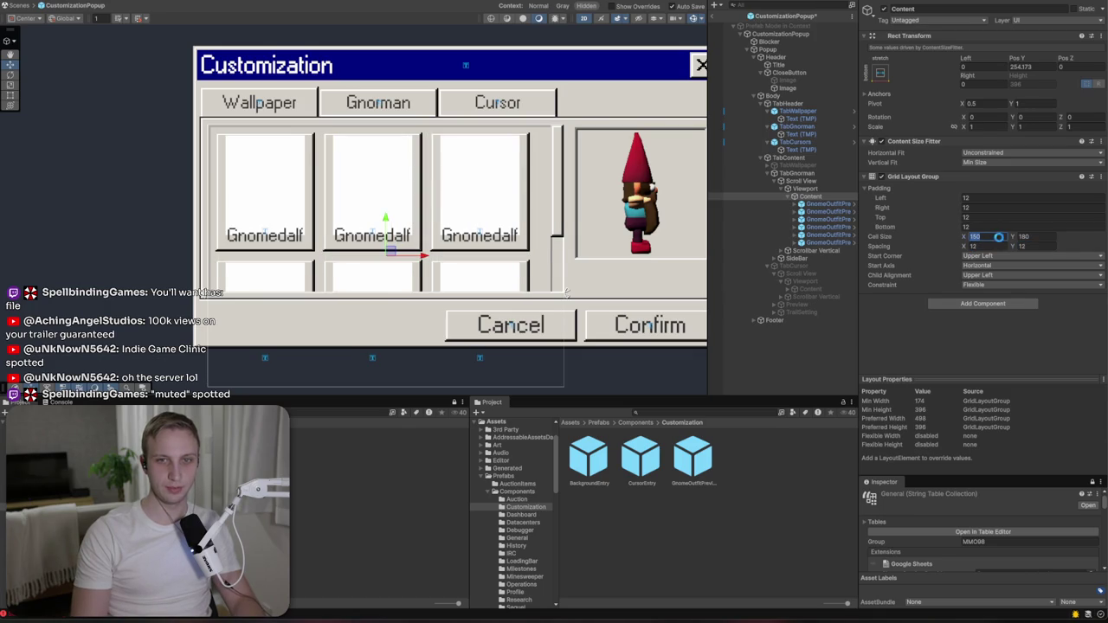
type("160")
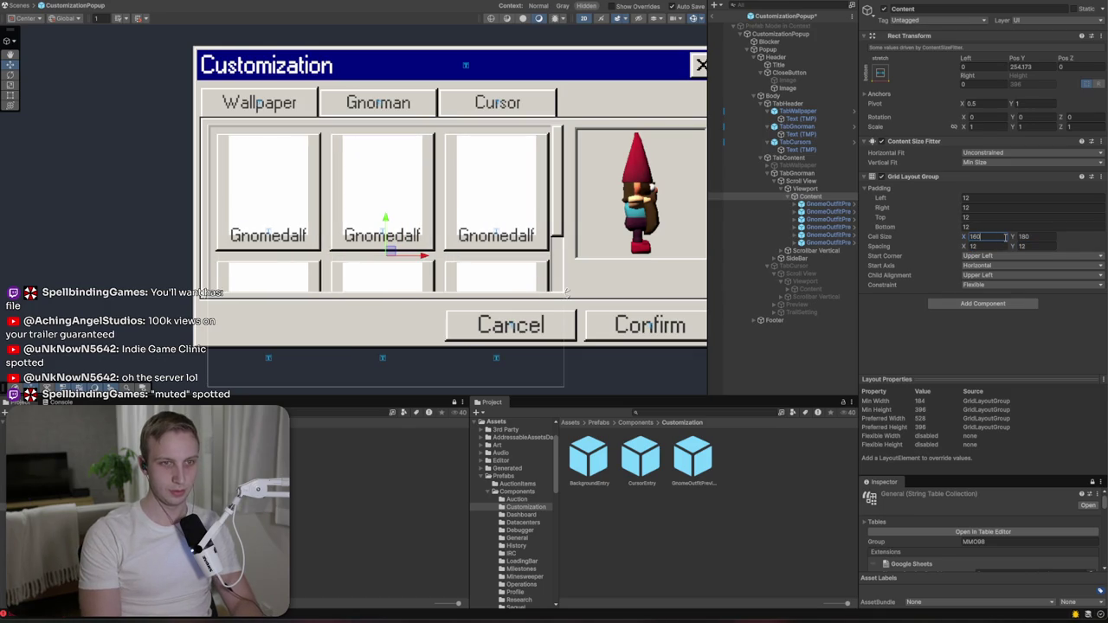
key("BackSpace")
key("BackSpace")
type("55")
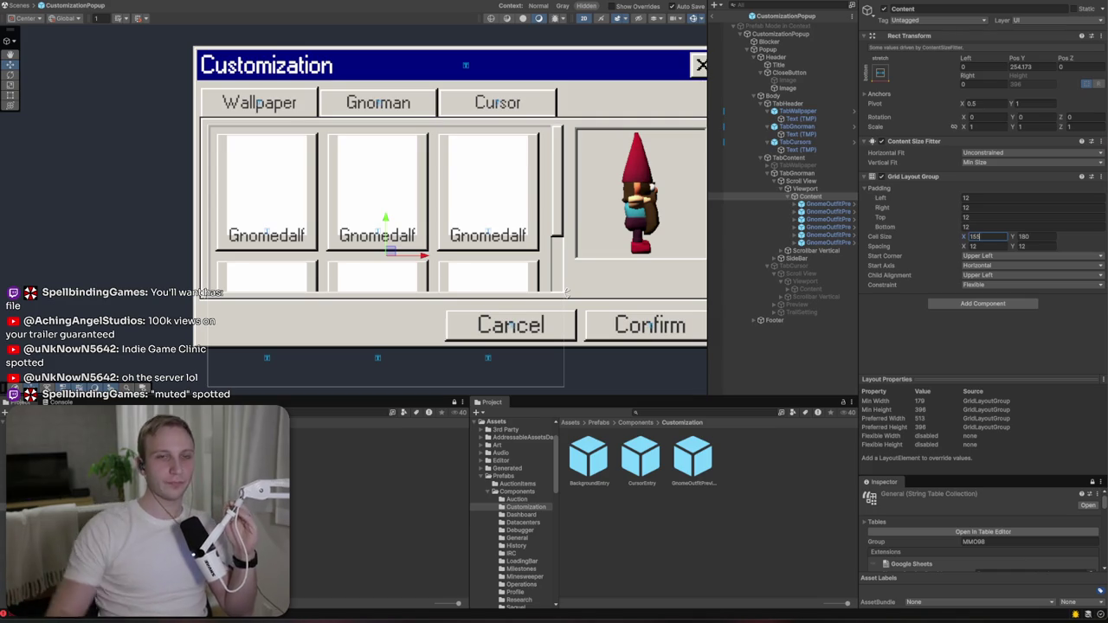
- Delete the duplicated outfit entries, leaving only the Gnomedalf entry
left_click(824, 242)
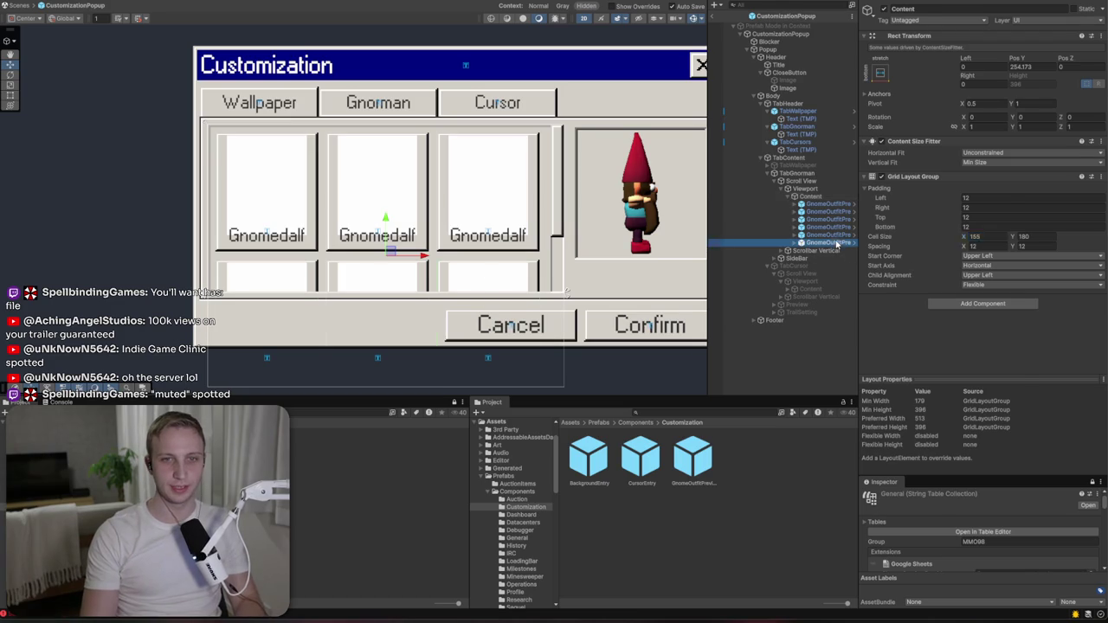
left_click(818, 212, "shift")
key("Delete")
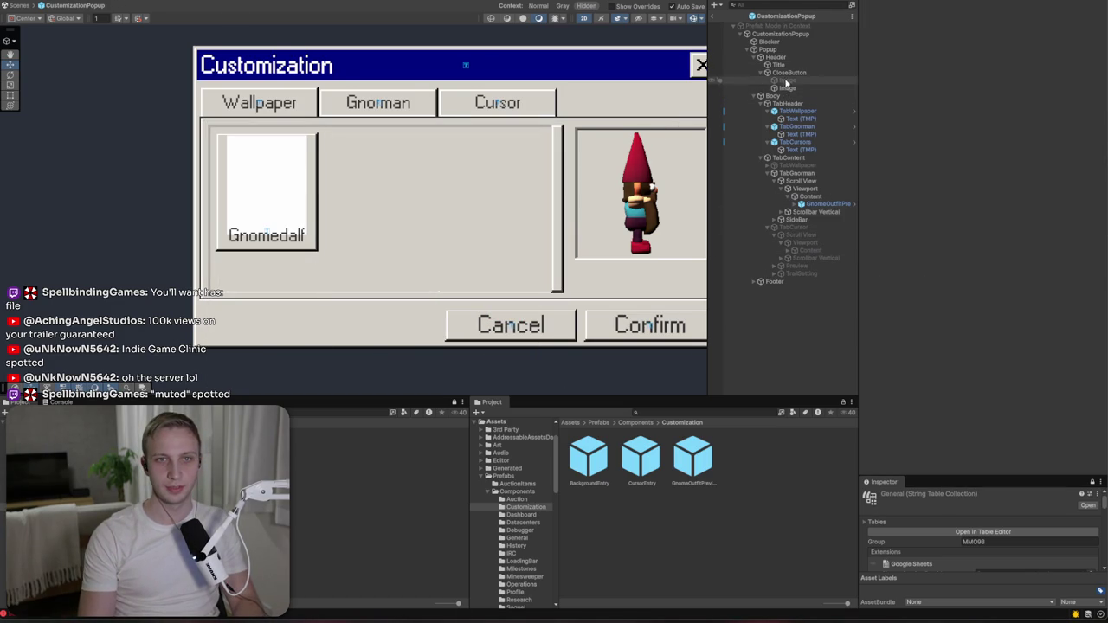
- Exit prefab mode, expand GnomePreview, and frame its Camera in the Scene view
left_click(734, 16)
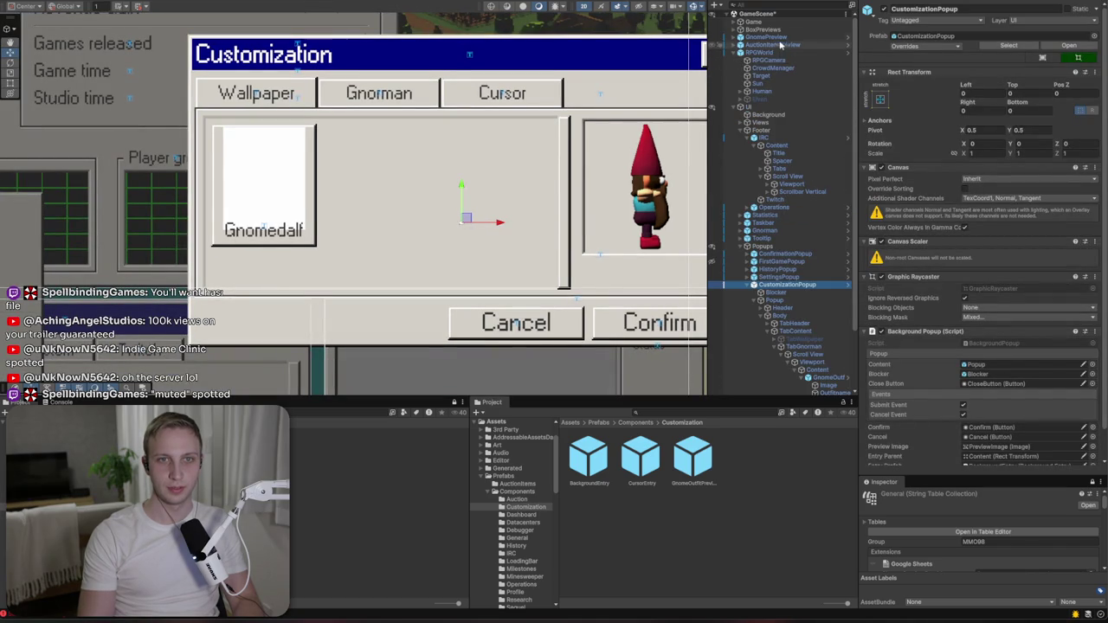
left_click(739, 37)
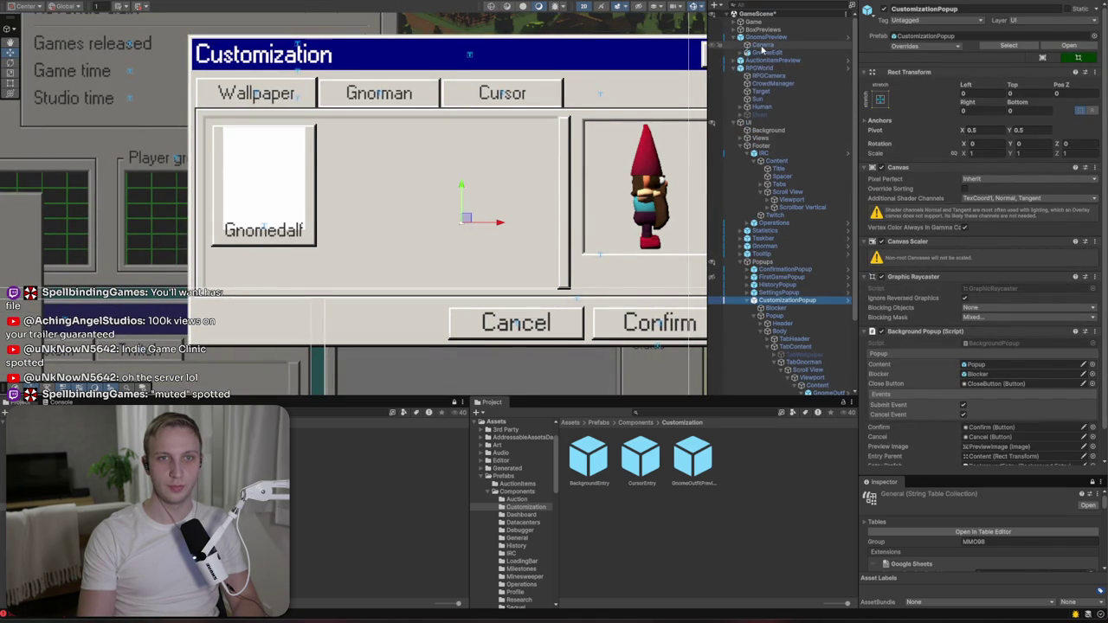
double_click(763, 45)
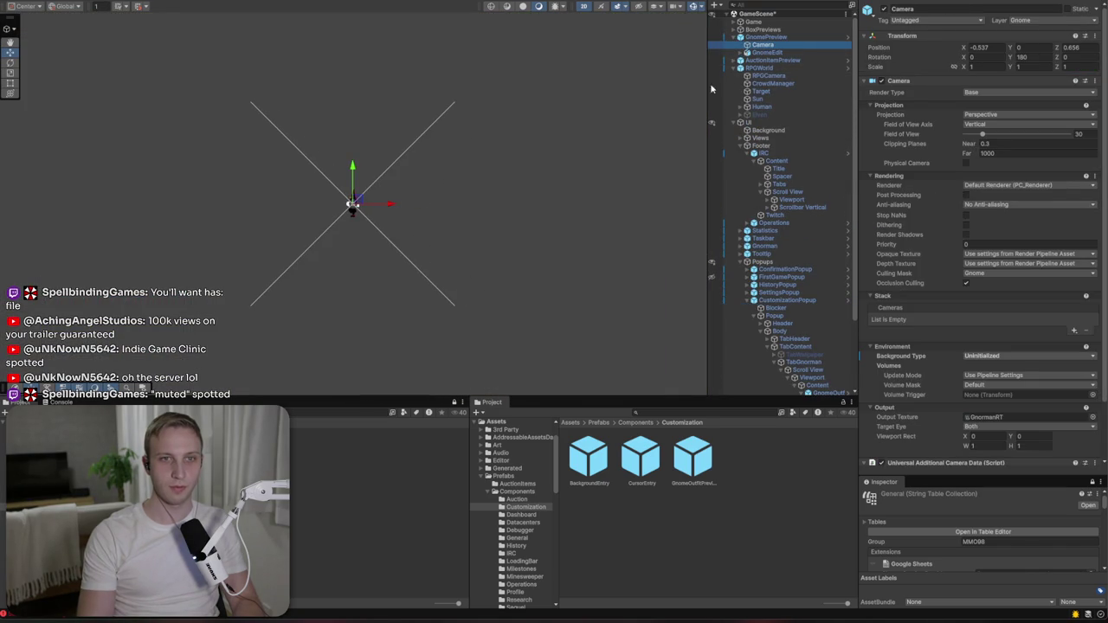
- Orbit to the gnome preview and frame the GnomeEdit object in the Scene view
left_click(582, 6)
mouse_move(591, 72)
left_mouse_down()
mouse_move(450, 130)
mouse_move(310, 159)
mouse_move(326, 191)
mouse_move(315, 148)
mouse_move(156, 72)
mouse_move(221, 110)
left_mouse_up()
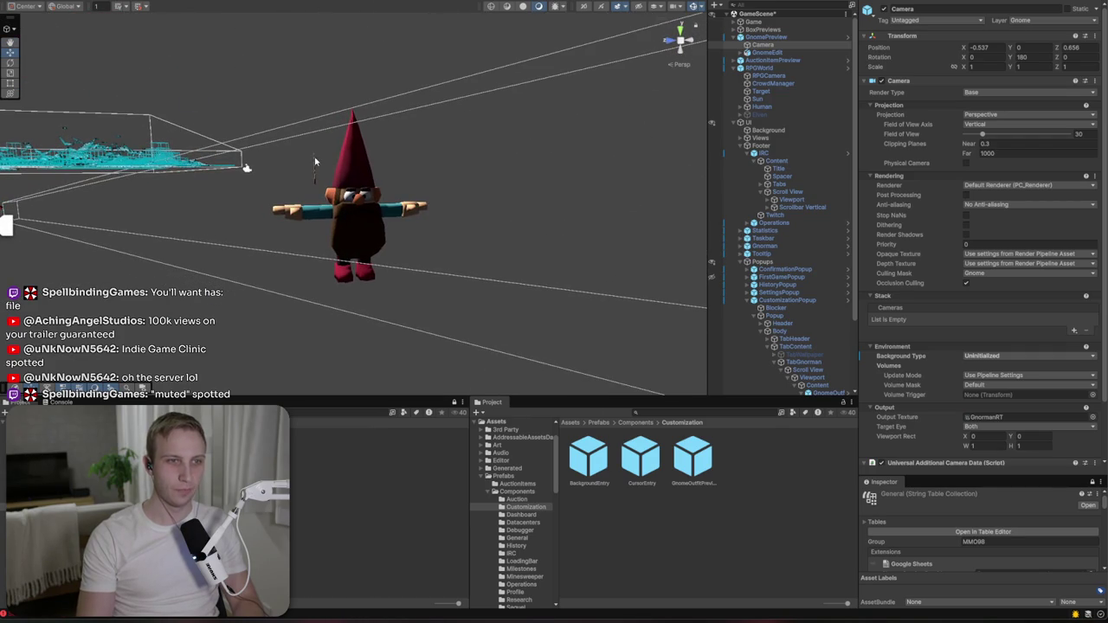
left_click(347, 172)
left_click(388, 212)
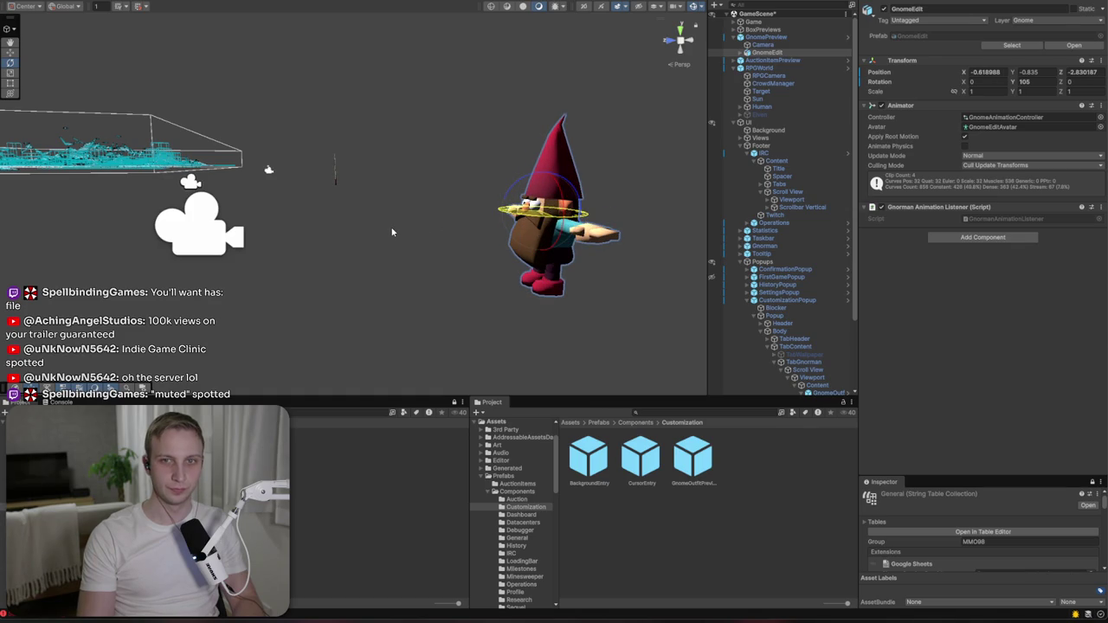
key("f")
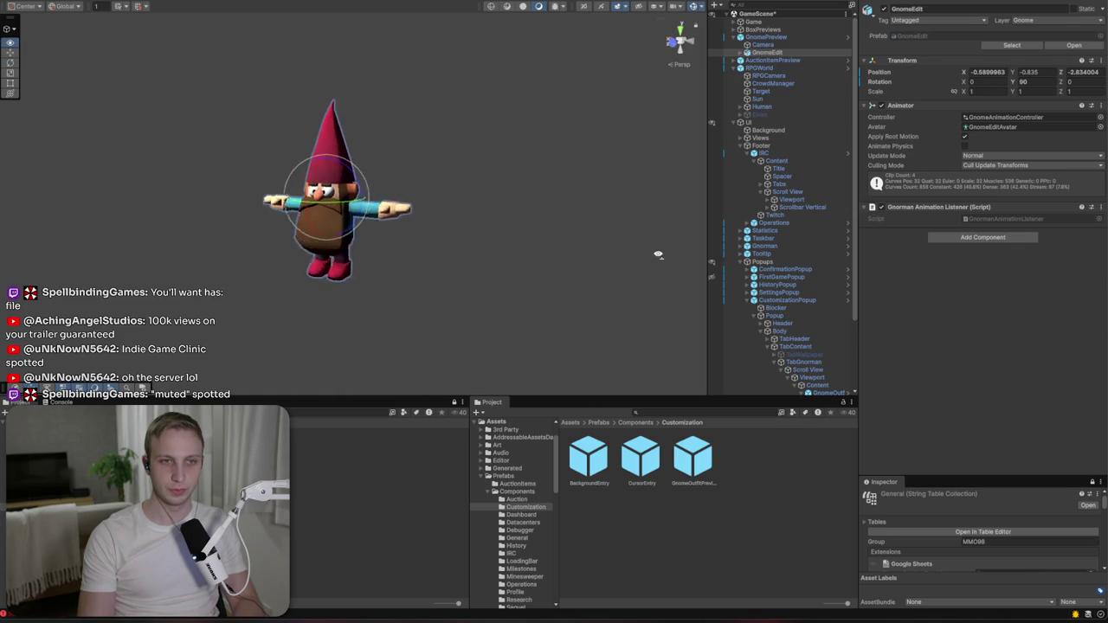
- Select the Gnome mesh and locate its base map texture in the project
scroll(704, 250, "up", 3)
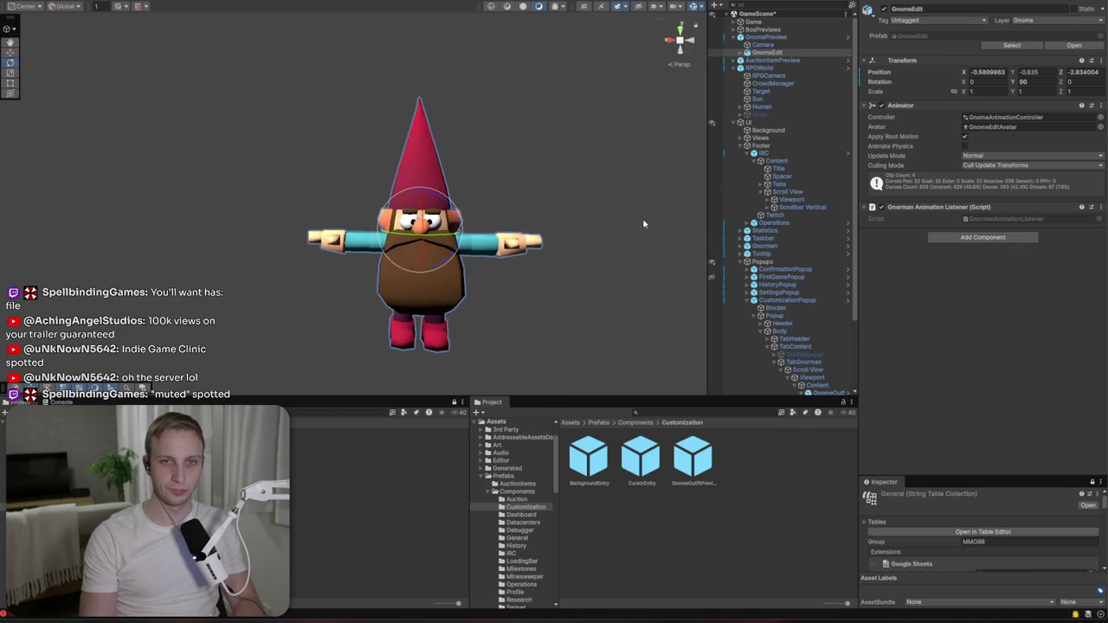
left_click(740, 52)
left_click(765, 62)
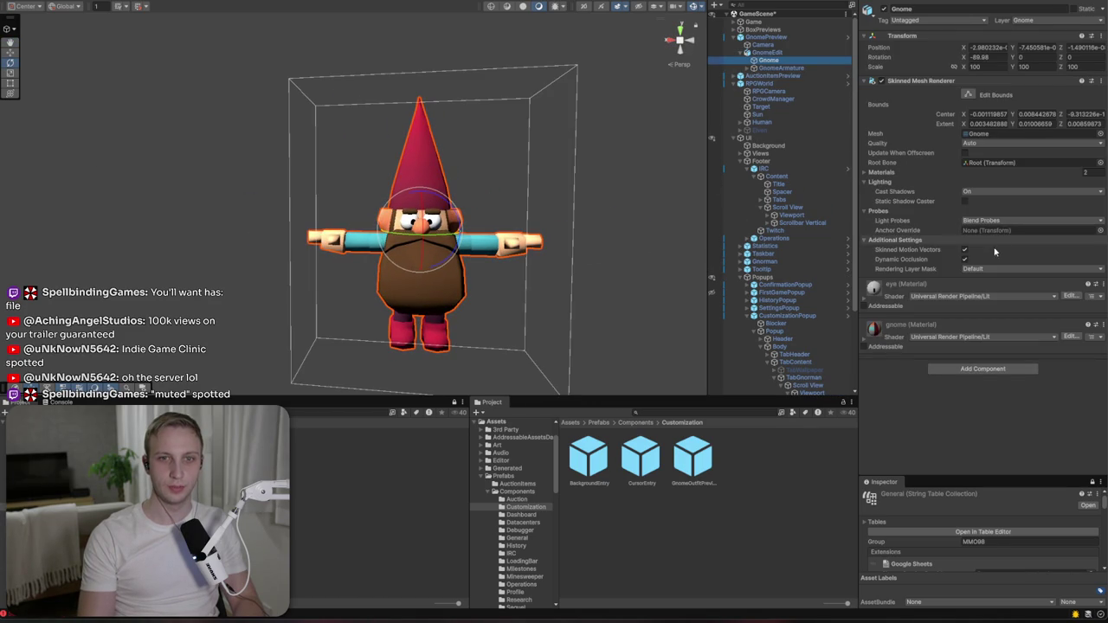
left_click(862, 346)
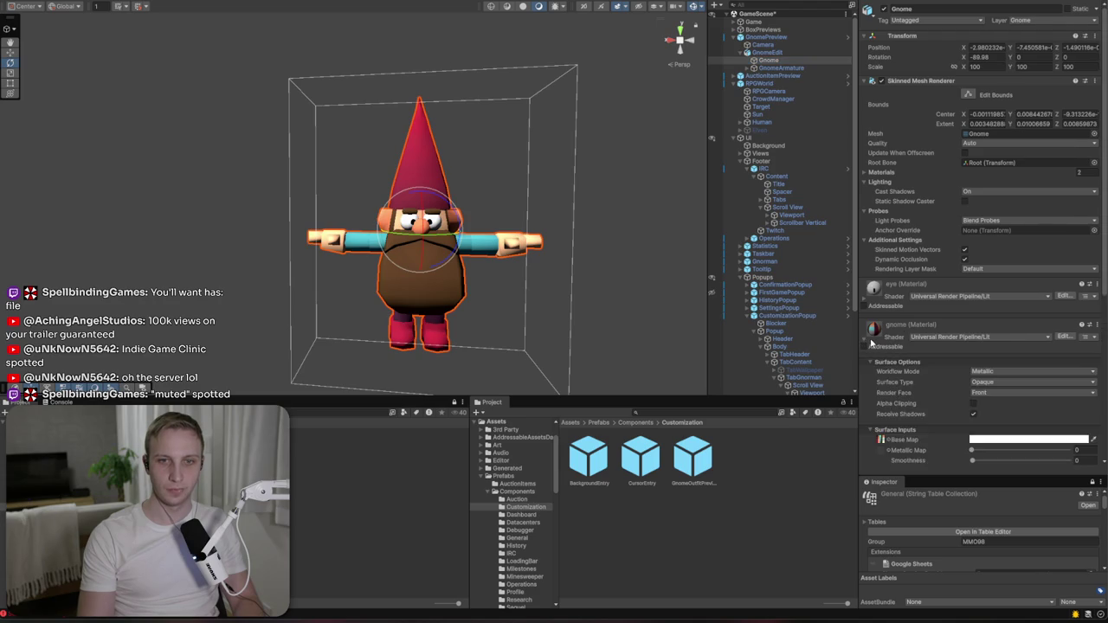
scroll(978, 259, "down", 5)
left_click(882, 282)
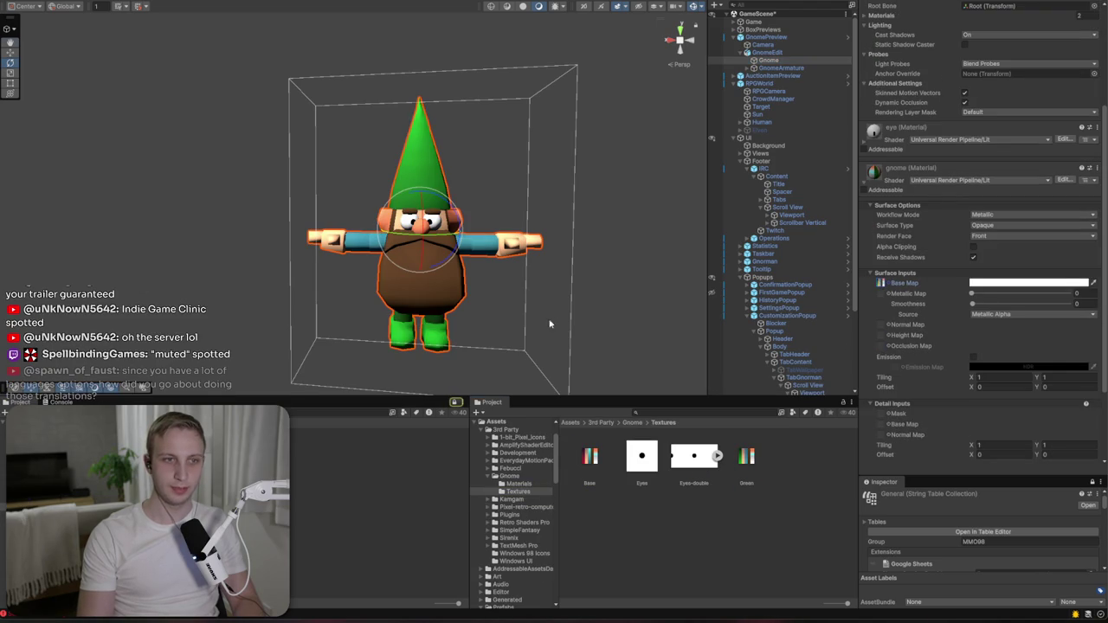
- Frame the gnome in an orthographic front view, deselect it, and snip a screenshot
left_click(686, 66)
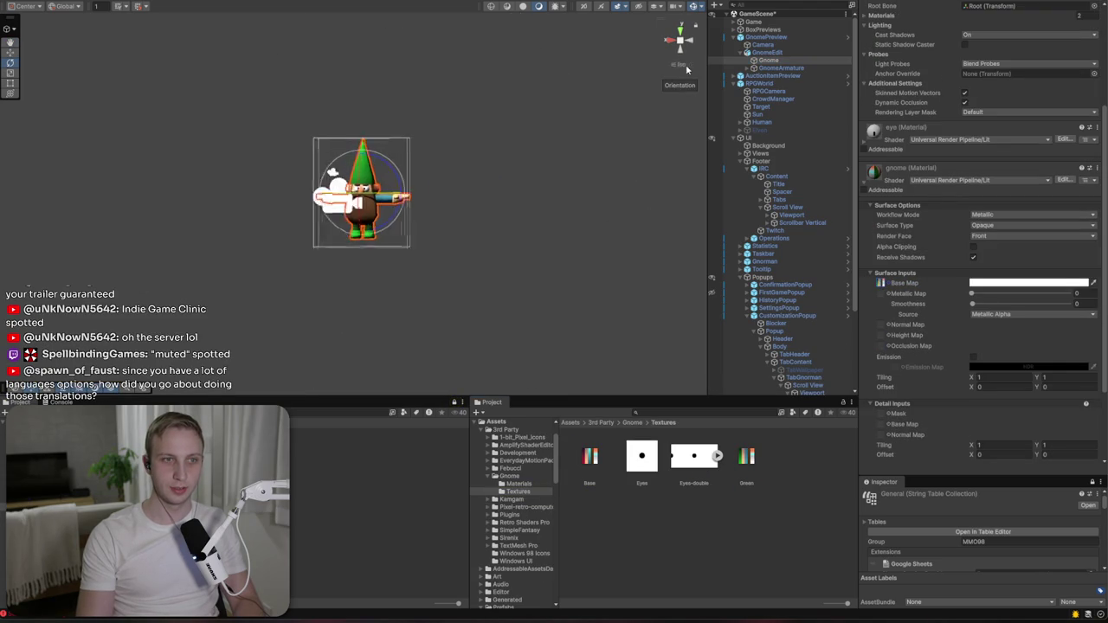
key("f")
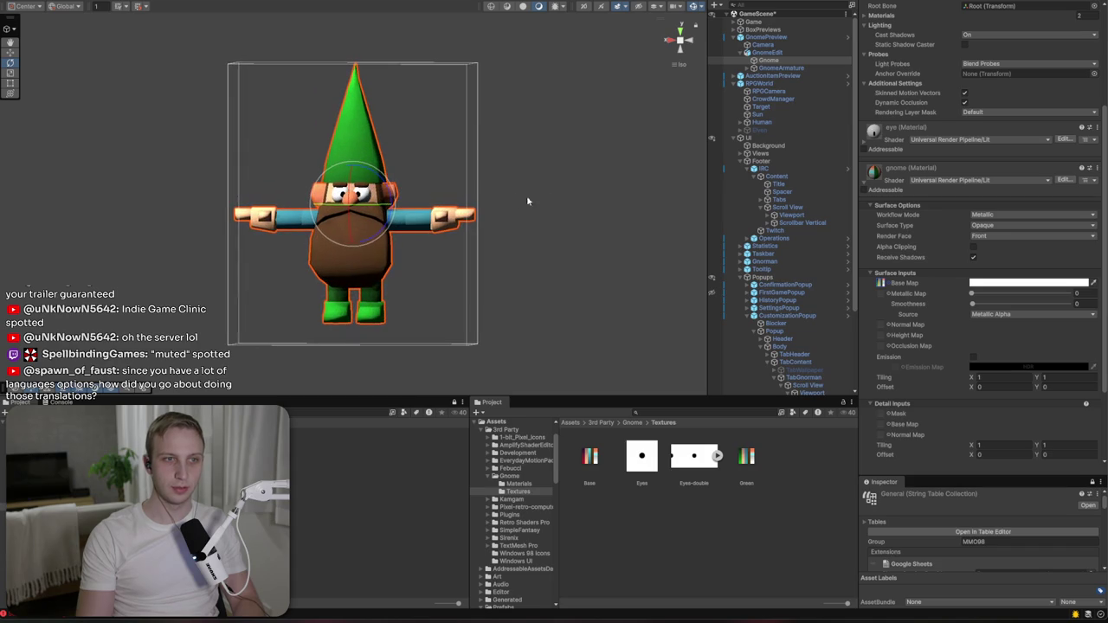
left_click(680, 41)
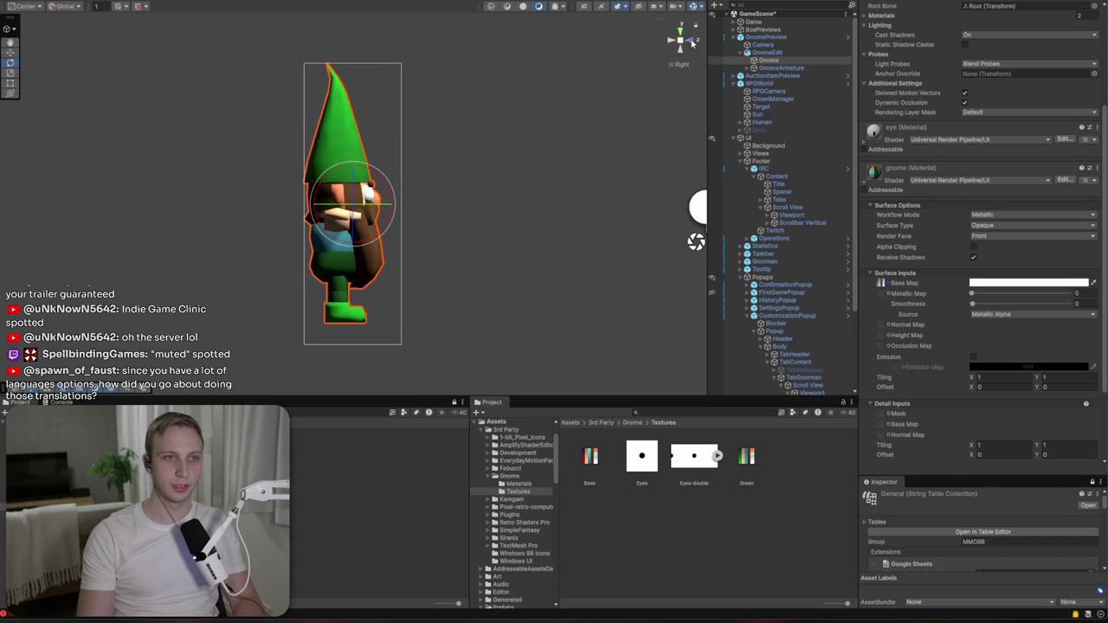
left_click(691, 42)
left_click(593, 150)
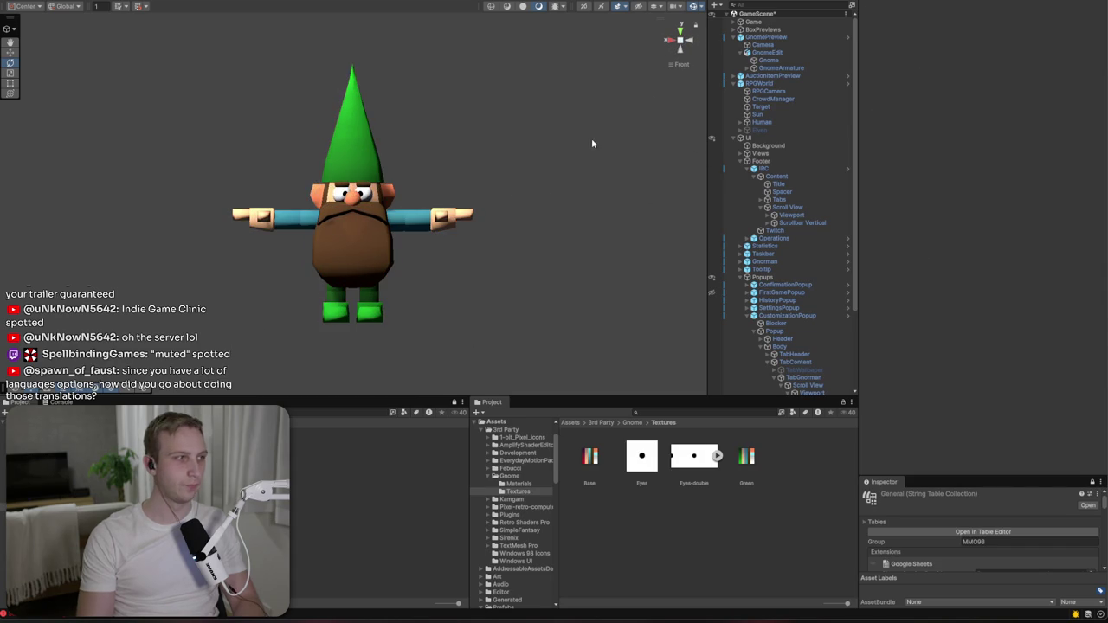
key("super+shift+s")
left_click_drag(512, 314, 519, 322)
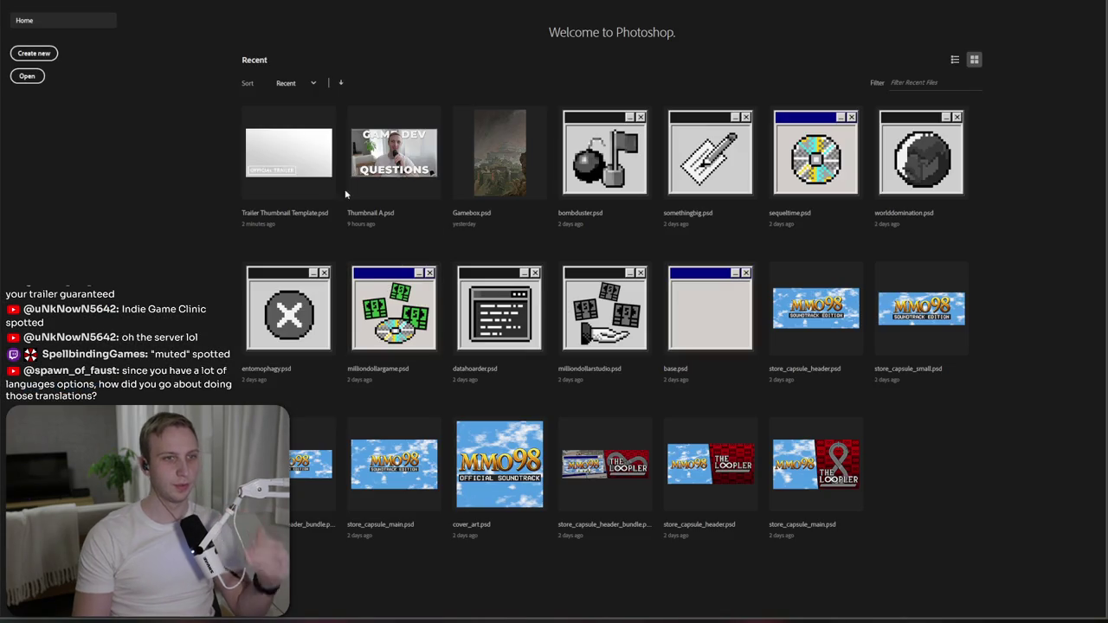
- Create a 635 × 619 px document from the Clipboard preset and add Layer 1
left_click(35, 53)
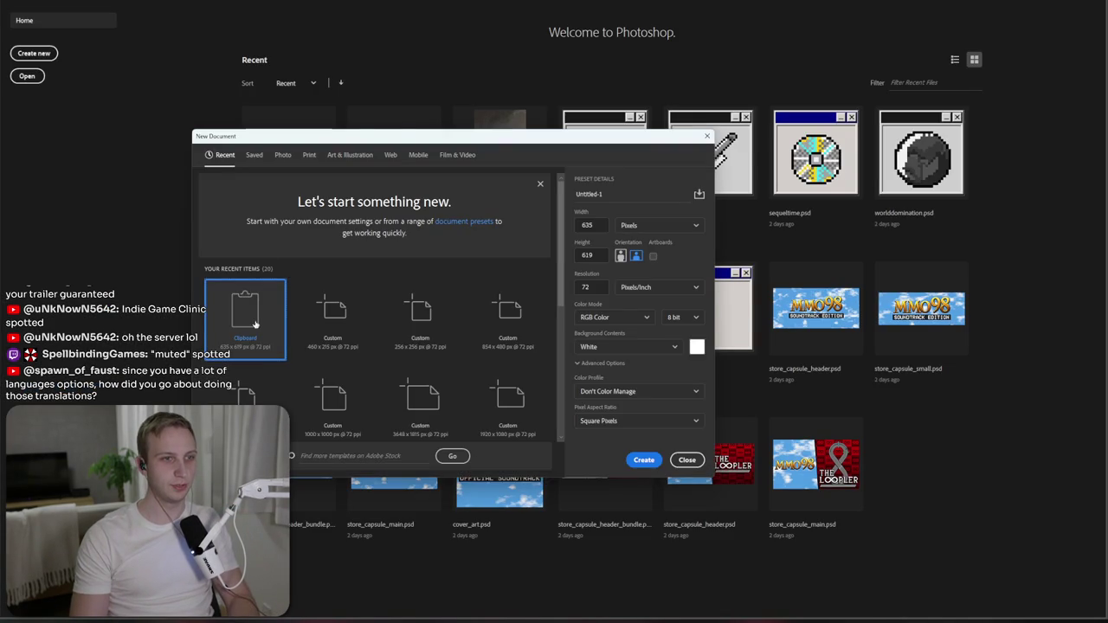
key("Escape")
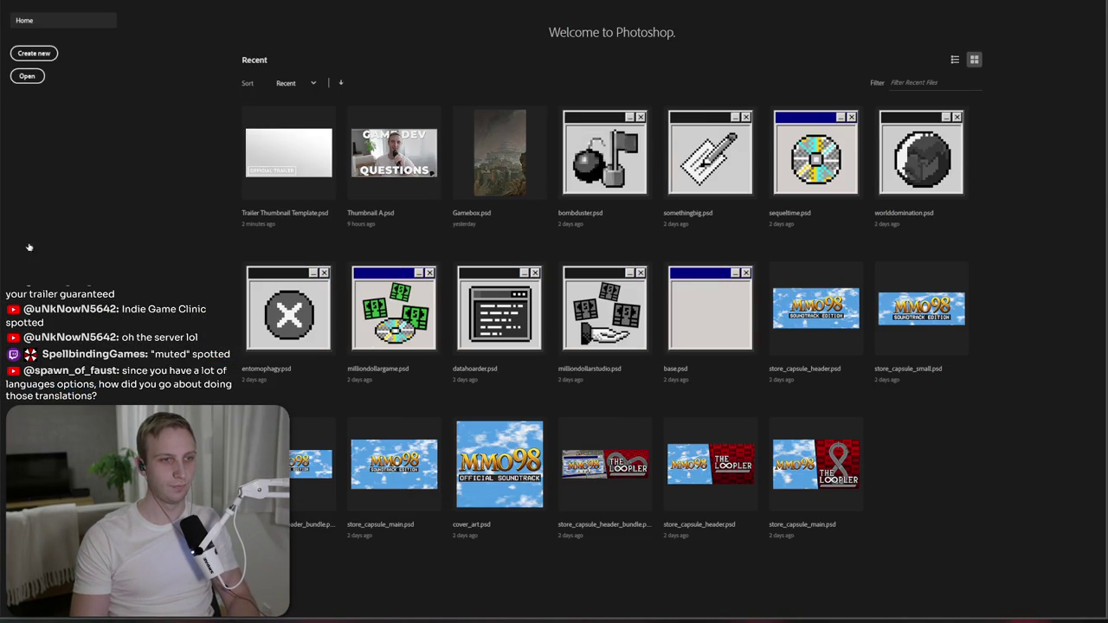
key("ctrl+shift+alt+n")
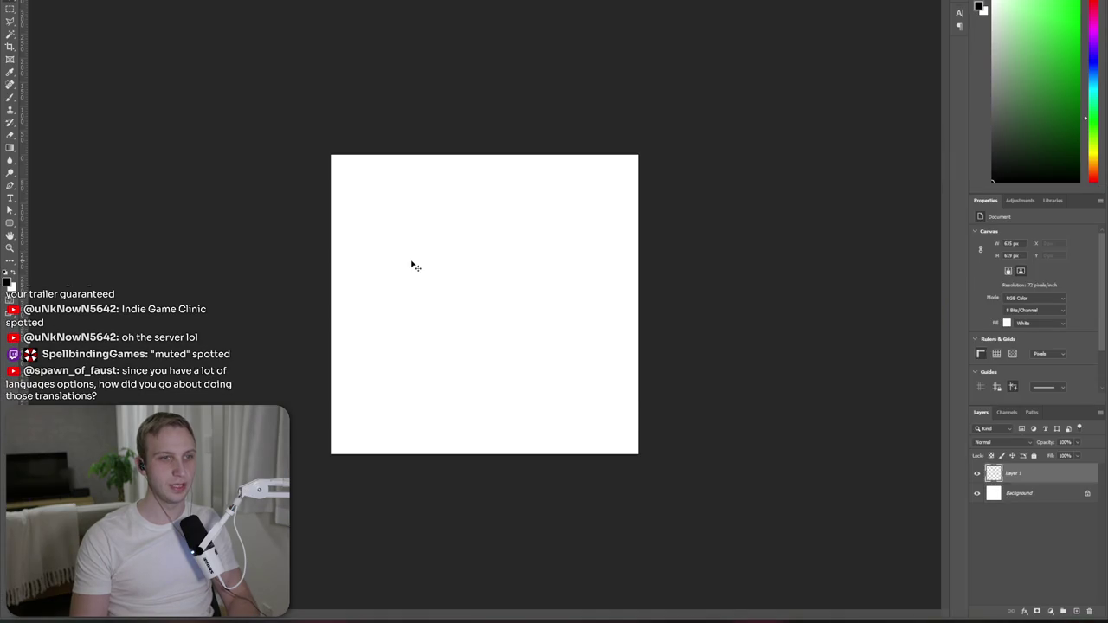
- Paste the gnome capture and move it to the centre of the canvas
key("ctrl+v")
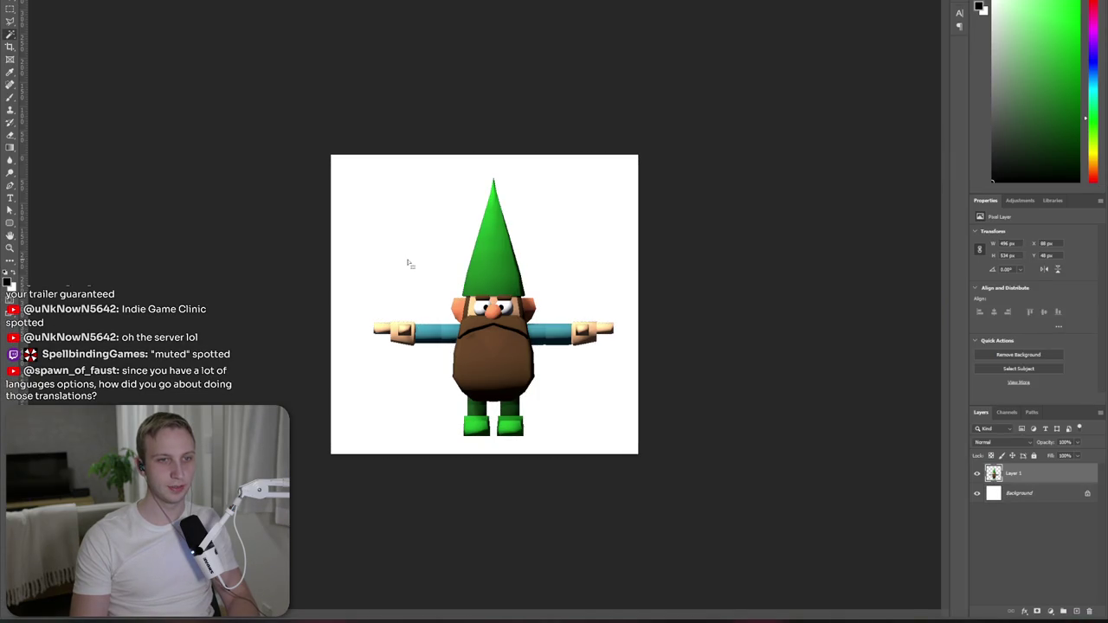
key("b")
mouse_move(383, 170)
left_mouse_down()
mouse_move(556, 279)
mouse_move(617, 394)
left_mouse_up()
key("ctrl+z")
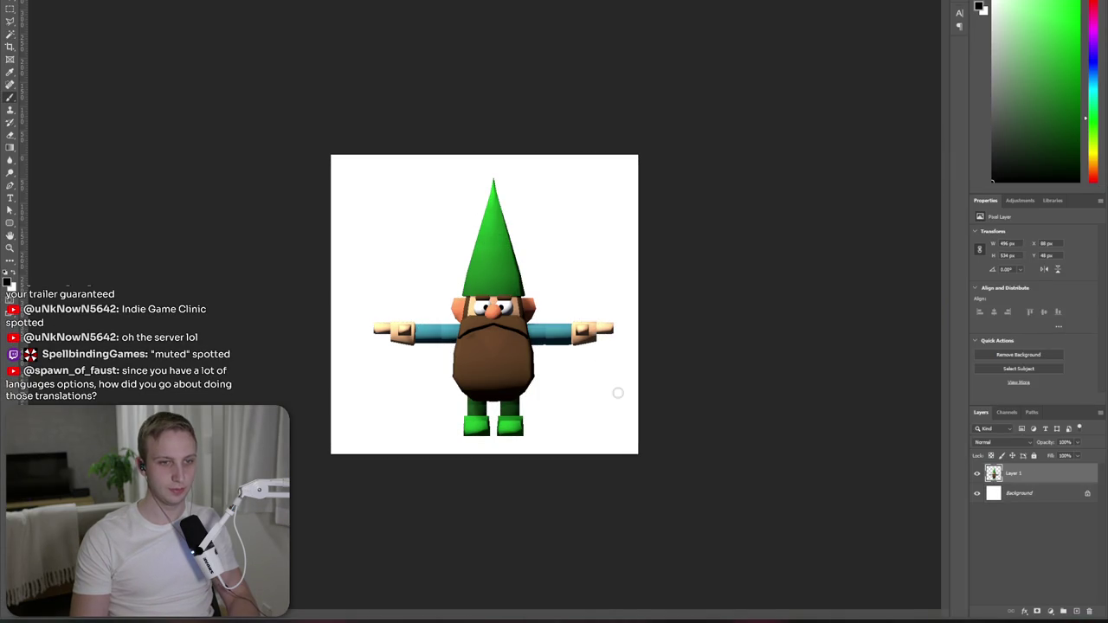
key("m")
mouse_move(631, 450)
left_mouse_down()
mouse_move(445, 240)
mouse_move(367, 173)
left_mouse_up()
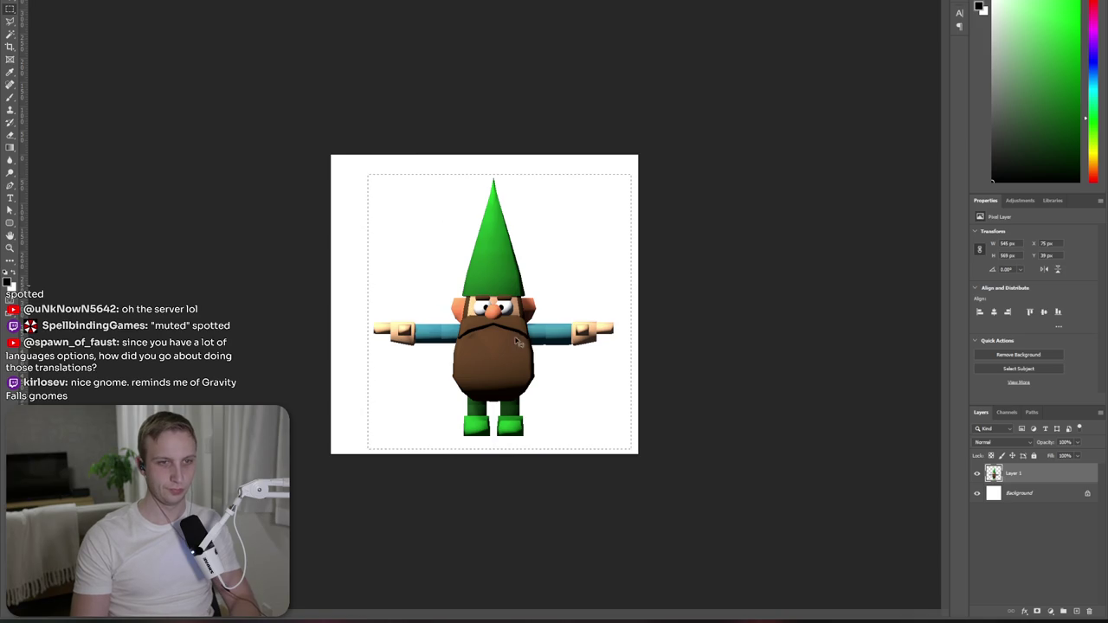
key("v")
mouse_move(518, 338)
left_mouse_down()
mouse_move(483, 351)
mouse_move(499, 357)
left_mouse_up()
key("m")
key("ctrl+d")
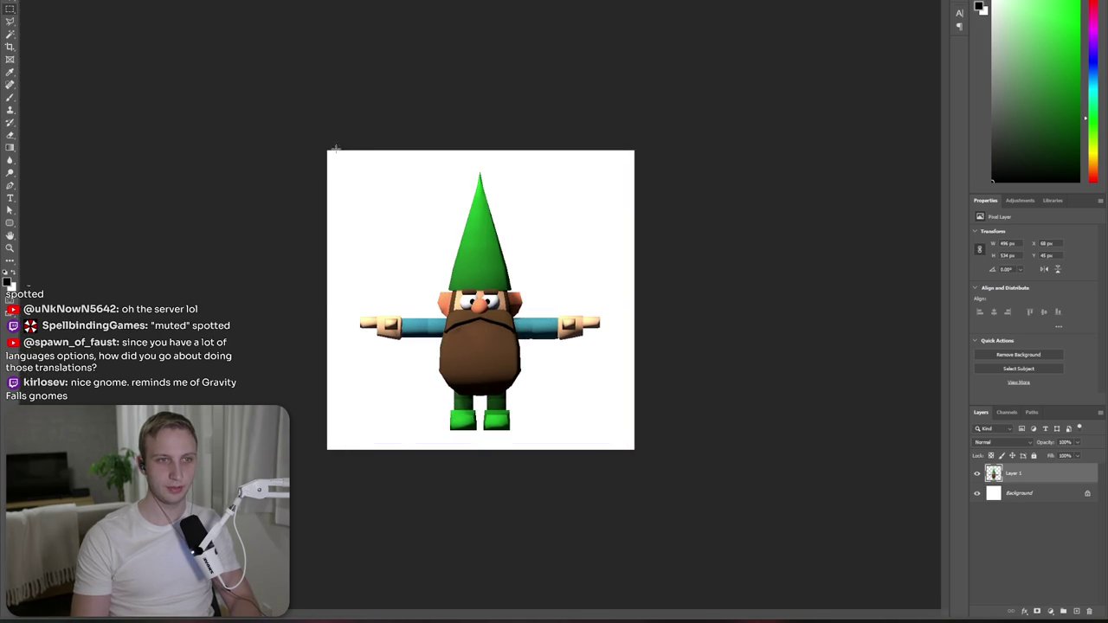
- Crop the canvas to the selection around the gnome and delete the white Background layer
mouse_move(353, 140)
left_mouse_down()
mouse_move(495, 301)
mouse_move(560, 461)
mouse_move(603, 486)
left_mouse_up()
left_click(90, 2)
left_click(99, 49)
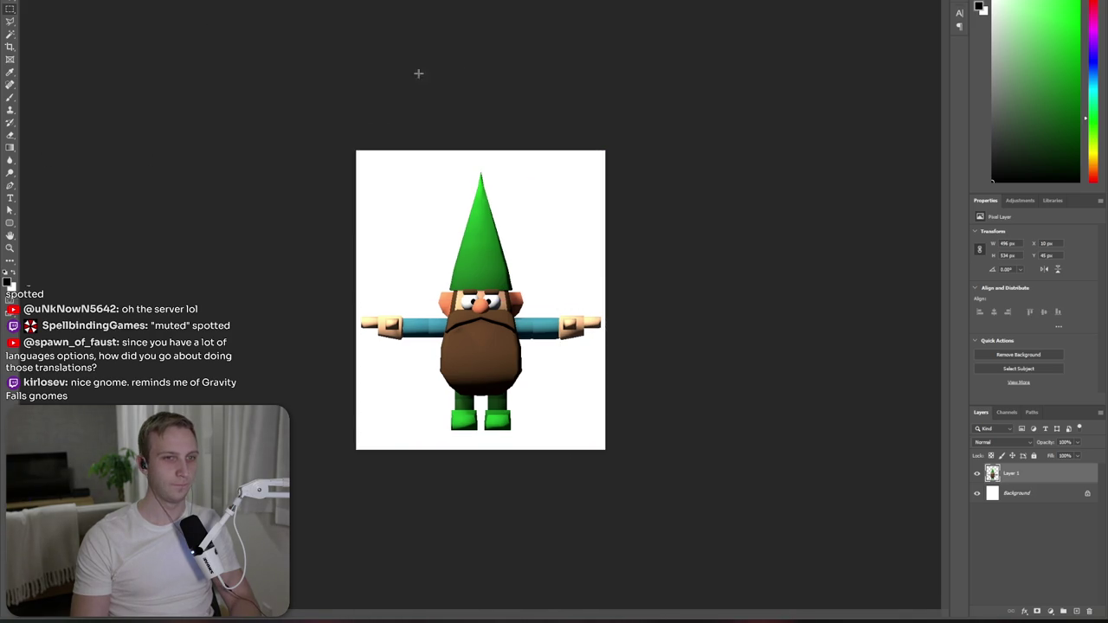
left_click(26, 2)
left_click(1038, 492)
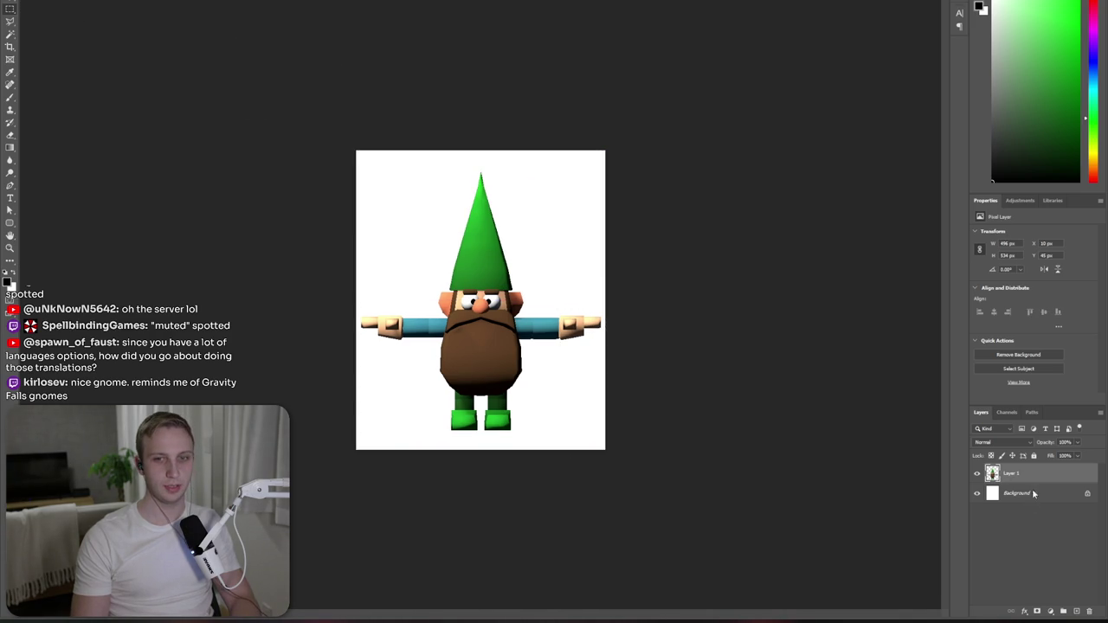
key("Delete")
- Start a Quick Export of the image as PNG
left_click(21, 2)
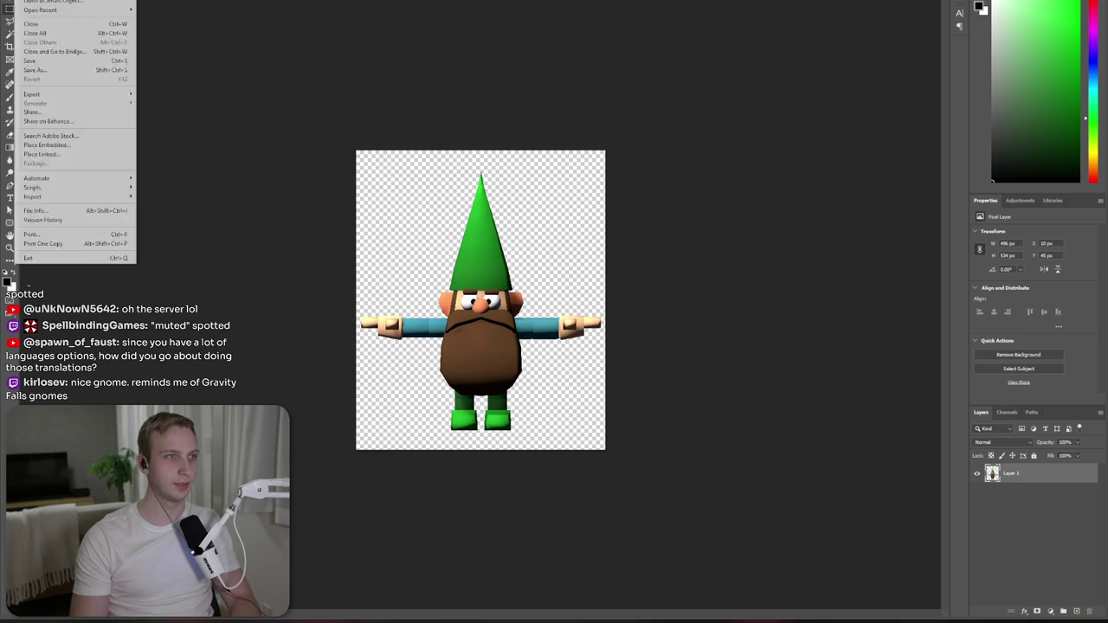
mouse_move(70, 97)
left_click(169, 94)
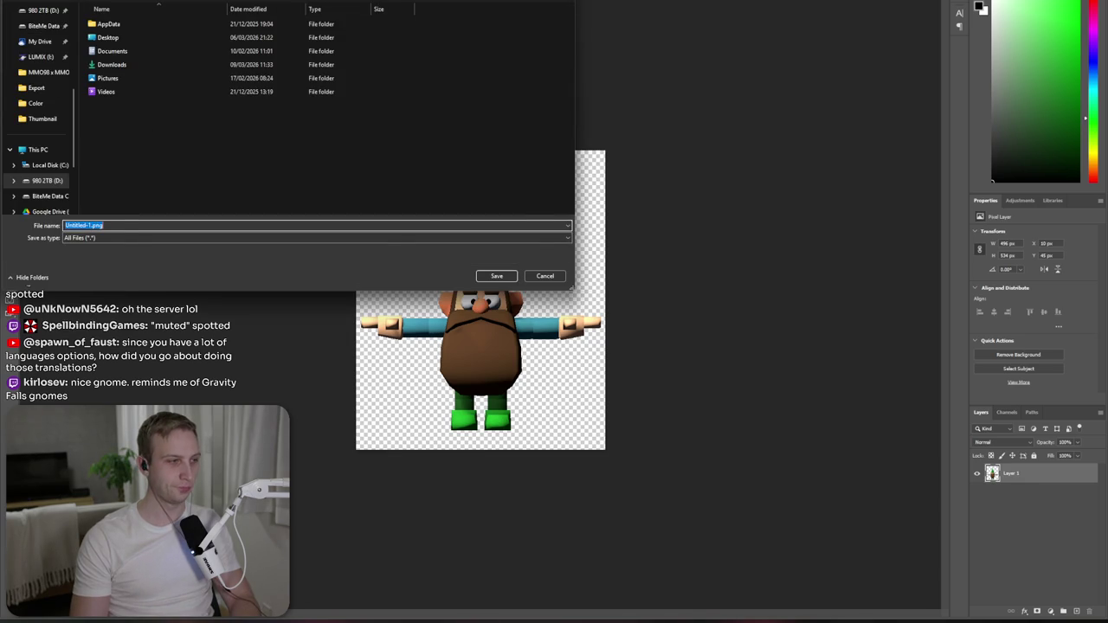
- In Unity, create a Previews folder inside the Gnome folder
key("alt+Tab")
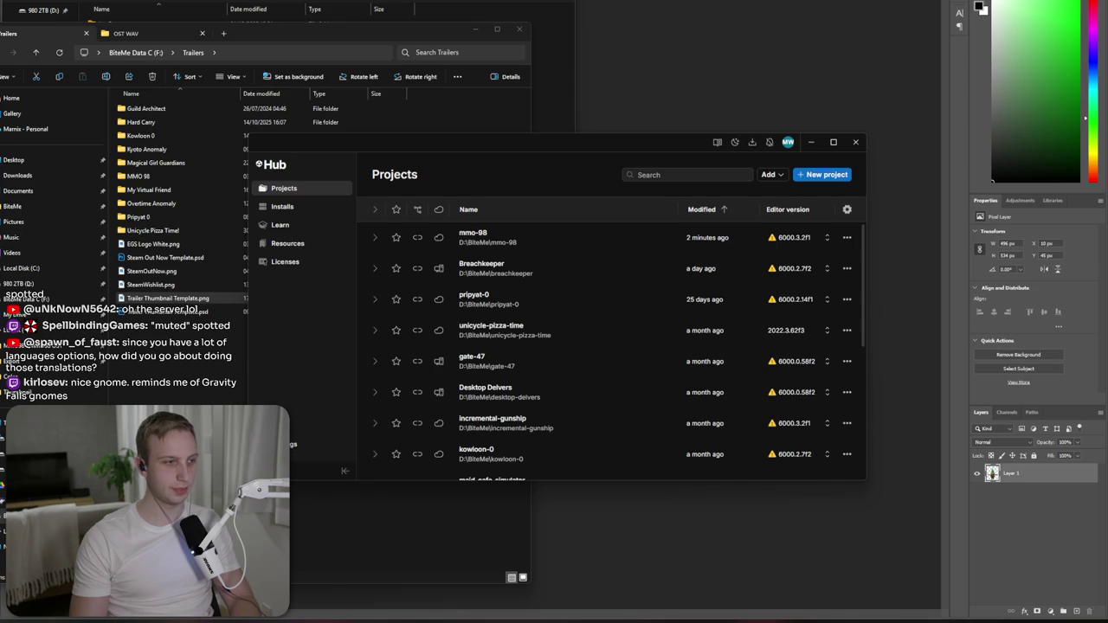
key("alt+Tab")
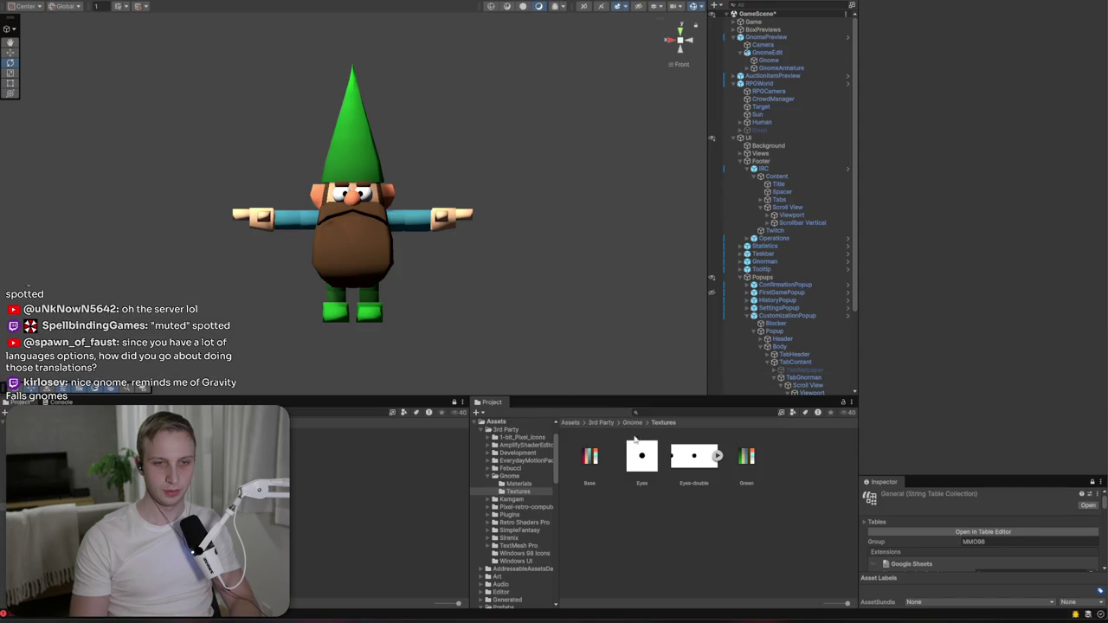
left_click(634, 423)
right_click(728, 499)
mouse_move(831, 213)
left_click(897, 215)
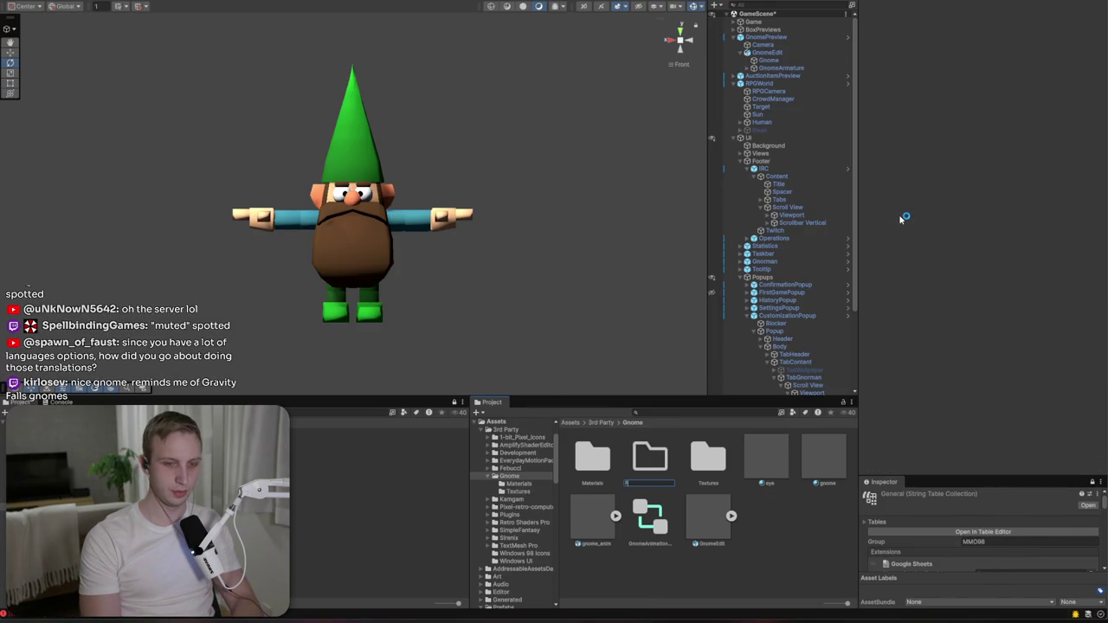
type("Previews")
key("Return")
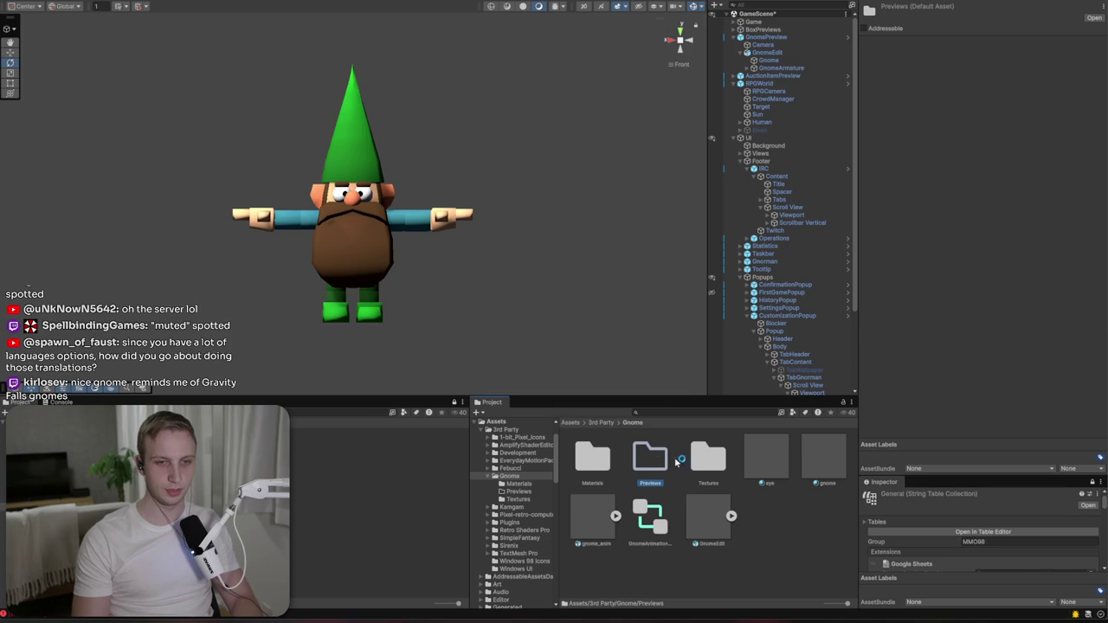
key("Return")
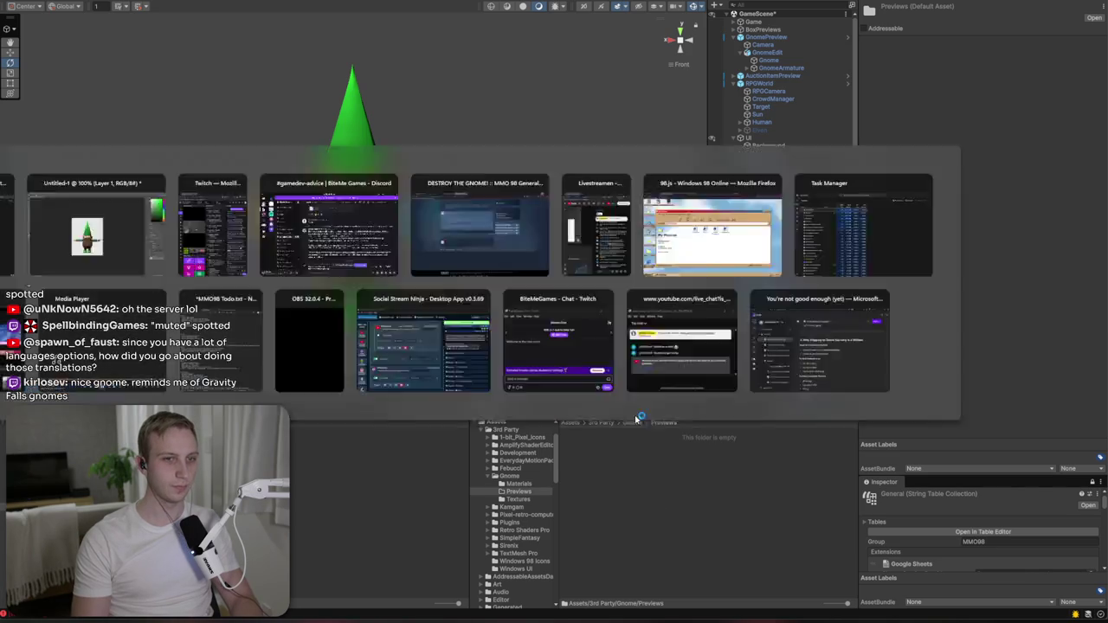
- Save the exported PNG as 'green' in the Previews folder, using its File Explorer path
right_click(655, 435)
left_click(803, 223)
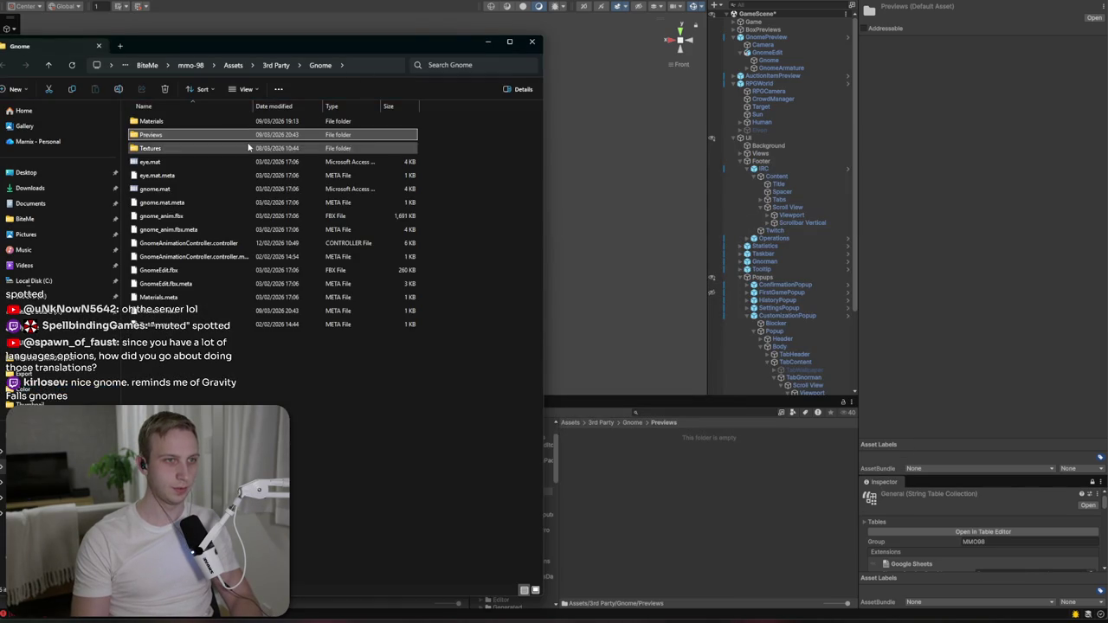
double_click(250, 135)
left_click(383, 68)
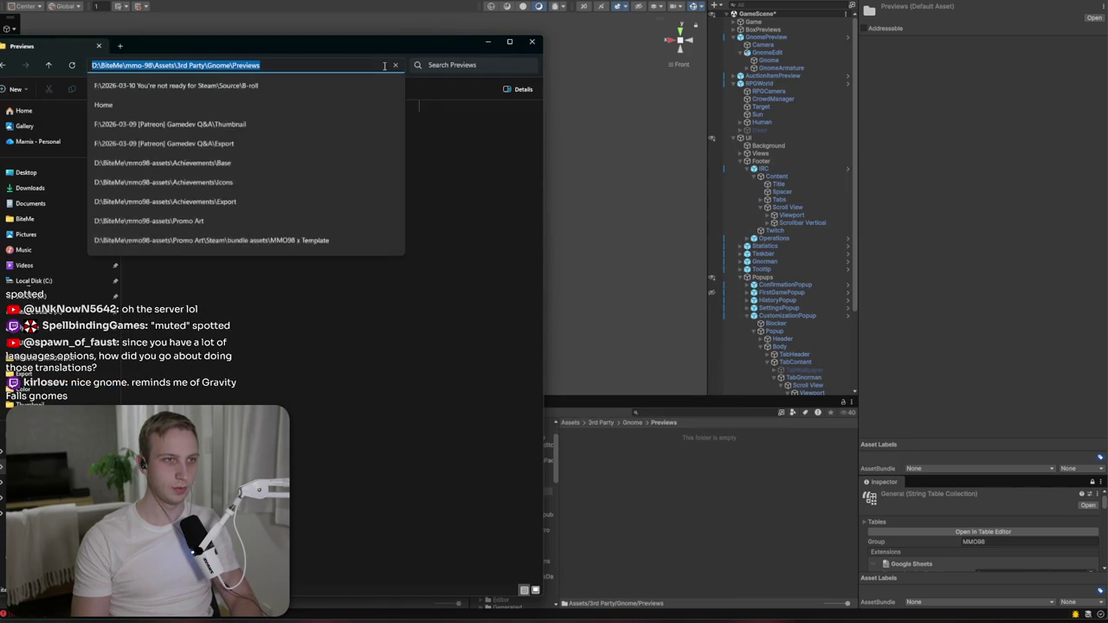
key("alt+Tab")
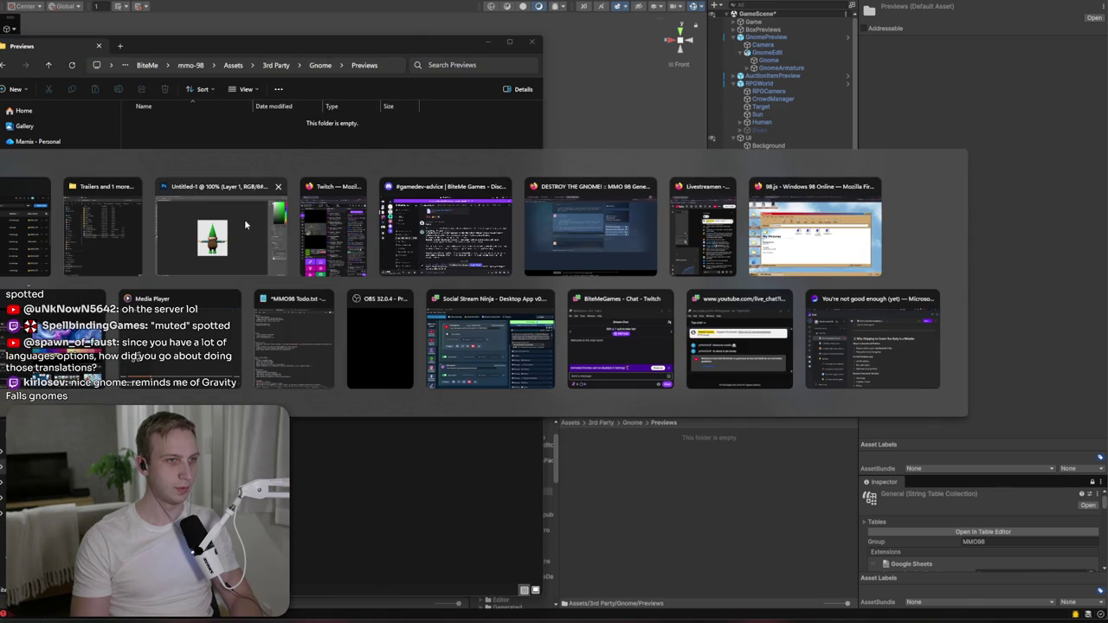
left_click(234, 225)
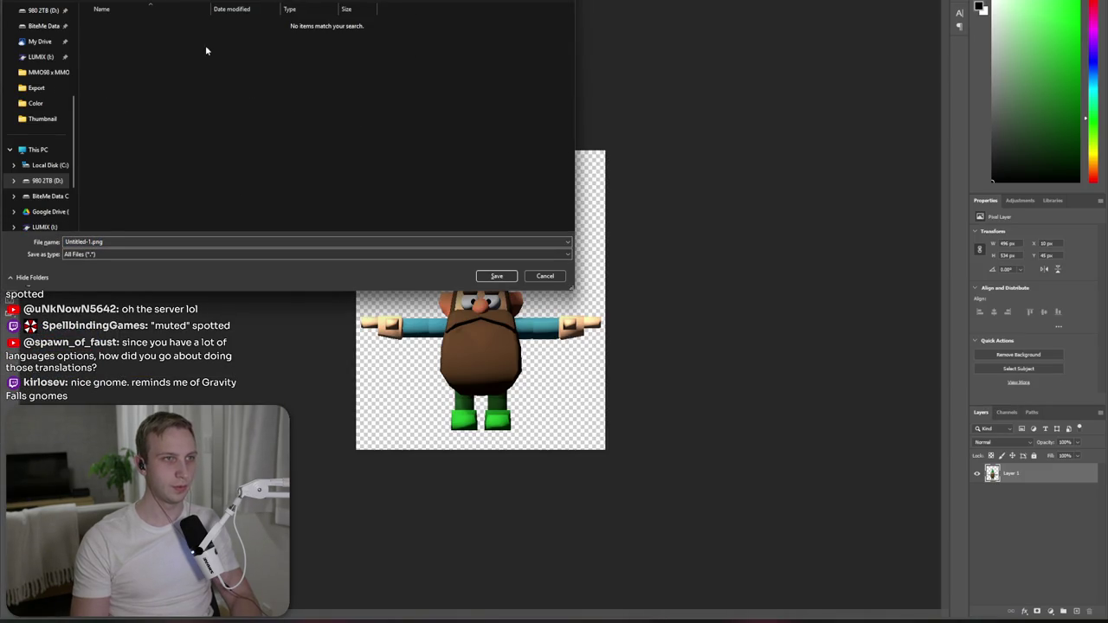
triple_click(104, 241)
type("gree")
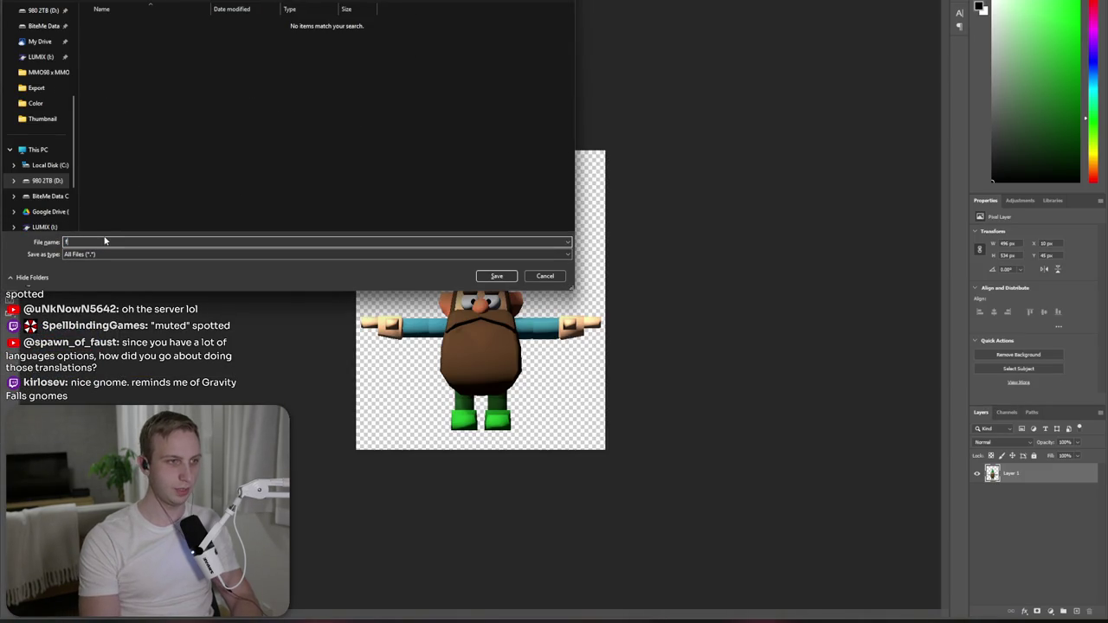
type("n")
key("Return")
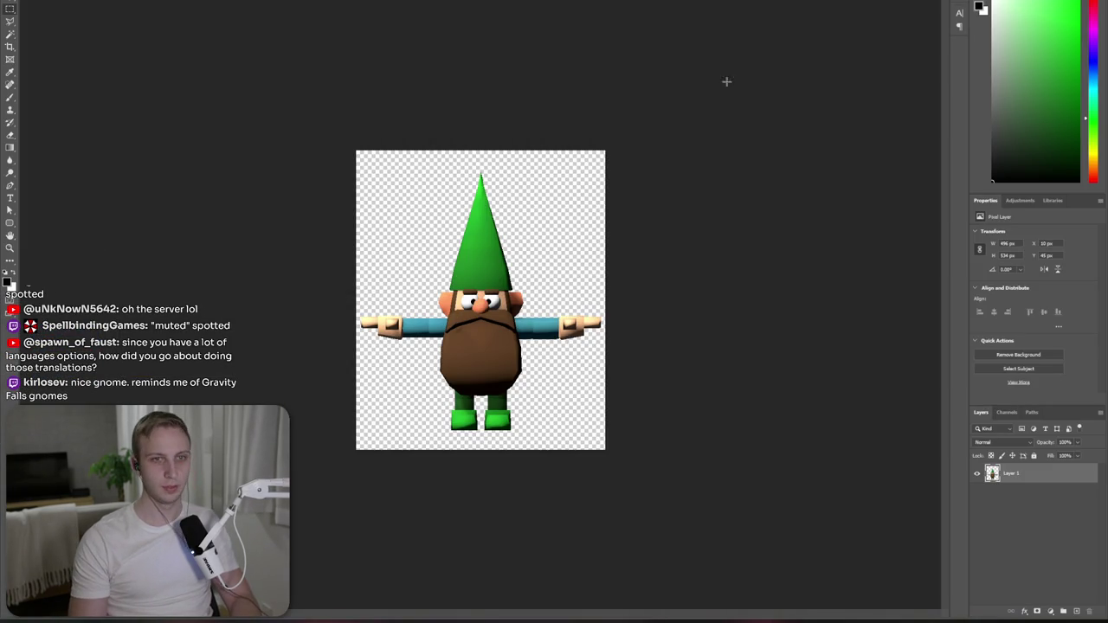
- Quit Photoshop without saving changes and hide File Explorer to show Unity
key("ctrl+q")
left_click(550, 194)
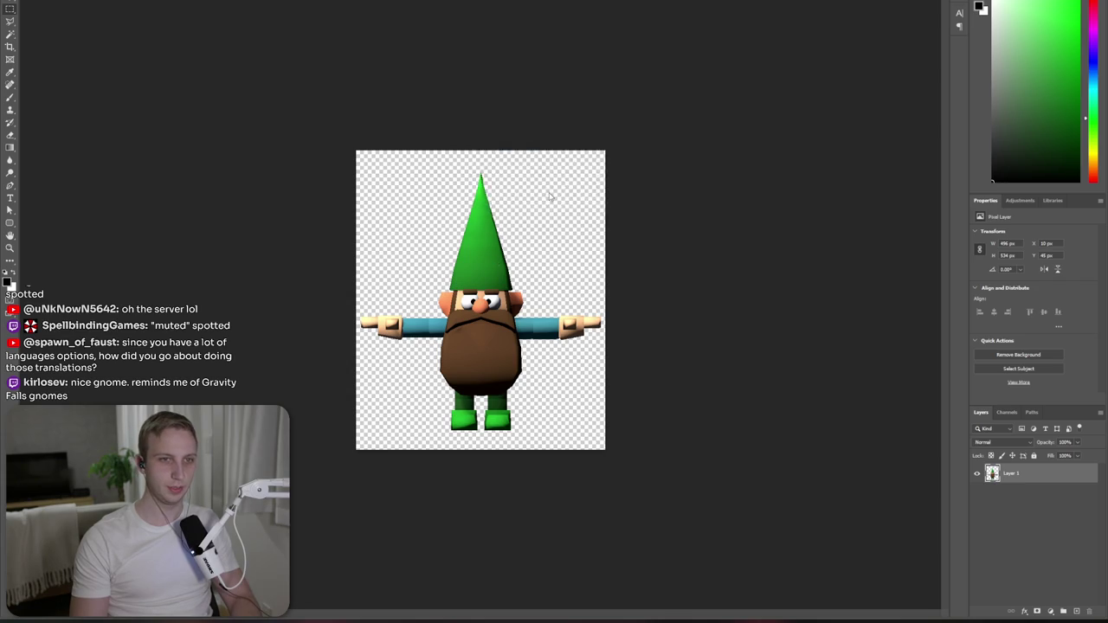
left_click(490, 44)
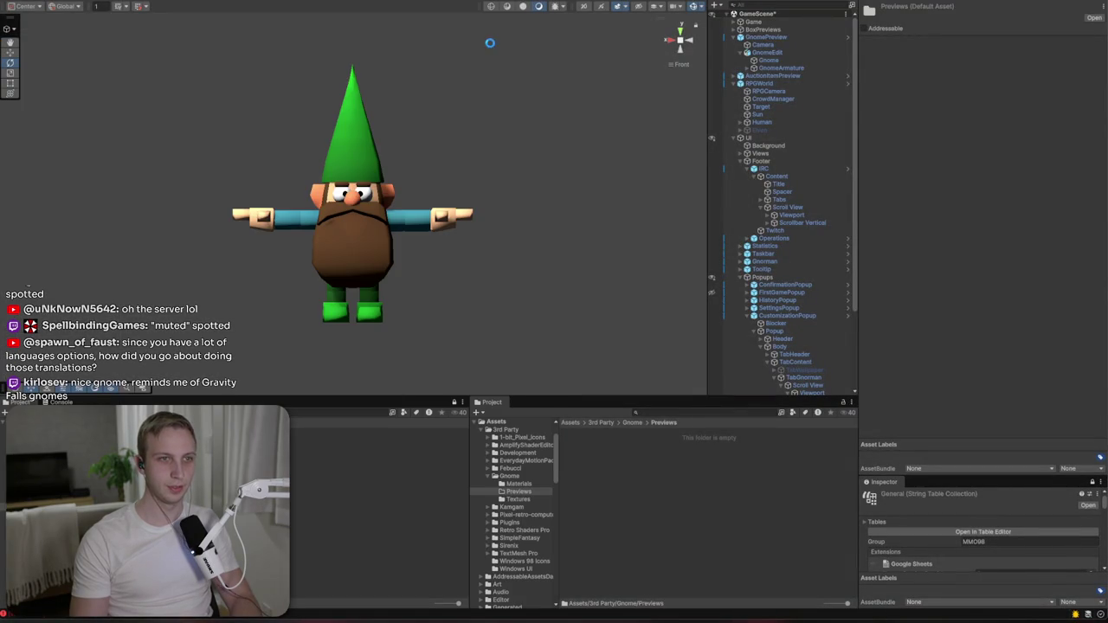
- Set the GnomeEdit object's Y rotation to 0
left_click(767, 52)
left_click(1030, 81)
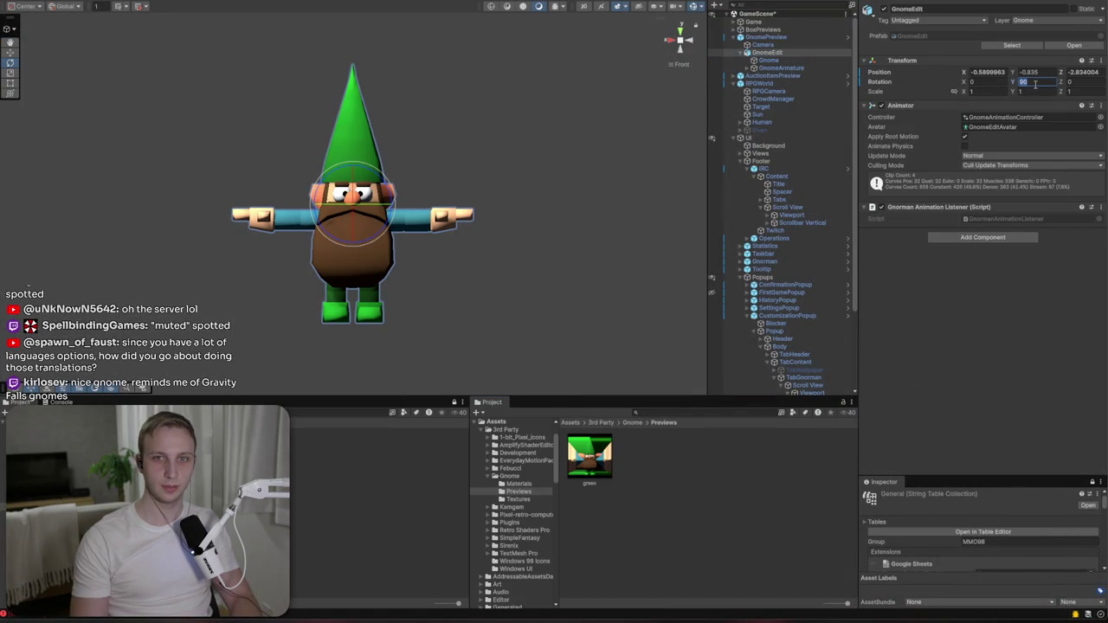
type("0")
- Revert all camera overrides on the GnomePreview prefab, then select green.png in Previews
left_click(766, 38)
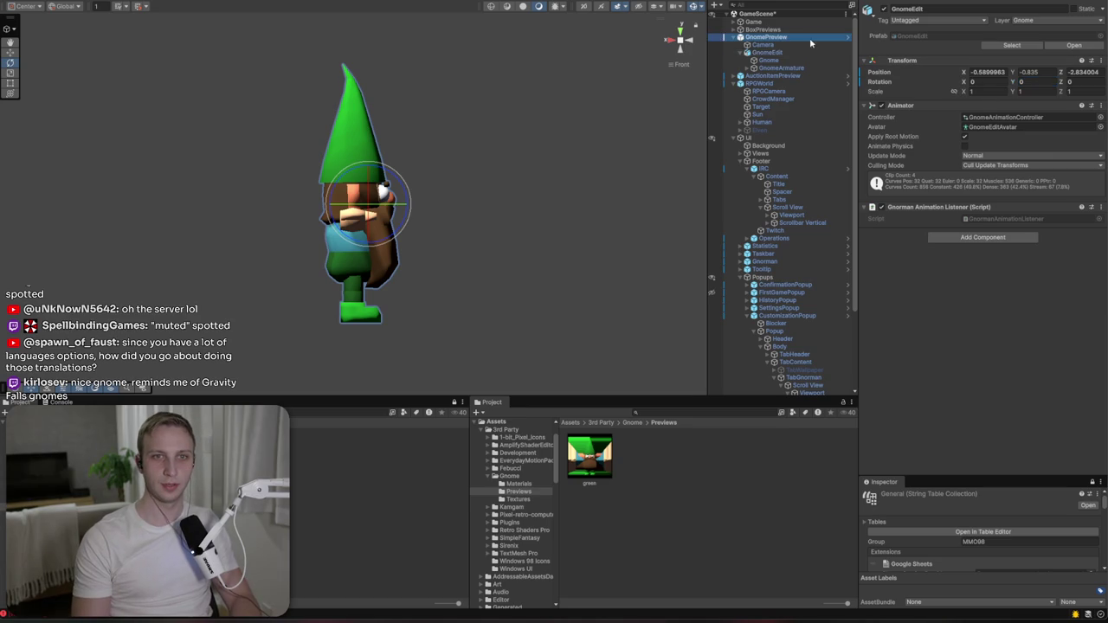
left_click(919, 46)
left_click(930, 104)
scroll(865, 190, "down", 1)
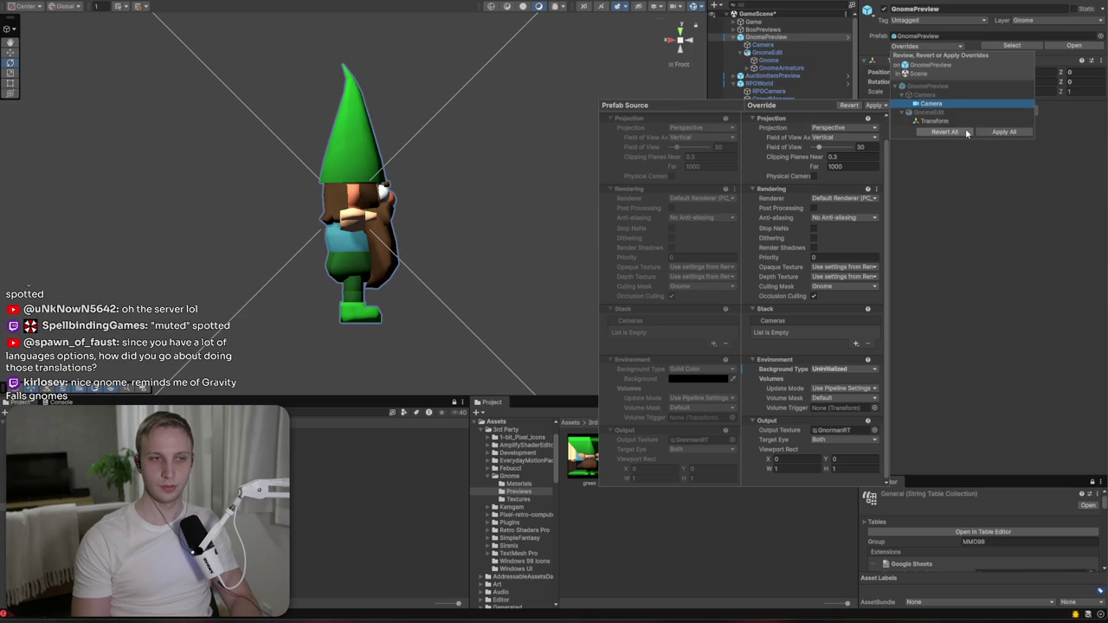
left_click(944, 132)
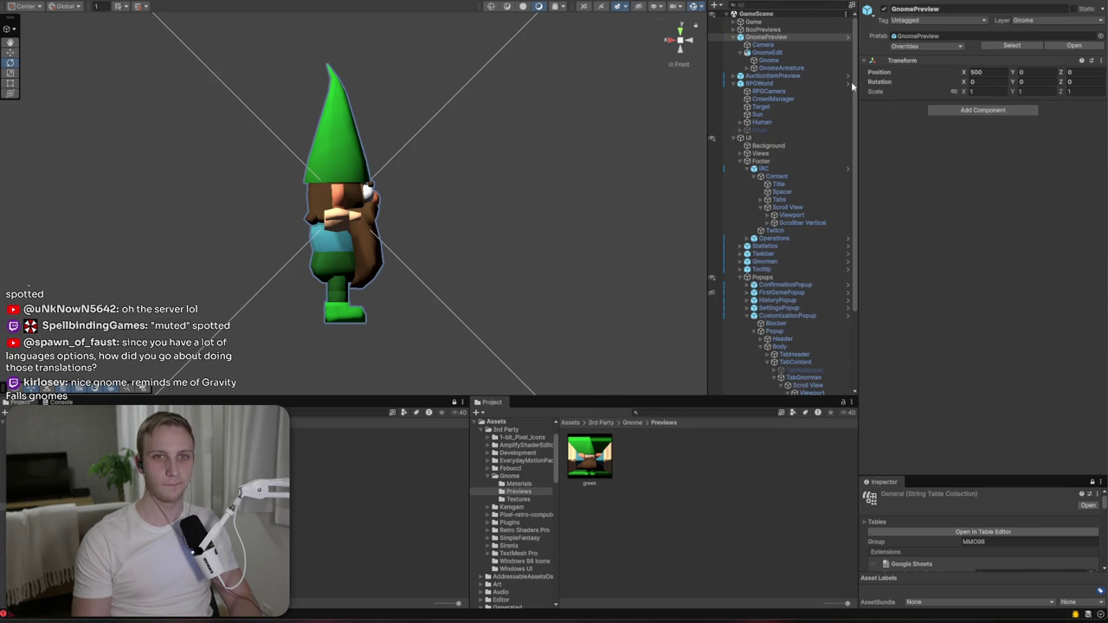
left_click(767, 59)
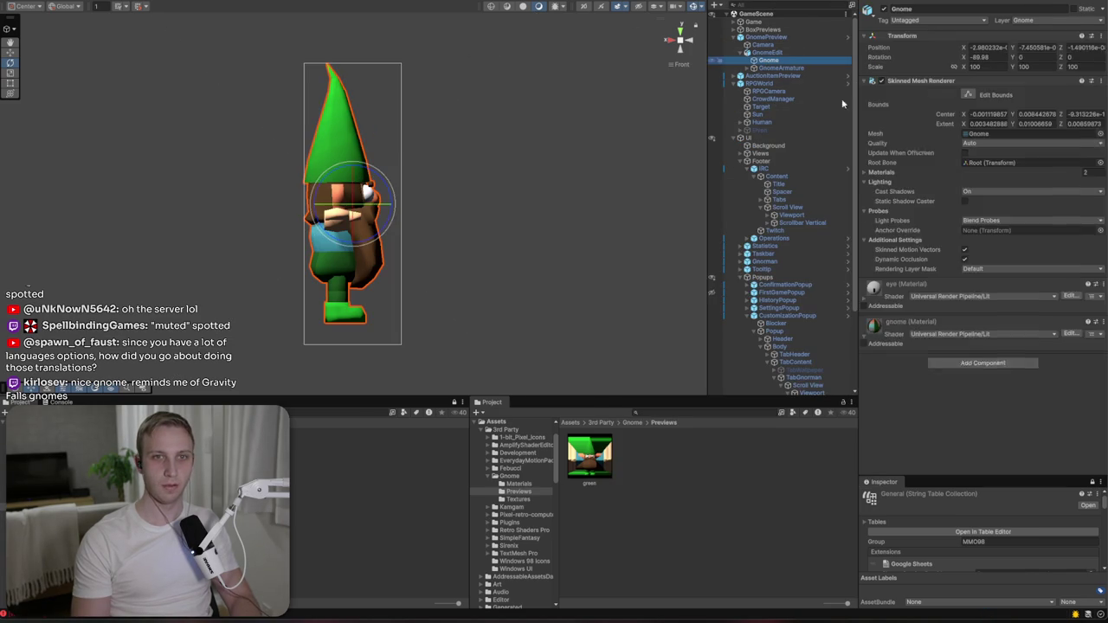
left_click(593, 451)
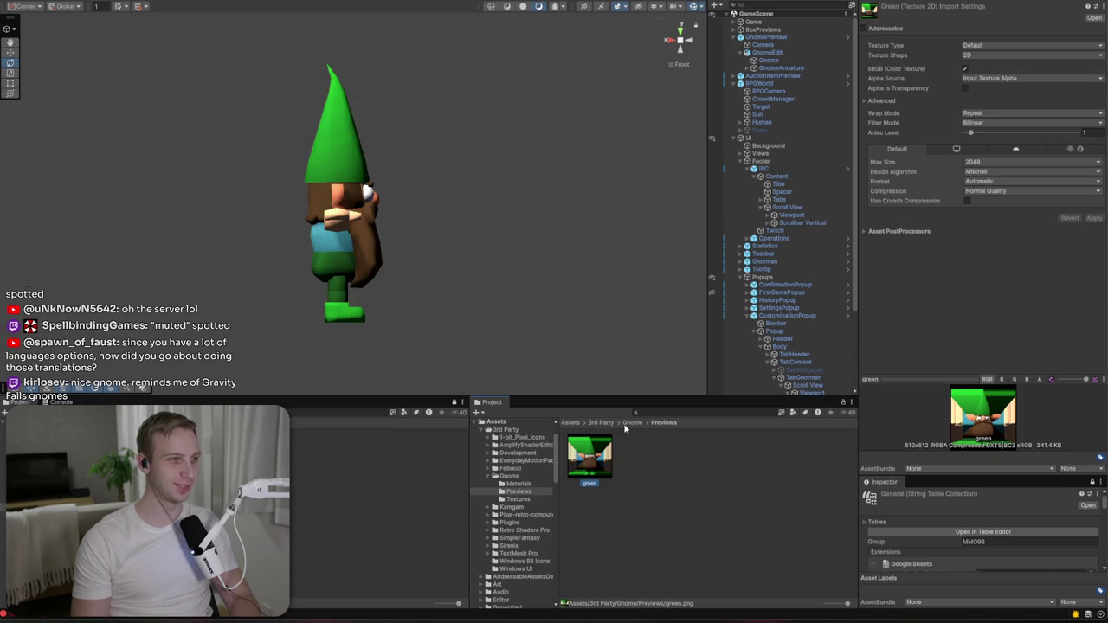
- Import green.png as a Single Sprite (2D and UI) with Clamp wrap and Bilinear filtering, and apply
left_click(624, 424)
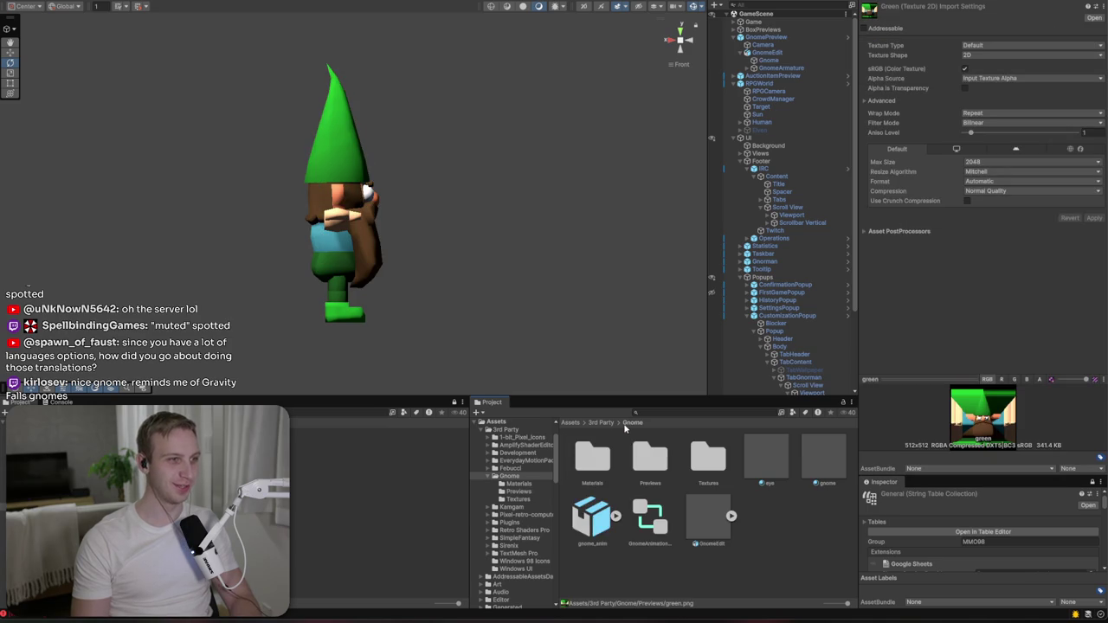
left_click(996, 45)
left_click(998, 88)
left_click(986, 68)
left_click(986, 85)
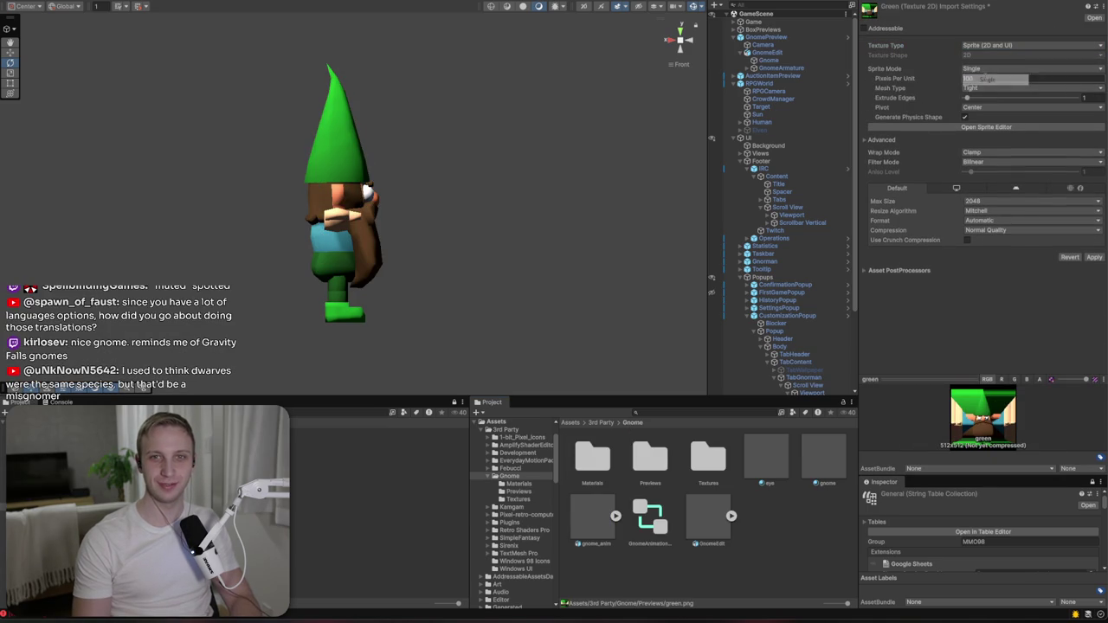
left_click(980, 154)
left_click(1055, 162)
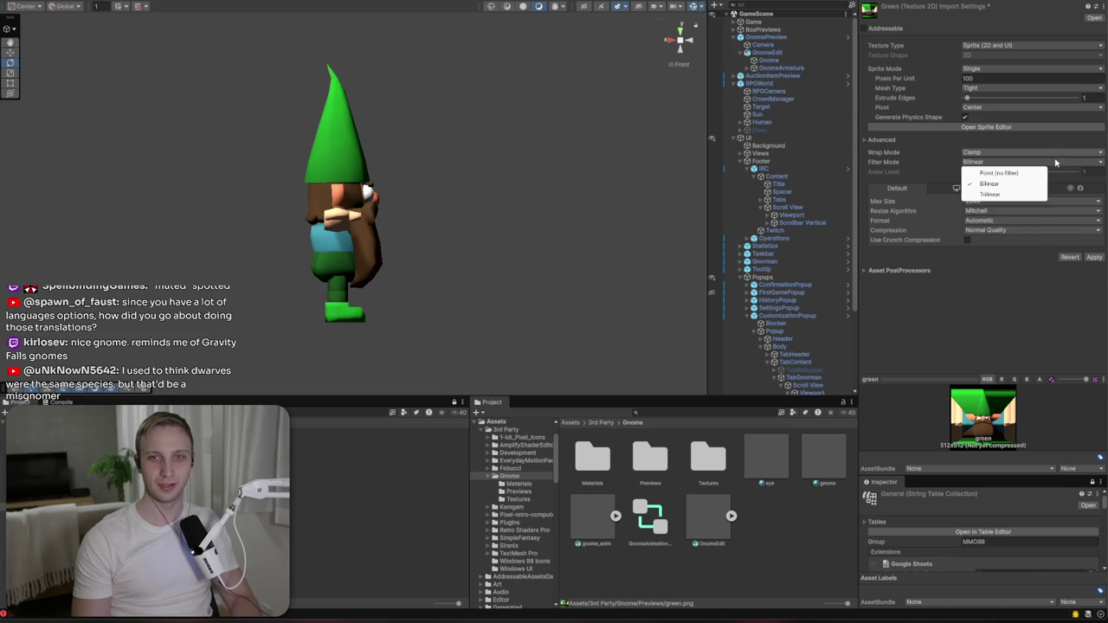
left_click(1092, 237)
left_click(1094, 257)
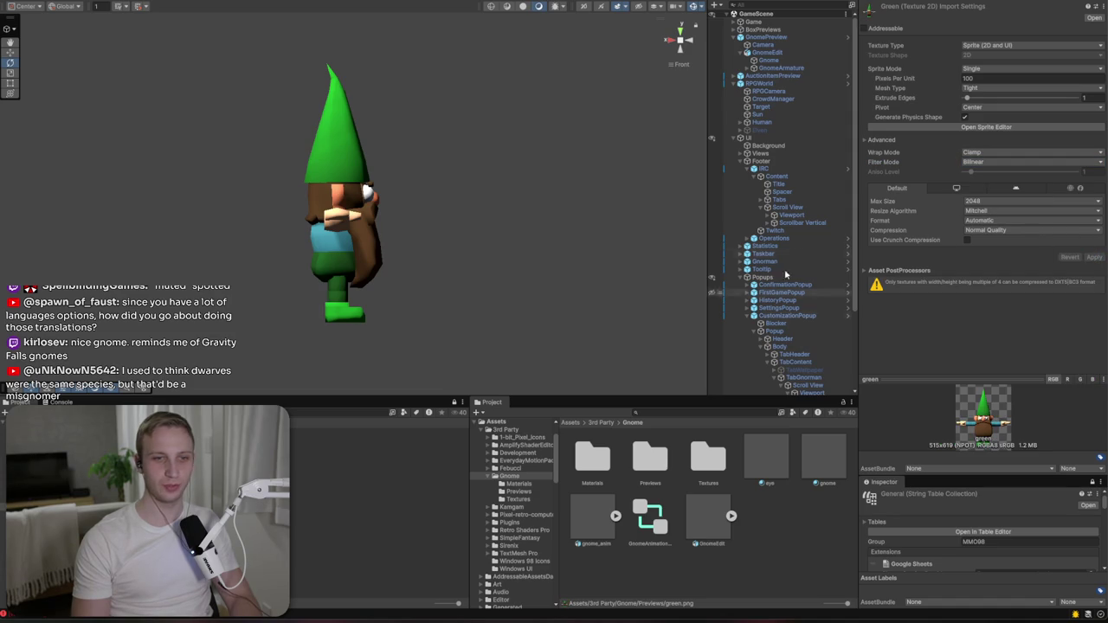
double_click(705, 459)
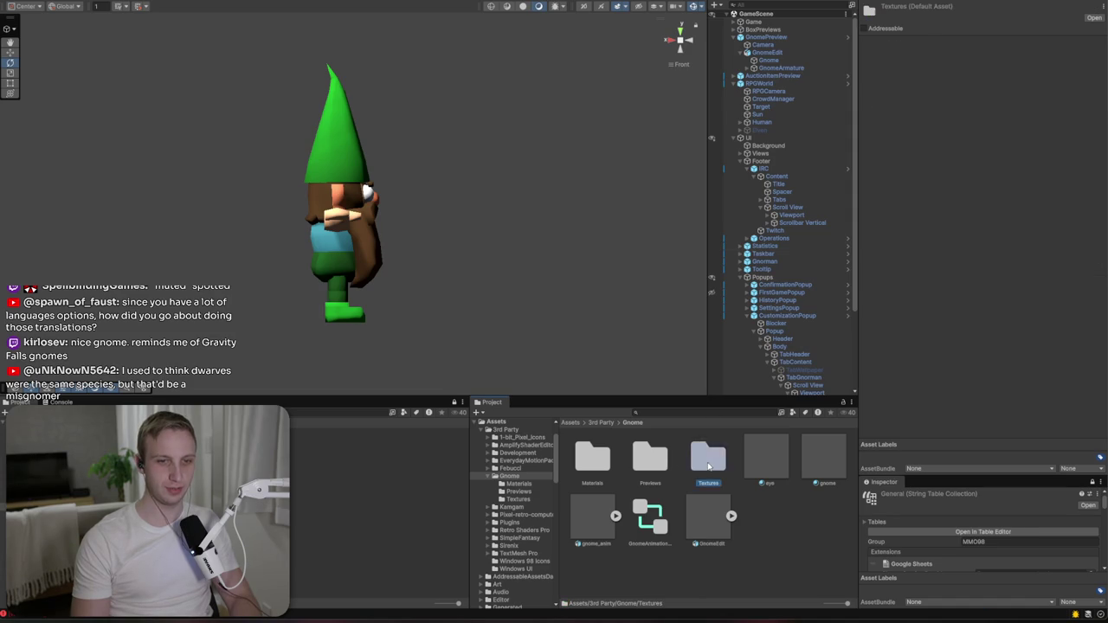
- Drag a texture from Textures into the Gnome material's Base Map so the hat and legs turn red
left_click(775, 60)
left_click_drag(641, 454, 792, 299)
left_click_drag(886, 288, 884, 285)
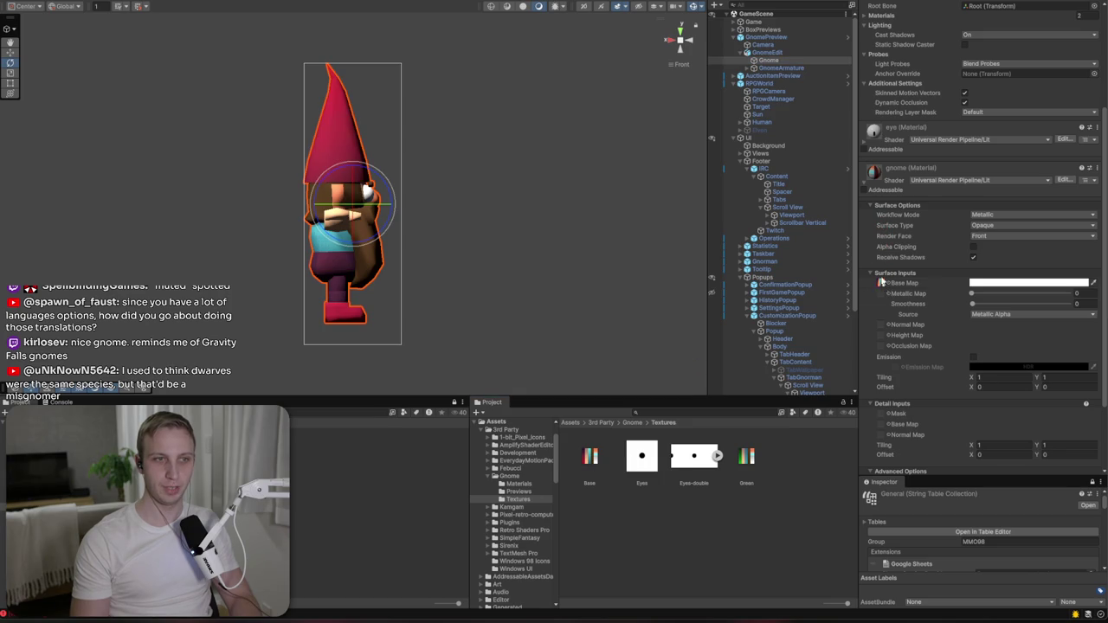
- Switch the Scene view to 2D and open the CustomizationPopup prefab in context
left_click(582, 7)
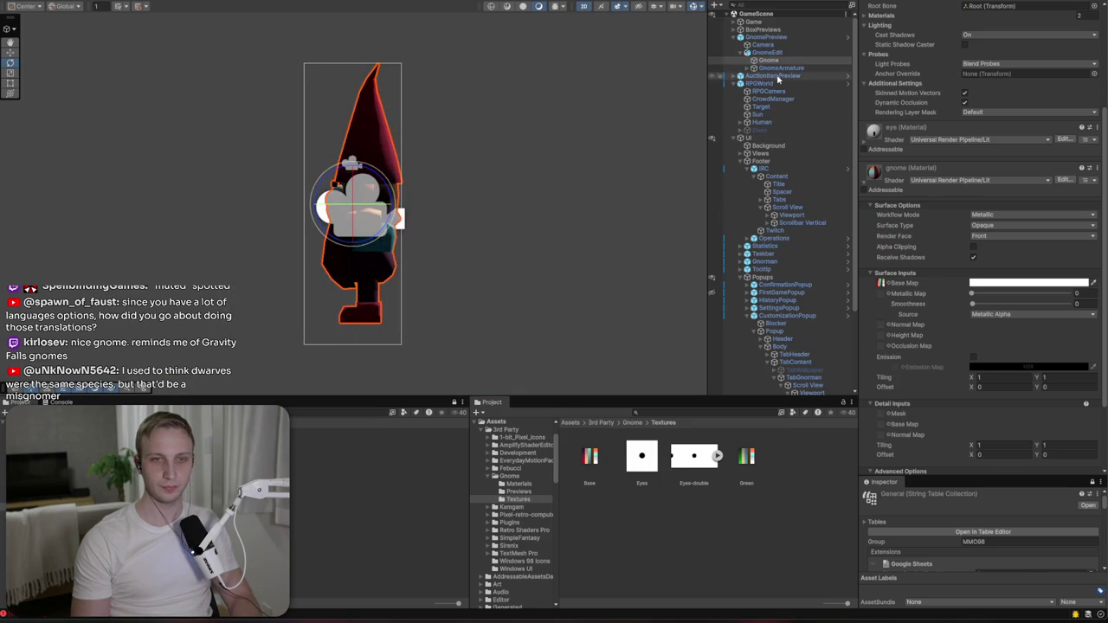
scroll(776, 72, "down", 3)
left_click(784, 213)
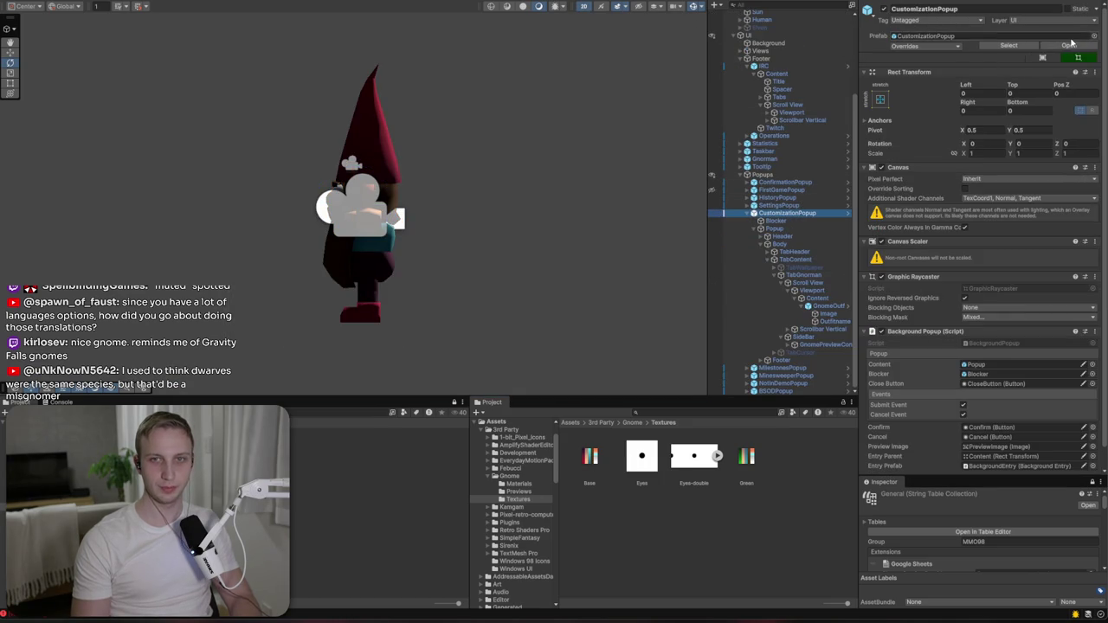
left_click(1070, 45)
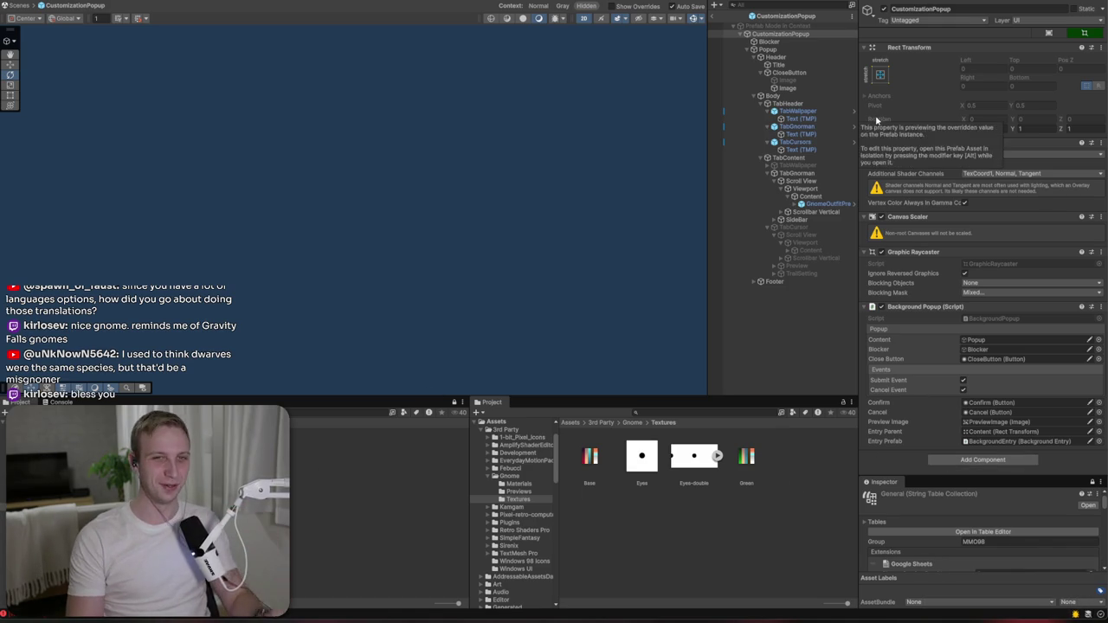
- Open the GnomeOutfitPreview prefab from the CustomizationPopup hierarchy for editing
left_click(813, 204)
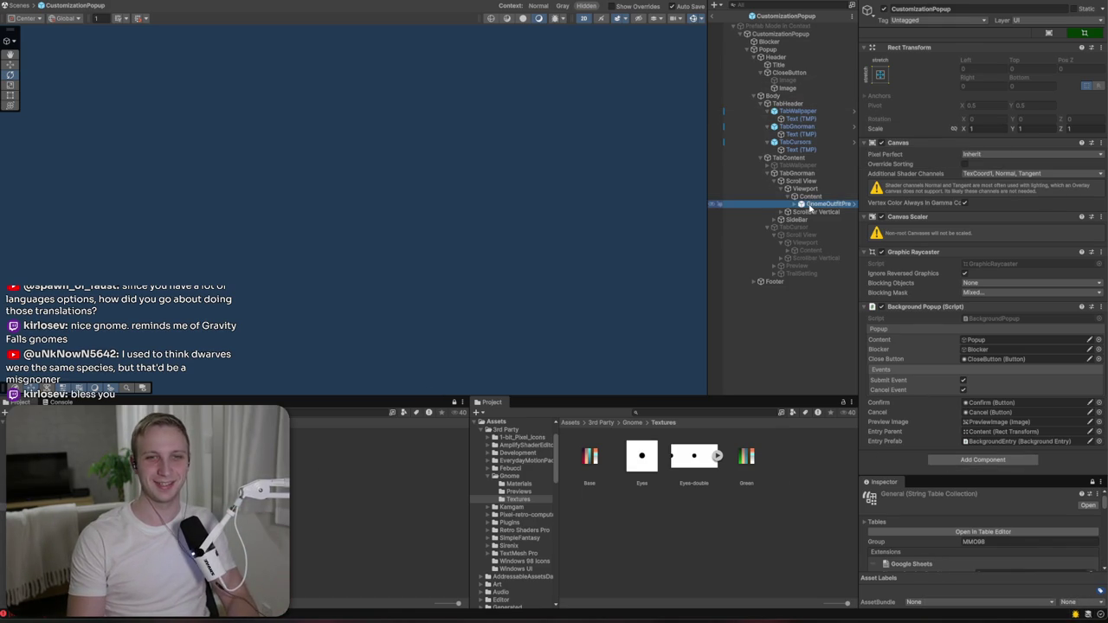
left_click(796, 204)
left_click(818, 212)
left_click(822, 203)
left_click(1067, 46)
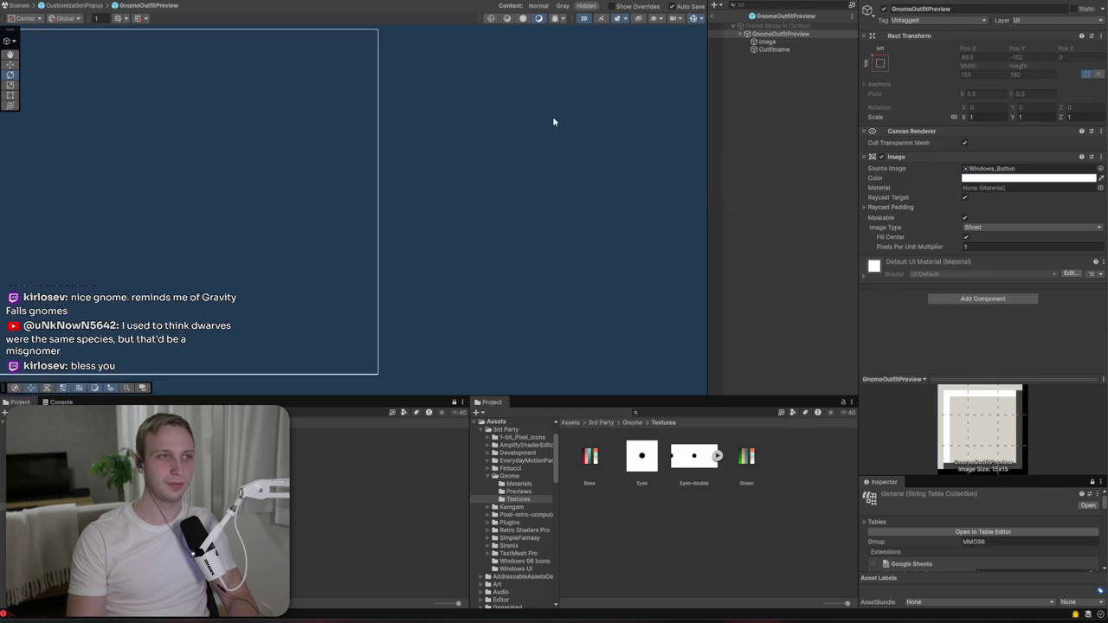
- Set the outfit entry Image's Source Image to the green gnome sprite
left_click(784, 43)
left_click(785, 51)
left_click(770, 42)
left_click(1099, 168)
type("gree")
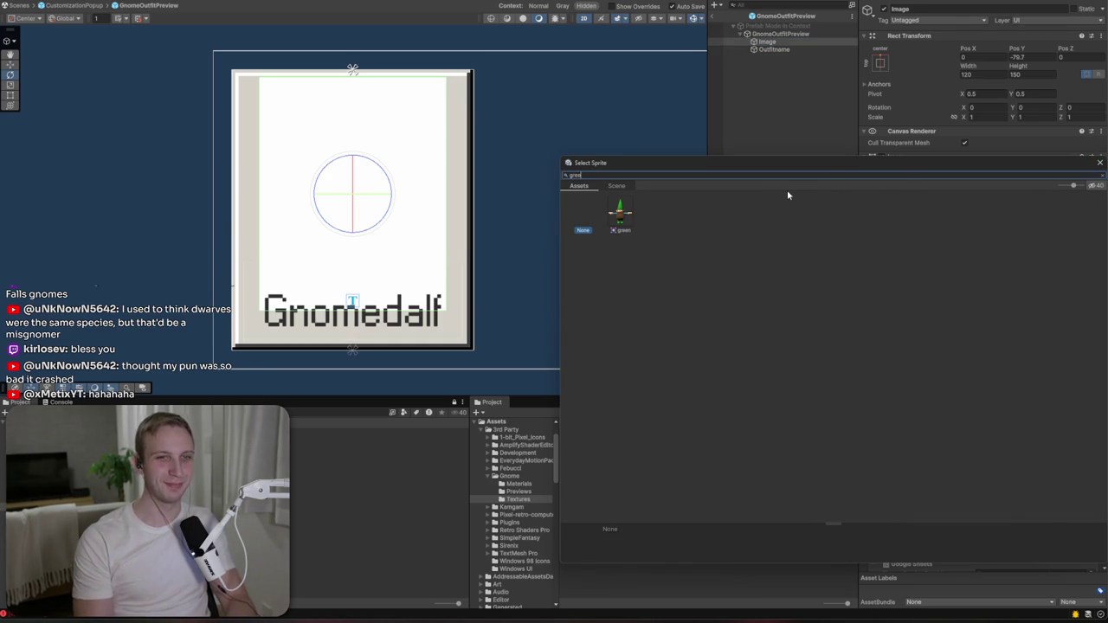
double_click(620, 212)
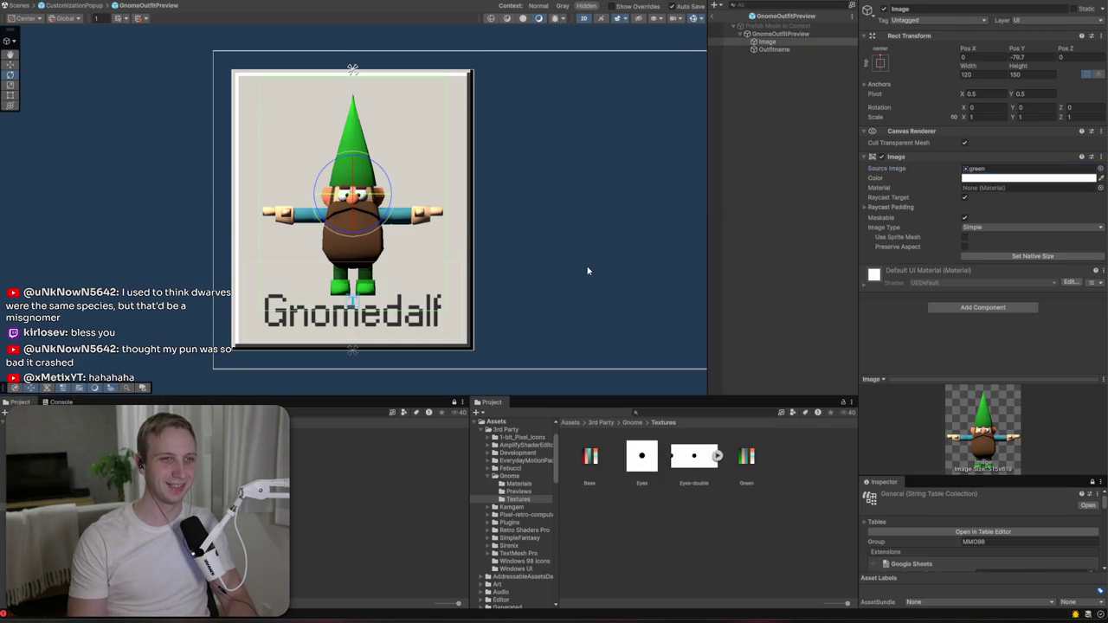
left_click(586, 271)
scroll(573, 265, "down", 5)
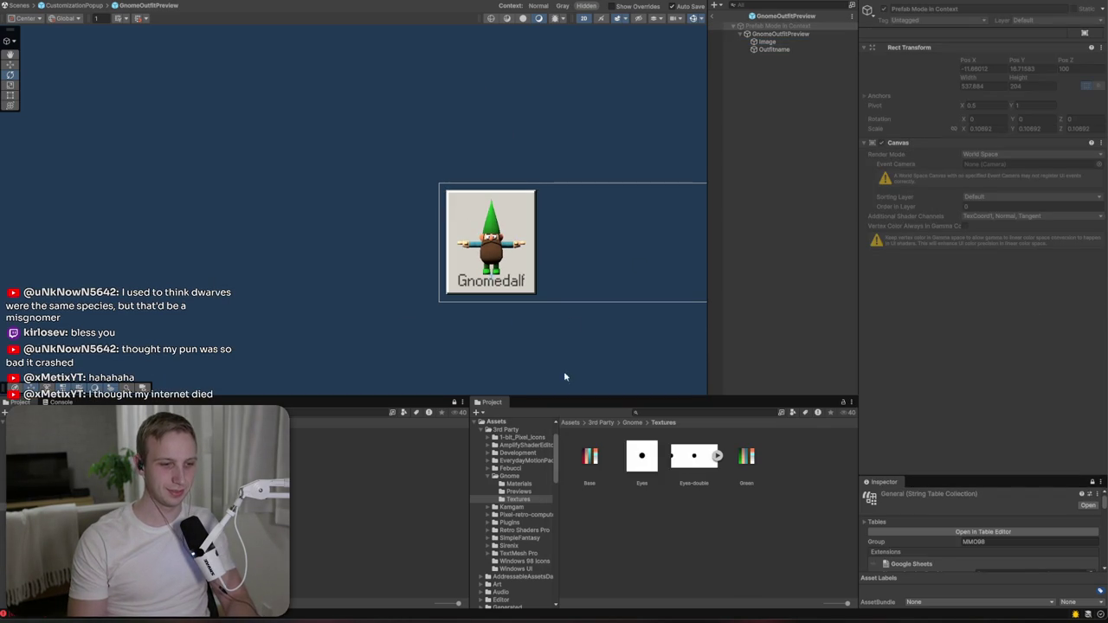